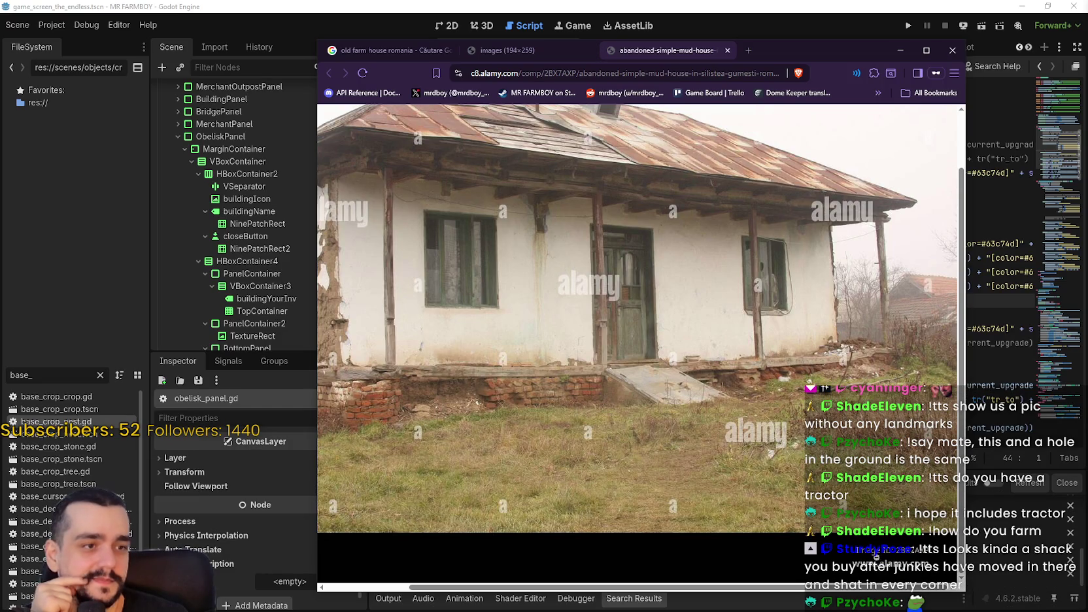
Toggle the abandoned mud house photo between fit-to-window and zoomed views several times
click(620, 497)
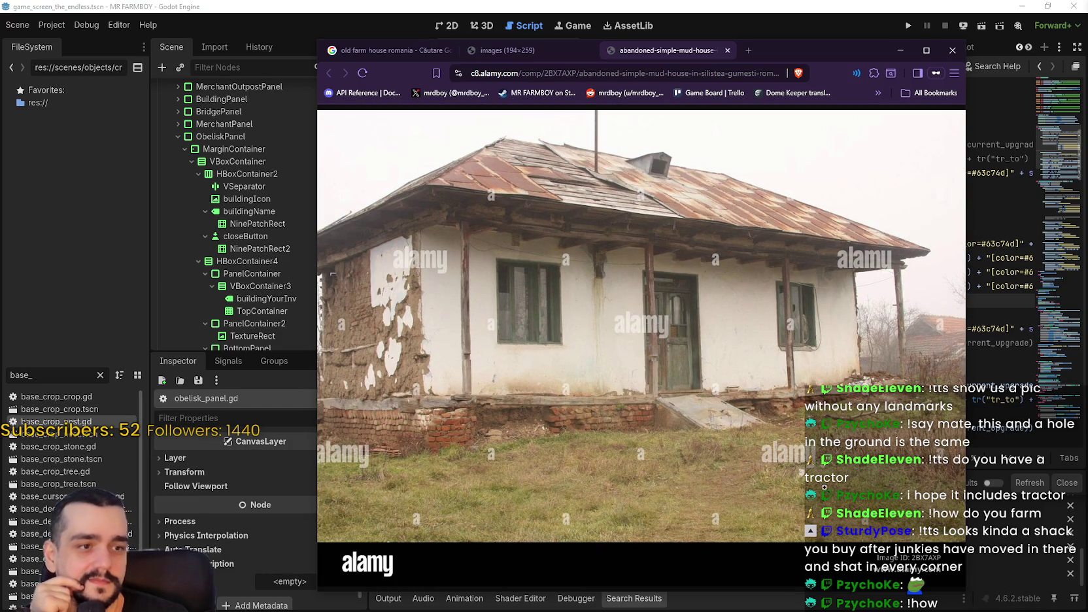
click(826, 487)
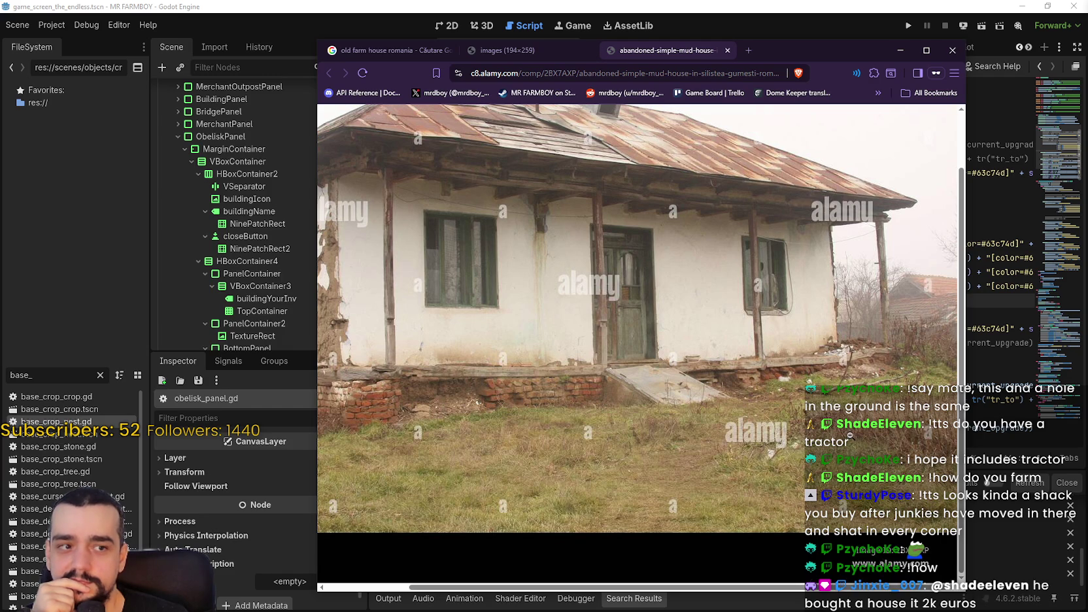
click(850, 436)
click(850, 436)
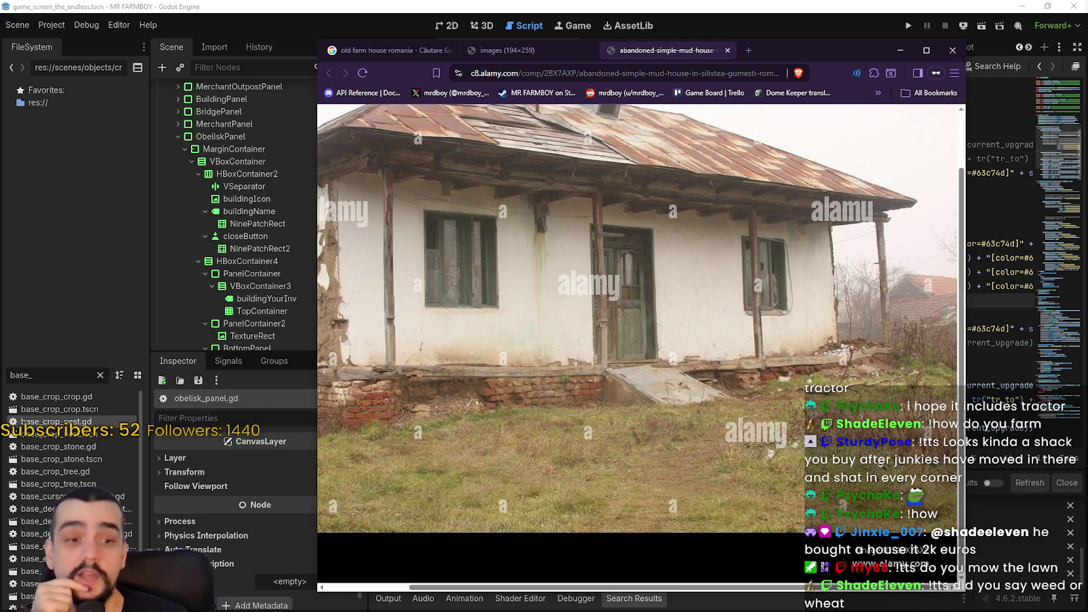
click(883, 454)
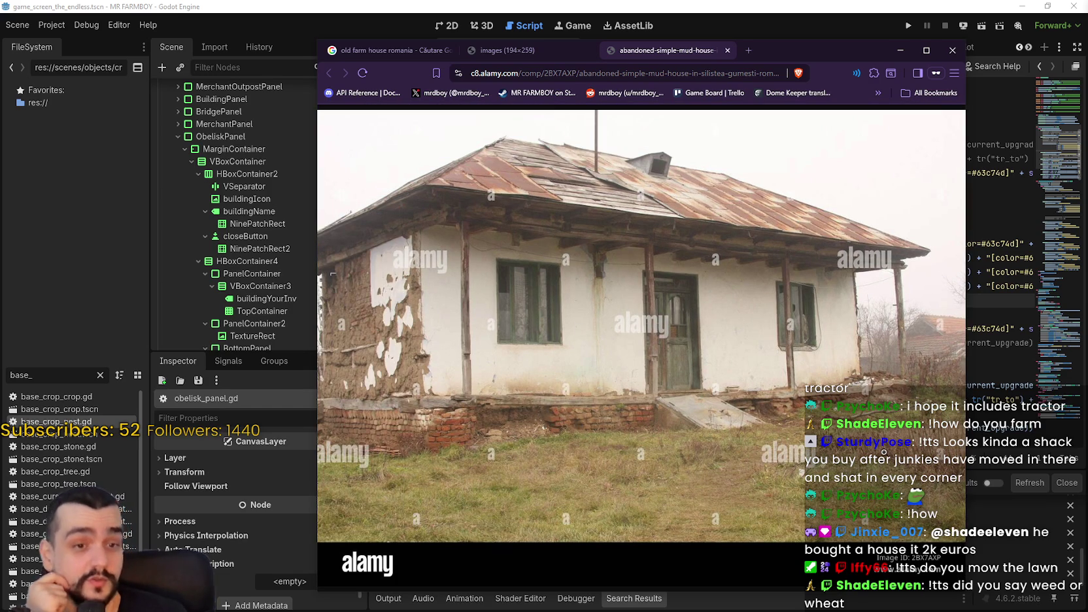
click(882, 453)
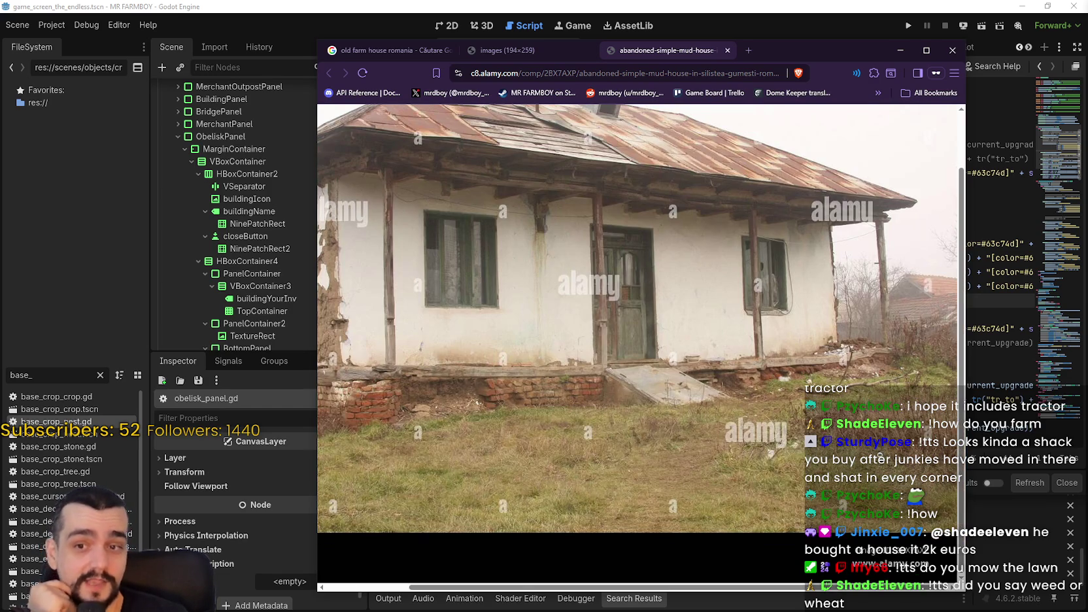
click(878, 453)
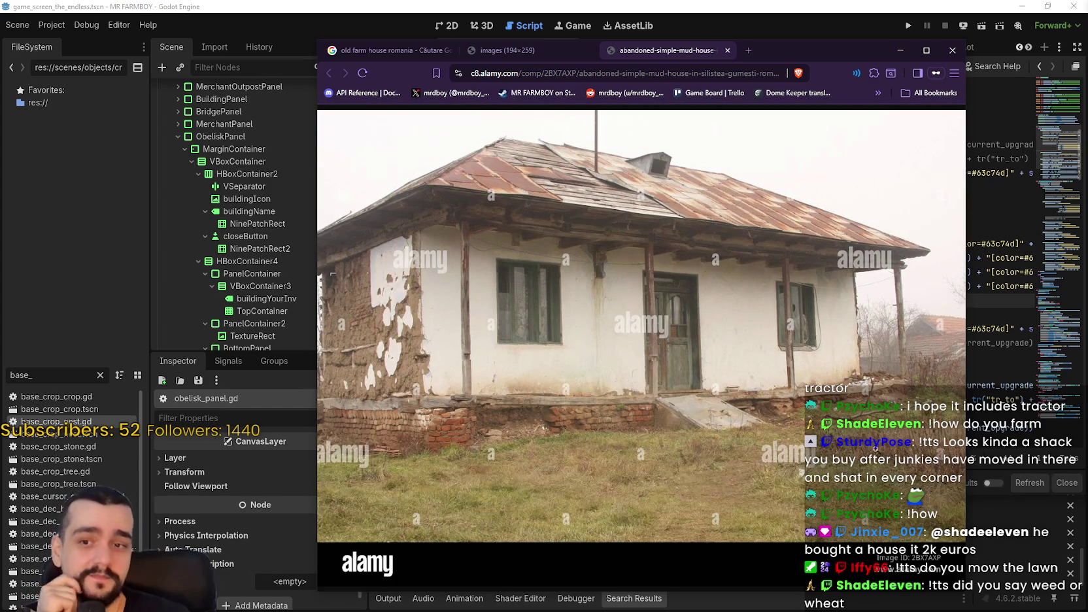
click(882, 461)
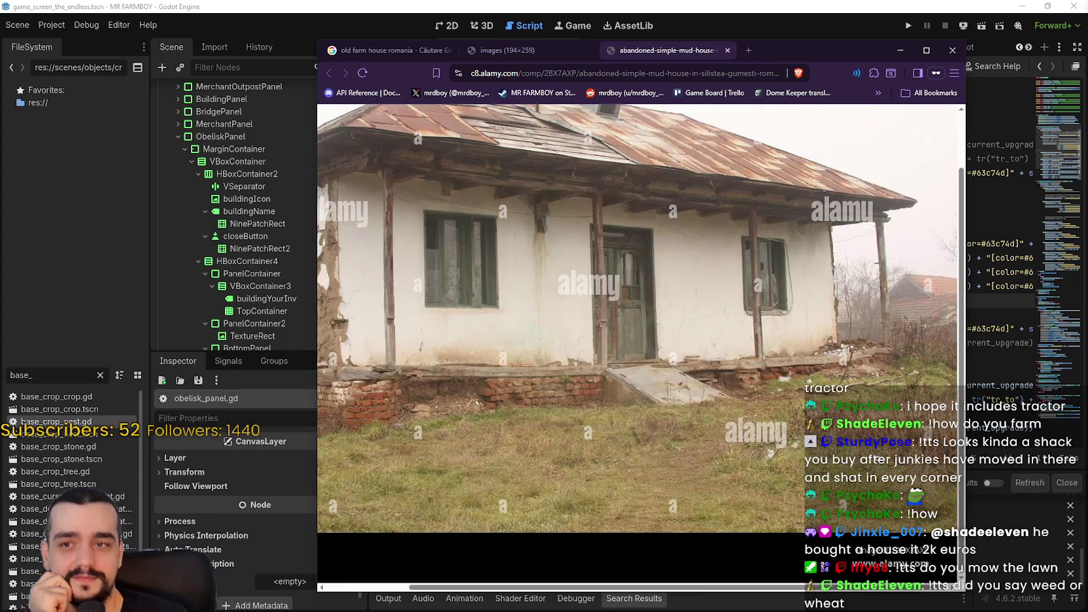
click(882, 461)
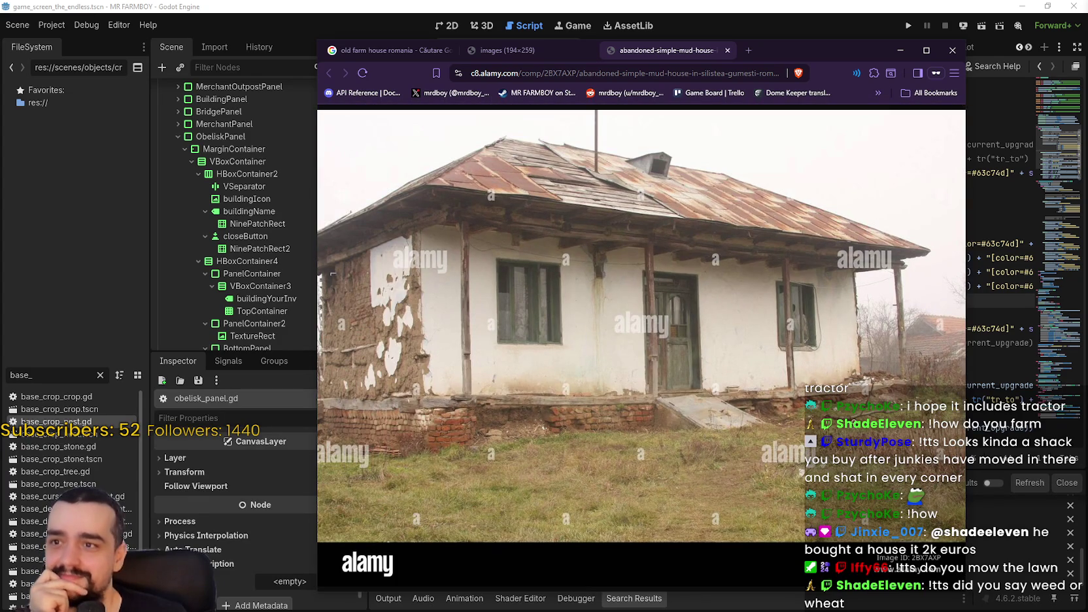
Shift the Brave window slightly and keep toggling the house photo's zoom
mouse_move(770, 52)
mouse_down()
mouse_move(799, 48)
mouse_move(749, 50)
mouse_up()
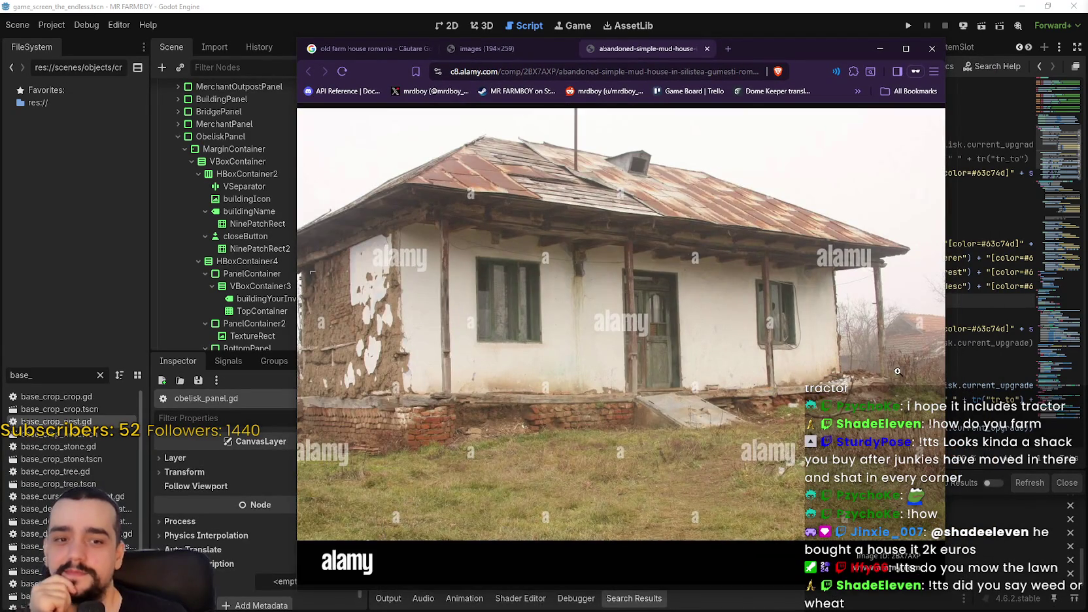
click(897, 371)
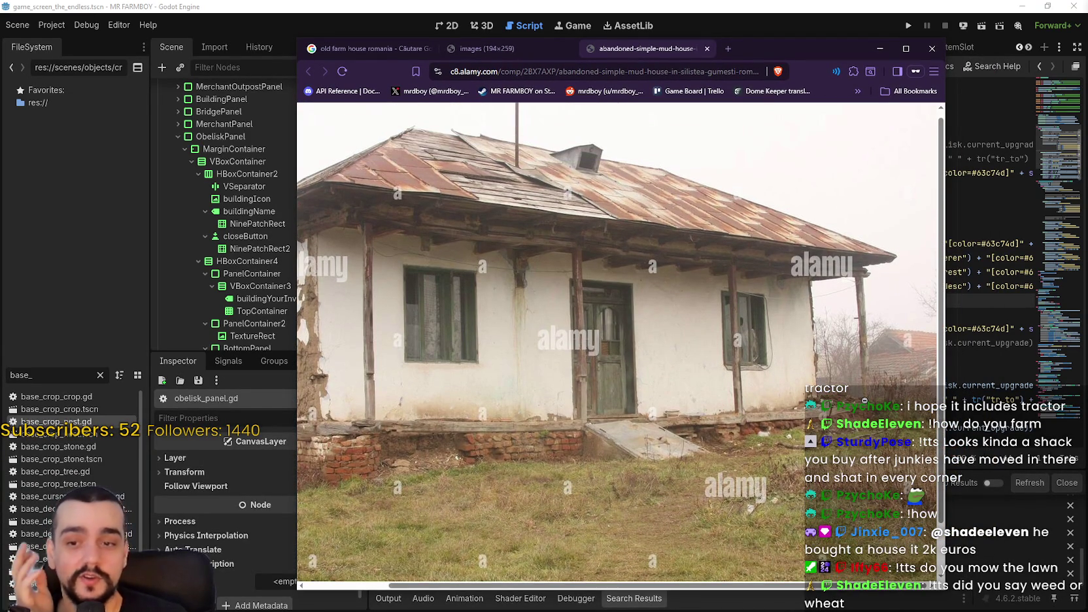
scroll(863, 400, up, 1)
click(857, 365)
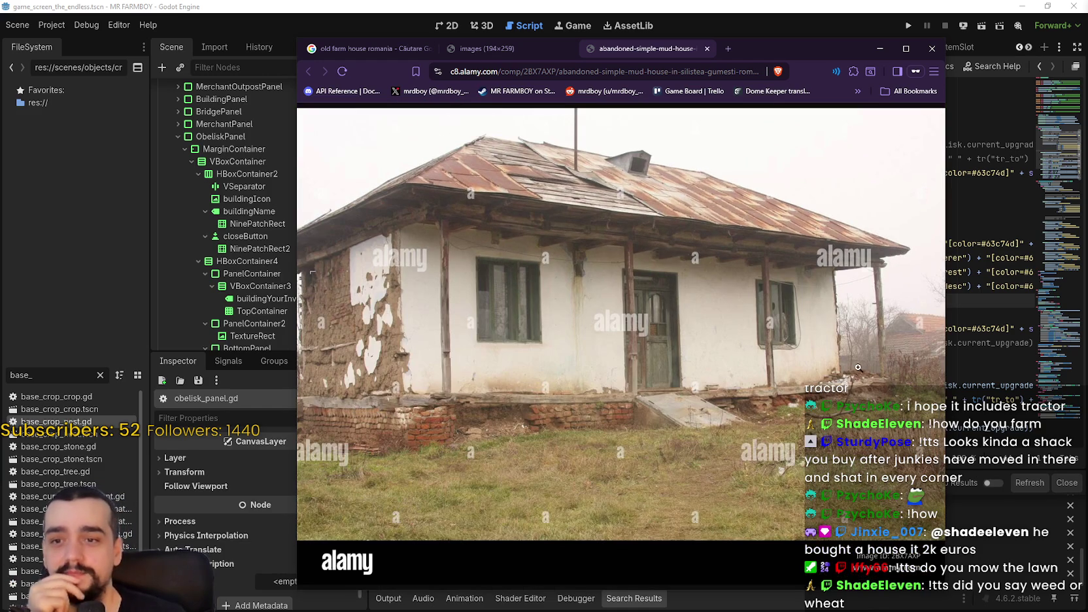
drag(804, 60, 771, 52)
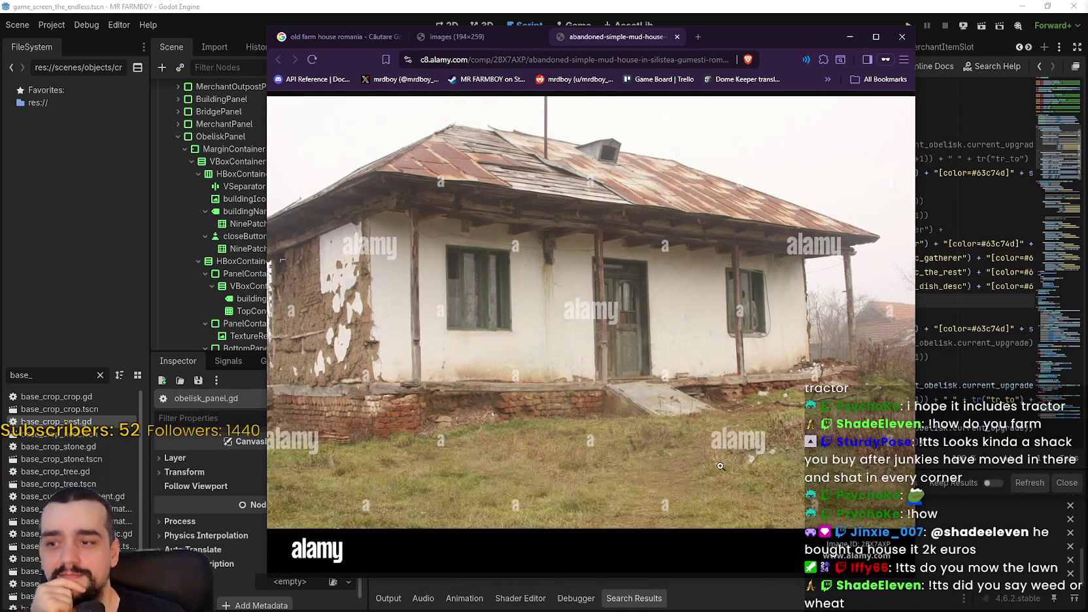
click(780, 434)
click(779, 434)
click(782, 434)
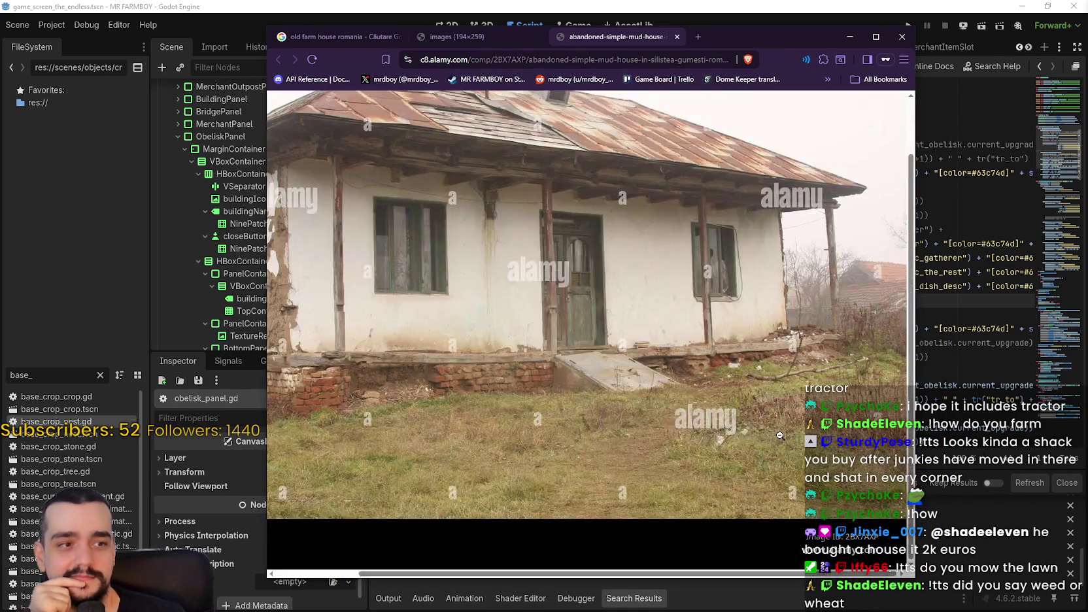
click(782, 434)
double_click(785, 433)
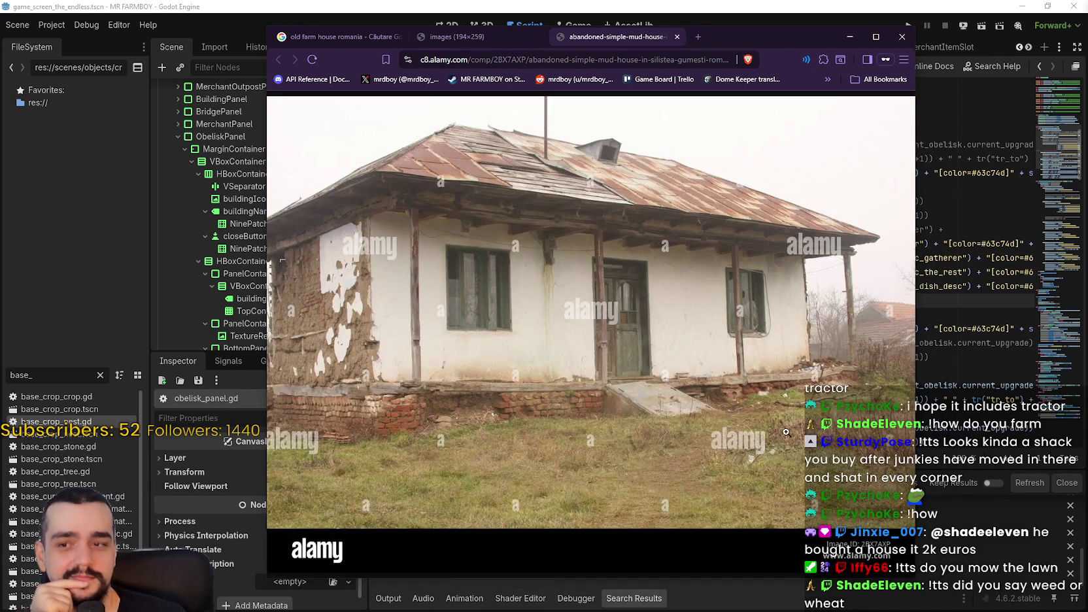
click(785, 433)
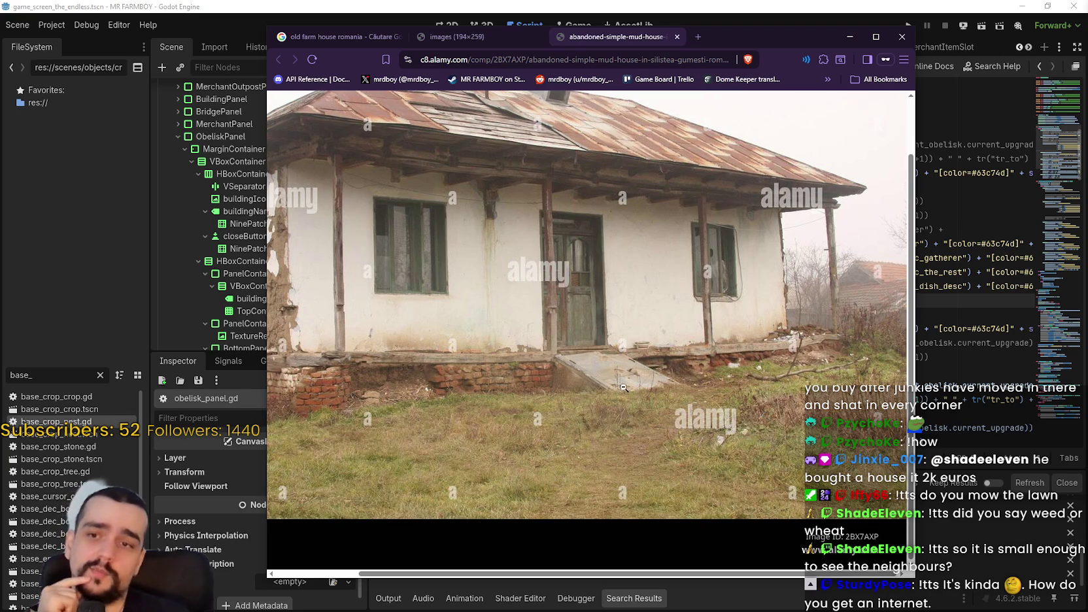
Scroll over the photo, then resize the Brave window out to the screen's right edge and bottom
scroll(765, 415, up, 2)
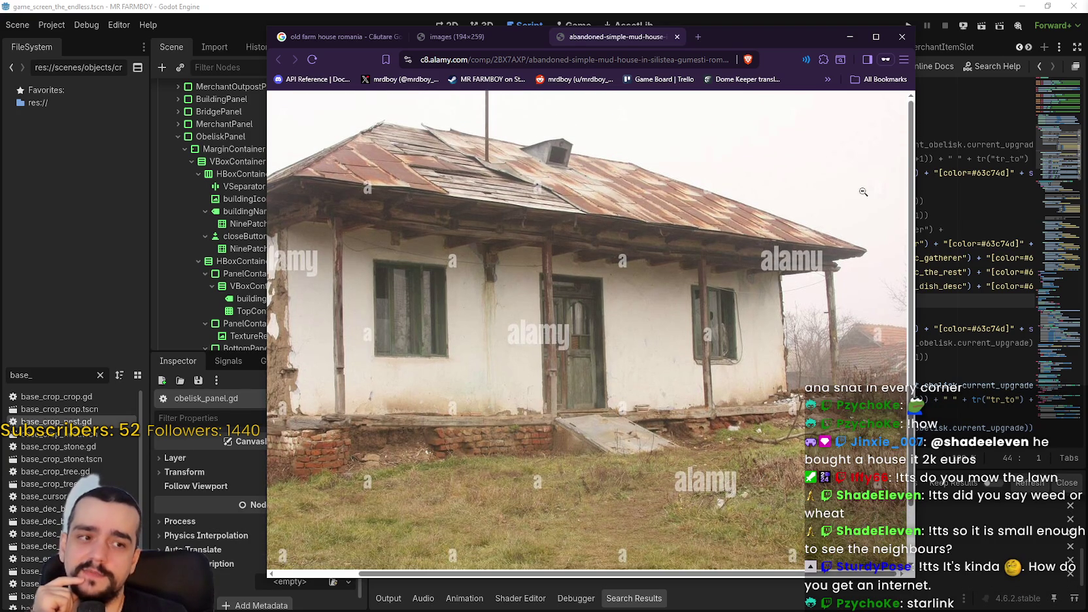
scroll(272, 174, down, 2)
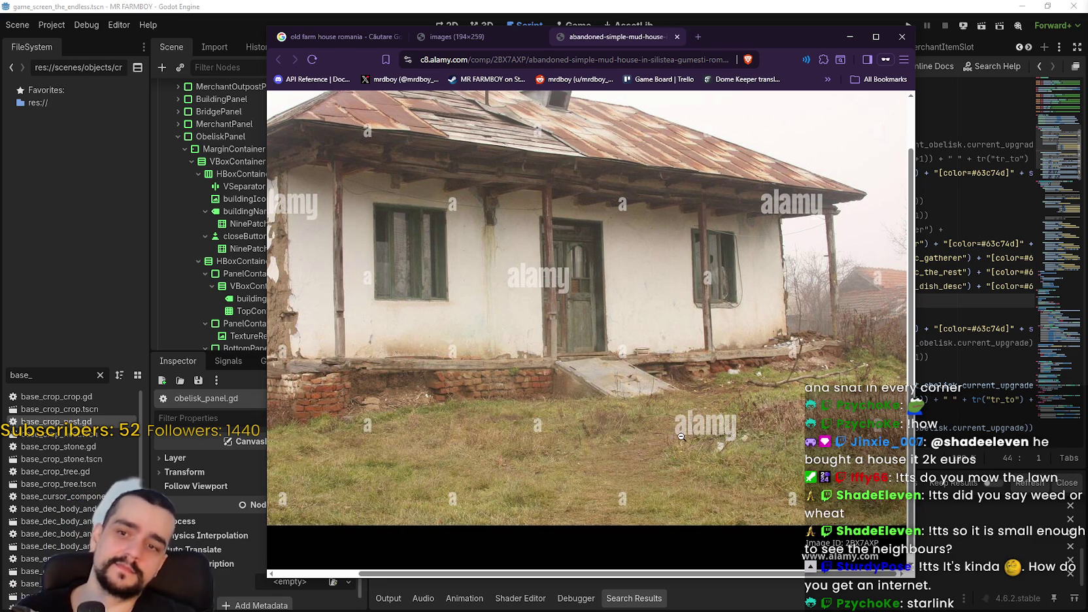
scroll(662, 426, up, 2)
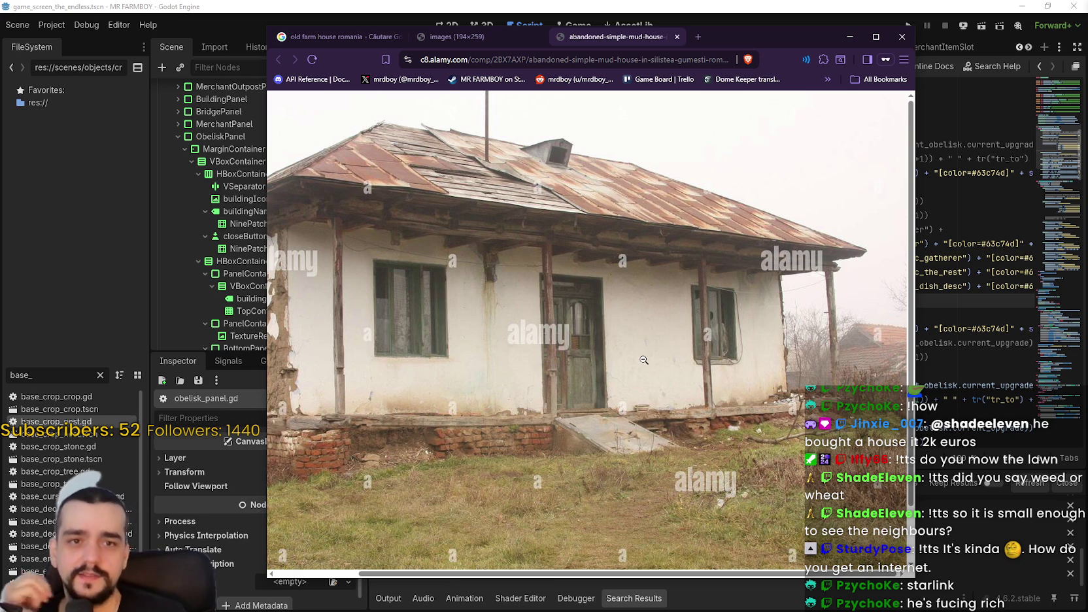
scroll(647, 351, down, 1)
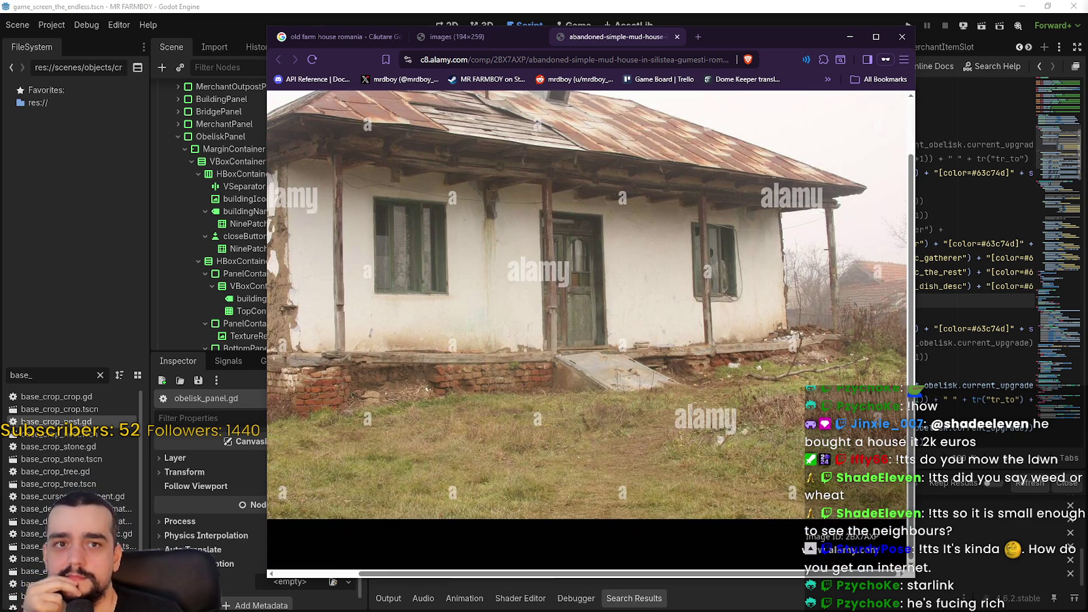
scroll(706, 146, up, 1)
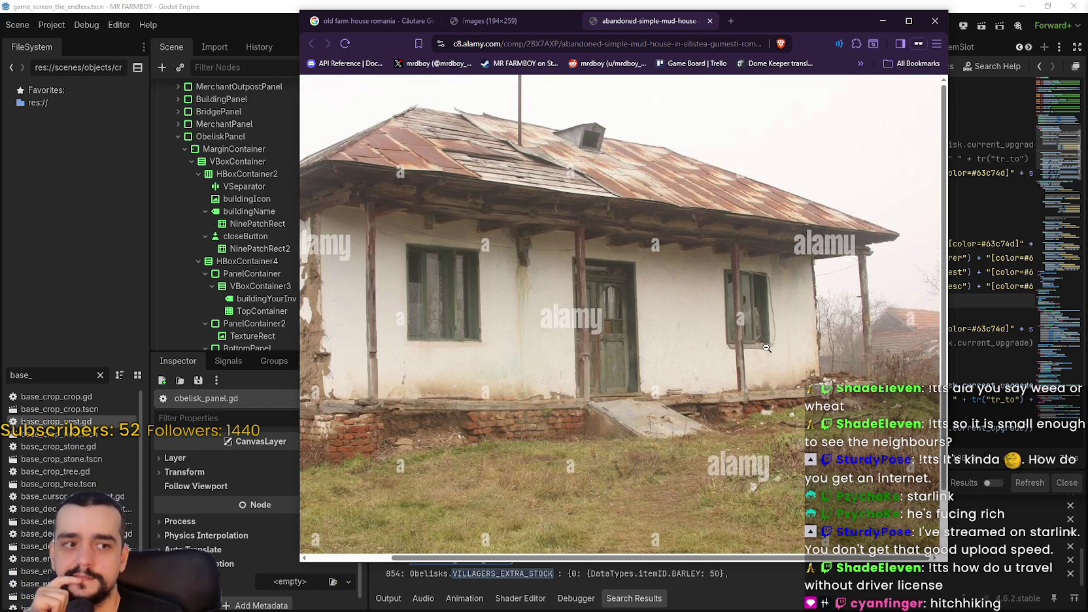
scroll(736, 332, down, 1)
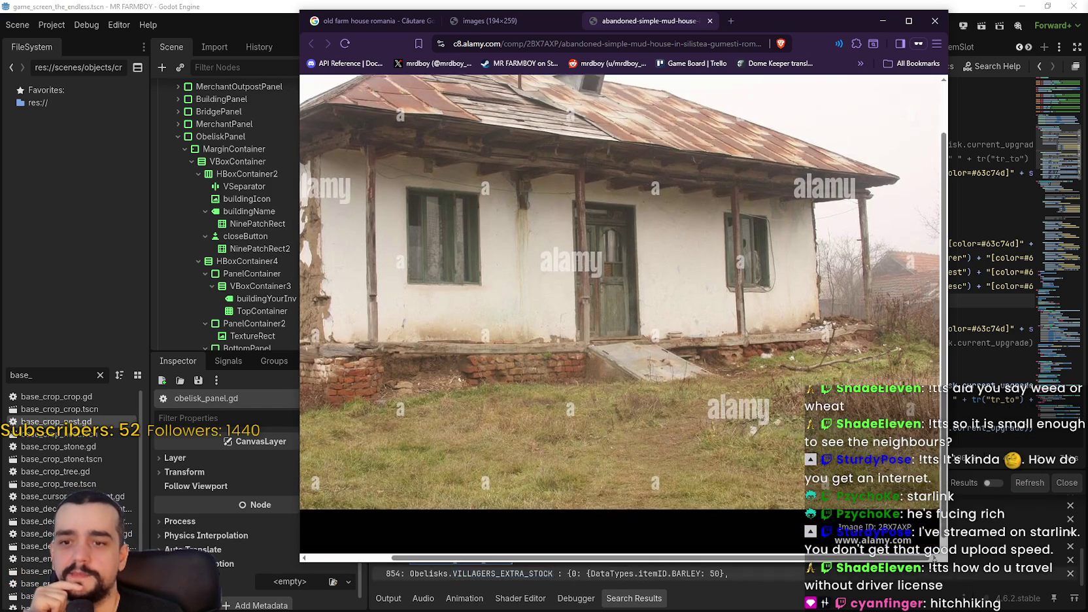
mouse_move(946, 562)
mouse_down()
mouse_move(1075, 577)
mouse_move(1055, 570)
mouse_up()
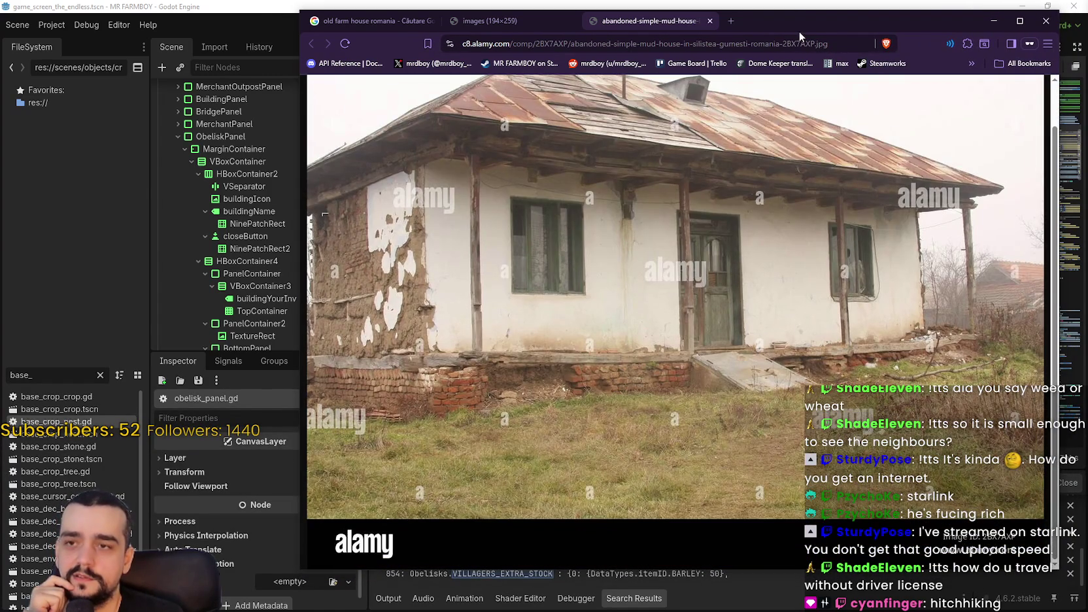
drag(810, 26, 737, 24)
mouse_move(989, 578)
mouse_down()
mouse_move(995, 611)
mouse_move(973, 546)
mouse_up()
Nudge the window right and compare the house photo at full size and fitted again
click(746, 369)
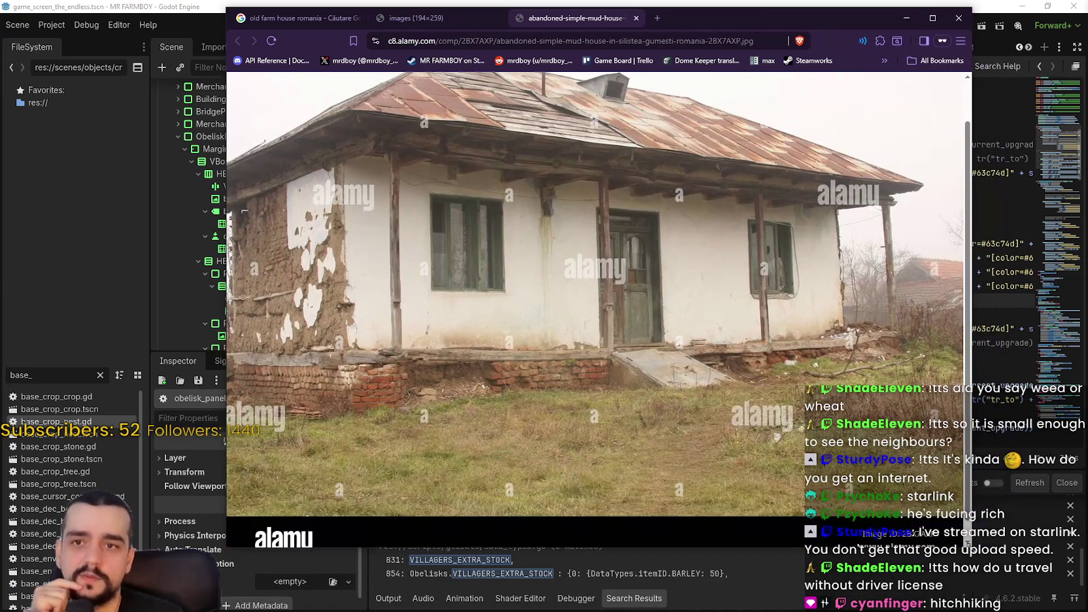
click(746, 369)
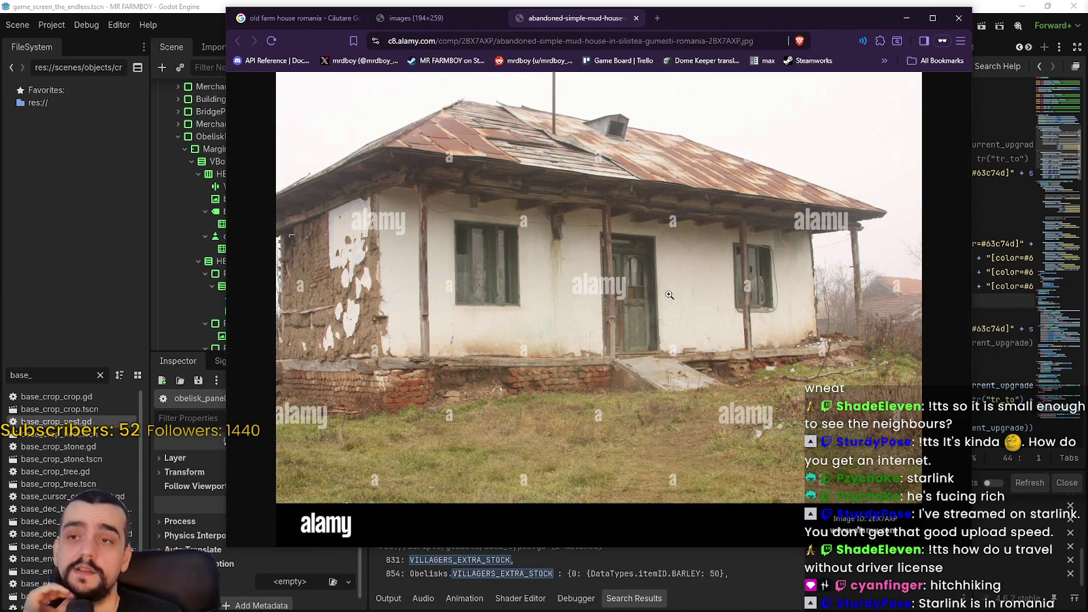
mouse_move(718, 15)
mouse_down()
mouse_move(769, 21)
mouse_move(758, 19)
mouse_up()
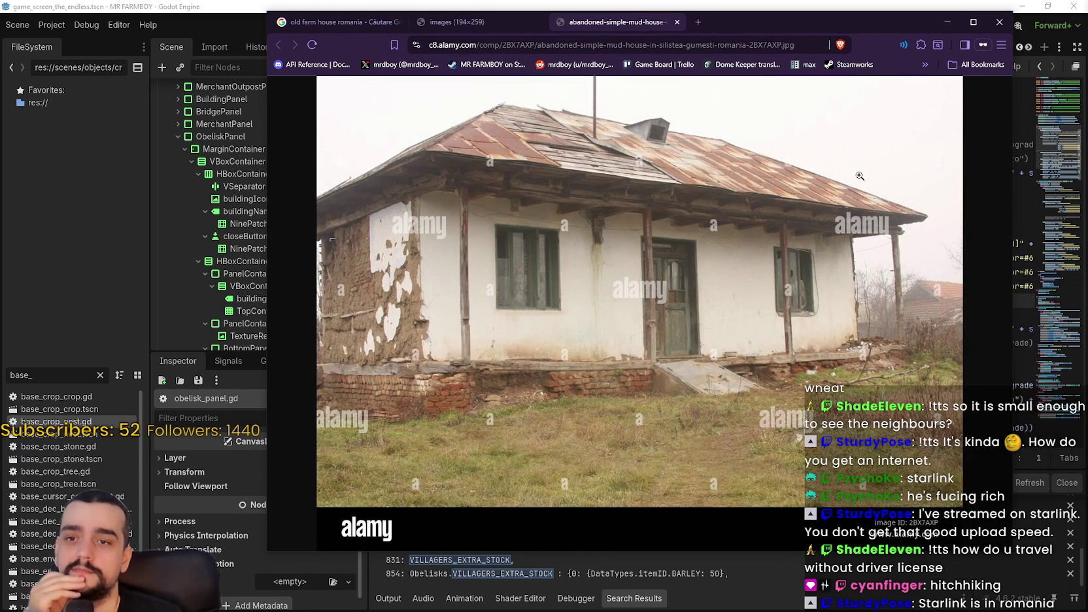
click(882, 322)
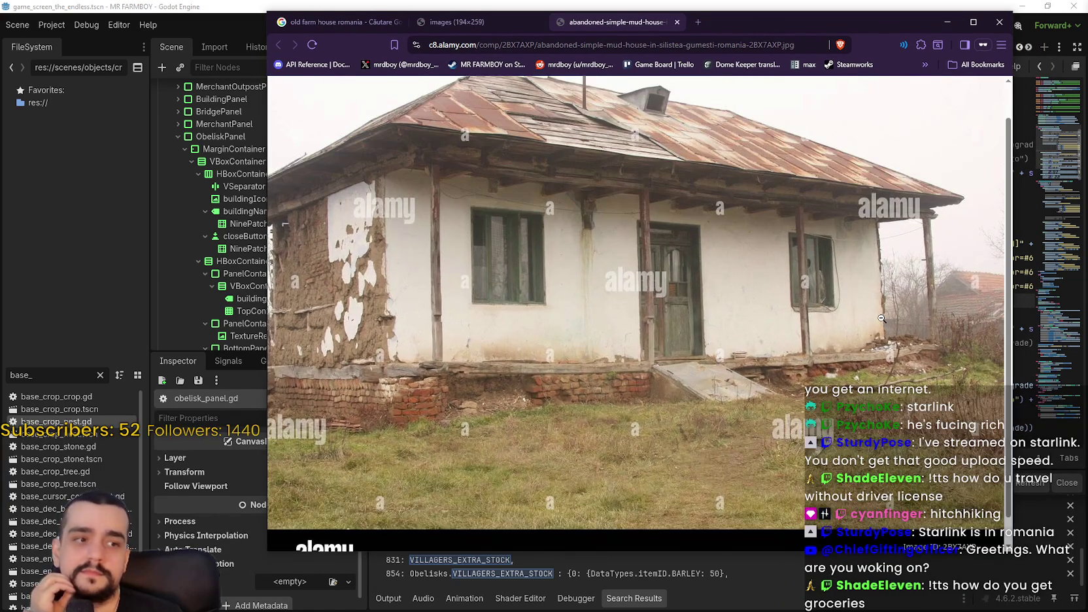
click(880, 316)
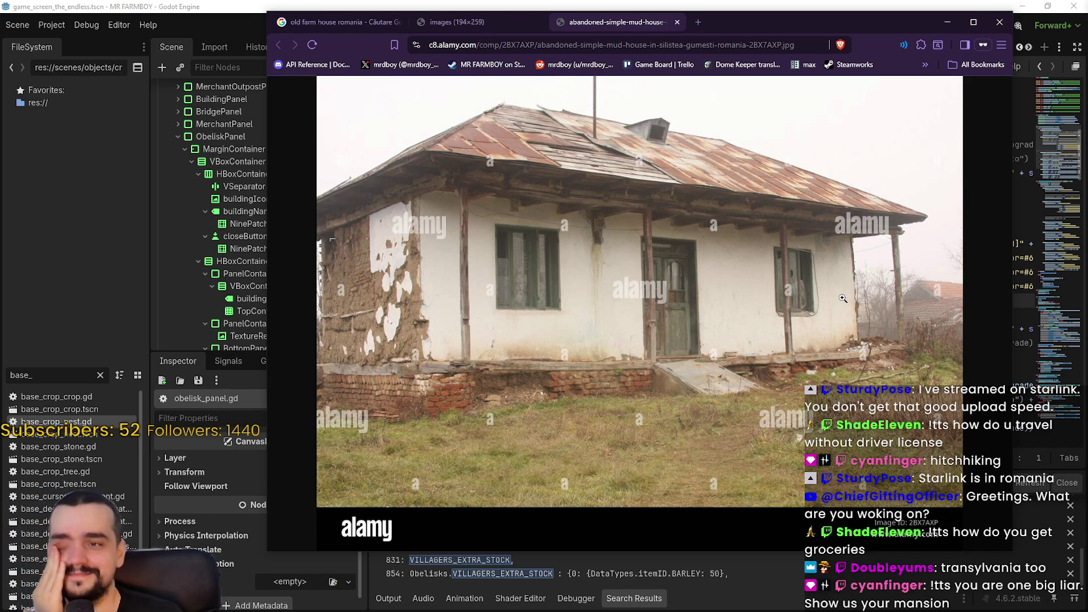
click(711, 319)
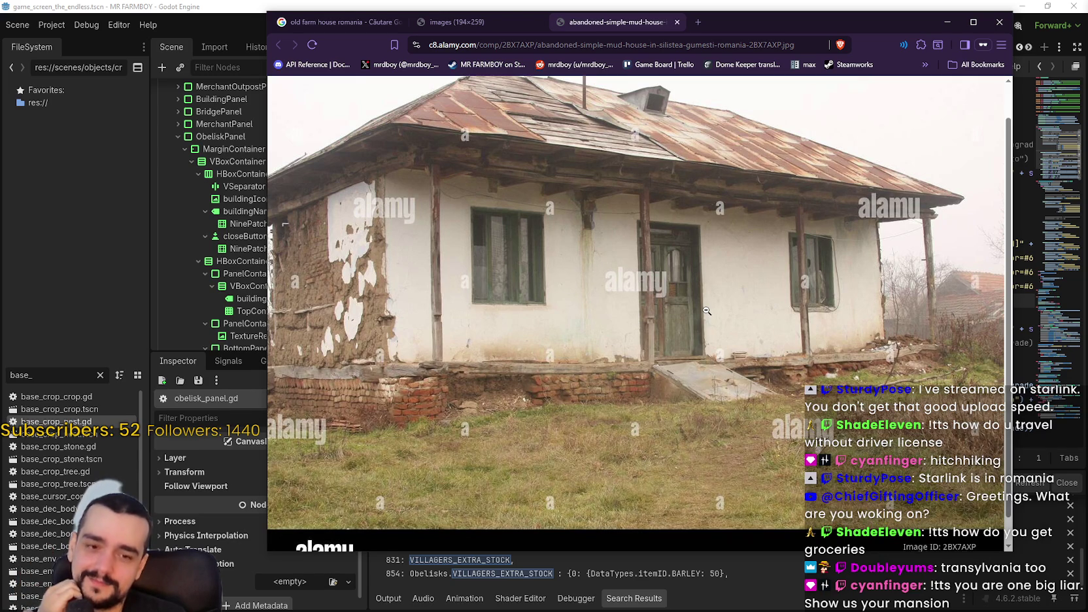
scroll(703, 314, up, 1)
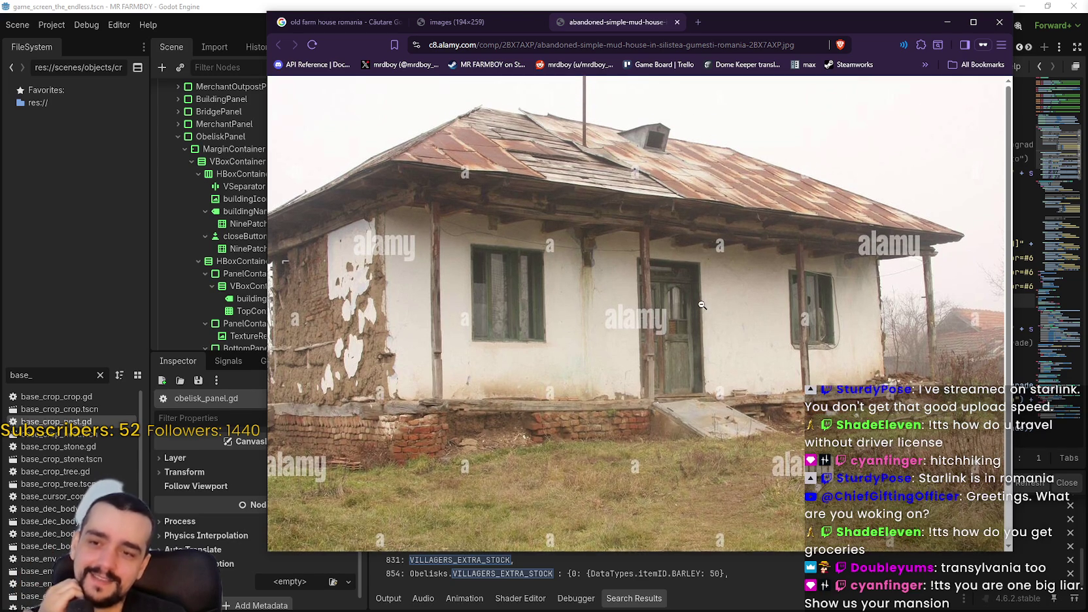
scroll(631, 384, down, 2)
click(630, 377)
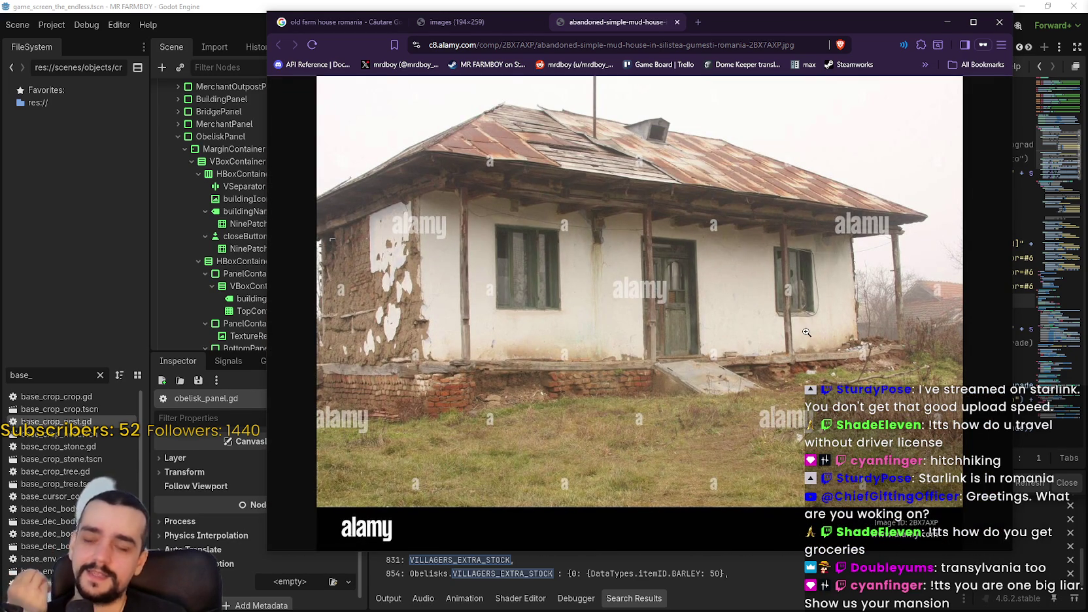
click(818, 278)
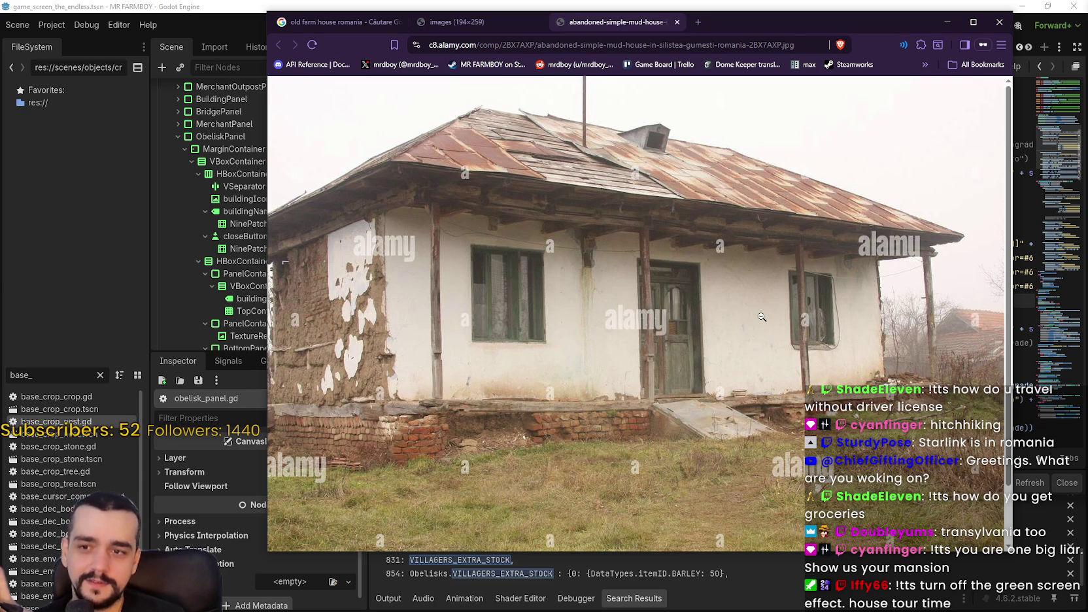
click(761, 316)
click(762, 316)
scroll(762, 316, up, 1)
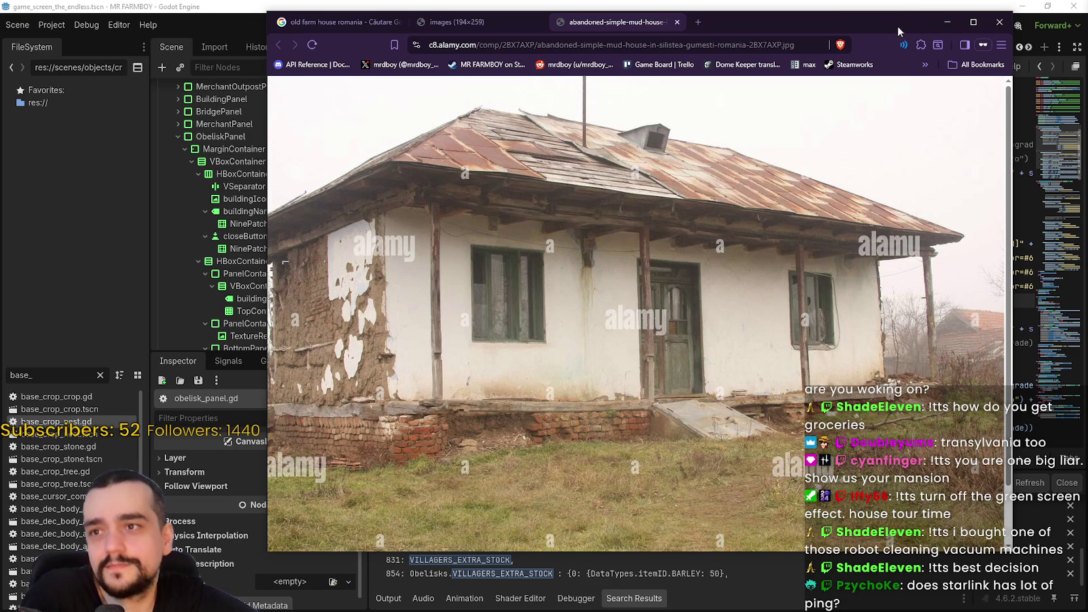
Close the Brave browser, confirming that all tabs close
drag(826, 15, 801, 11)
click(973, 19)
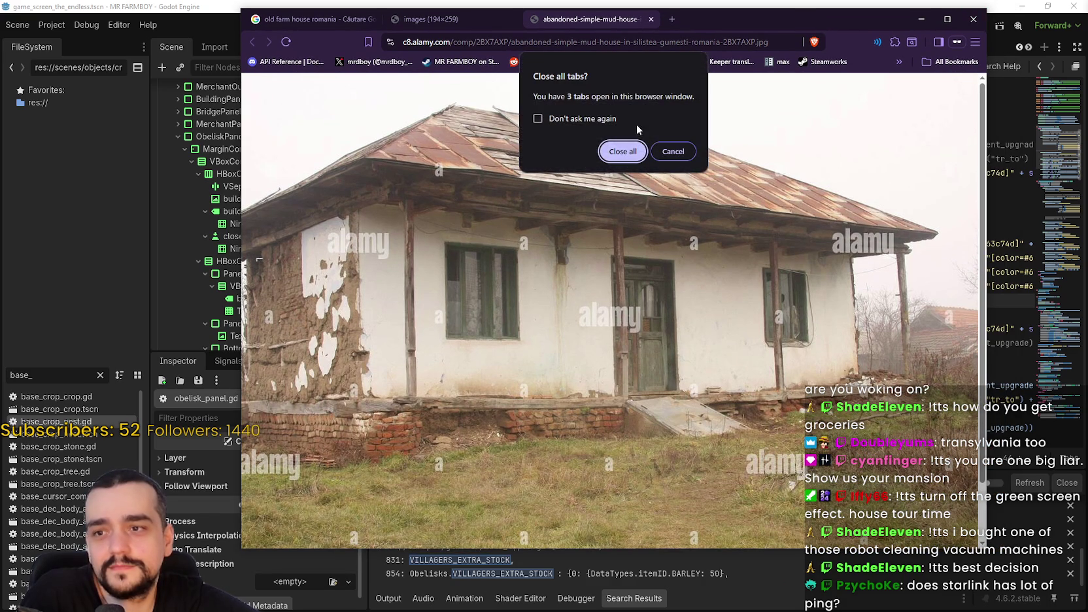
click(621, 150)
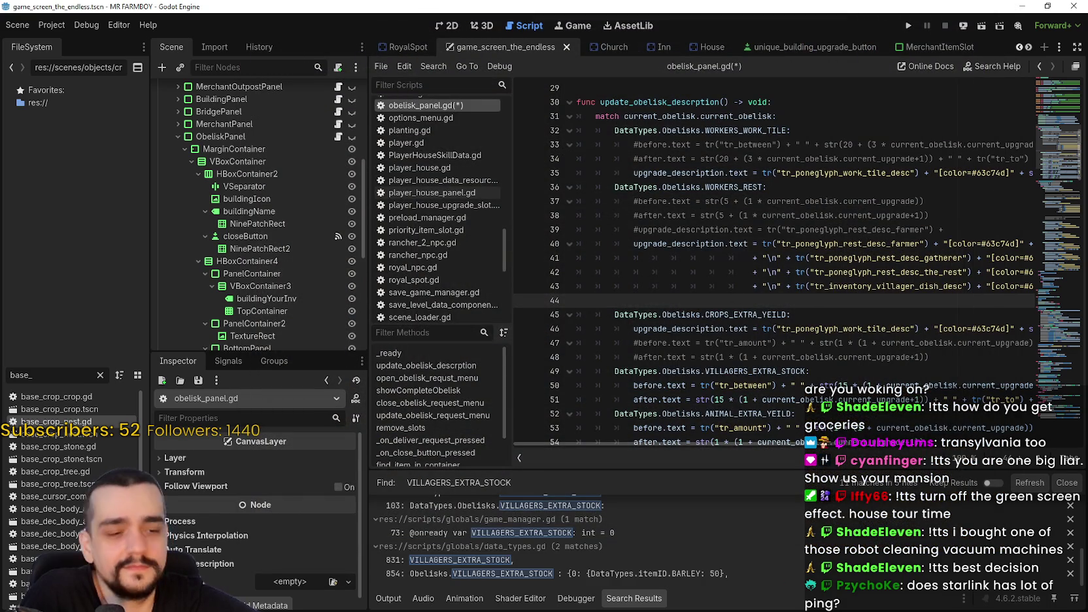
Look over obelisk_panel.gd's match cases, selecting the WORKERS_REST comments and CROPS_EXTRA_YEILD description line
scroll(706, 340, up, 3)
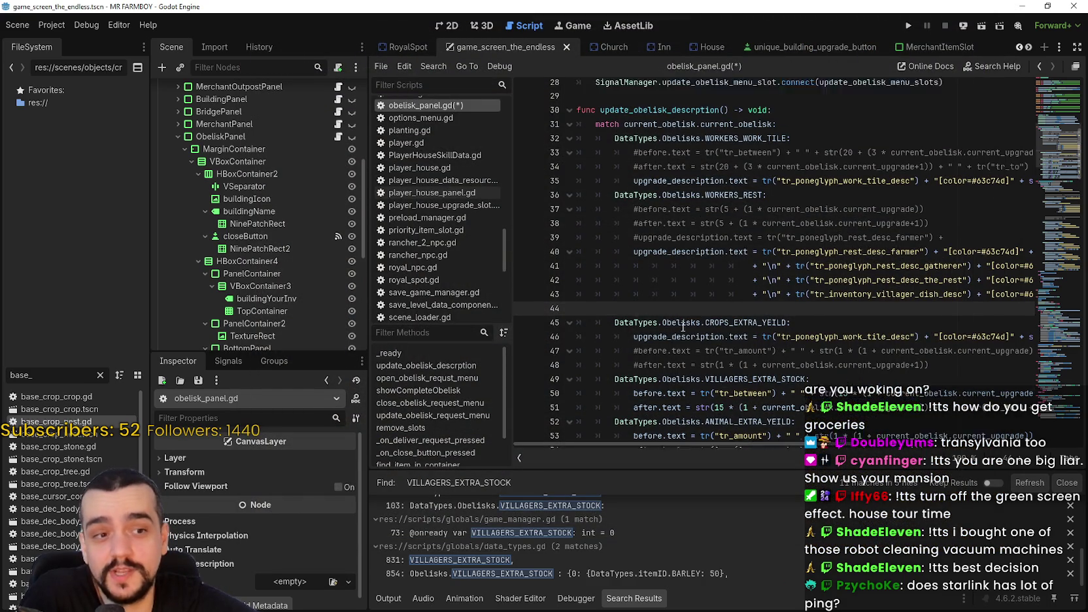
scroll(672, 306, down, 3)
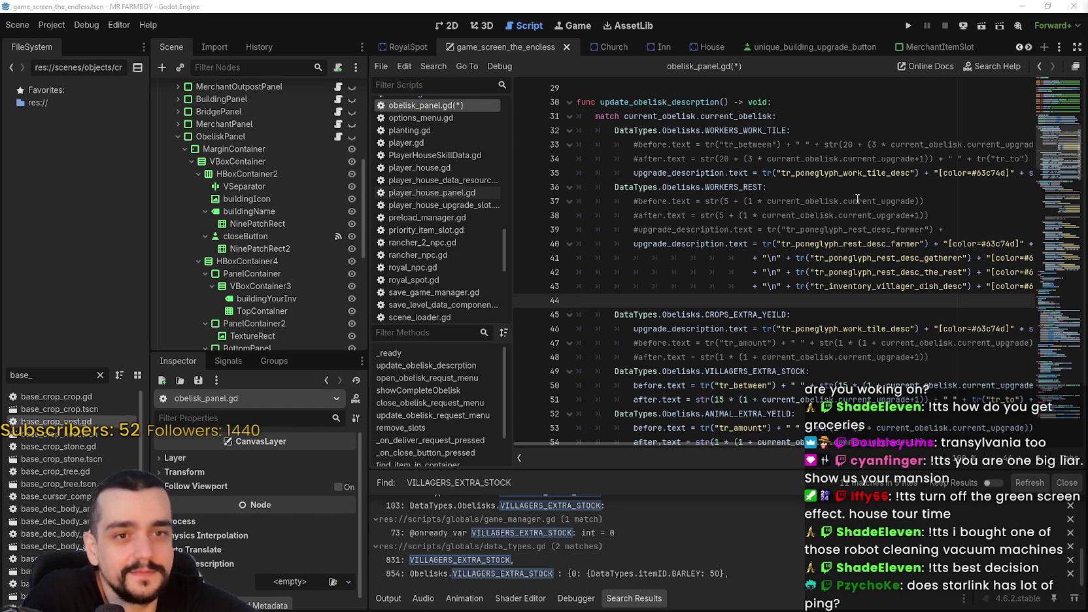
click(703, 303)
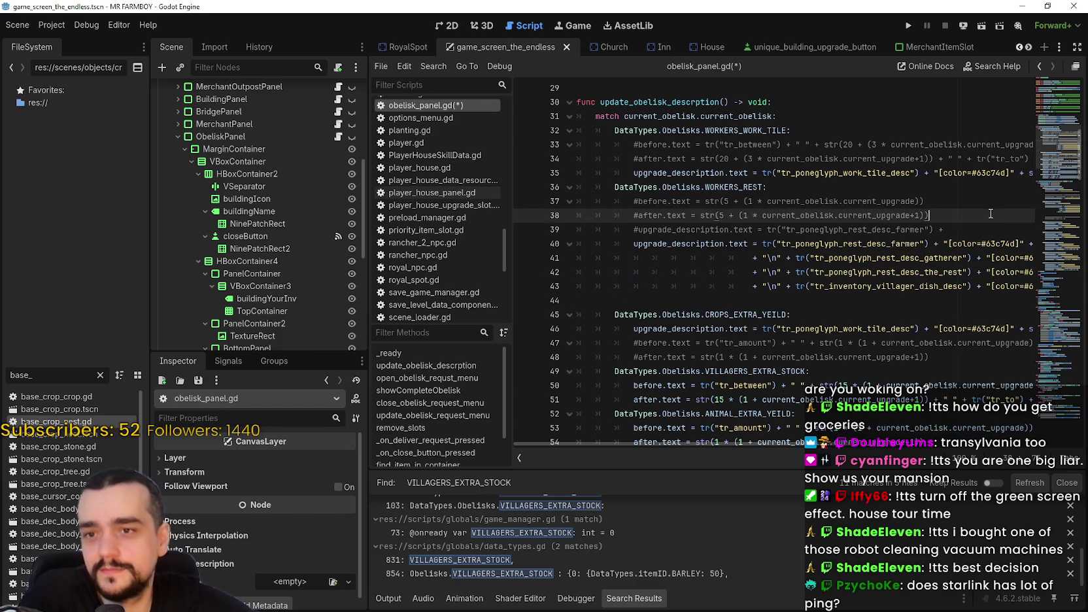
drag(948, 229, 570, 202)
click(757, 354)
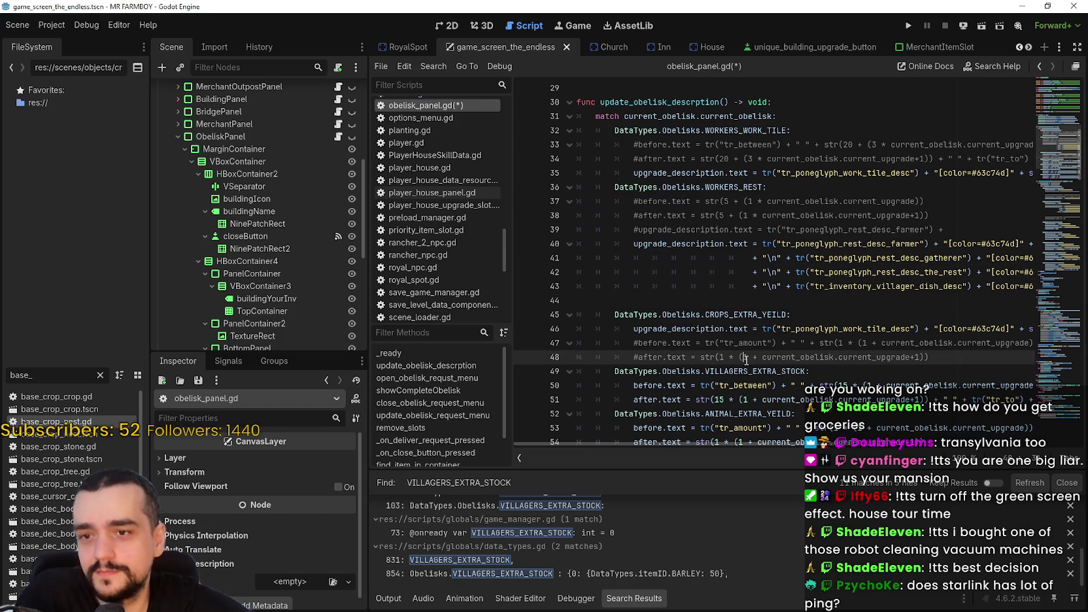
mouse_move(876, 329)
mouse_down()
mouse_move(1026, 331)
mouse_move(1015, 329)
mouse_up()
click(907, 330)
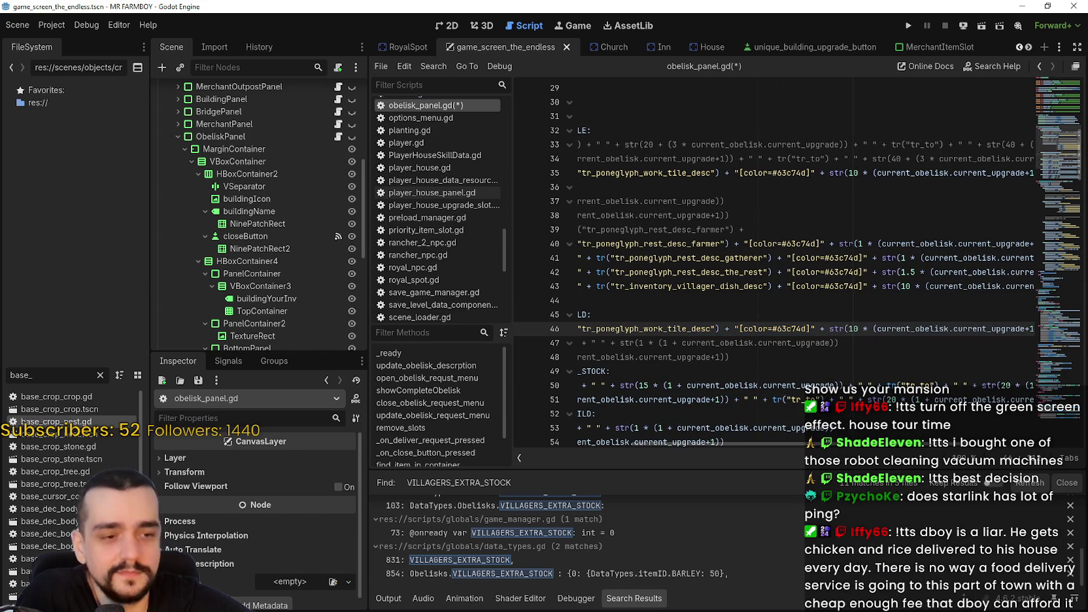
Launch Windows Calculator in Standard mode over the Godot script editor
key(XF86Calculator)
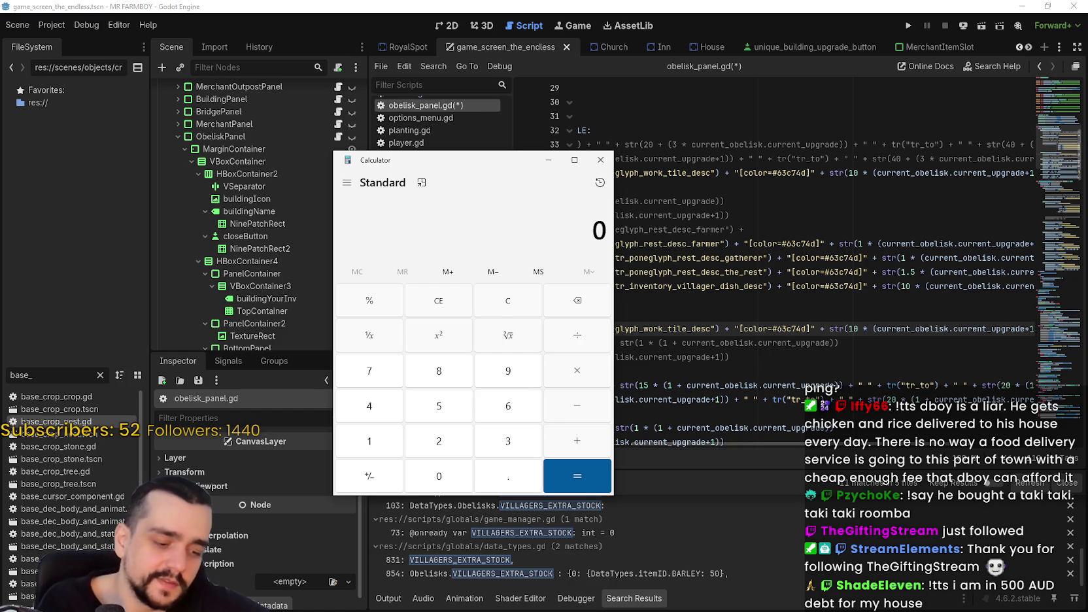
Press + in Calculator, then close it to return to obelisk_panel.gd
click(548, 451)
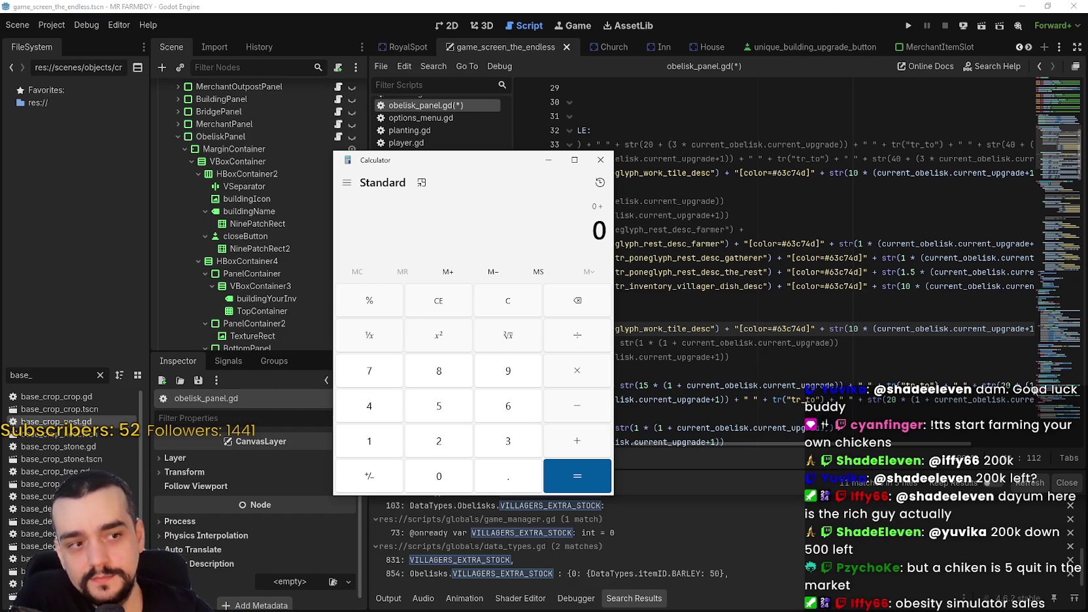
click(598, 163)
Inspect the CROPS_EXTRA_YEILD case, selecting lines 46–48 including the commented #before/#after lines
mouse_move(588, 314)
mouse_down()
mouse_move(556, 340)
mouse_move(478, 357)
mouse_move(458, 323)
mouse_up()
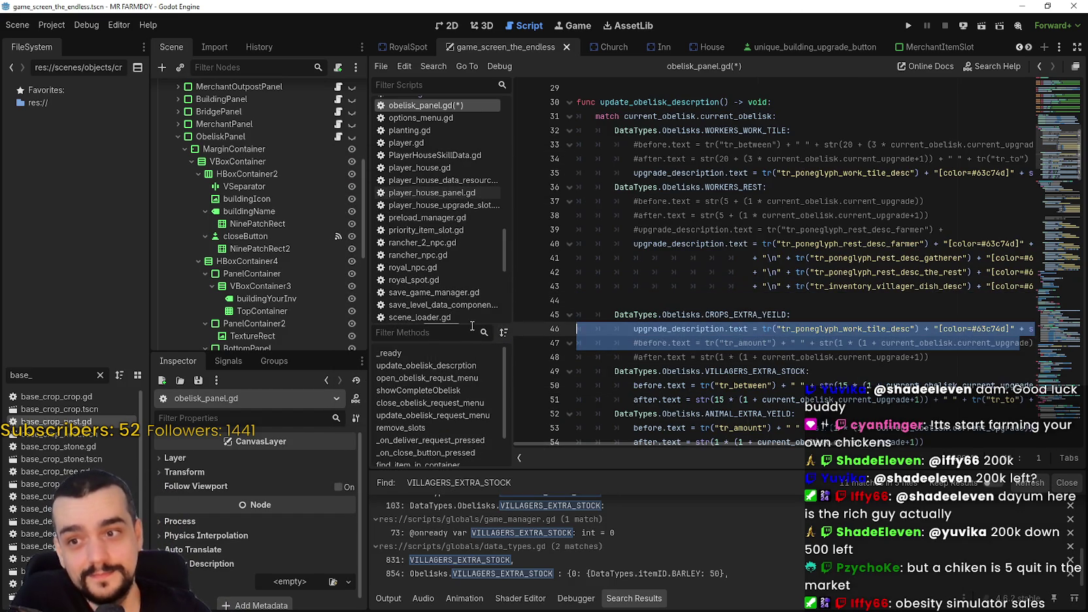
click(735, 328)
mouse_move(928, 357)
mouse_down()
mouse_move(587, 337)
mouse_move(607, 323)
mouse_move(615, 328)
mouse_move(591, 326)
mouse_move(629, 343)
mouse_move(981, 360)
mouse_up()
click(607, 323)
click(597, 336)
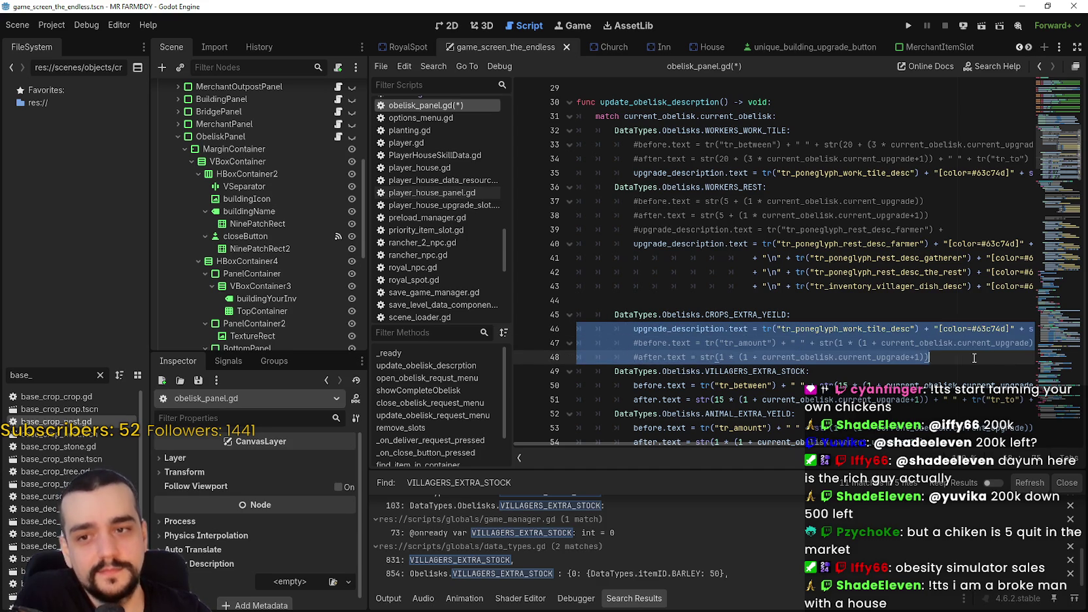
click(919, 357)
shift+click(576, 329)
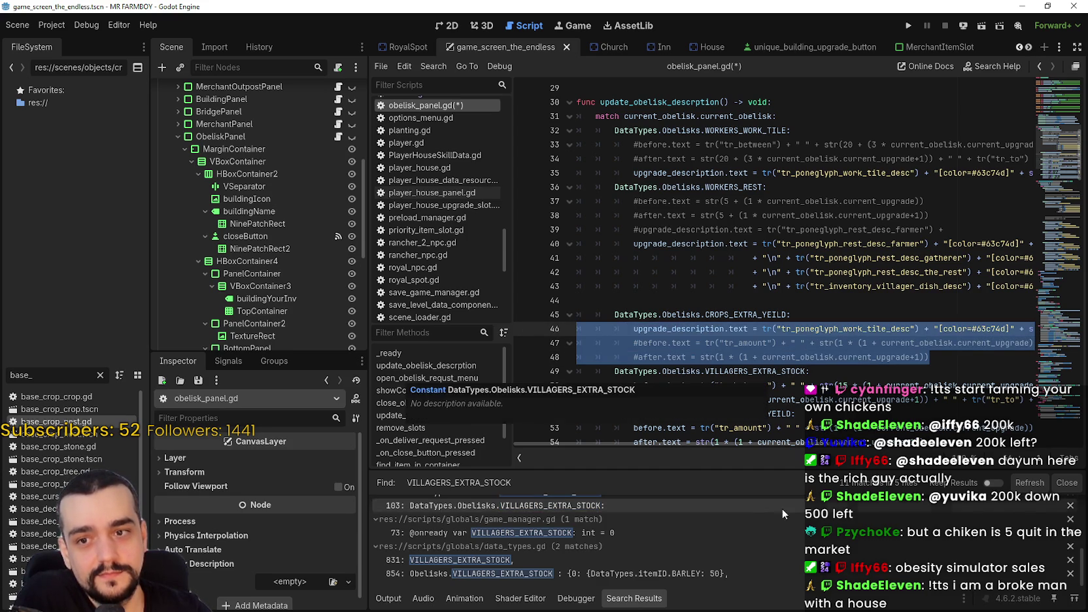
Narrow the Scene dock to widen the editor, then examine line 46's upgrade_description expression
drag(365, 331, 340, 331)
scroll(957, 428, right, 5)
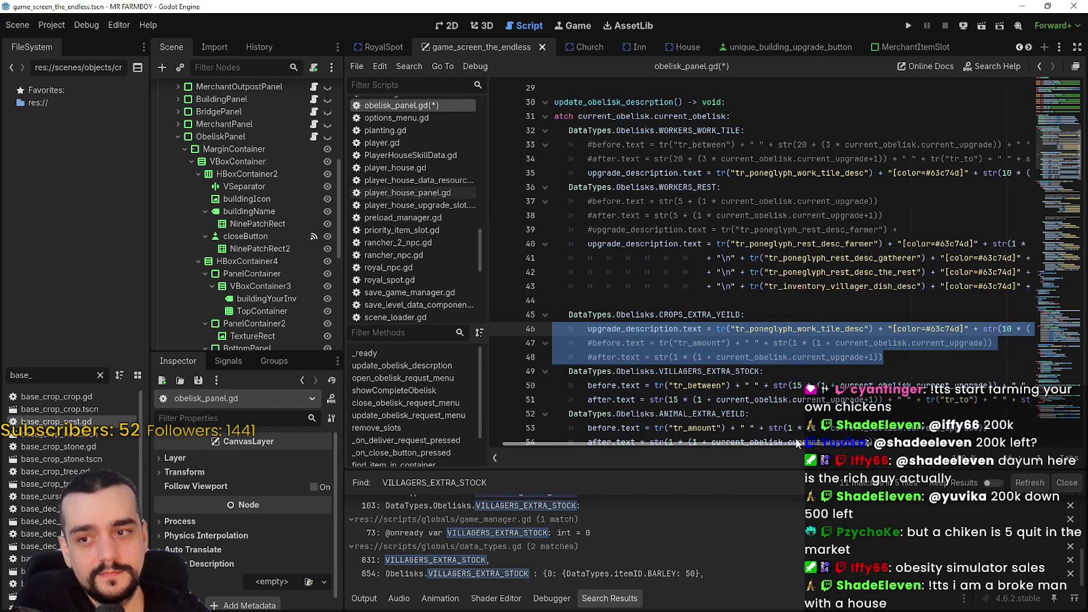
scroll(956, 428, right, 2)
click(954, 330)
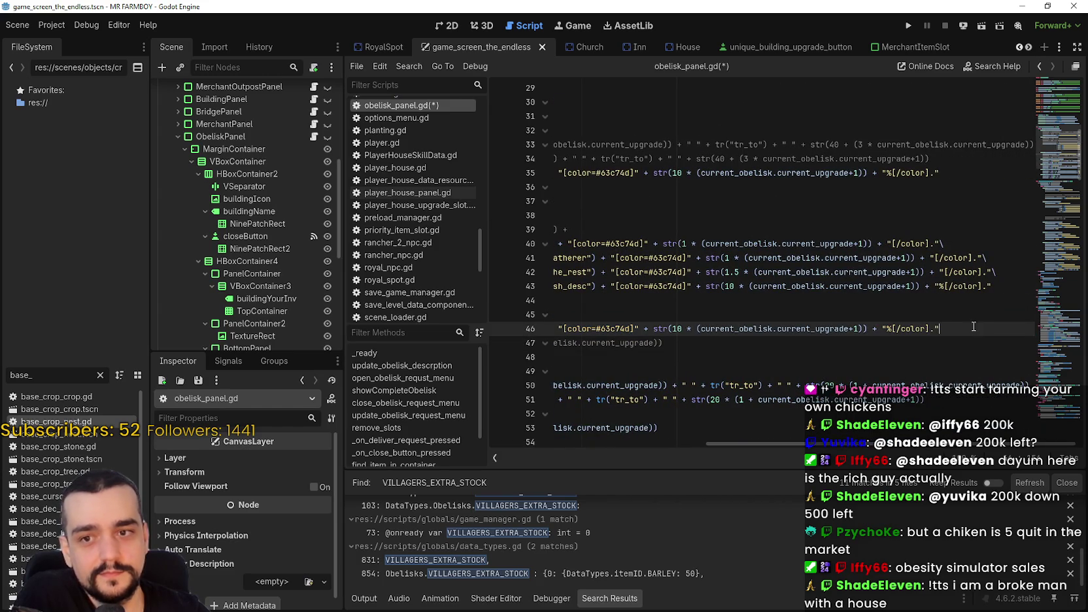
mouse_move(889, 342)
mouse_down()
mouse_move(554, 328)
mouse_move(658, 307)
mouse_up()
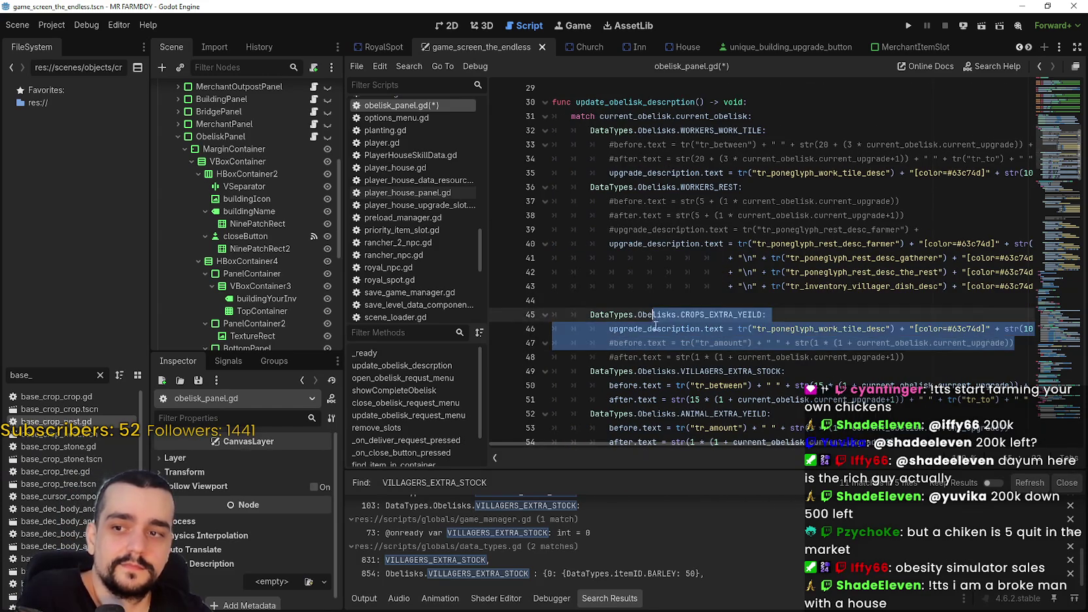
click(653, 328)
double_click(653, 328)
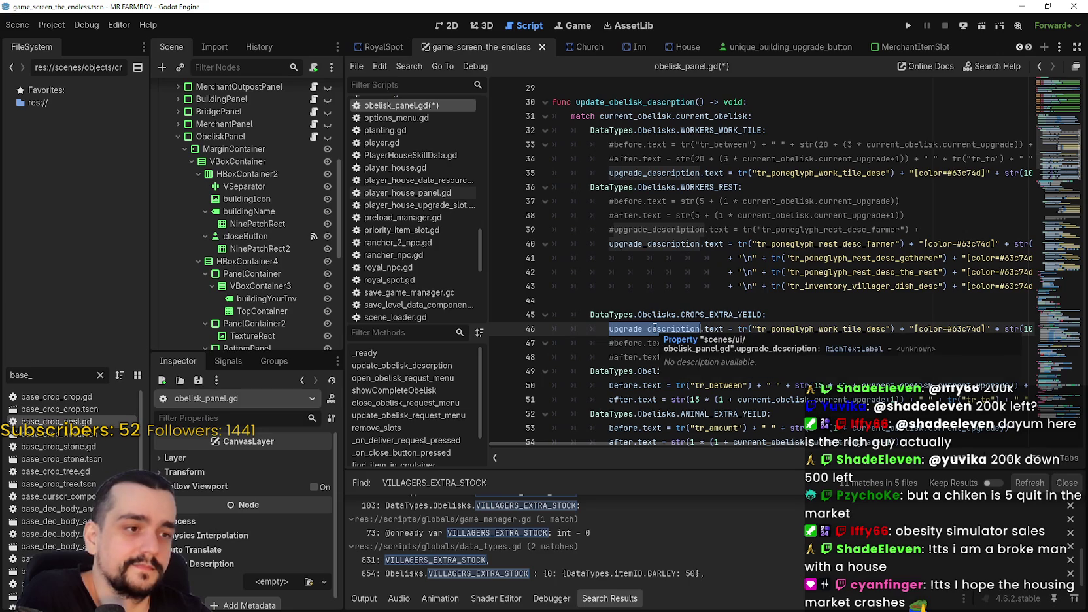
click(652, 328)
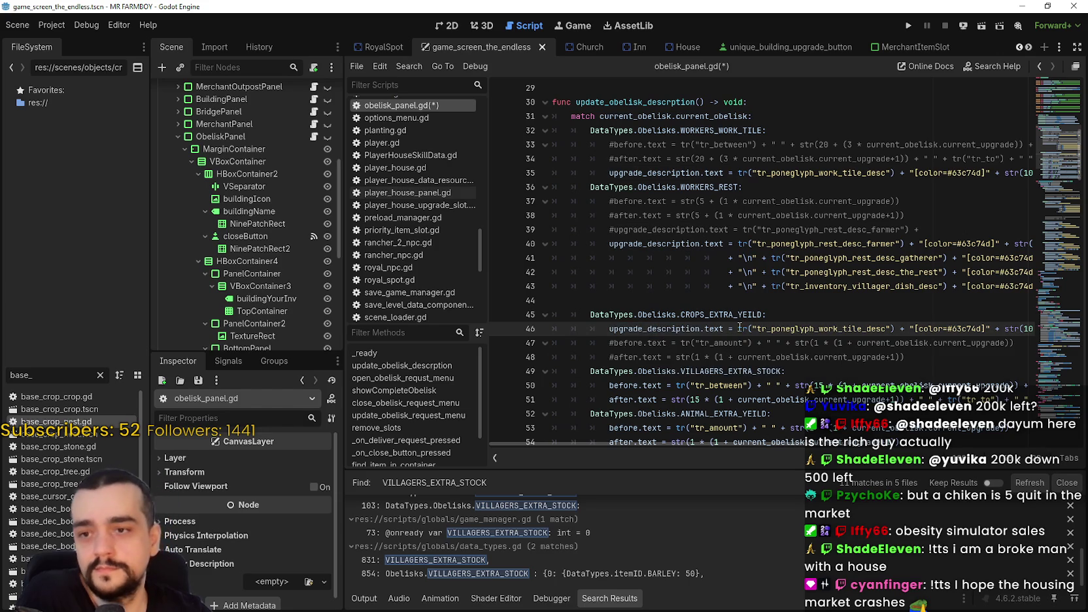
drag(736, 329, 1037, 324)
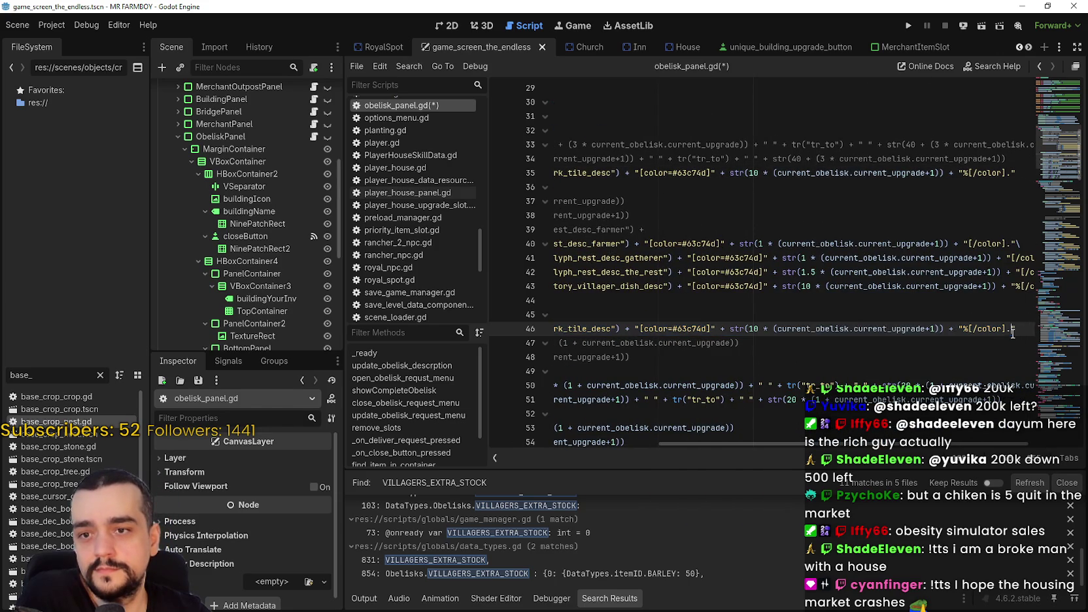
click(1012, 334)
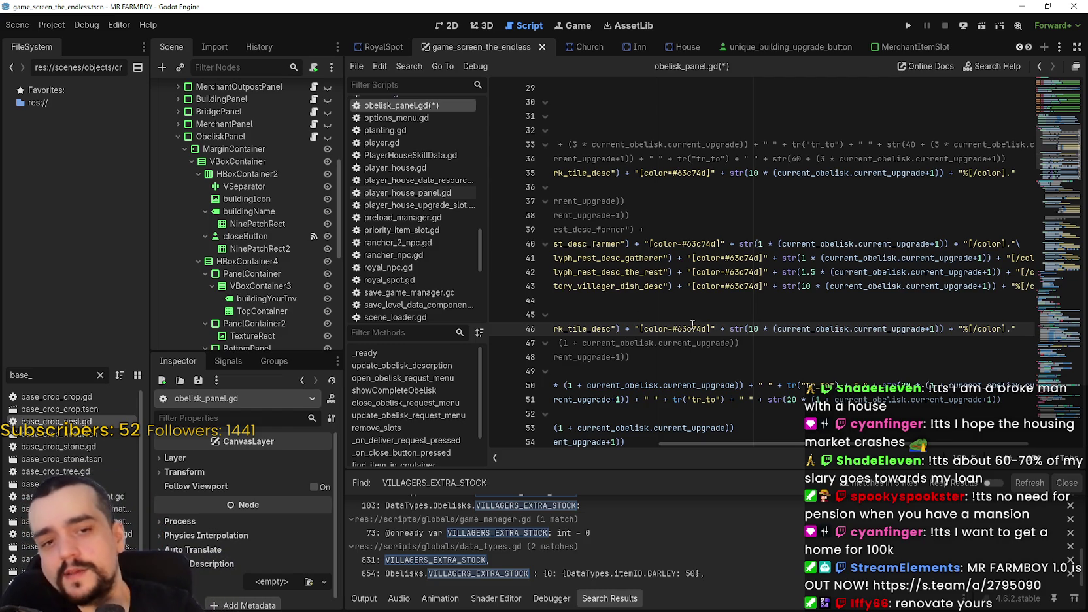
Try selections within the CROPS_EXTRA_YEILD block, including its commented #before/#after lines 47–48
mouse_move(699, 356)
mouse_down()
mouse_move(386, 312)
mouse_move(406, 346)
mouse_move(419, 335)
mouse_move(460, 342)
mouse_up()
drag(904, 356, 552, 345)
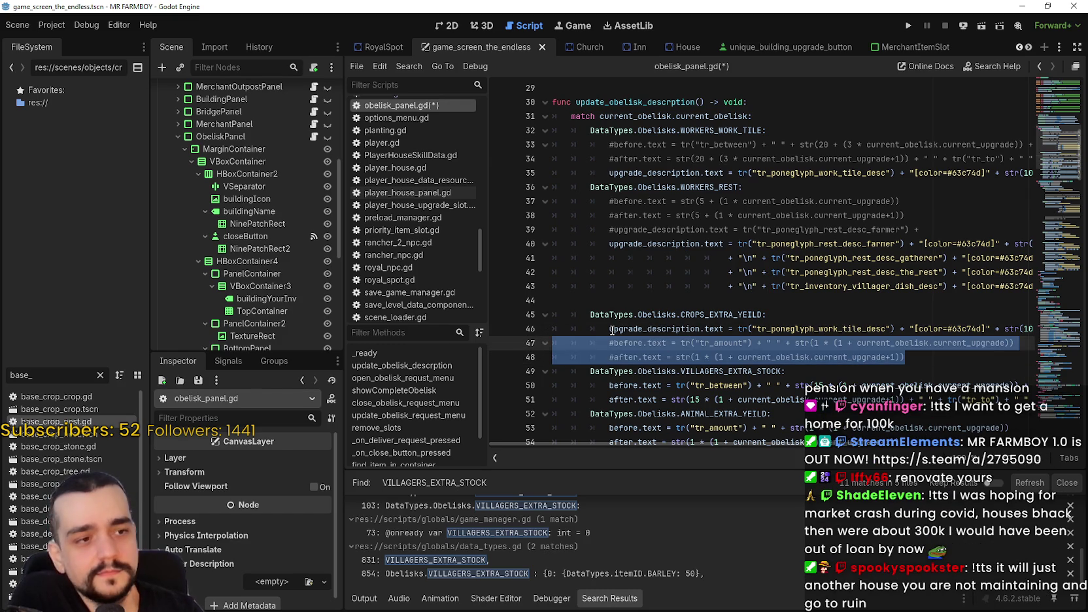
mouse_move(613, 331)
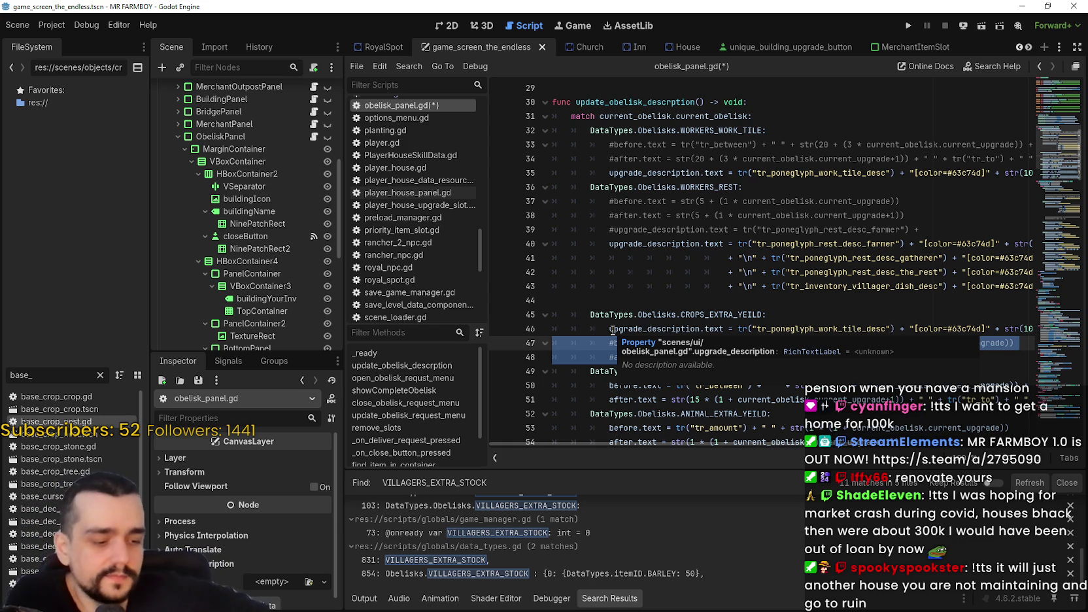
click(870, 342)
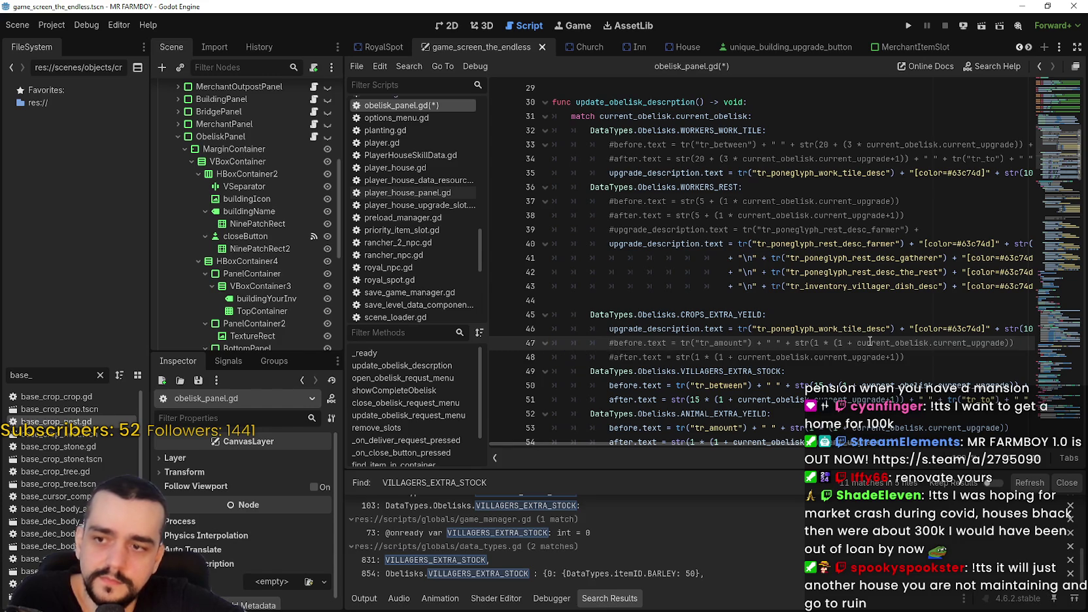
mouse_move(902, 357)
mouse_down()
mouse_move(542, 345)
mouse_move(521, 327)
mouse_move(528, 338)
mouse_up()
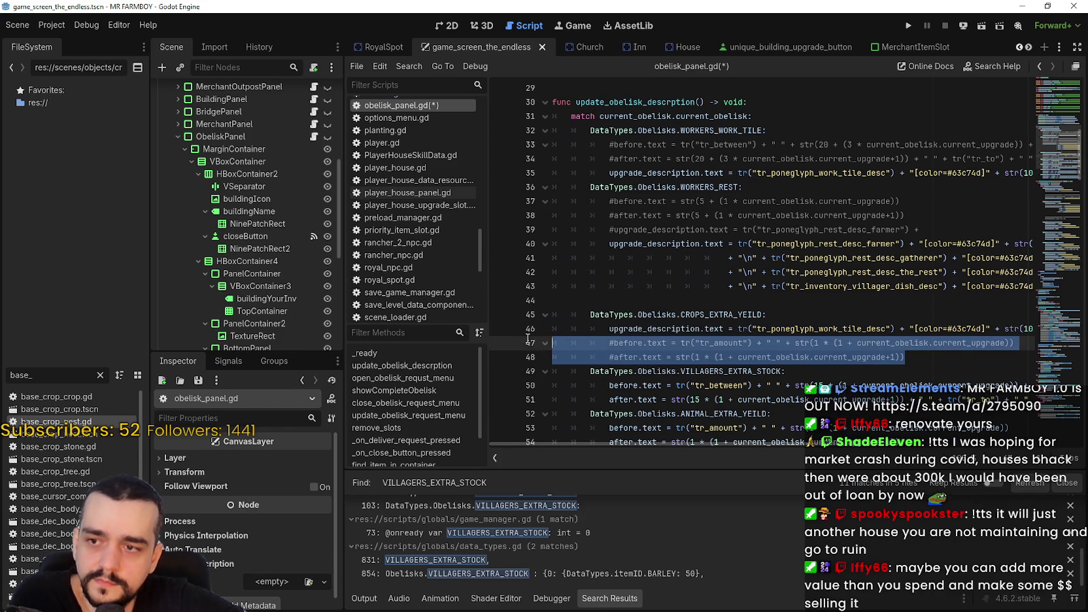
mouse_move(651, 314)
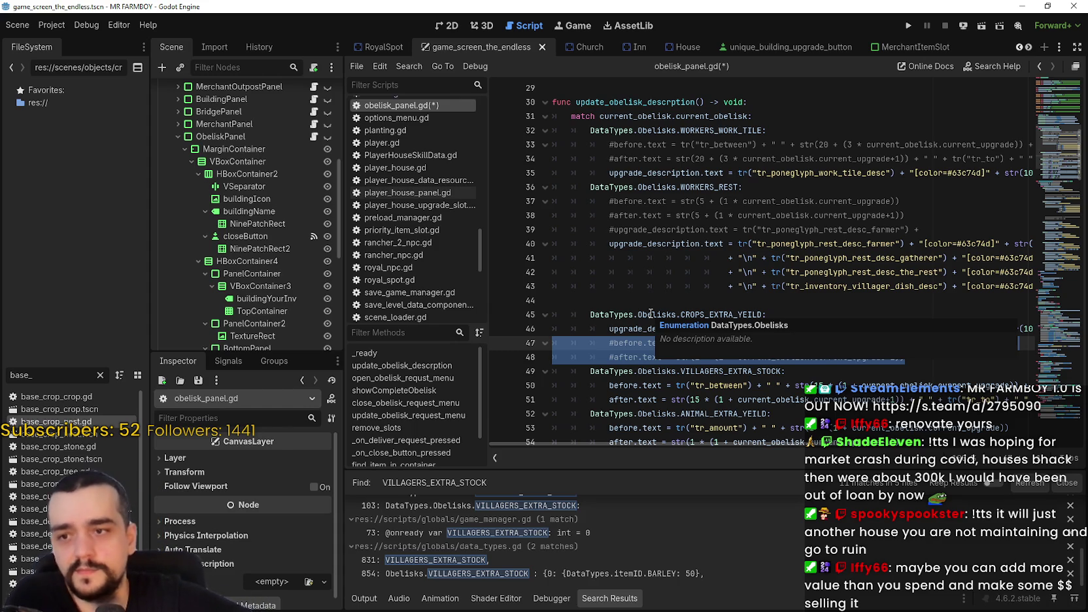
click(759, 299)
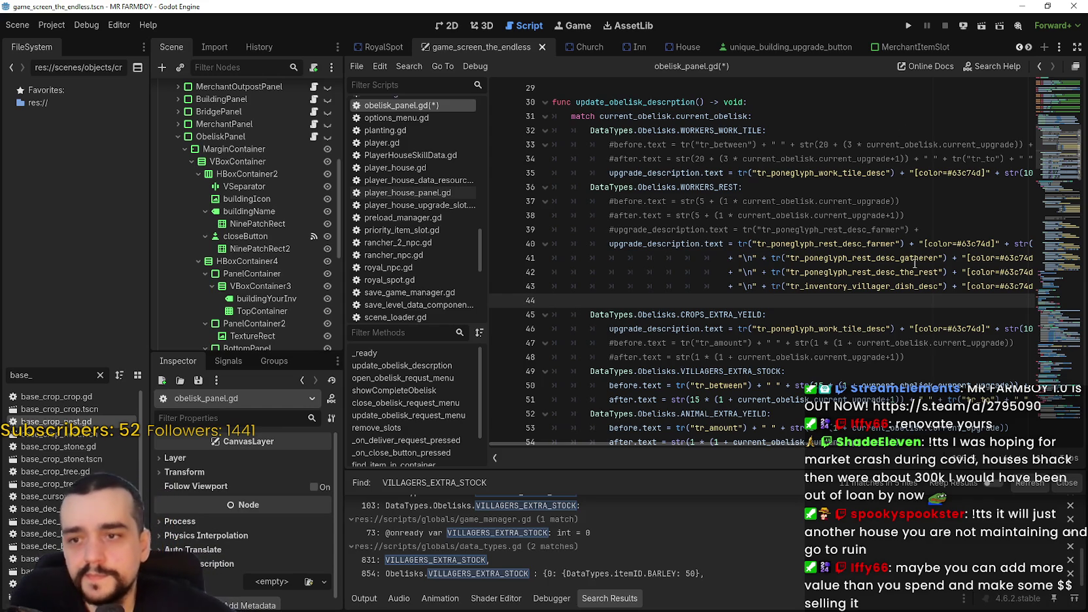
Select the two commented #before/#after lines under CROPS_EXTRA_YEILD and delete them
click(959, 370)
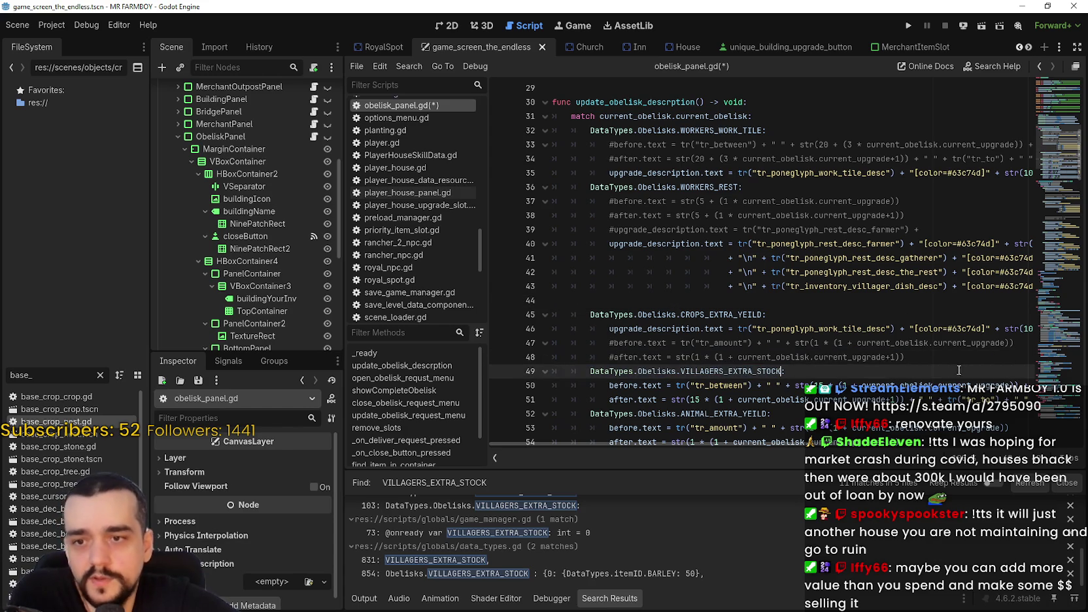
drag(958, 358, 553, 342)
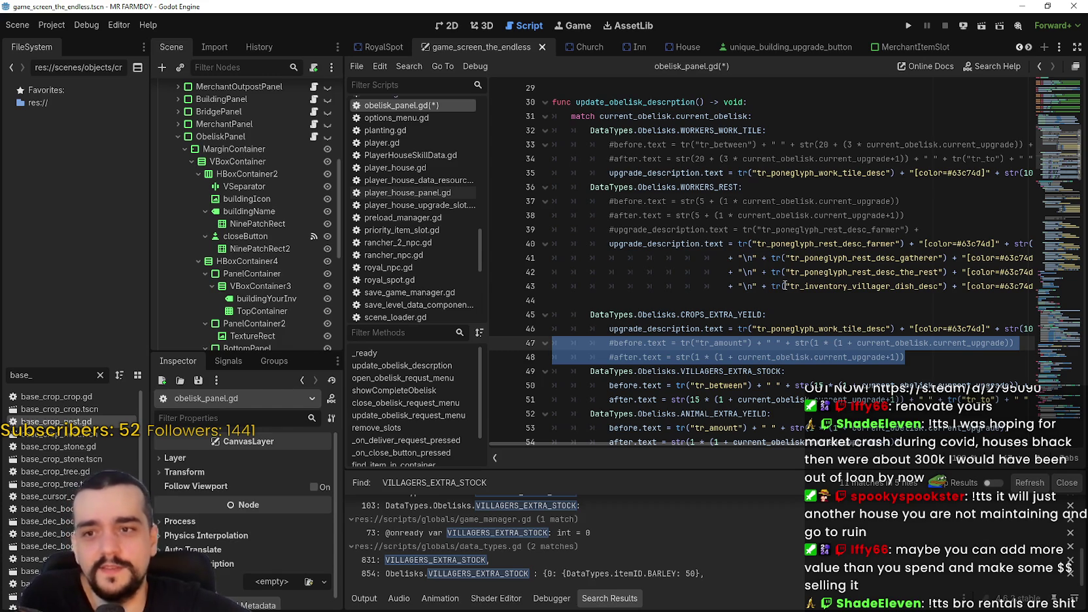
mouse_move(945, 233)
mouse_down()
mouse_move(719, 230)
mouse_move(543, 186)
mouse_up()
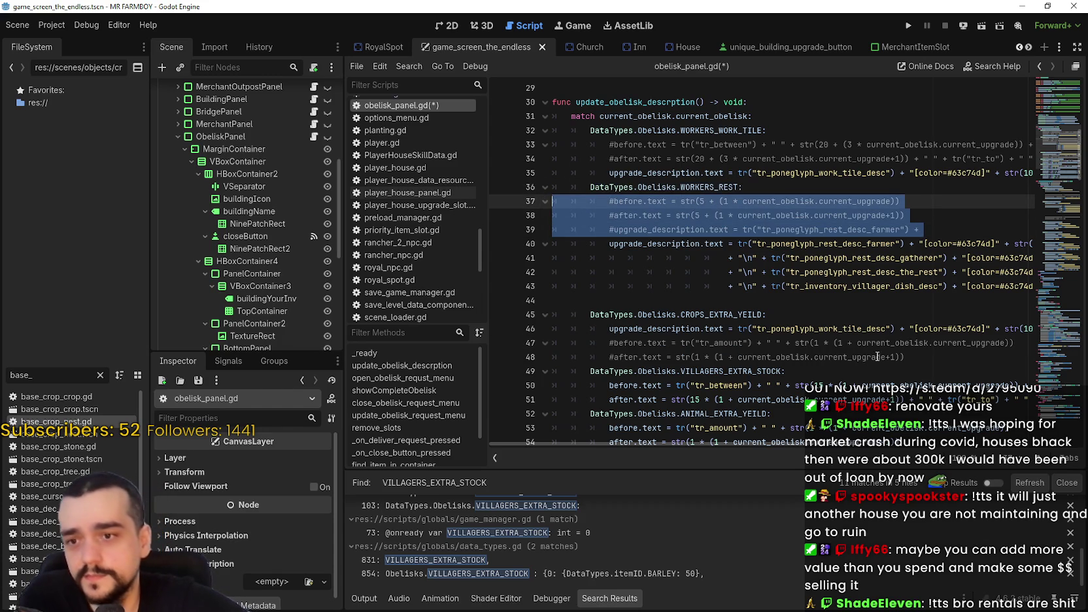
click(935, 356)
drag(935, 356, 569, 342)
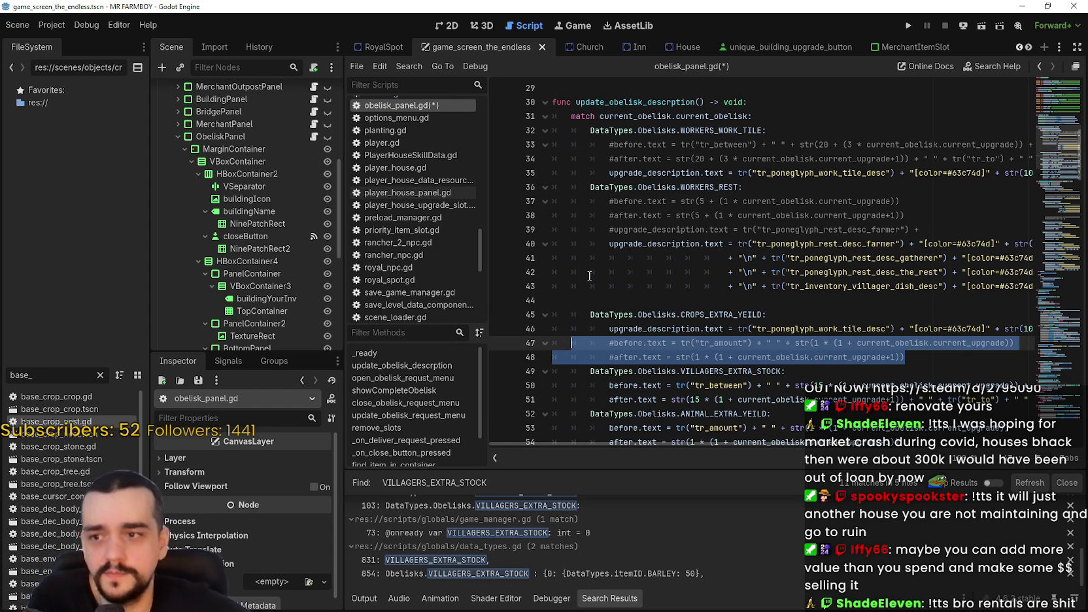
key(Delete)
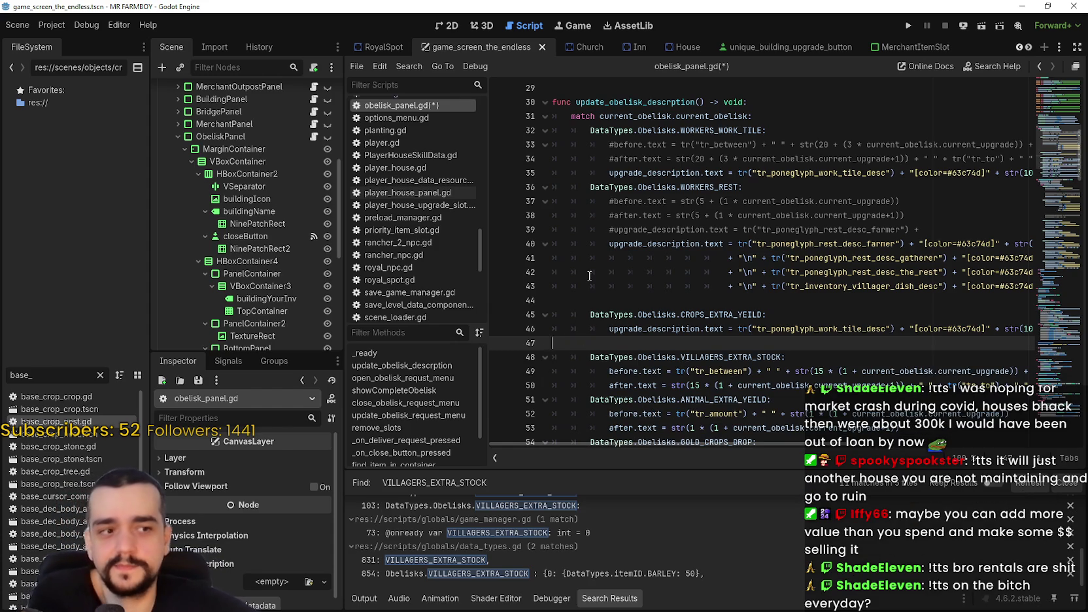
Undo the deletion to restore the #before/#after comments, then check the indentation of lines 46–50
key(ctrl+z)
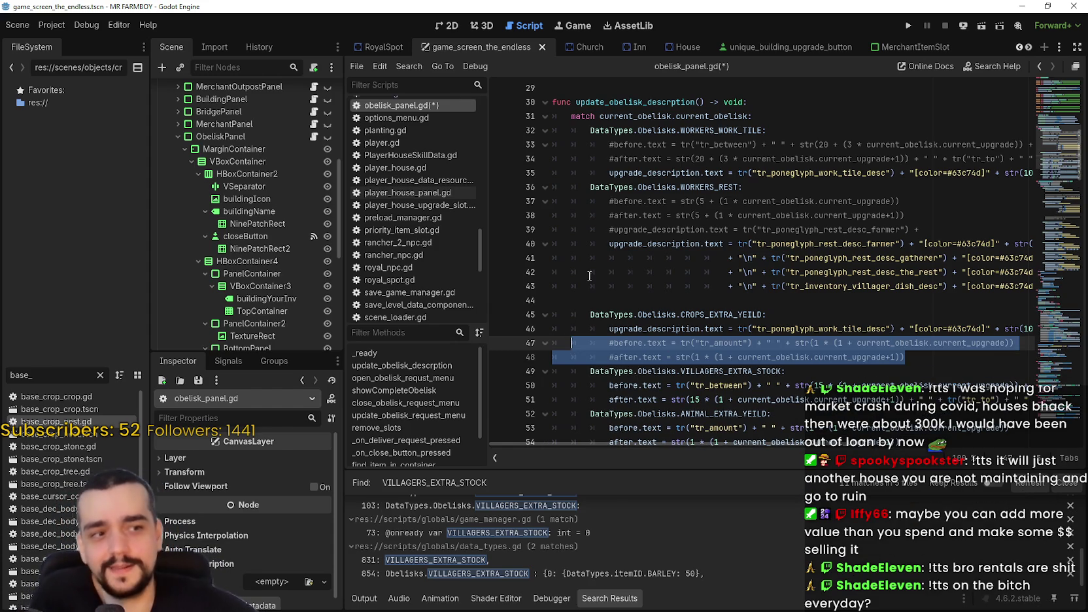
click(599, 341)
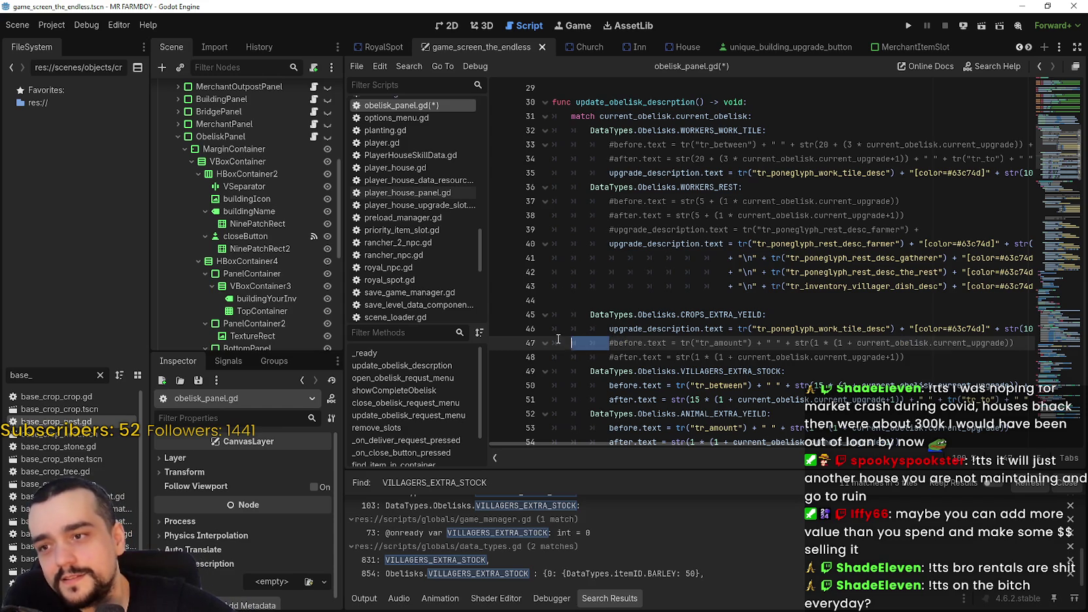
click(604, 332)
mouse_move(604, 332)
mouse_down()
mouse_move(553, 330)
mouse_move(608, 314)
mouse_move(569, 315)
mouse_move(551, 288)
mouse_move(608, 300)
mouse_move(551, 301)
mouse_up()
scroll(584, 324, down, 1)
click(590, 300)
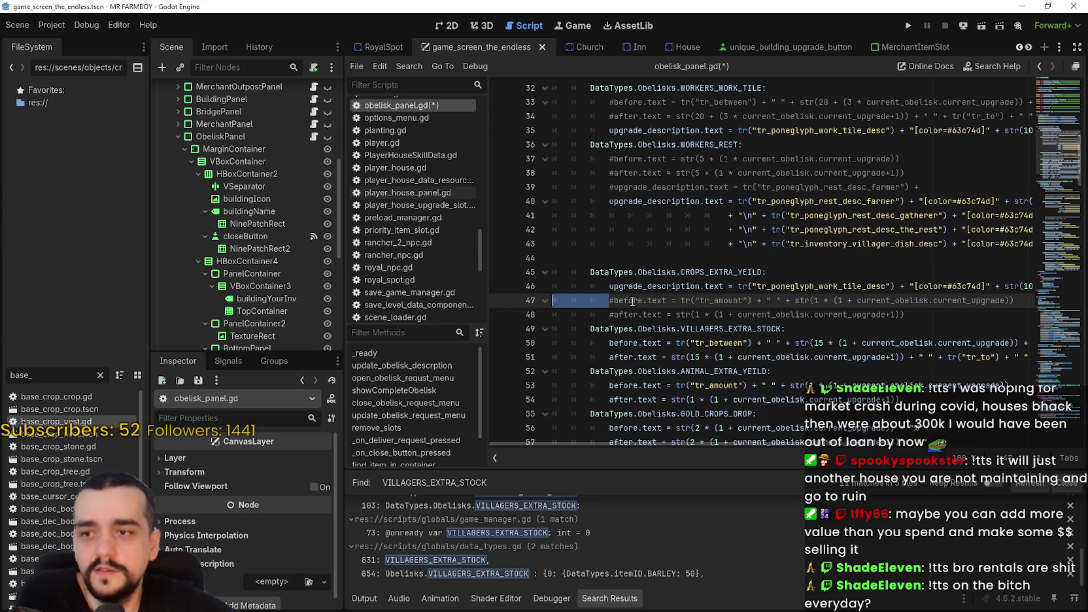
drag(609, 315, 542, 320)
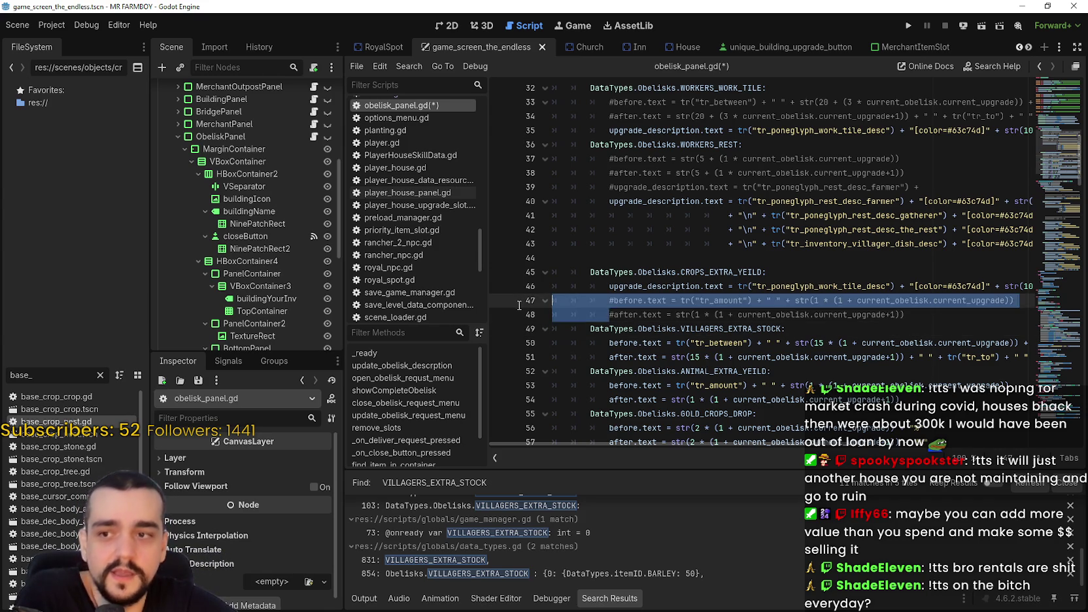
click(699, 336)
drag(609, 343, 518, 344)
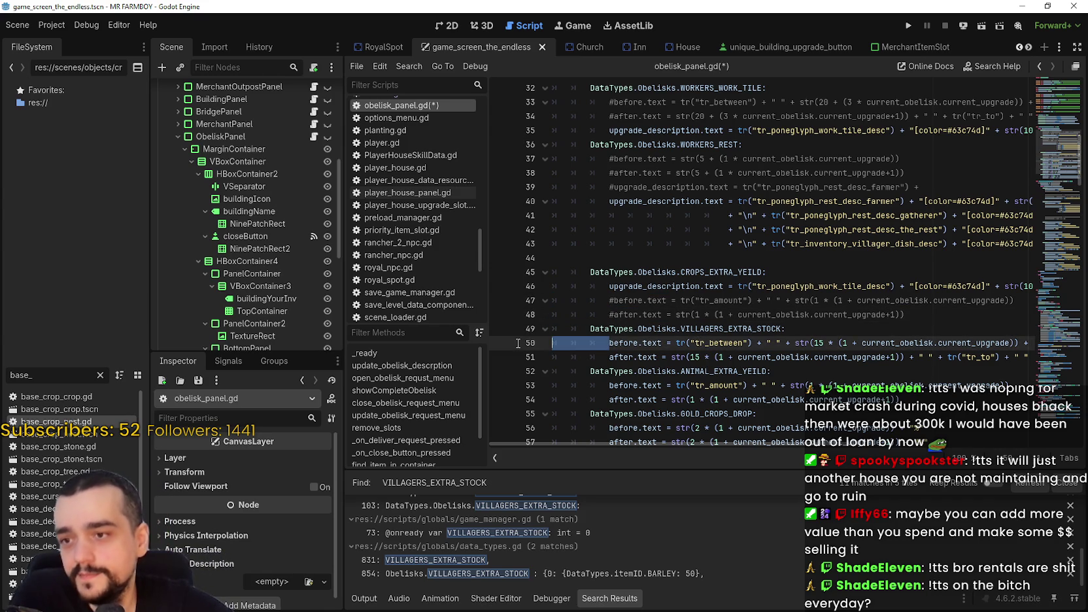
Select the WORKERS_REST commented lines, then return to the CROPS_EXTRA_YEILD #after line
scroll(796, 304, up, 1)
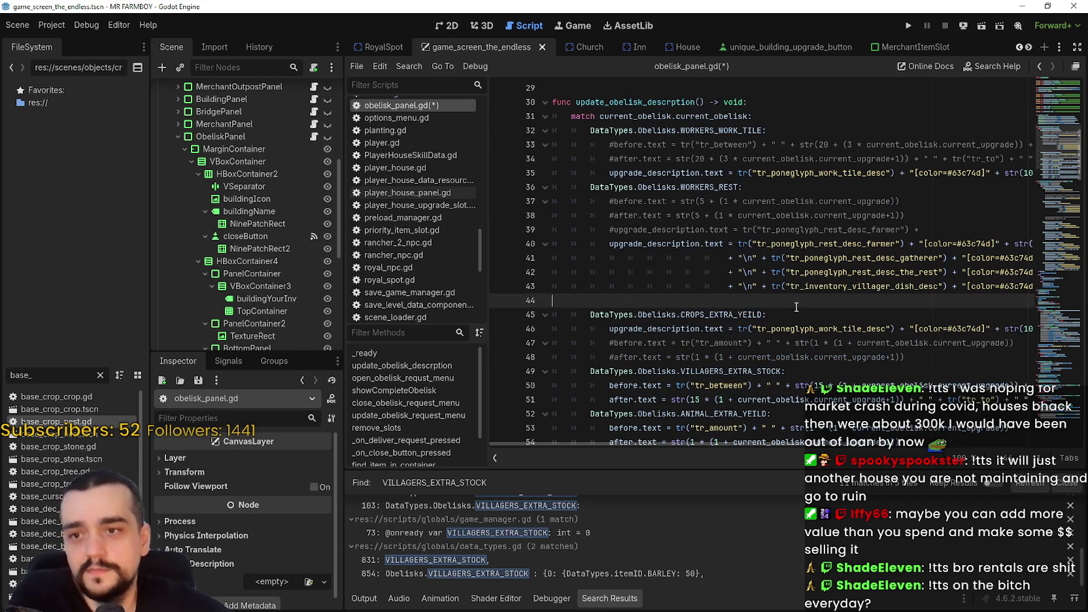
click(914, 229)
drag(913, 227, 570, 202)
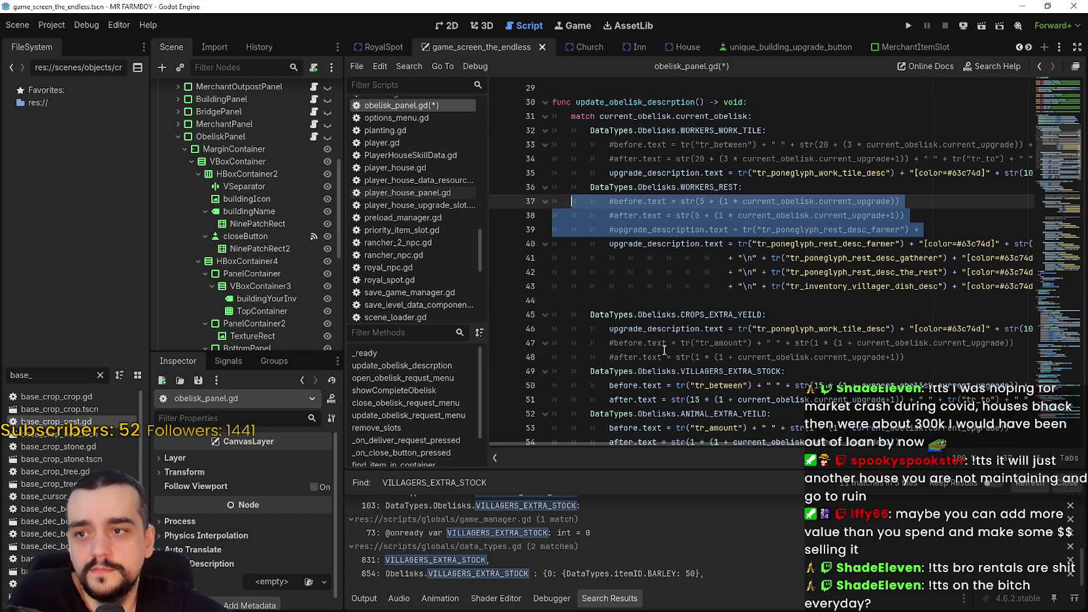
click(676, 300)
scroll(806, 369, down, 1)
click(915, 305)
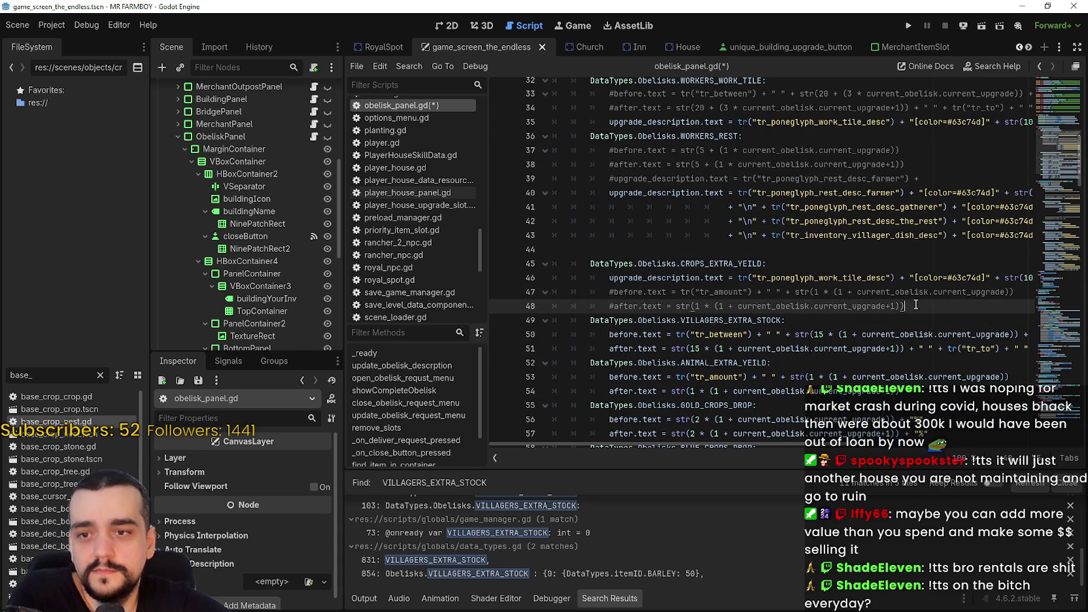
mouse_move(769, 444)
mouse_down()
mouse_move(891, 431)
mouse_move(892, 418)
mouse_move(830, 399)
mouse_move(1043, 375)
mouse_up()
scroll(888, 334, left, 10)
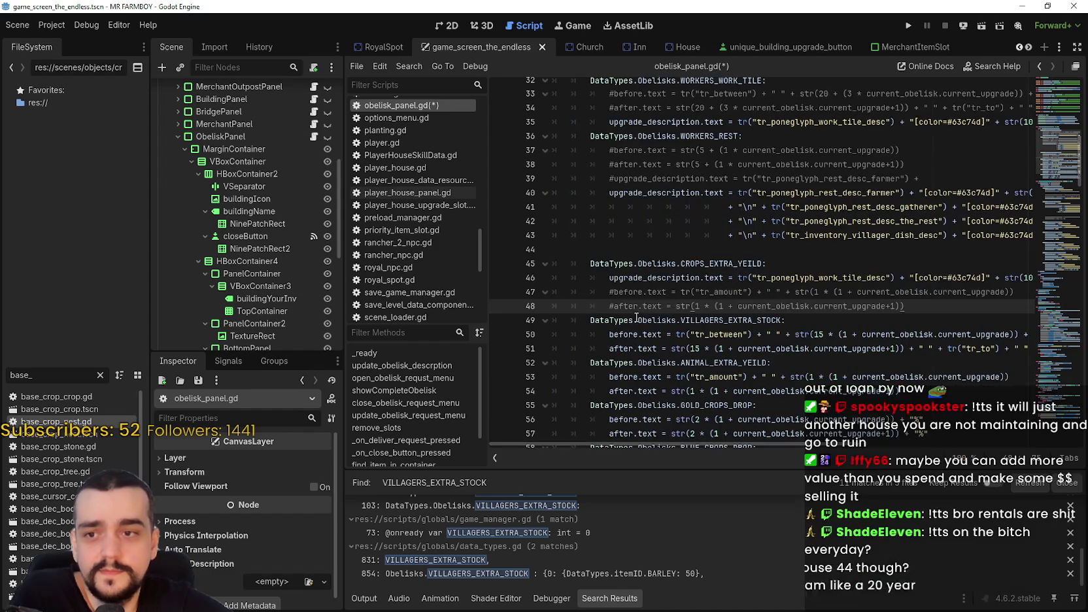
click(610, 278)
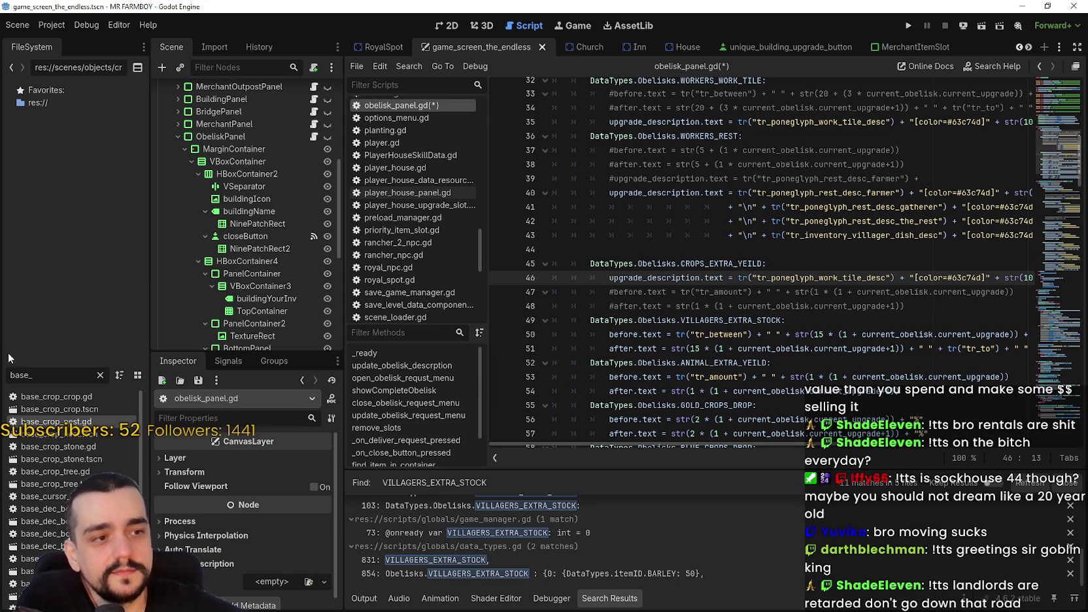
click(689, 278)
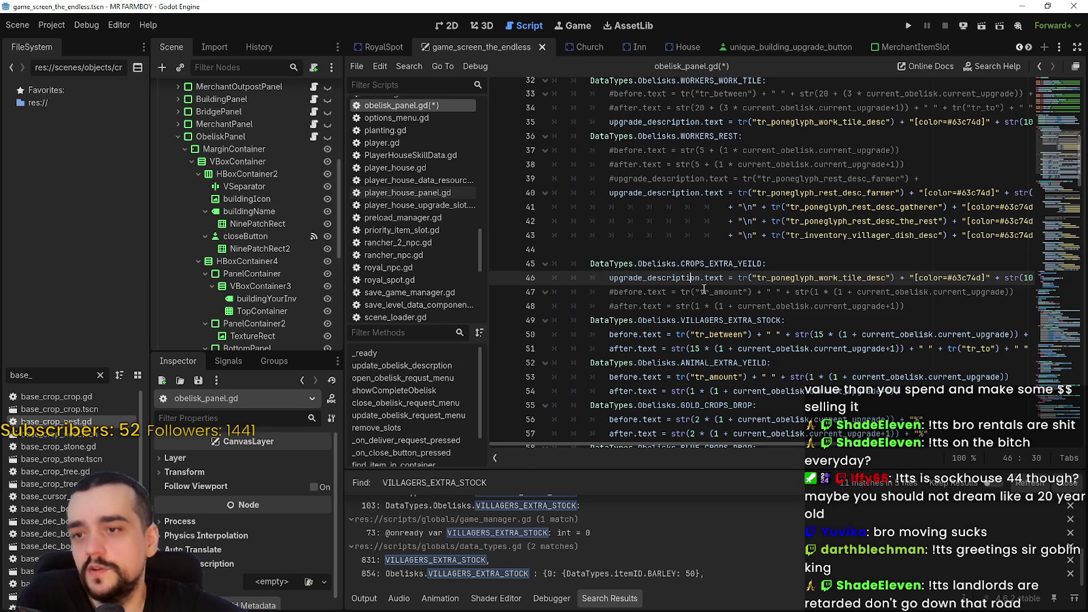
click(920, 307)
scroll(797, 334, up, 1)
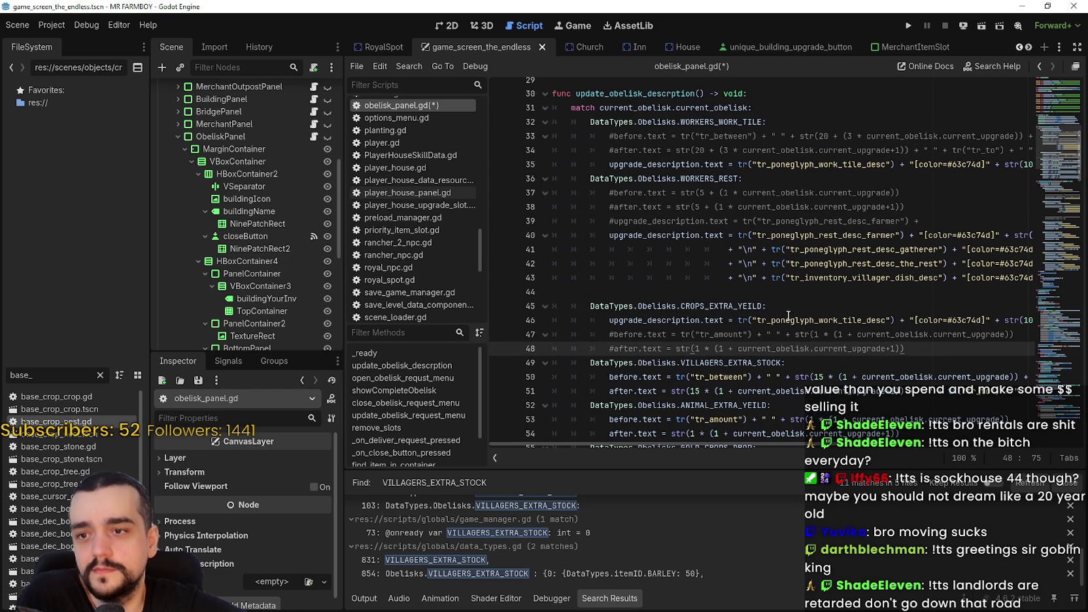
click(774, 291)
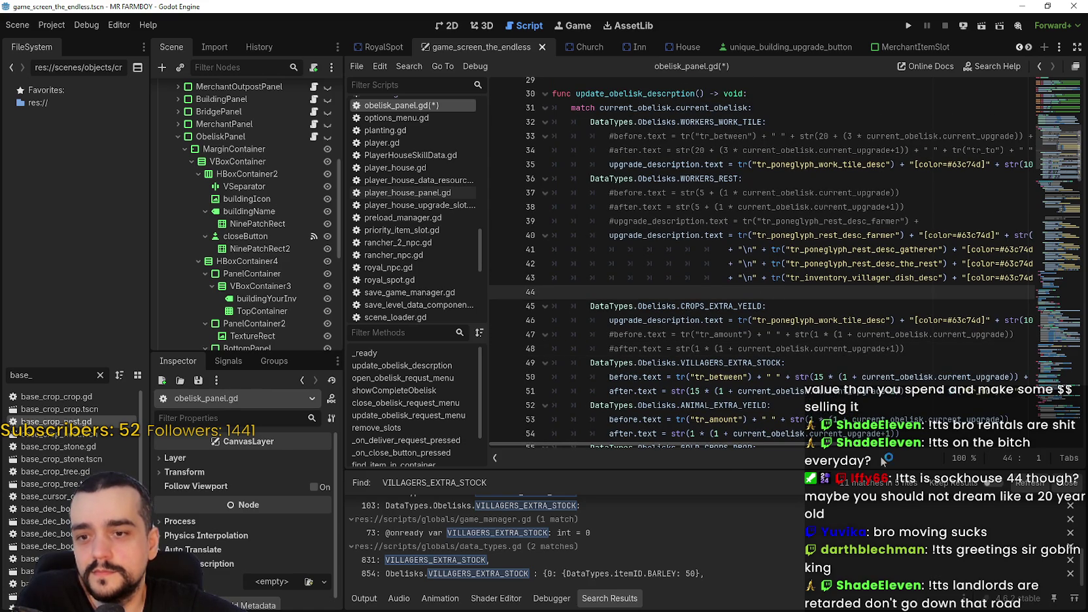
scroll(804, 301, up, 1)
click(939, 217)
click(941, 228)
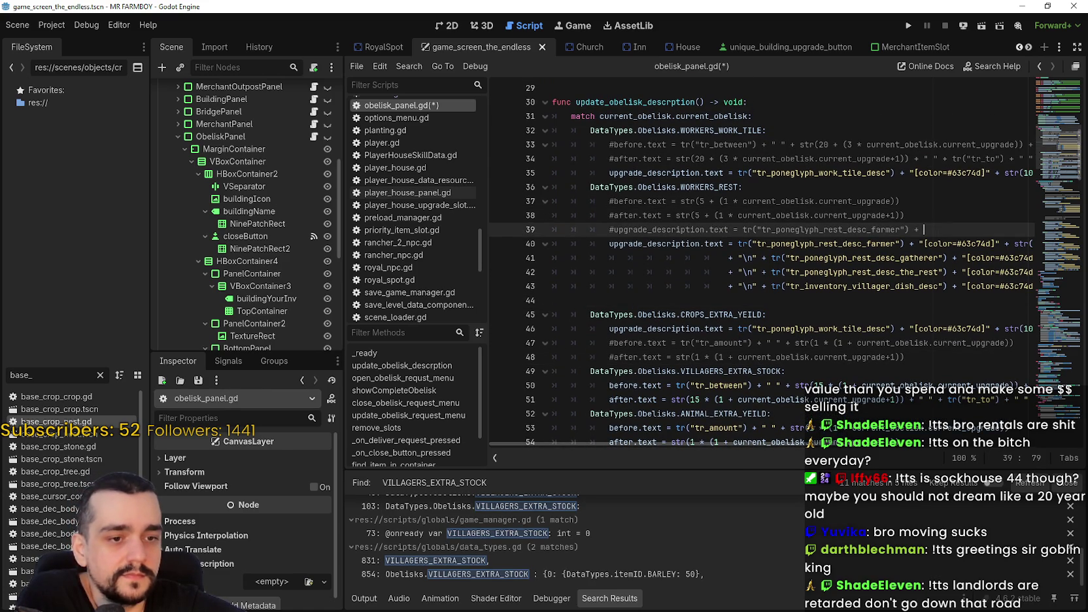
click(878, 327)
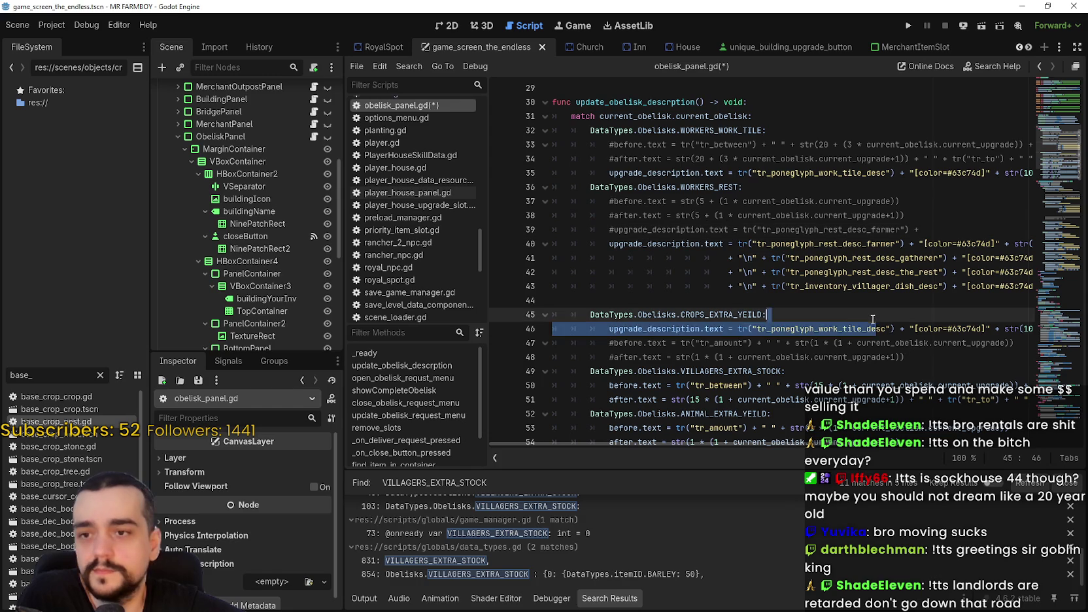
mouse_move(914, 328)
mouse_down()
mouse_move(1010, 331)
mouse_move(702, 334)
mouse_up()
double_click(692, 331)
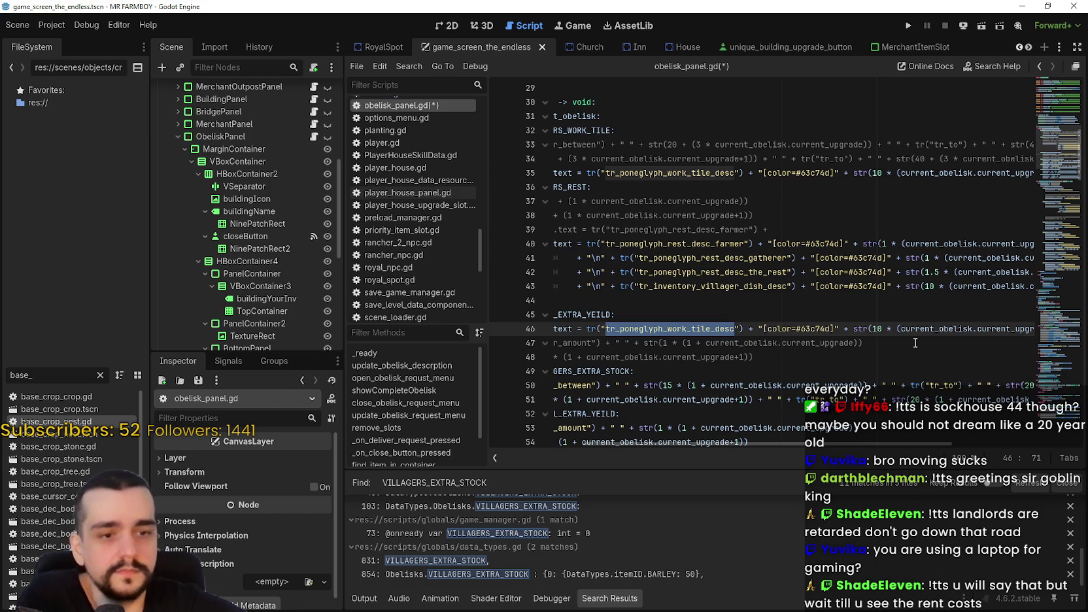
click(899, 344)
drag(864, 342, 553, 343)
click(759, 355)
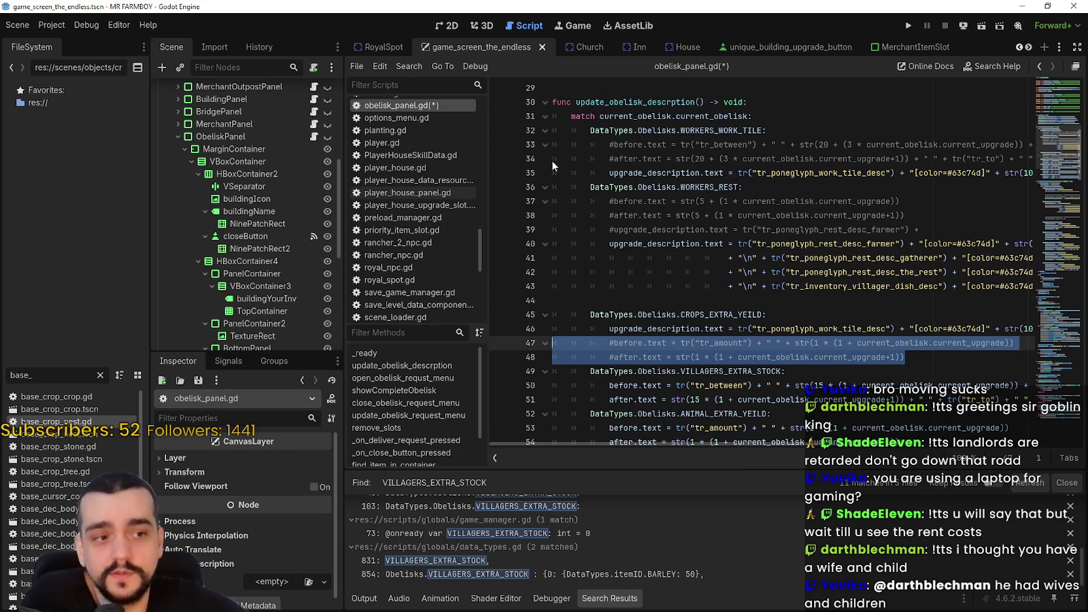
click(925, 355)
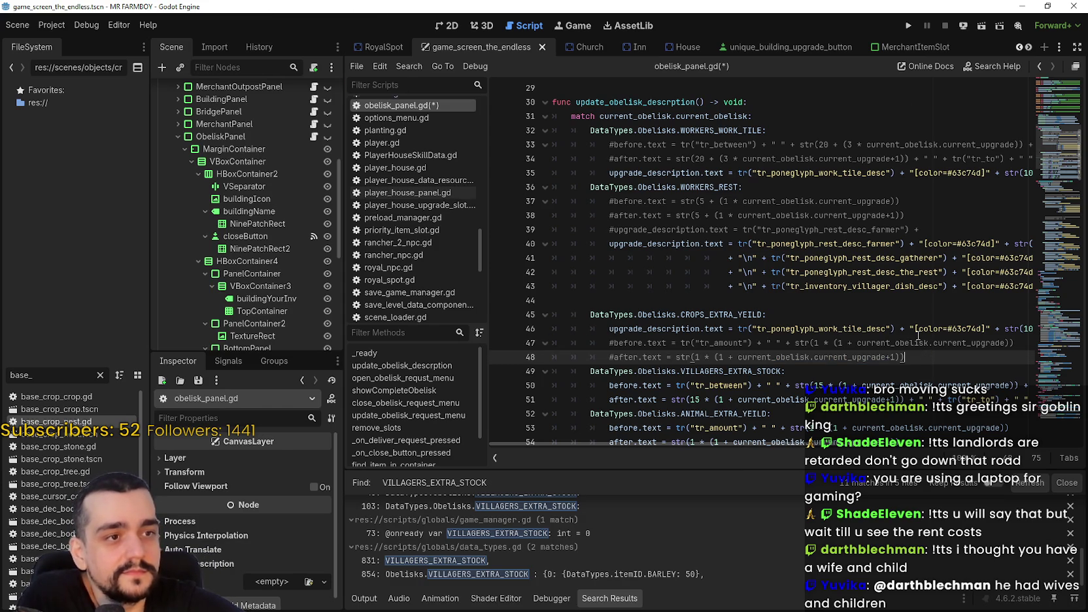
drag(910, 353, 548, 340)
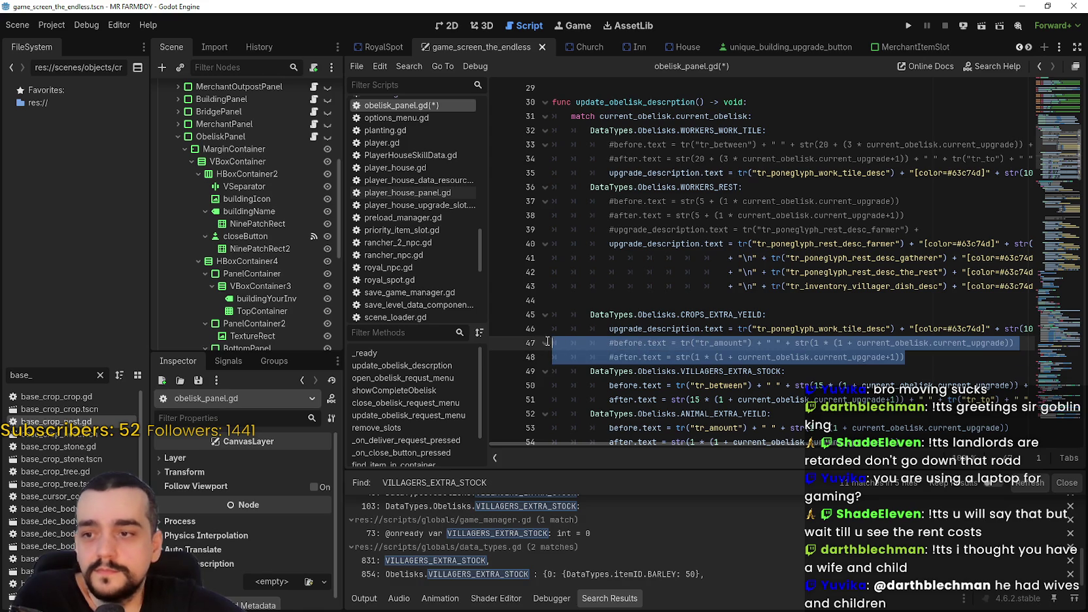
mouse_move(731, 446)
mouse_down()
mouse_move(963, 428)
mouse_move(902, 424)
mouse_up()
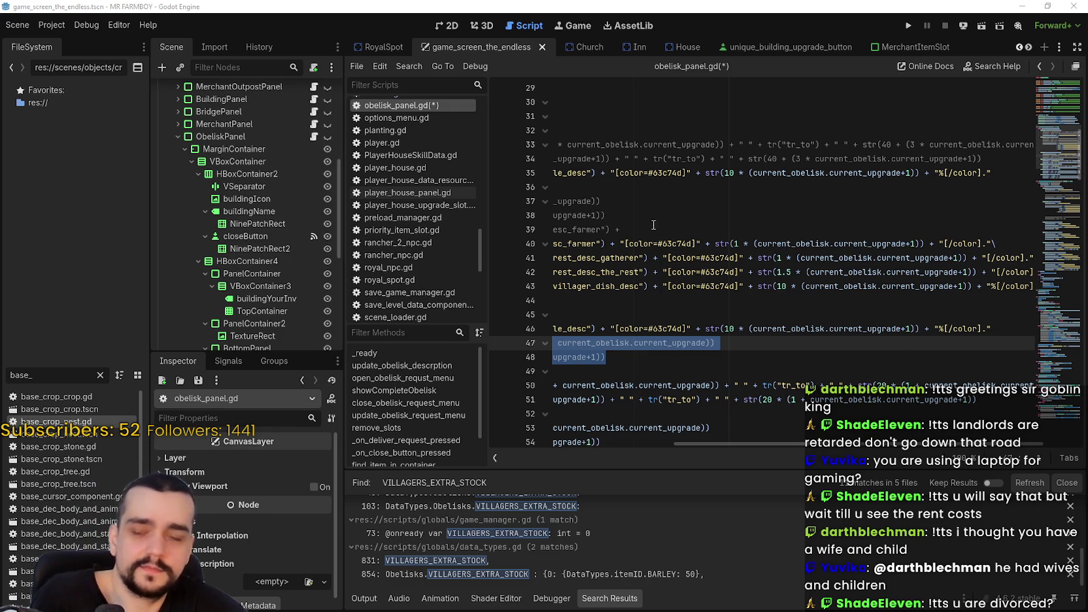
Remove the 10 * multiplier and extra parenthesis from line 46's upgrade_description expression
key(XF86Calculator)
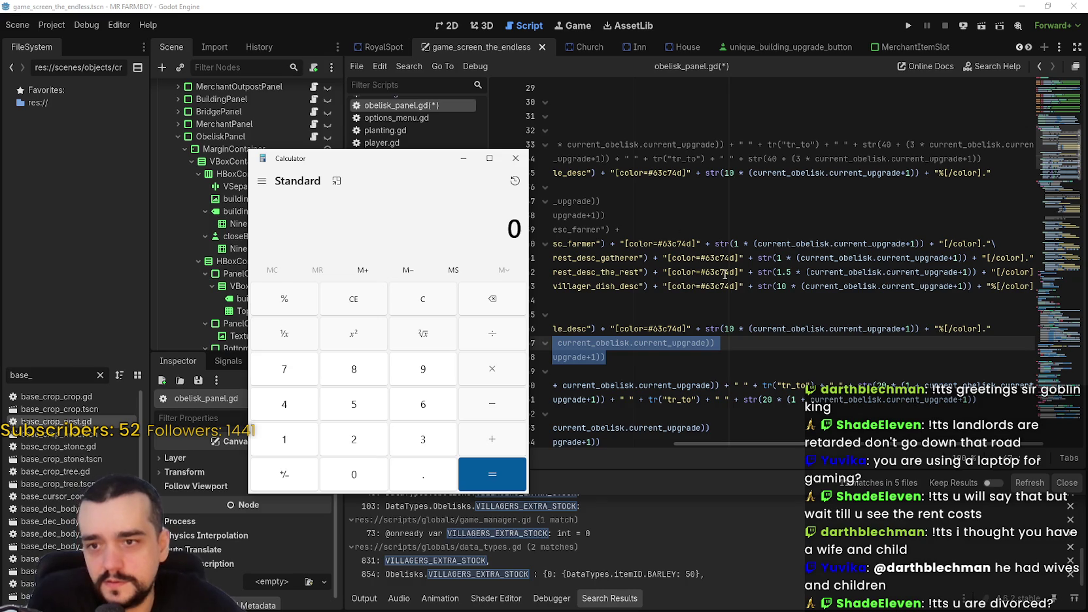
click(812, 333)
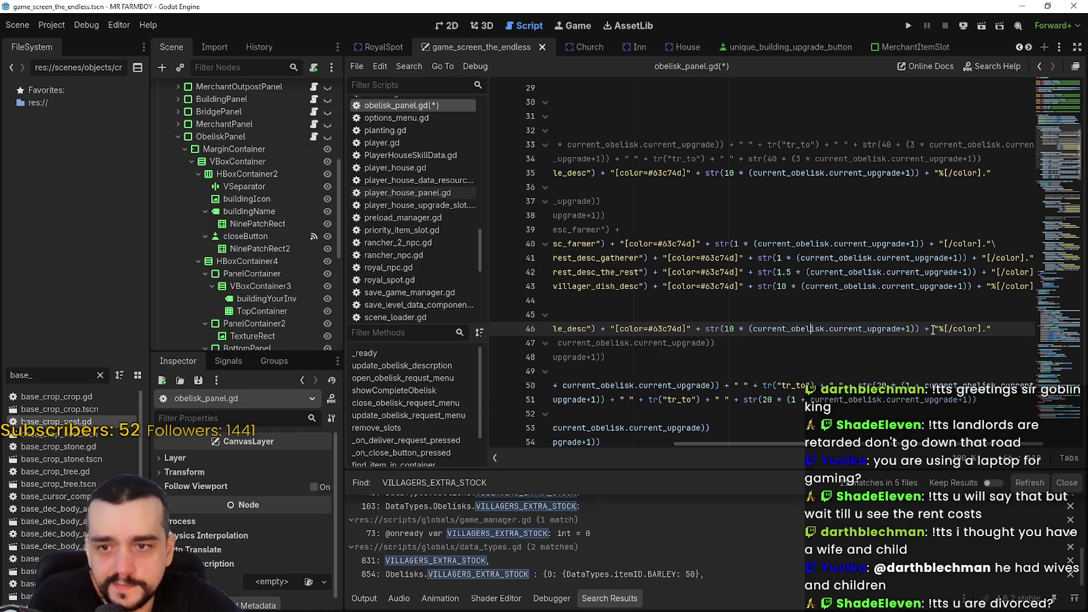
mouse_move(902, 328)
mouse_down()
mouse_move(753, 329)
mouse_move(909, 332)
mouse_up()
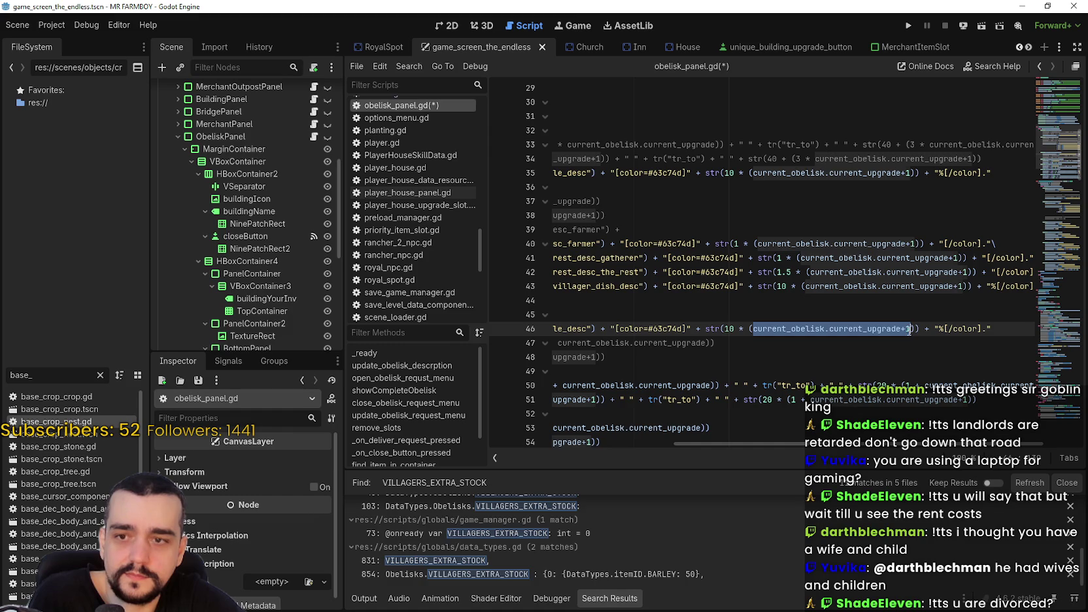
click(918, 328)
drag(791, 328, 873, 329)
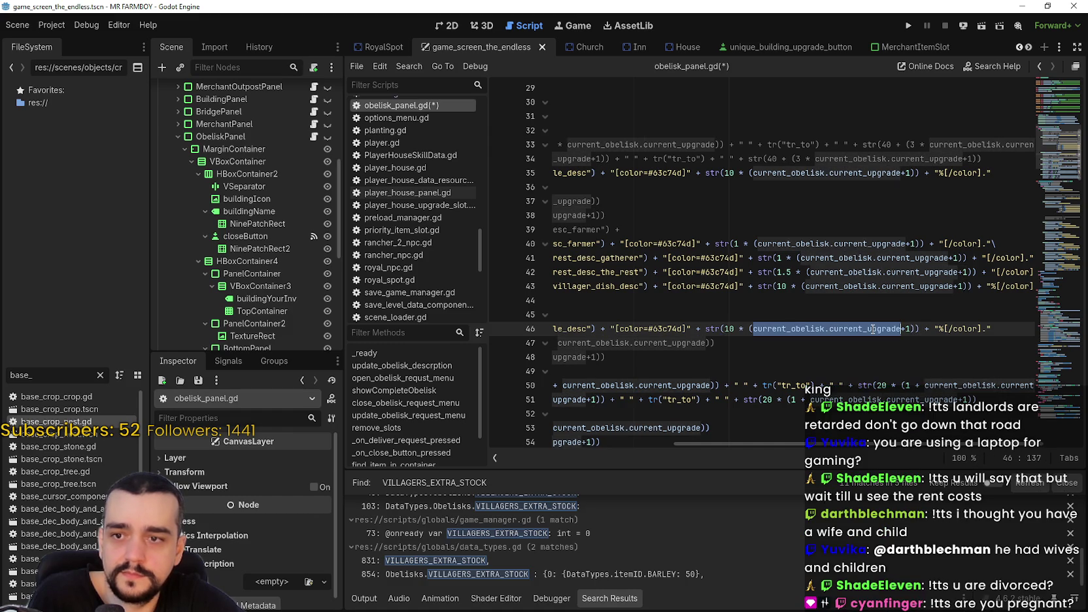
click(749, 329)
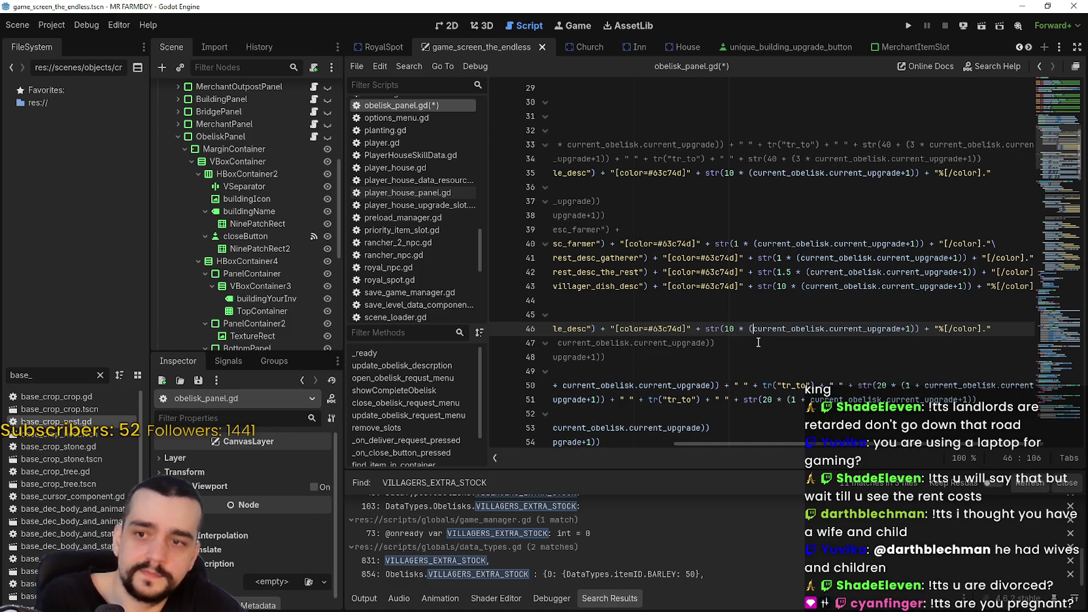
key(BackSpace)
key(BackSpace)
key(BackSpace)
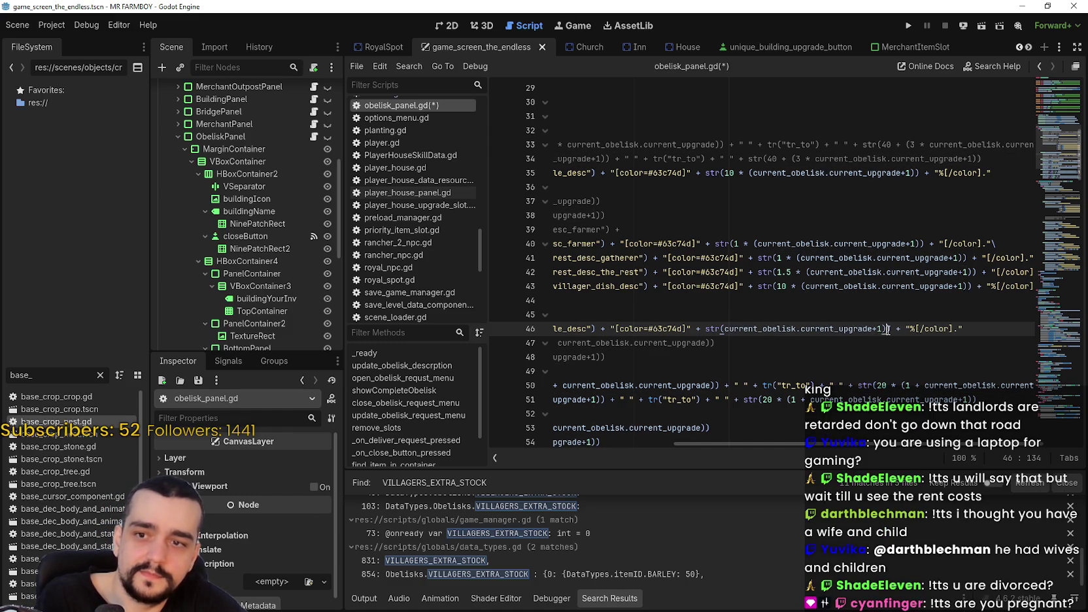
key(BackSpace)
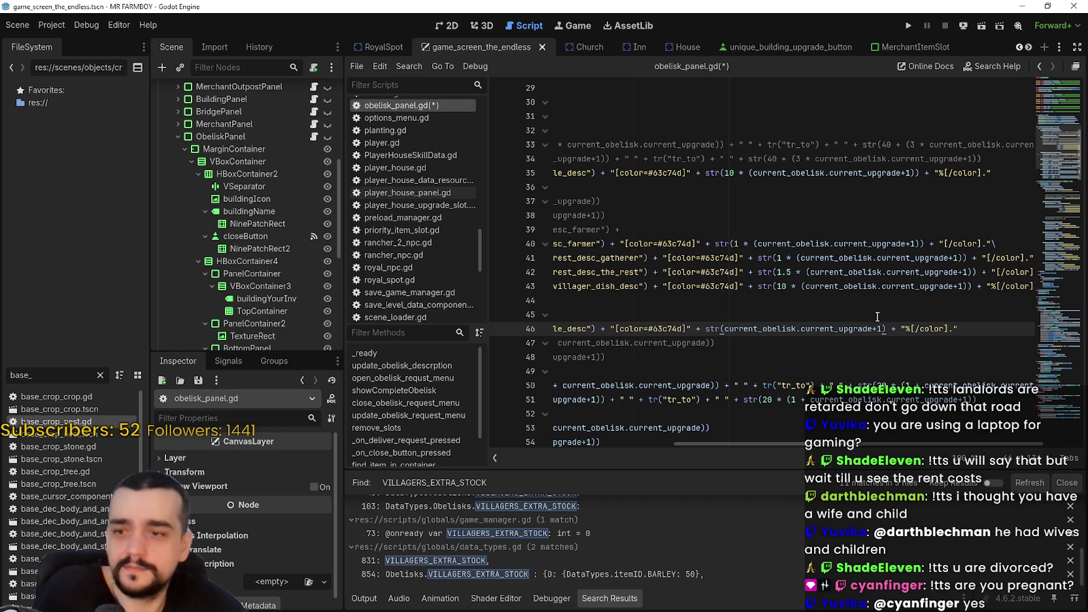
click(852, 341)
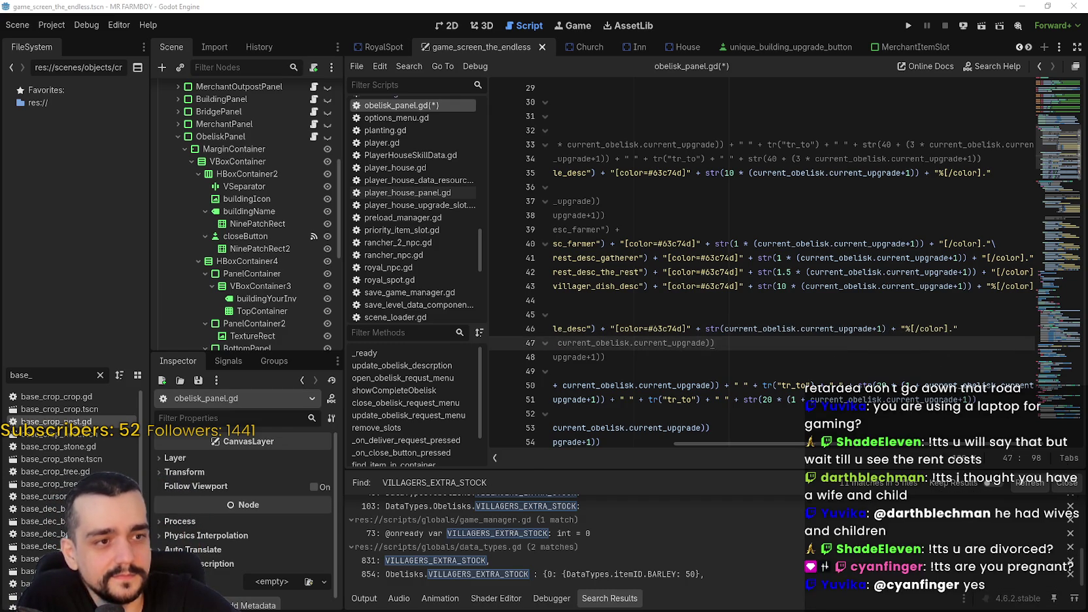
Dismiss a briefly opened calculator and undo to restore the CROPS_EXTRA_YEILD label on line 45
key(XF86Calculator)
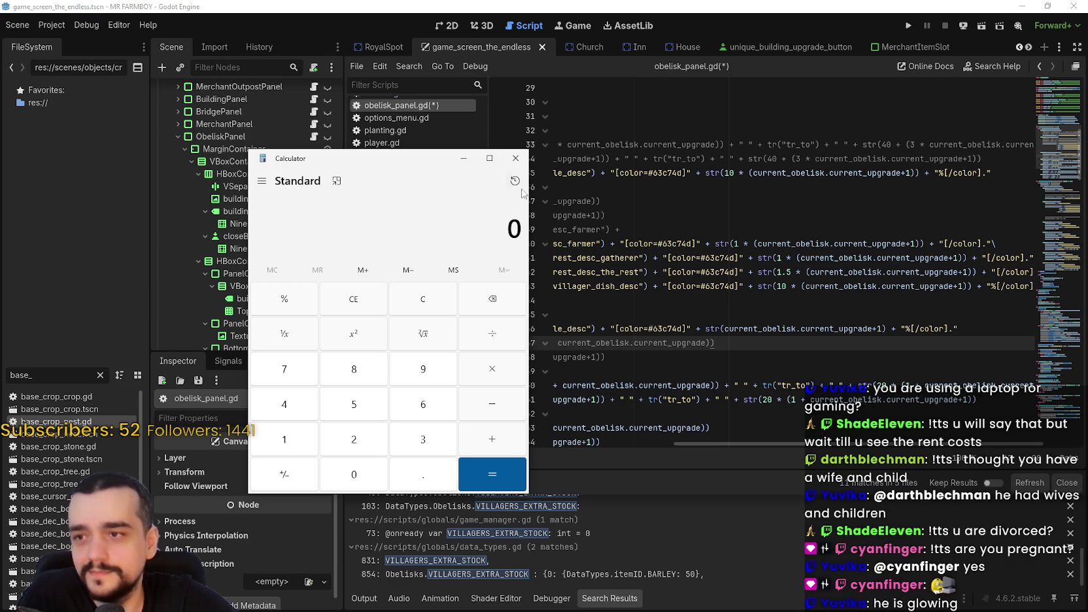
click(515, 158)
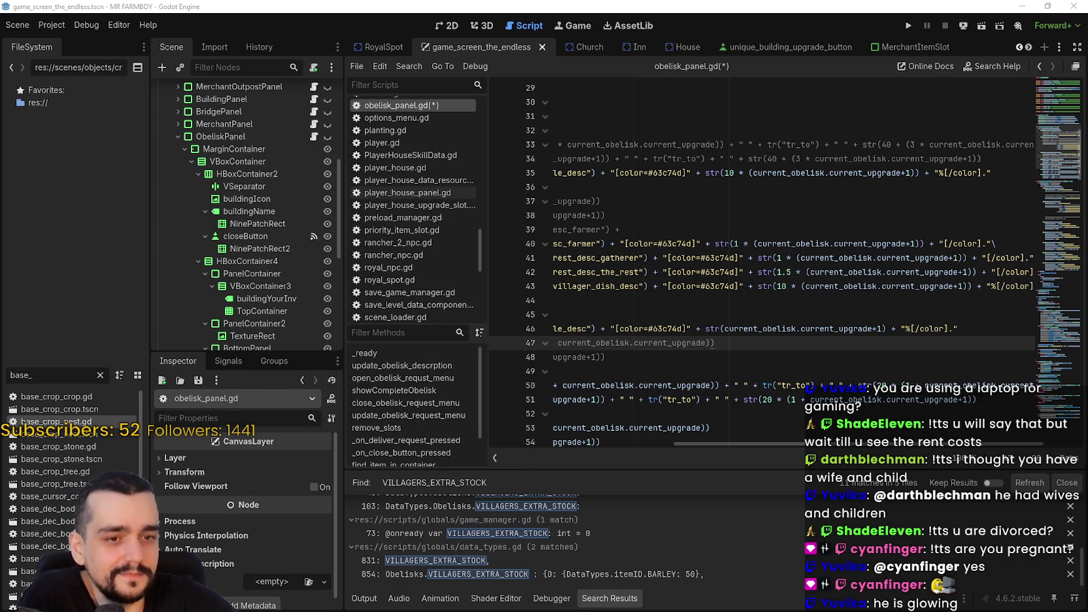
click(764, 316)
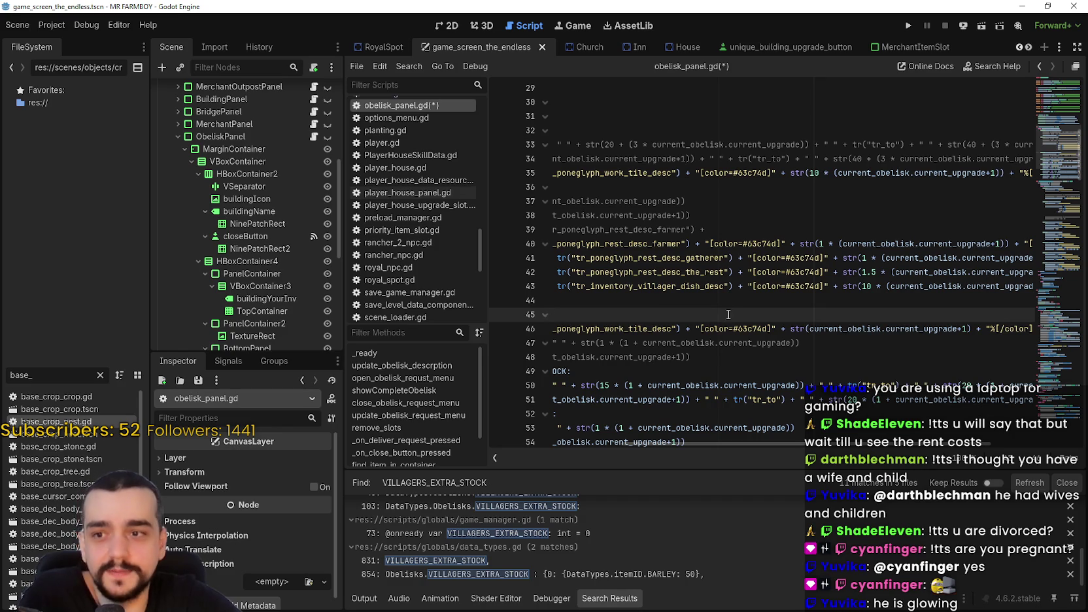
key(ctrl+z)
key(ctrl+z)
click(769, 318)
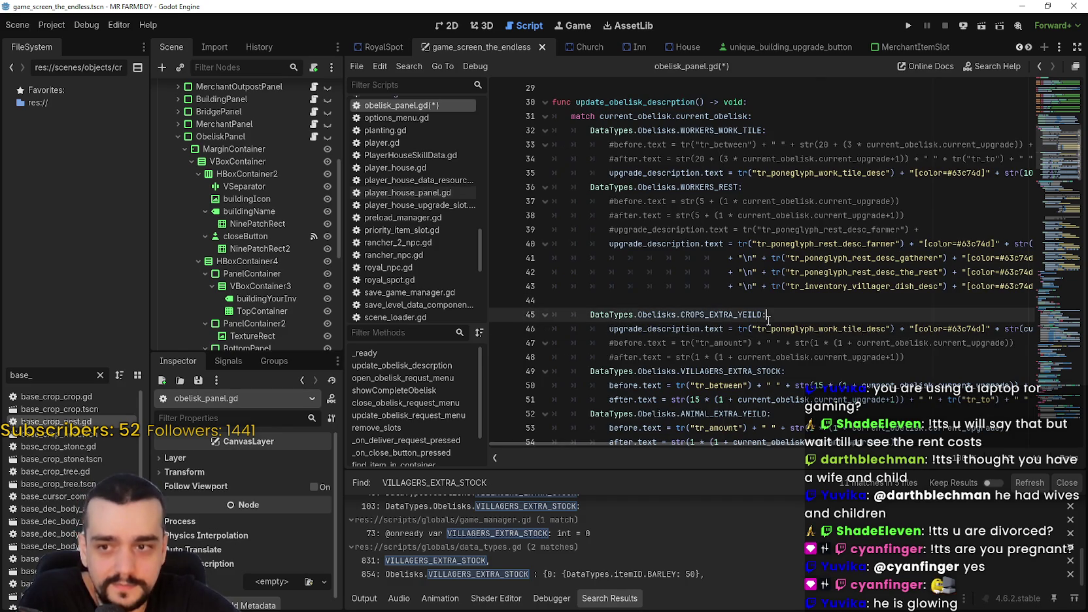
click(768, 301)
Select lines 46–47 of obelisk_panel.gd in the script editor
click(941, 362)
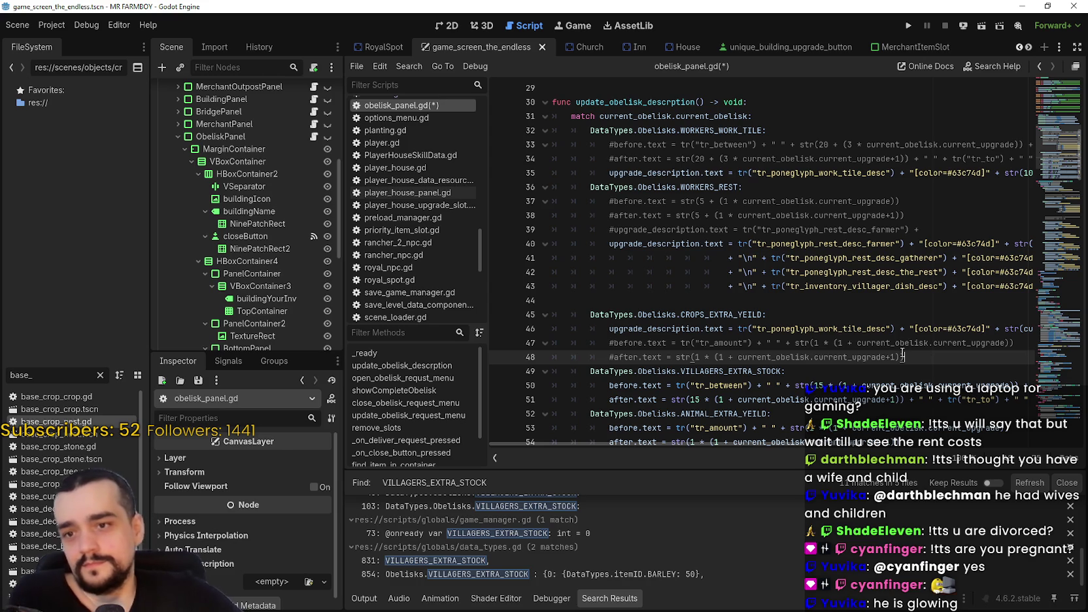
drag(957, 329, 1035, 327)
click(1005, 316)
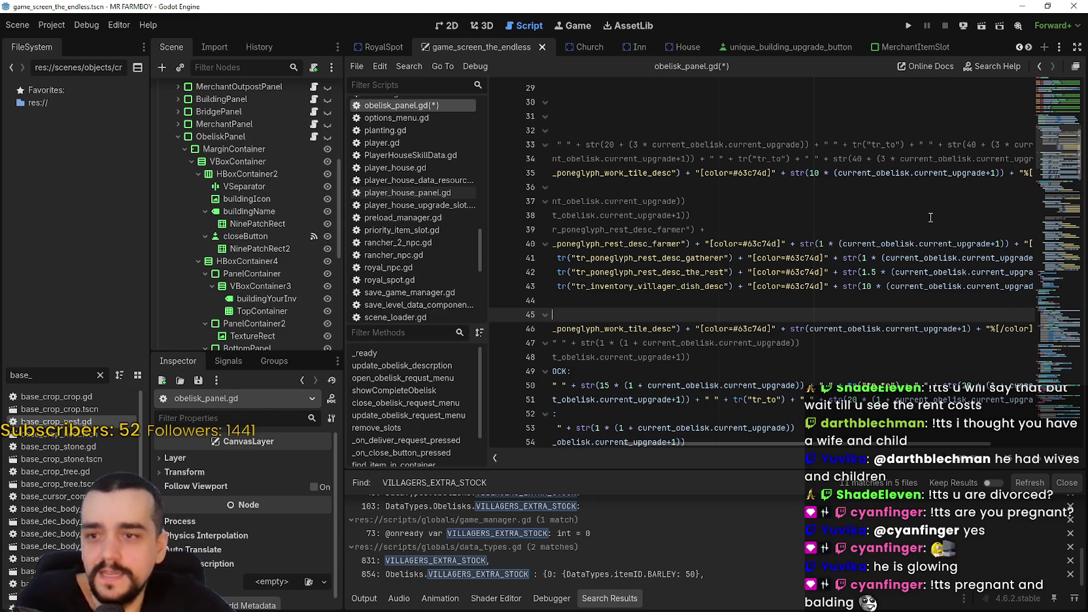
click(831, 325)
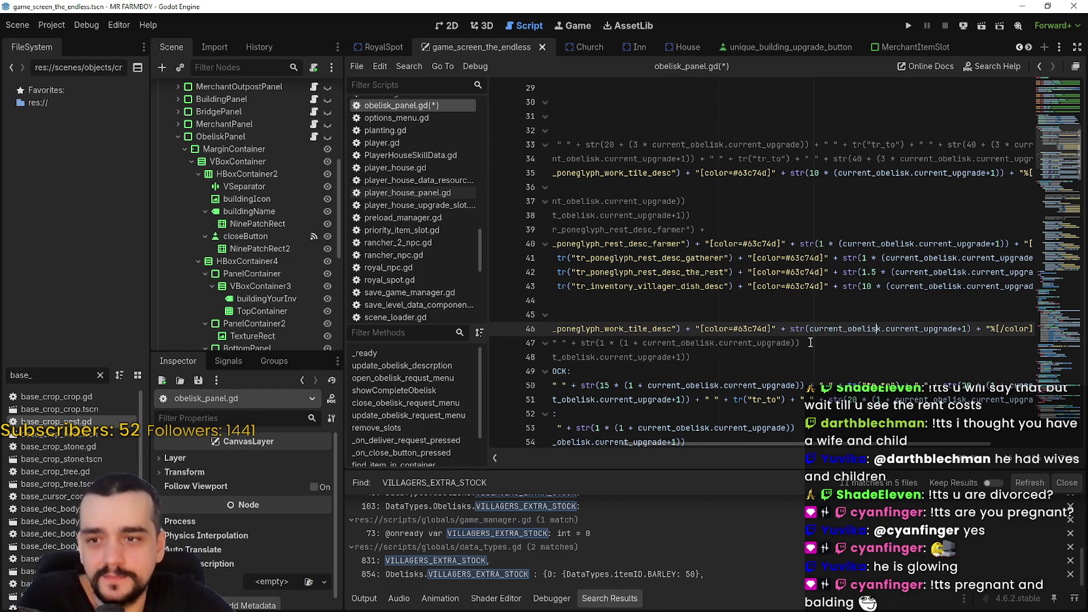
key(Home)
key(Home)
key(shift+Down)
key(shift+End)
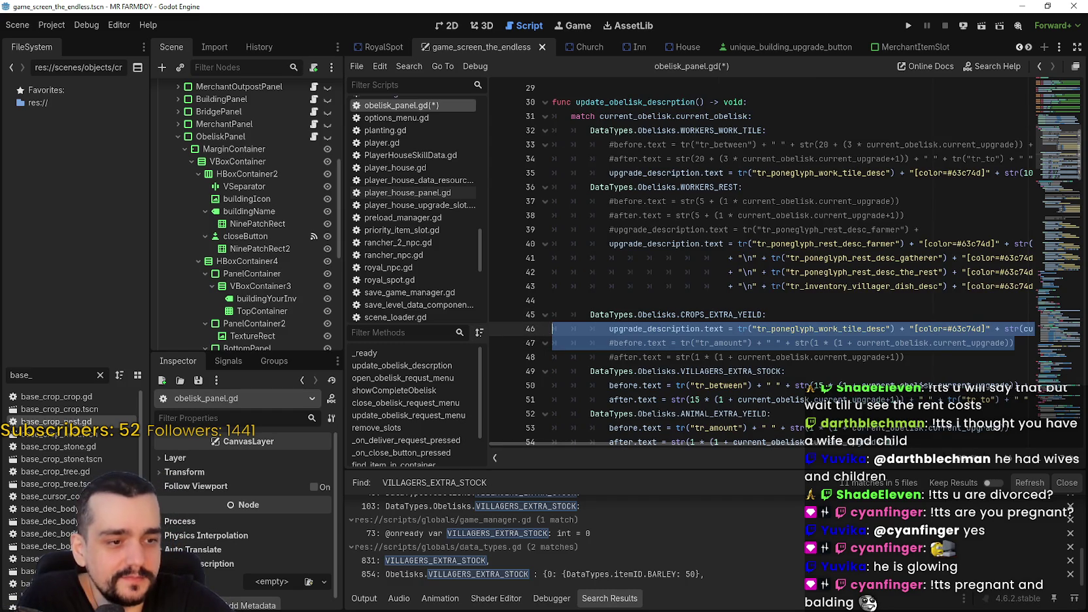
Select the tr_poneglyph_work_tile_desc key on line 46 of the script
key(alt+Tab)
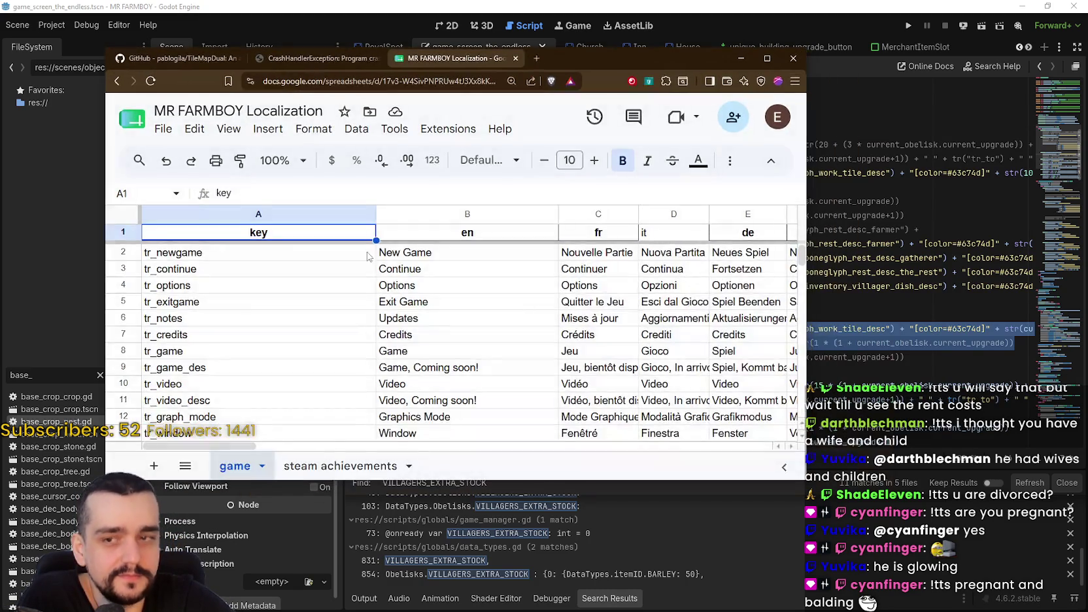
scroll(367, 257, down, 2)
drag(802, 259, 908, 314)
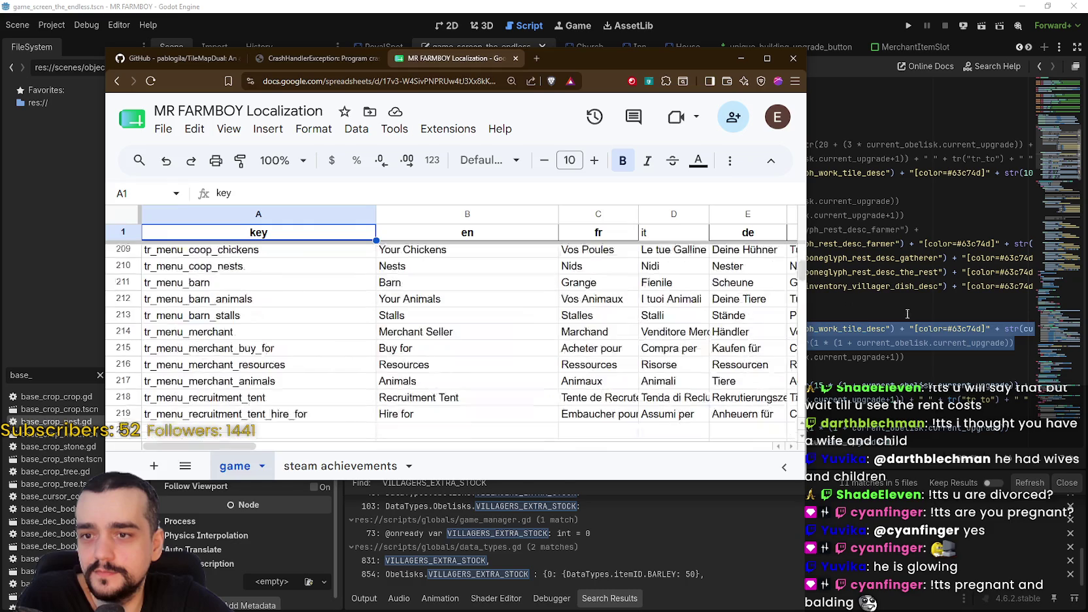
click(908, 314)
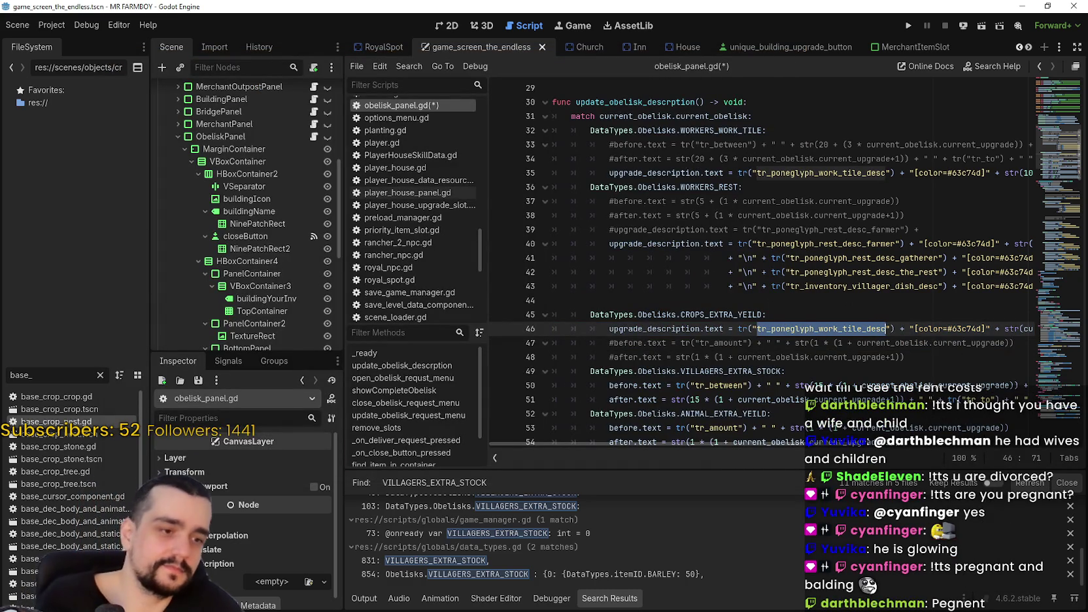
Search the localization sheet for the work tile key with Ctrl+F
key(alt+Tab)
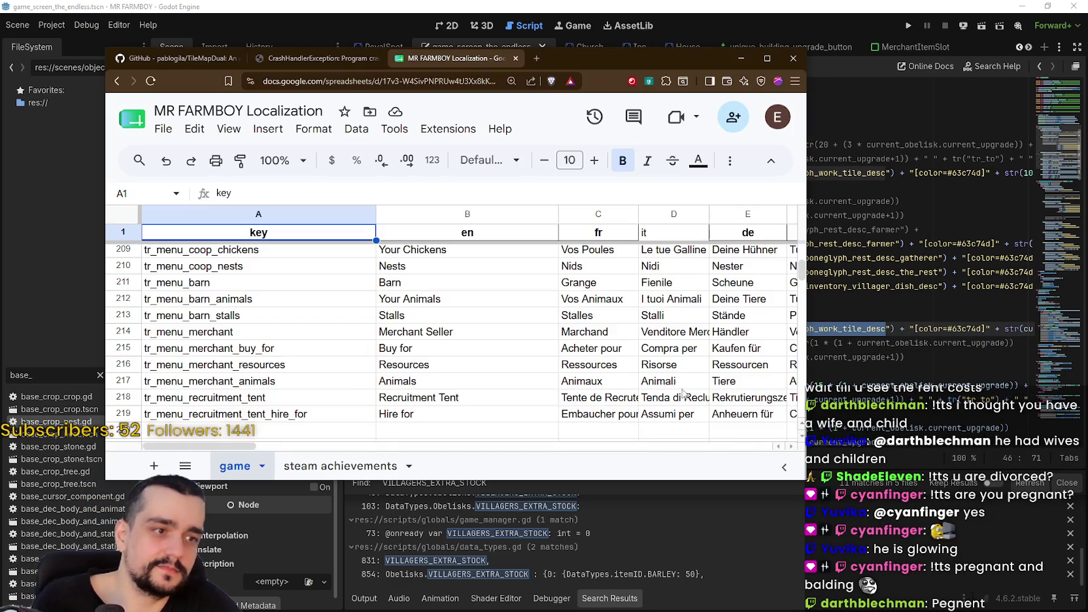
click(592, 315)
key(ctrl+f)
key(ctrl+v)
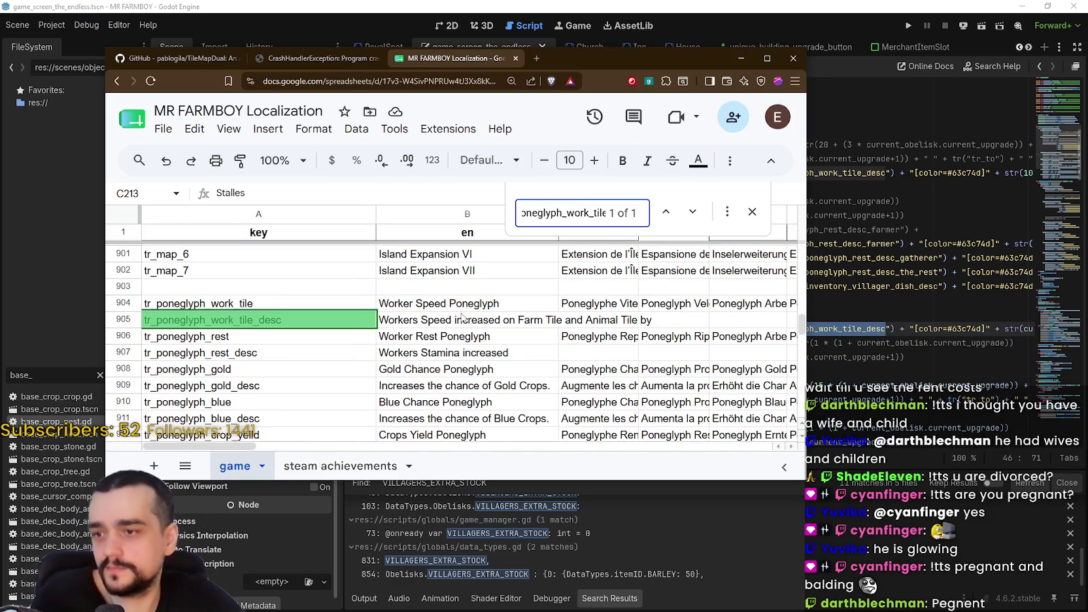
scroll(402, 354, down, 1)
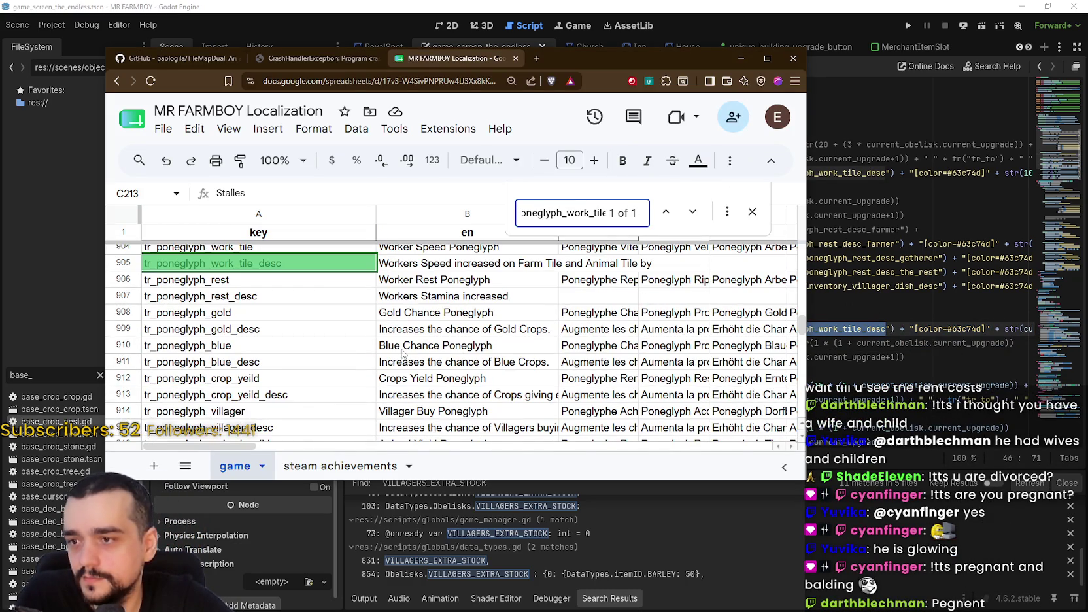
click(401, 334)
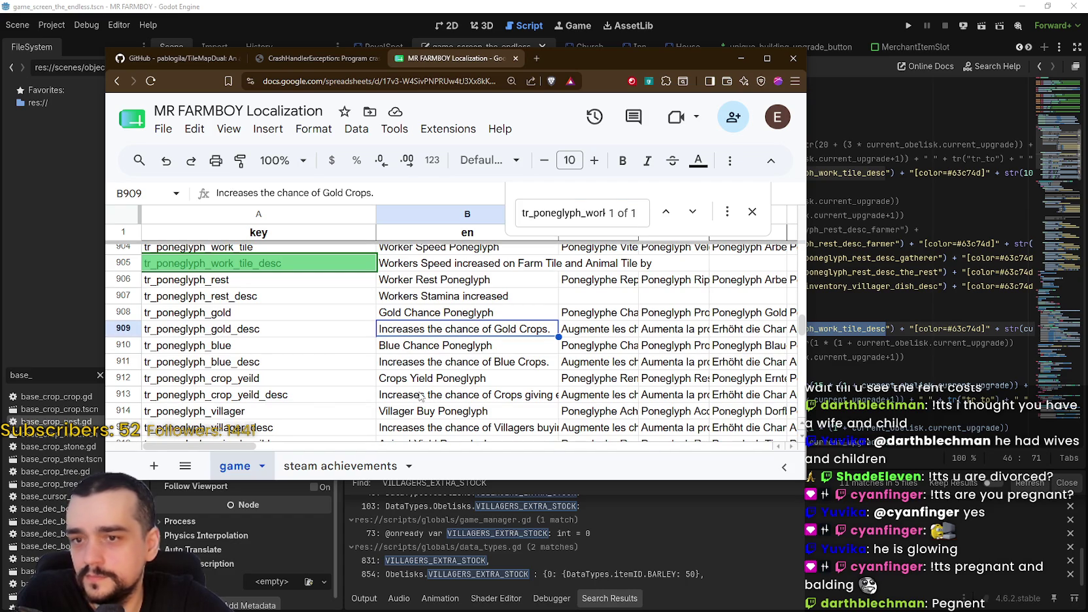
Change B913's description to end with 'extra yield by' instead of a period
mouse_move(634, 68)
mouse_down()
mouse_move(474, 68)
mouse_move(612, 78)
mouse_up()
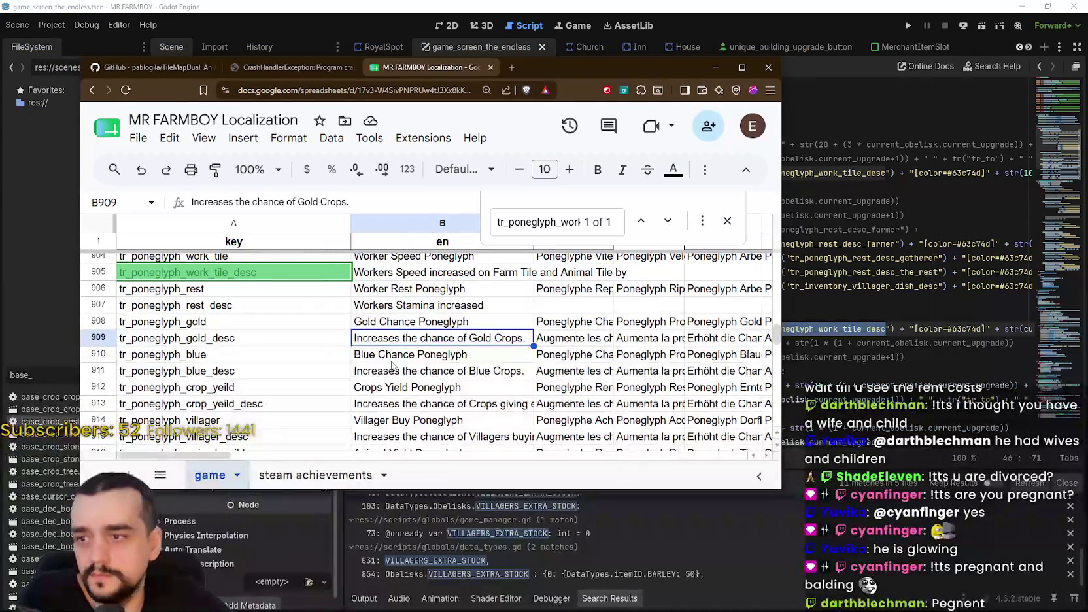
scroll(422, 310, down, 2)
double_click(409, 289)
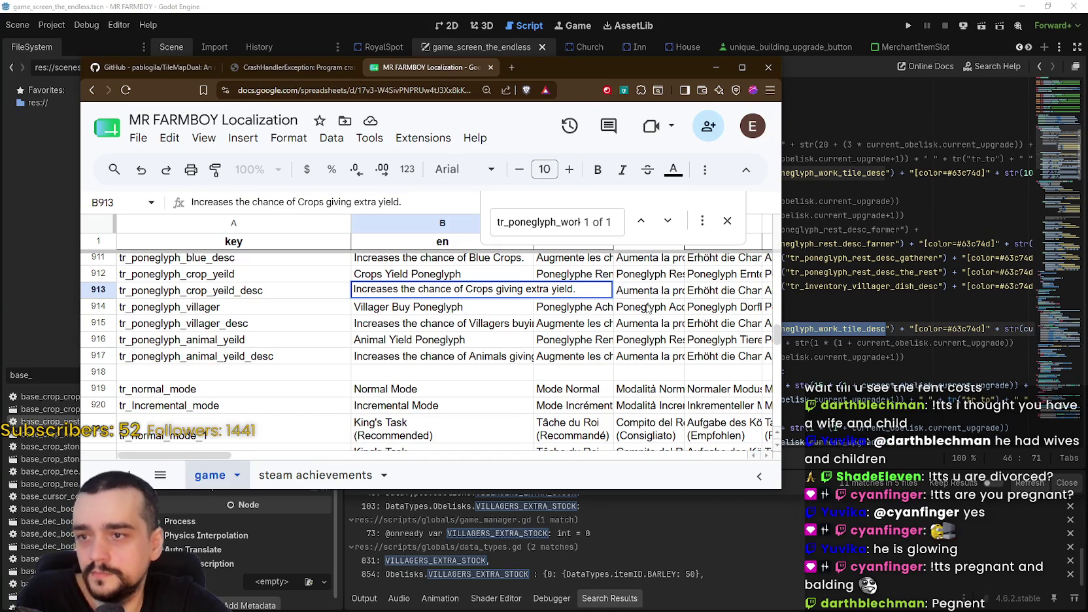
key(BackSpace)
text(by)
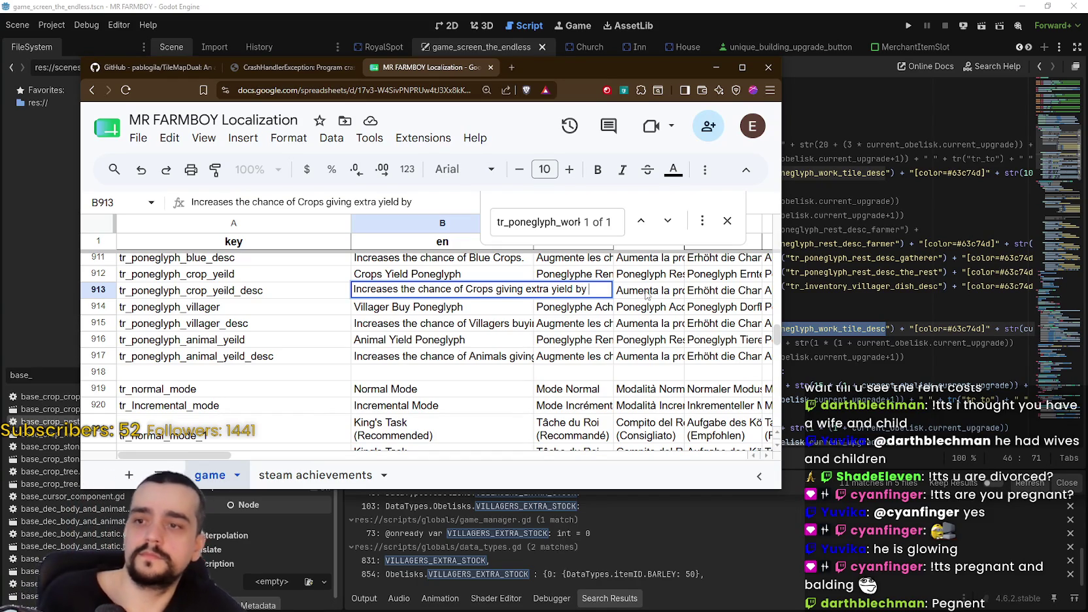
click(649, 295)
Clear row 913's translations and copy the tr_poneglyph_crop_yeild_desc key from A913
drag(564, 295, 916, 287)
key(Delete)
drag(673, 456, 164, 456)
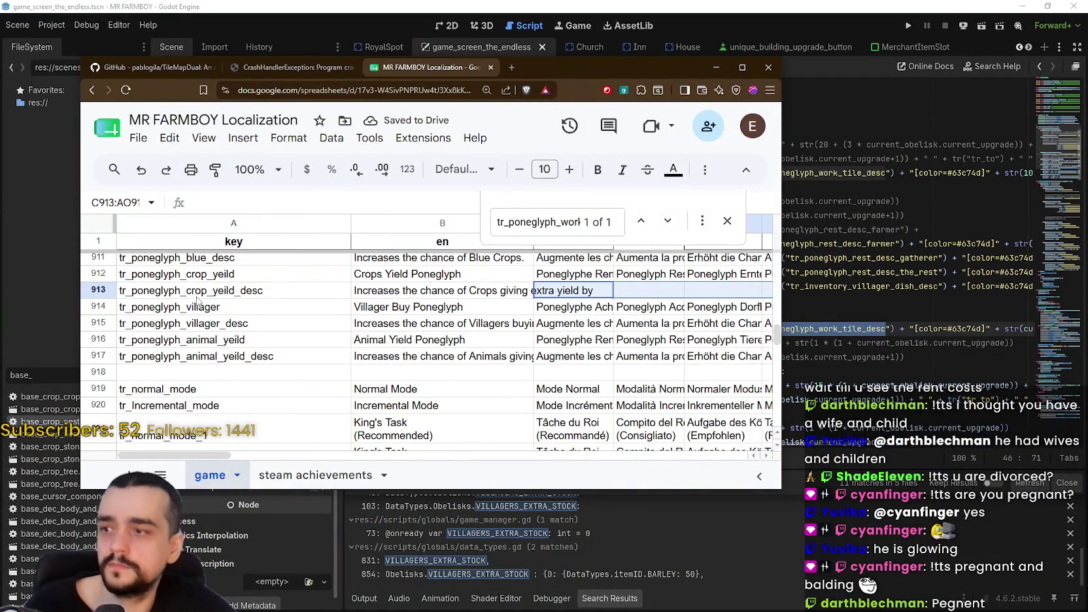
click(196, 292)
key(ctrl+c)
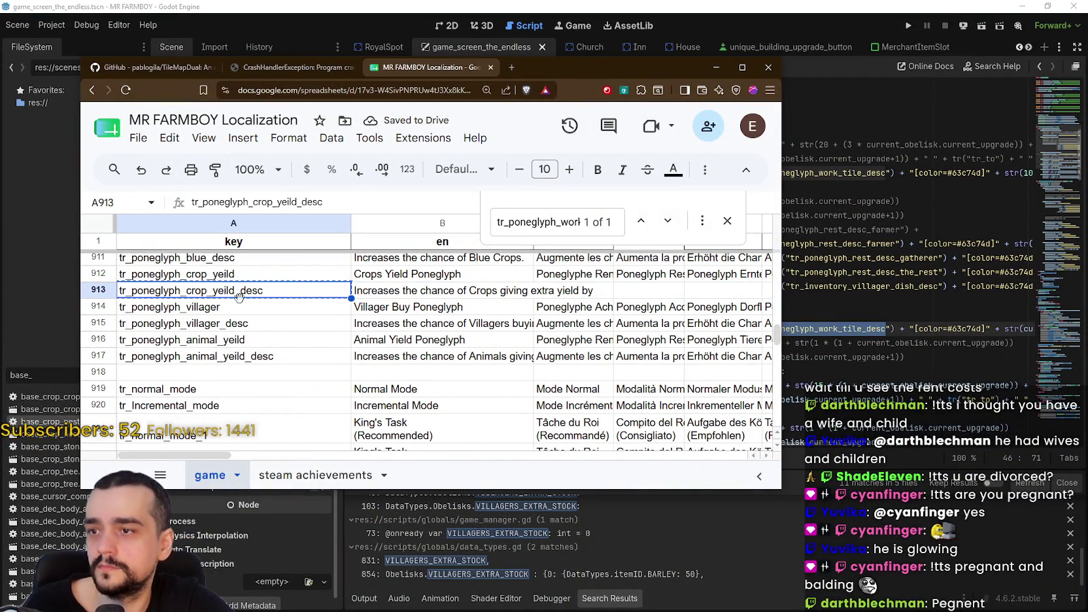
Paste tr_poneglyph_crop_yeild_desc into line 46's tr() call and save the script
key(alt+Tab)
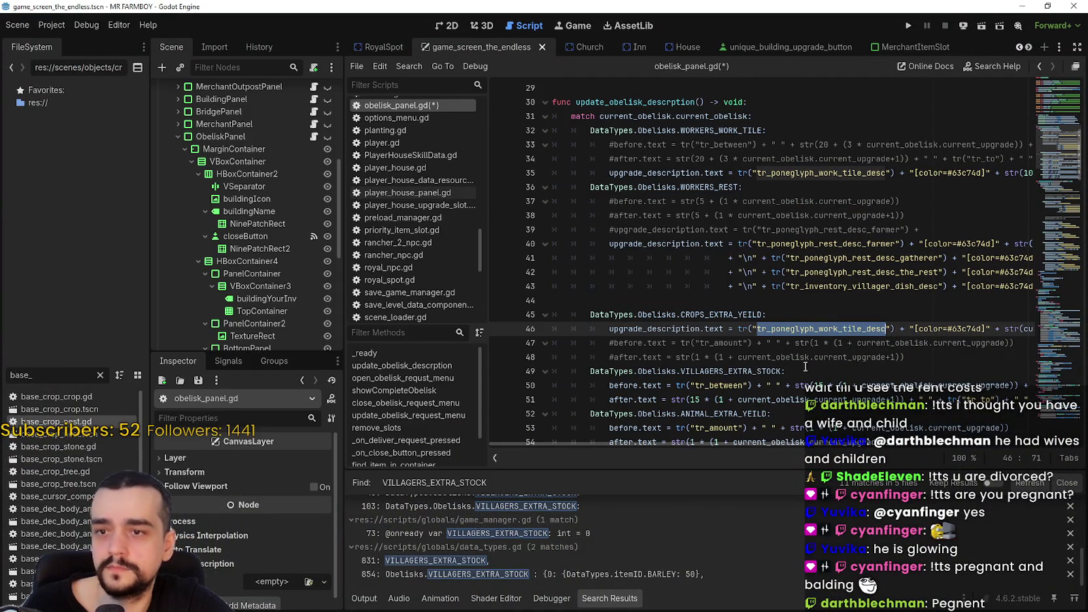
key(ctrl+v)
key(ctrl+s)
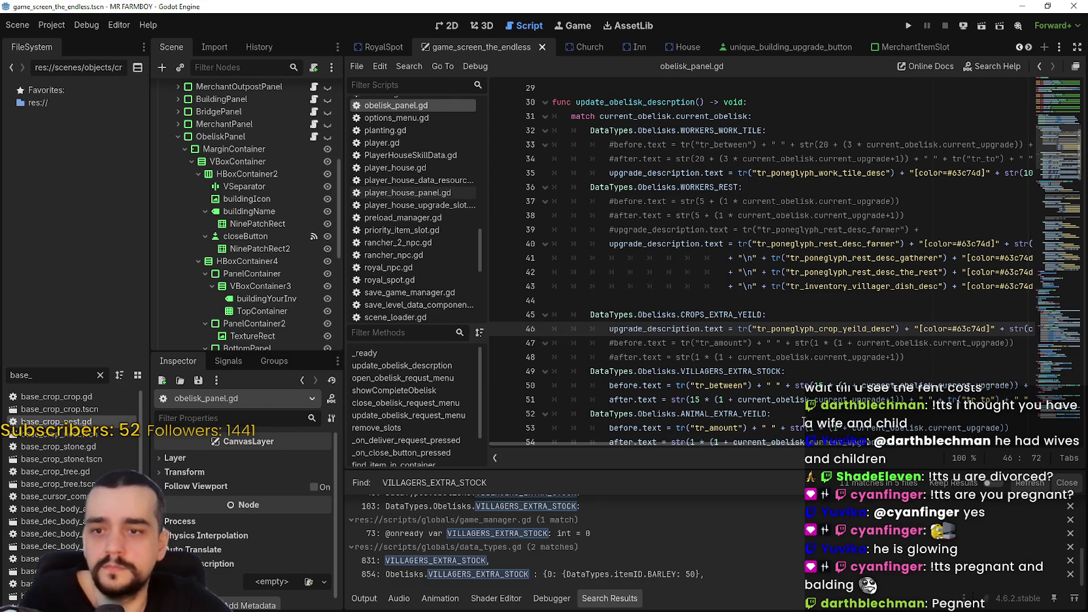
scroll(793, 350, right, 5)
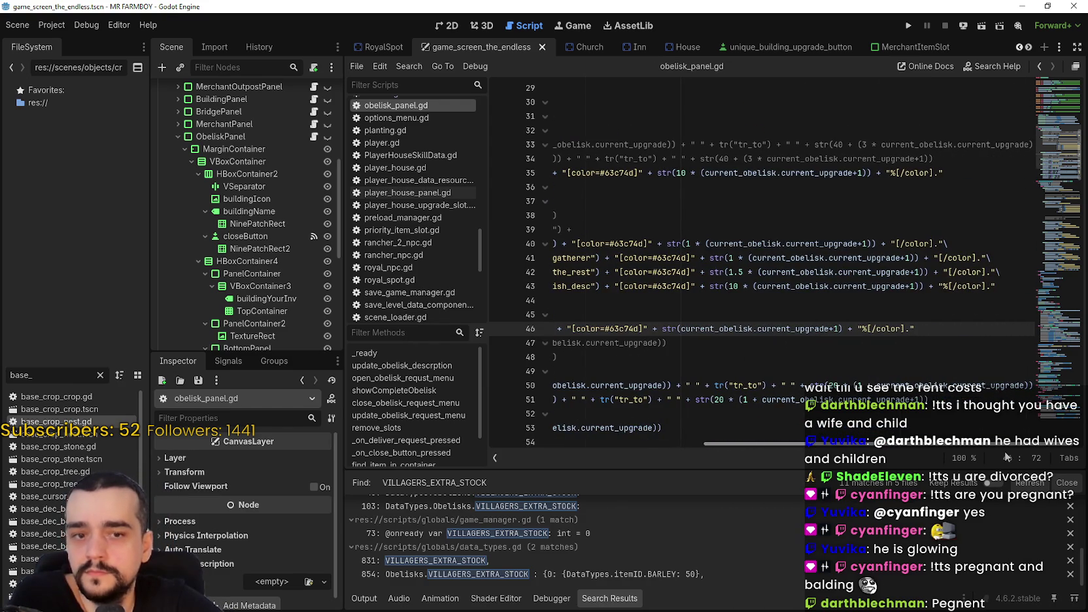
scroll(711, 371, left, 5)
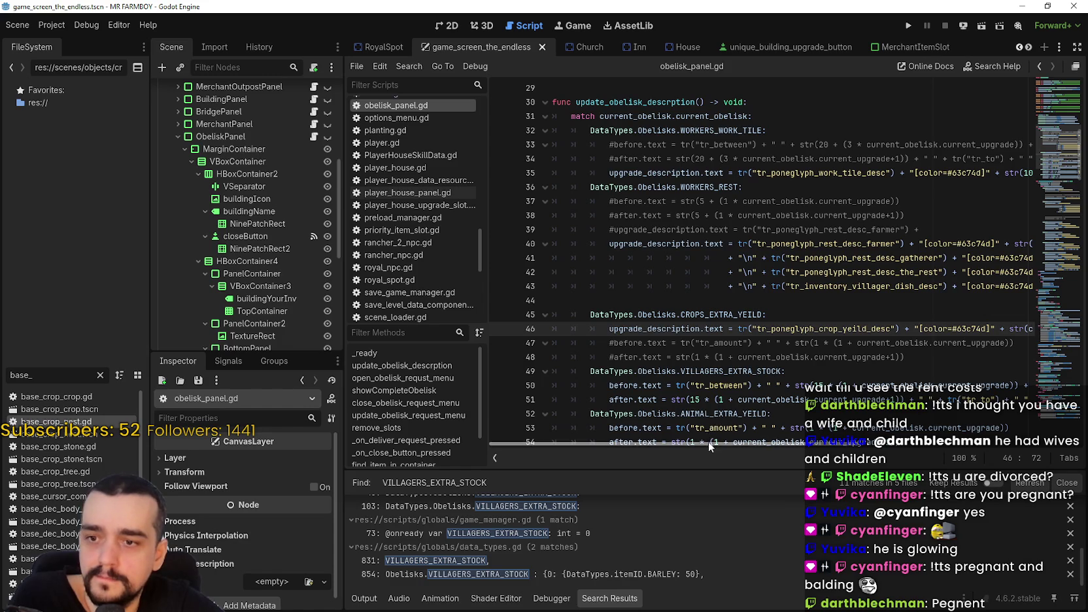
Copy the whole upgrade_description code on line 46
key(End)
key(shift+Home)
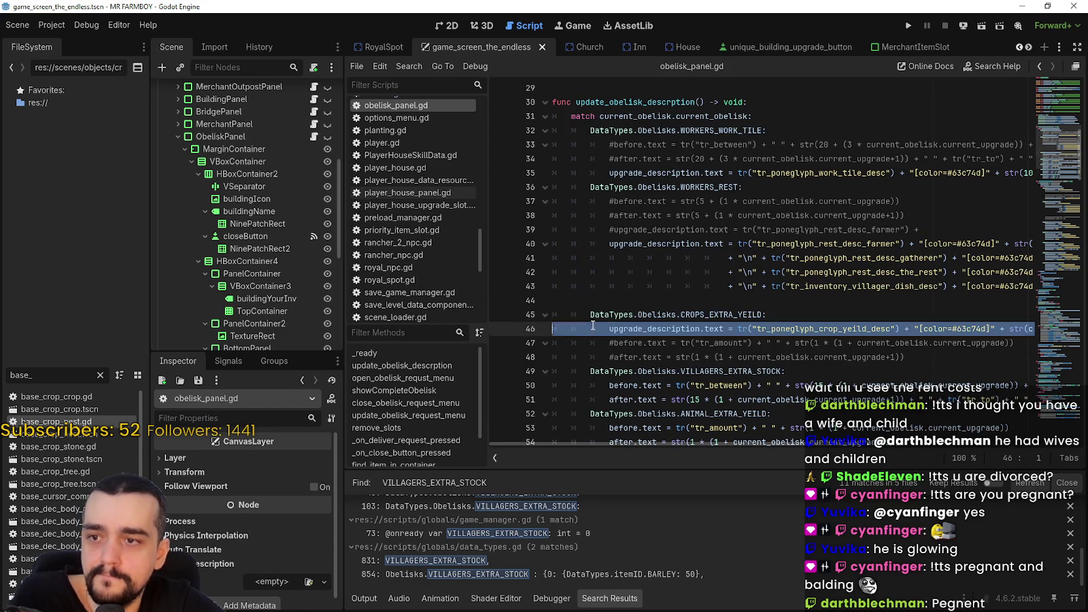
right_click(606, 328)
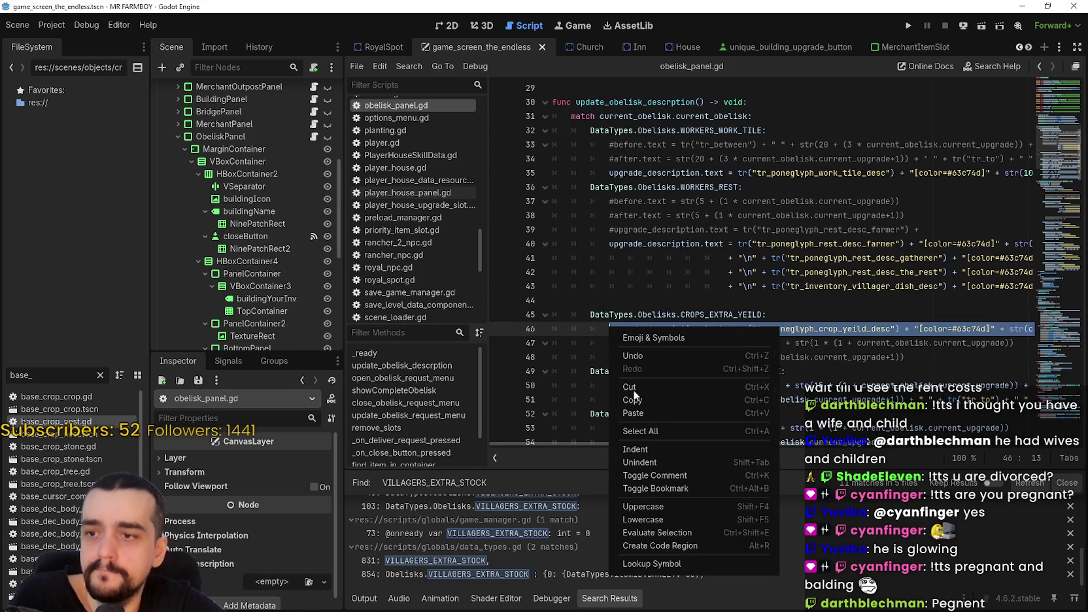
click(640, 403)
Scroll to the CROPS_EXTRA_YEILD case and place the caret before its final_after line
scroll(656, 382, up, 1)
scroll(656, 382, down, 10)
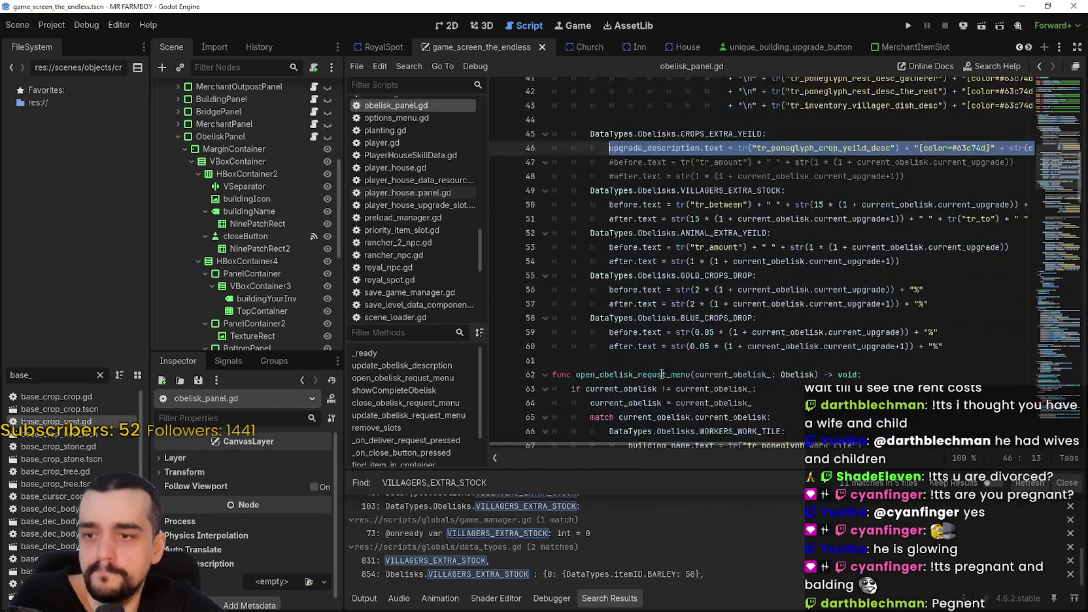
scroll(698, 351, down, 6)
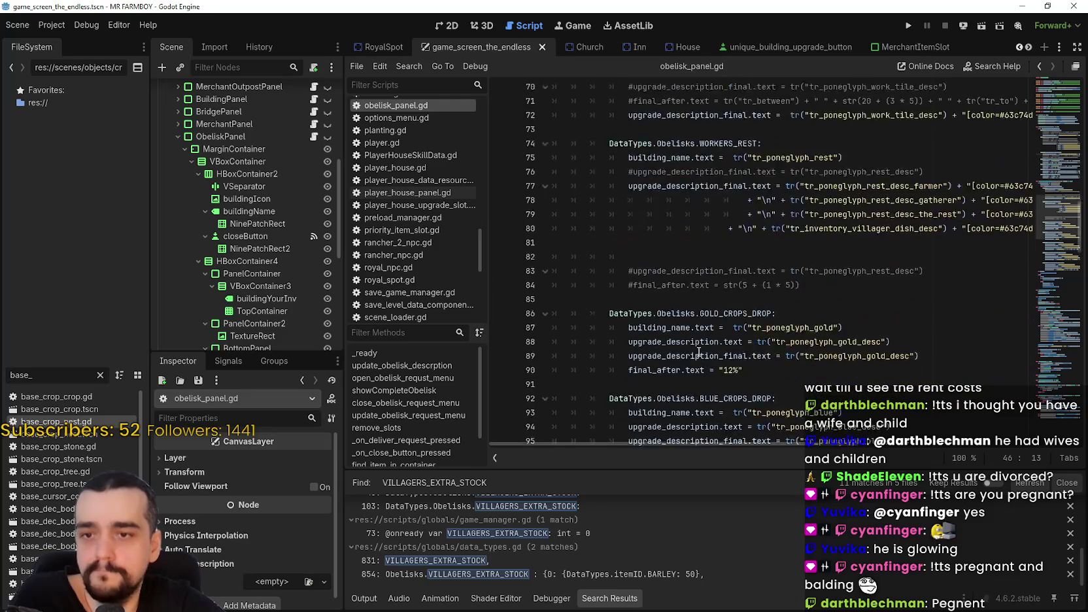
click(622, 275)
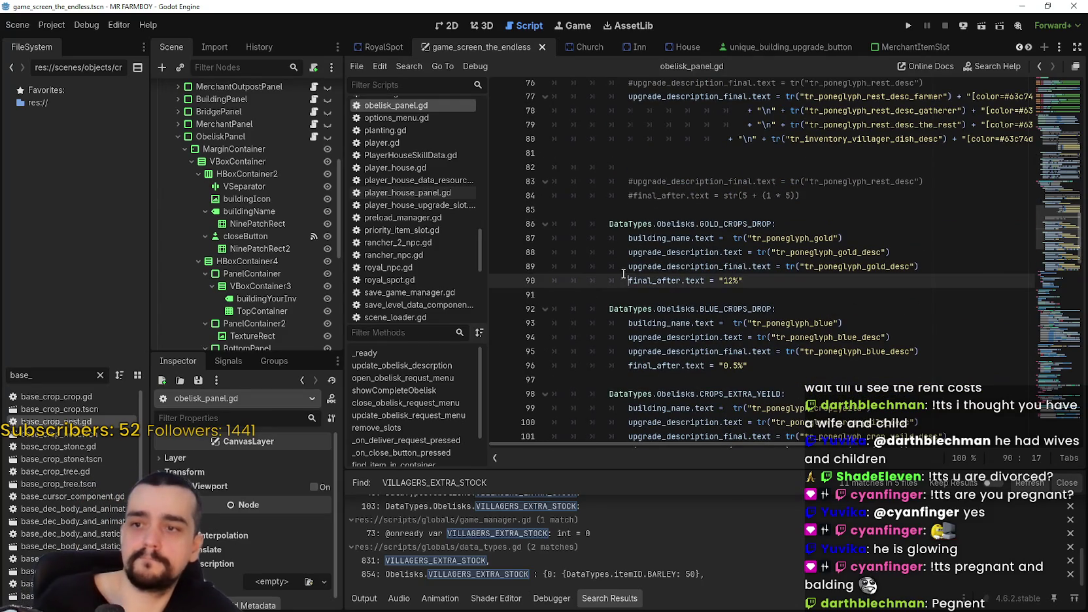
click(625, 267)
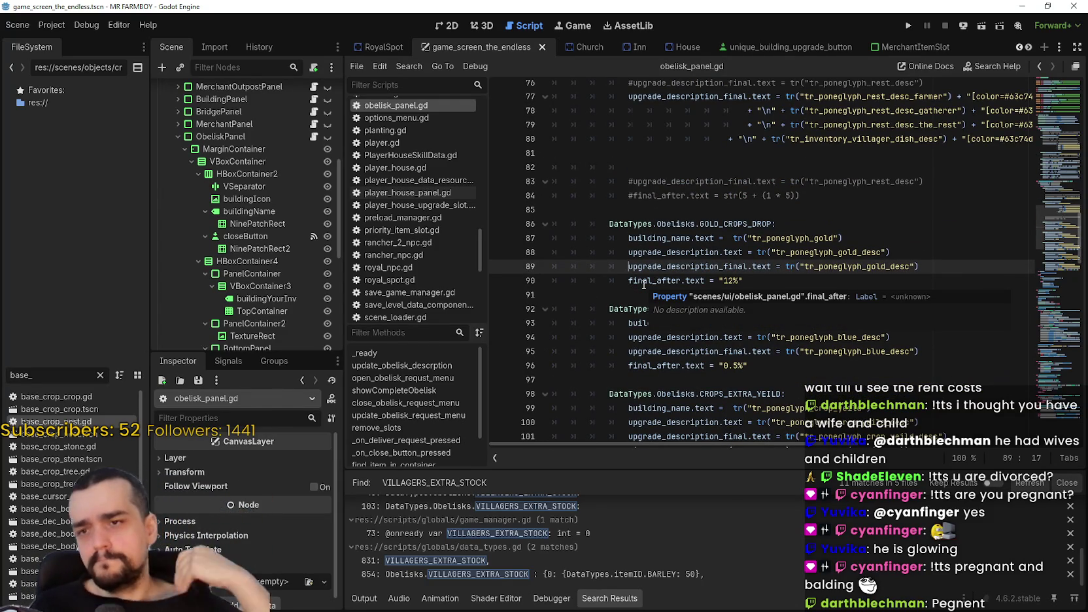
double_click(866, 254)
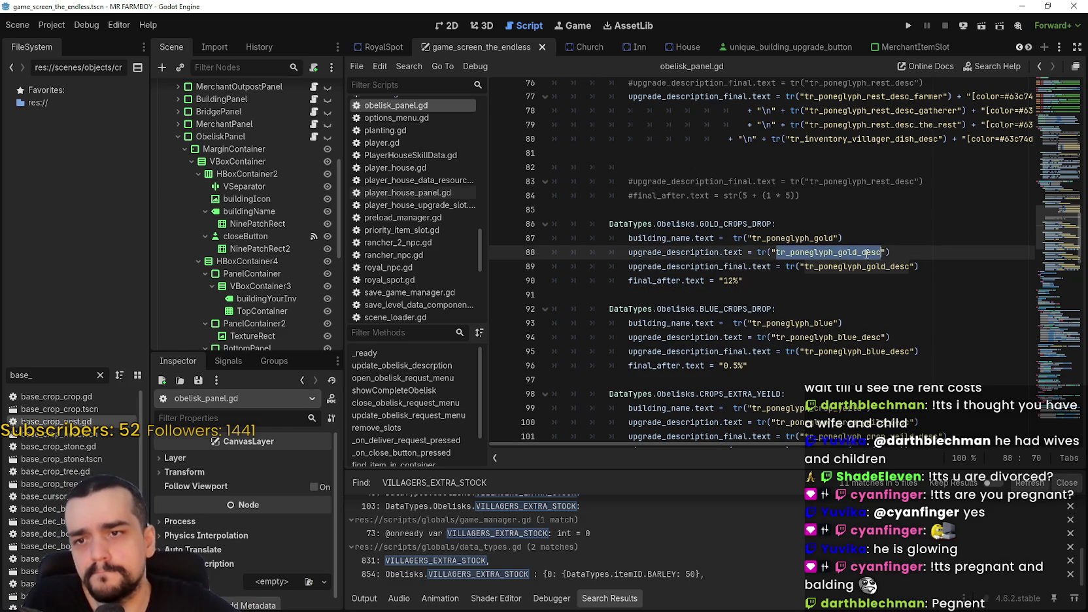
scroll(838, 287, down, 3)
scroll(781, 255, down, 1)
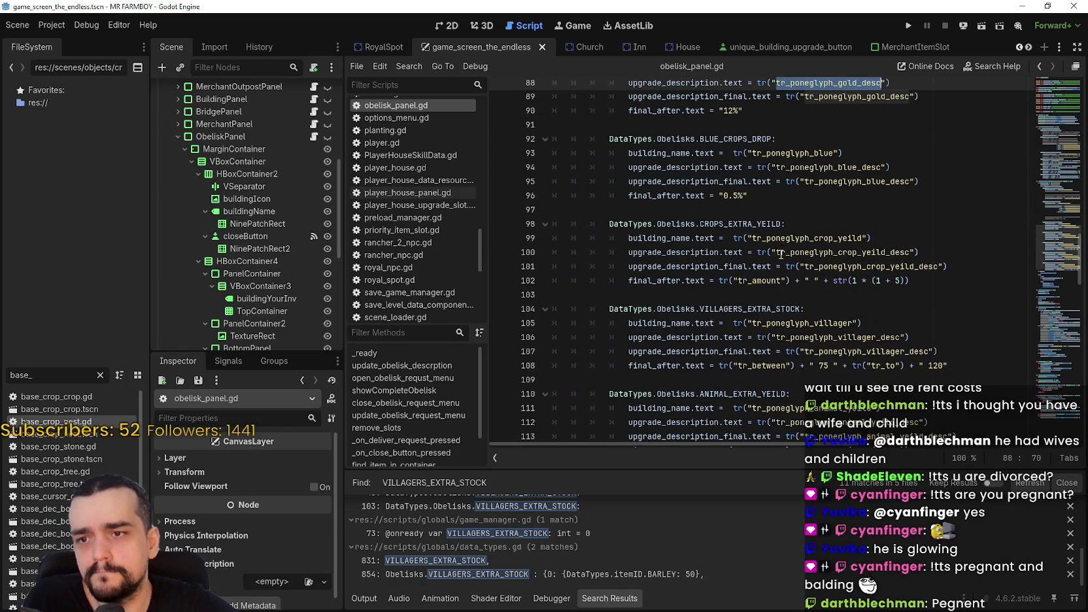
click(629, 282)
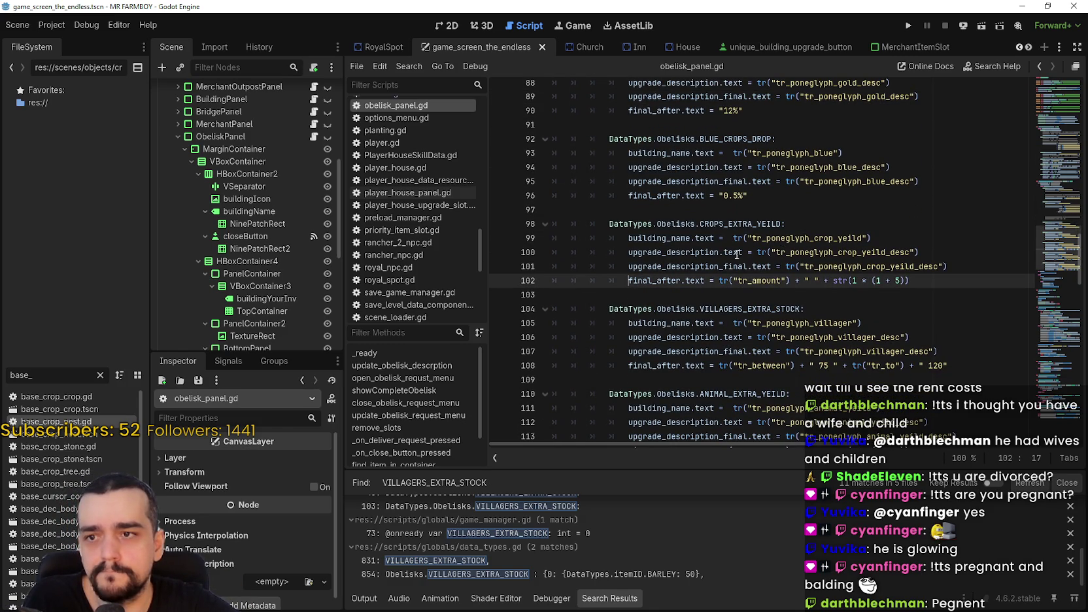
Comment out the old final_after, description and building_name lines of CROPS_EXTRA_YEILD
text(#)
click(627, 252)
text(#)
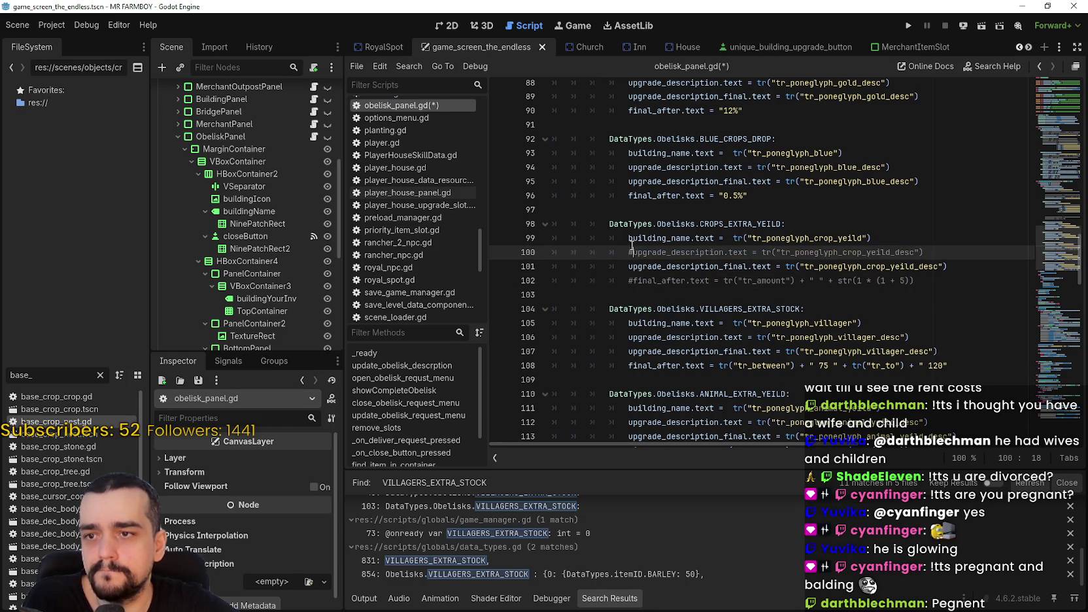
click(626, 238)
text(#)
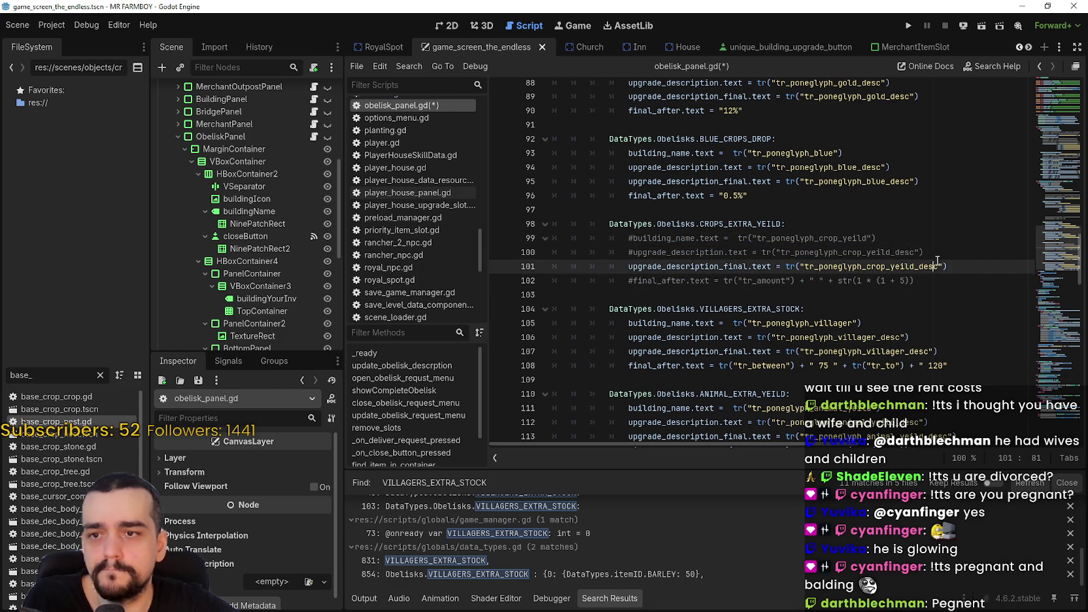
Paste the description line below and give it the green [color=#63c74d]% ending
click(938, 253)
key(Return)
key(ctrl+v)
drag(803, 281, 563, 285)
double_click(836, 268)
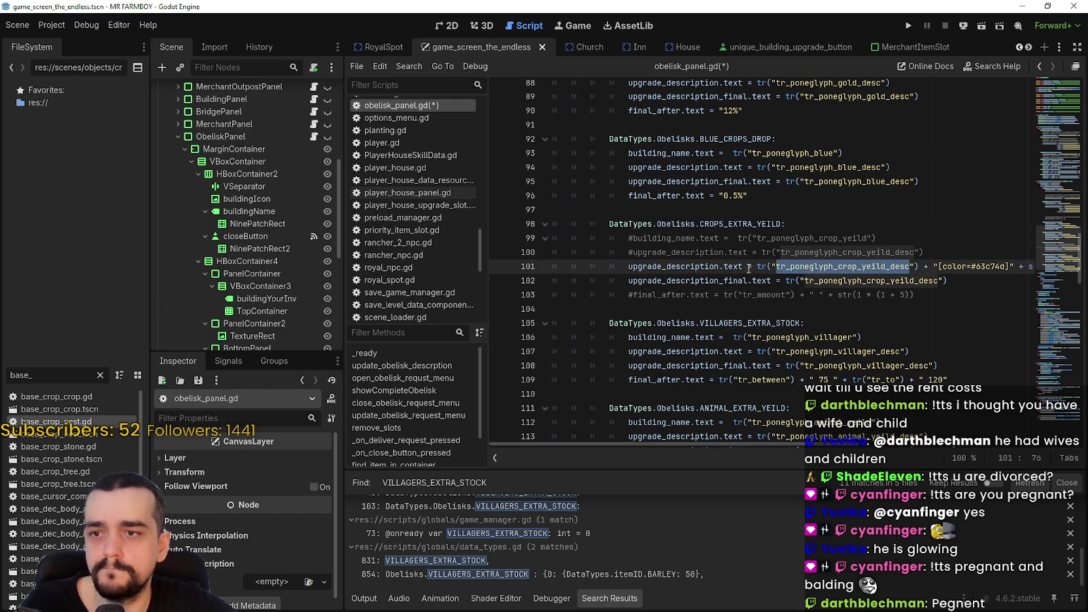
drag(749, 269, 1079, 270)
key(ctrl+c)
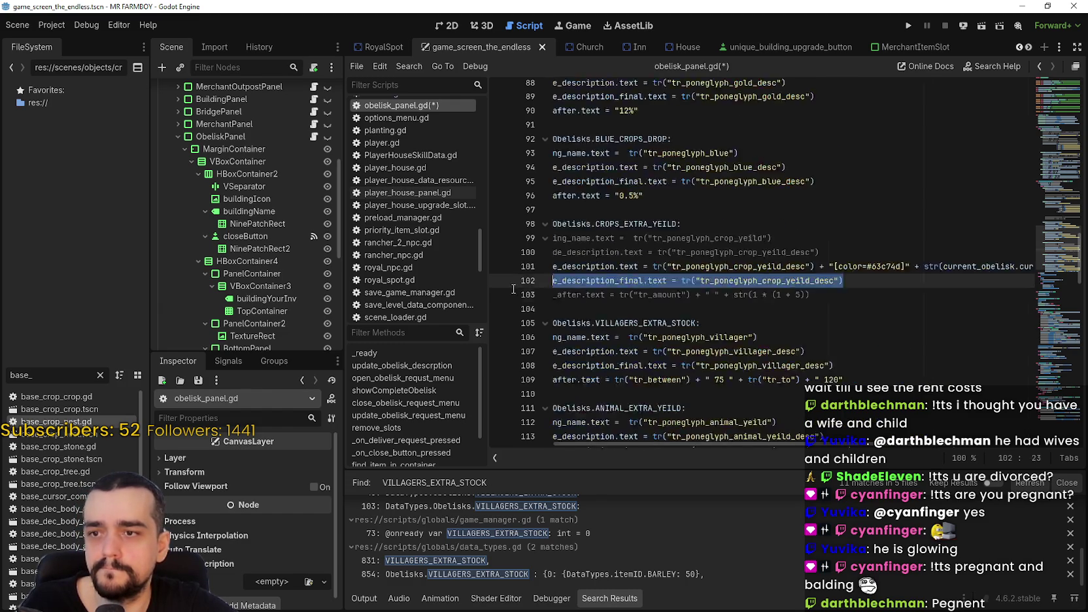
click(758, 281)
double_click(784, 281)
key(ctrl+v)
Comment out line 101, remove line 102's upgrade-number expression, and save the script
mouse_move(753, 269)
mouse_down()
mouse_move(555, 269)
mouse_move(552, 252)
mouse_up()
click(626, 265)
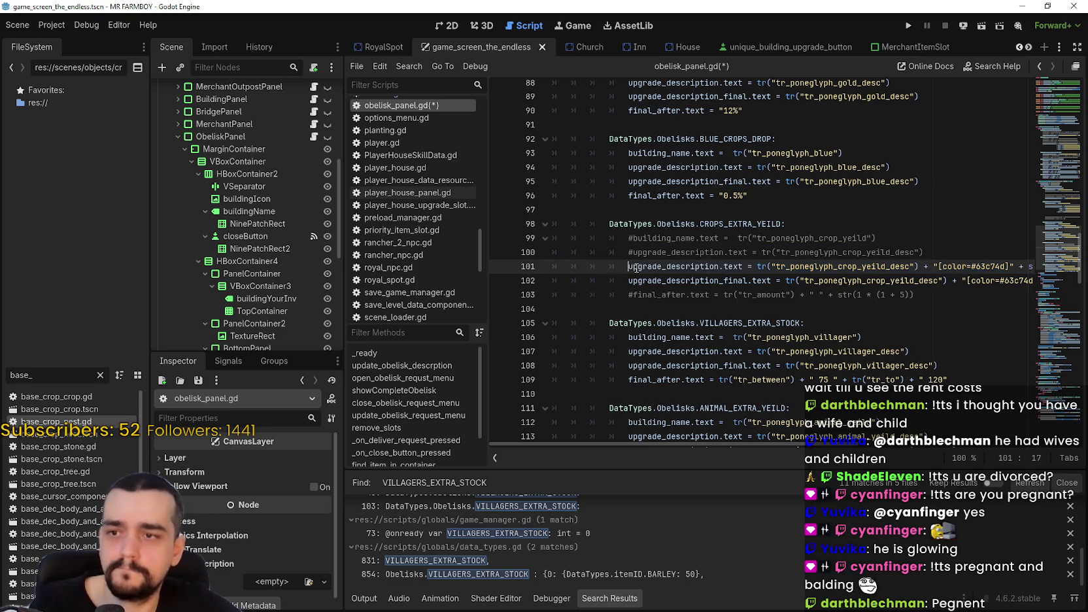
text(#)
click(744, 446)
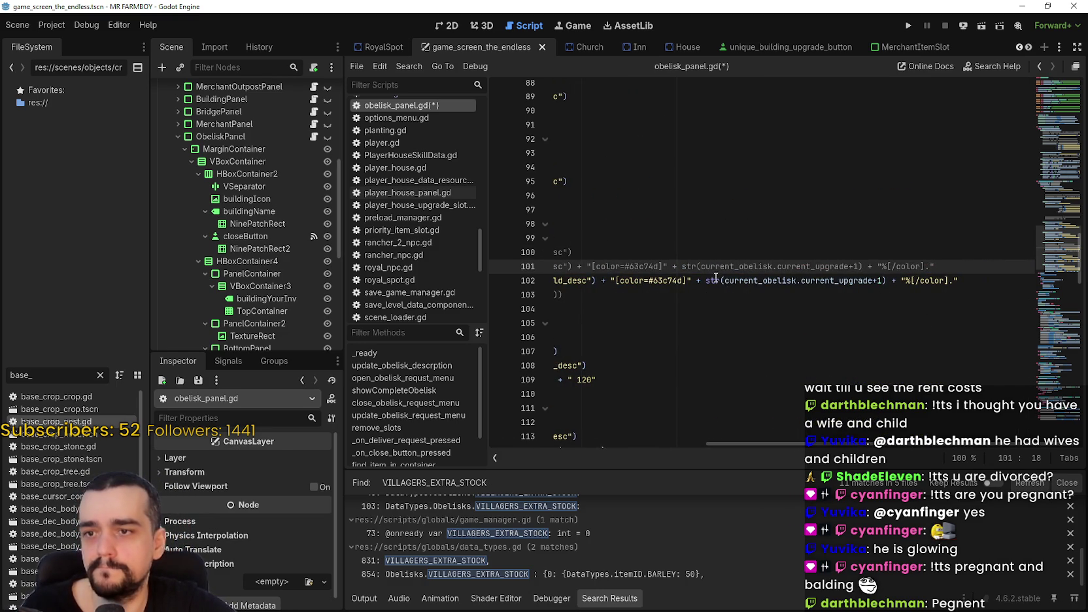
drag(707, 281, 900, 281)
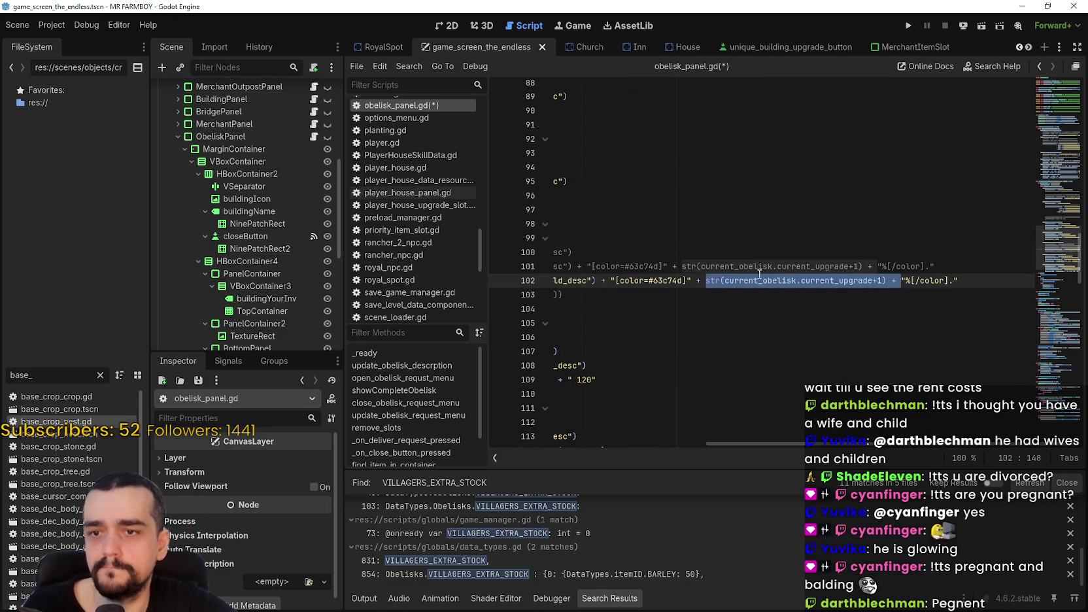
key(BackSpace)
key(BackSpace)
key(BackSpace)
key(Delete)
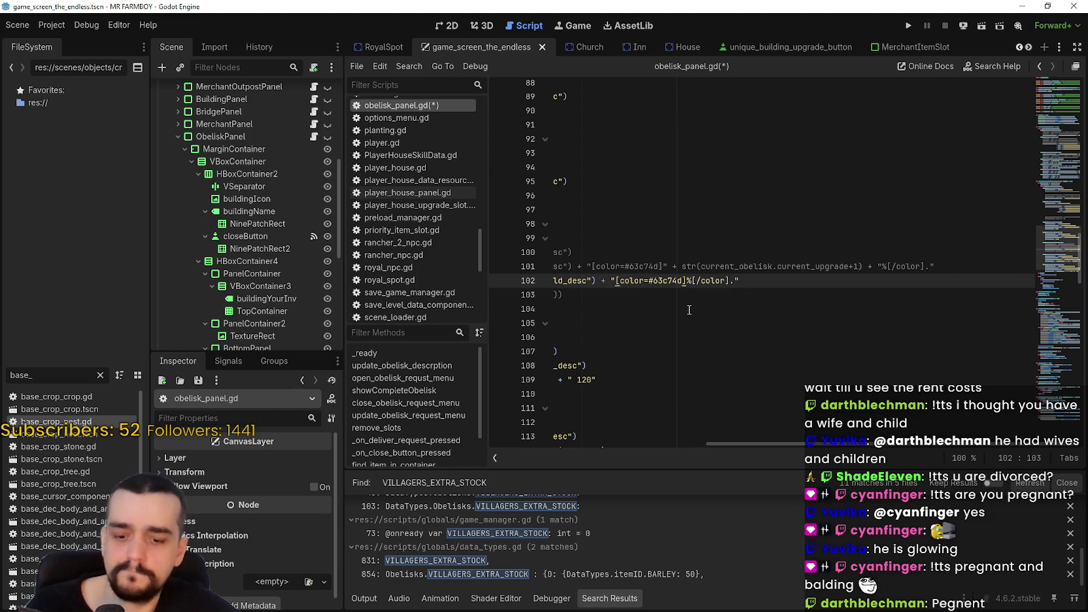
text(4)
key(Down)
key(shift+Home)
key(ctrl+s)
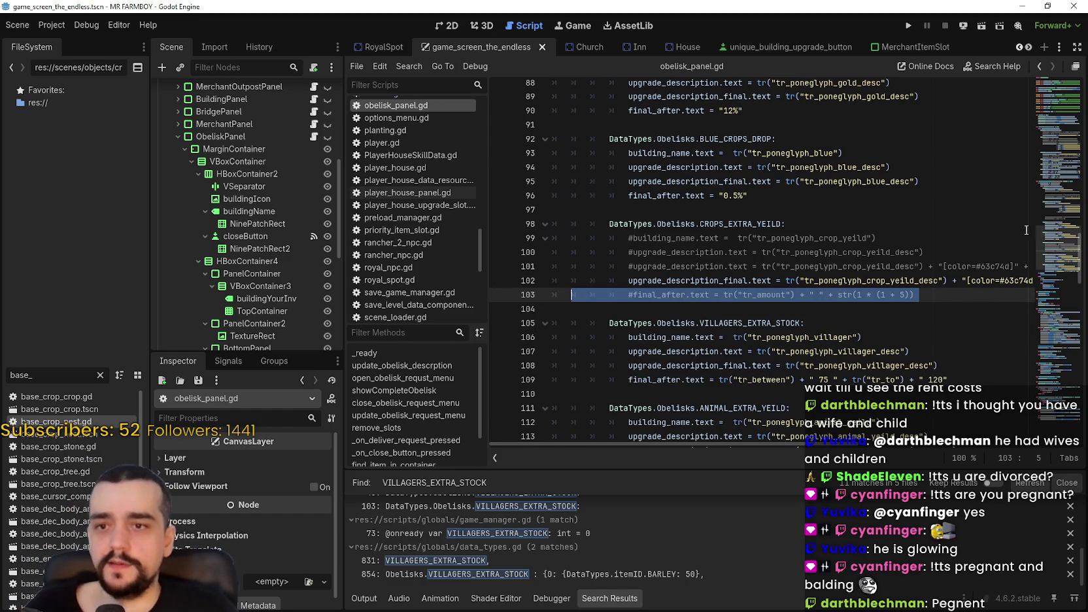
Copy the coloured upgrade_description_final line and comment out VILLAGERS_EXTRA_STOCK's three old lines
click(940, 280)
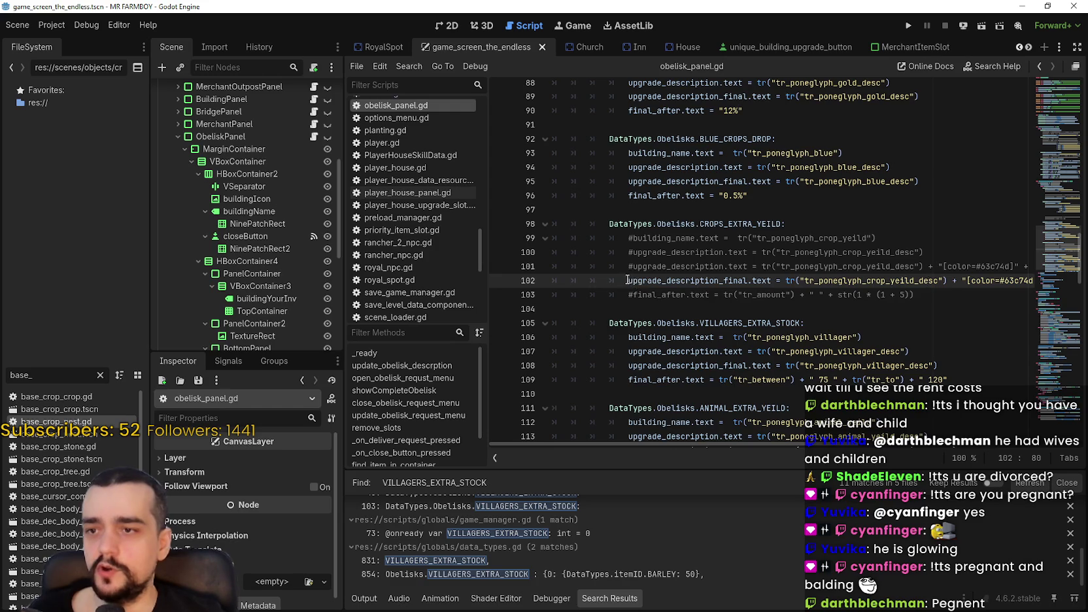
drag(627, 280, 1073, 275)
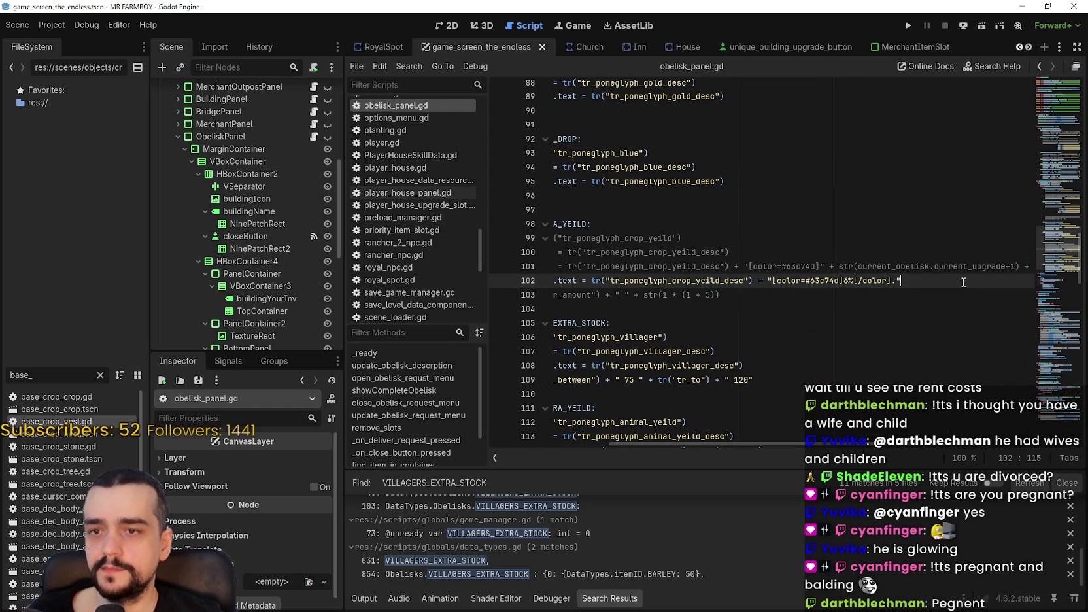
drag(959, 284, 628, 286)
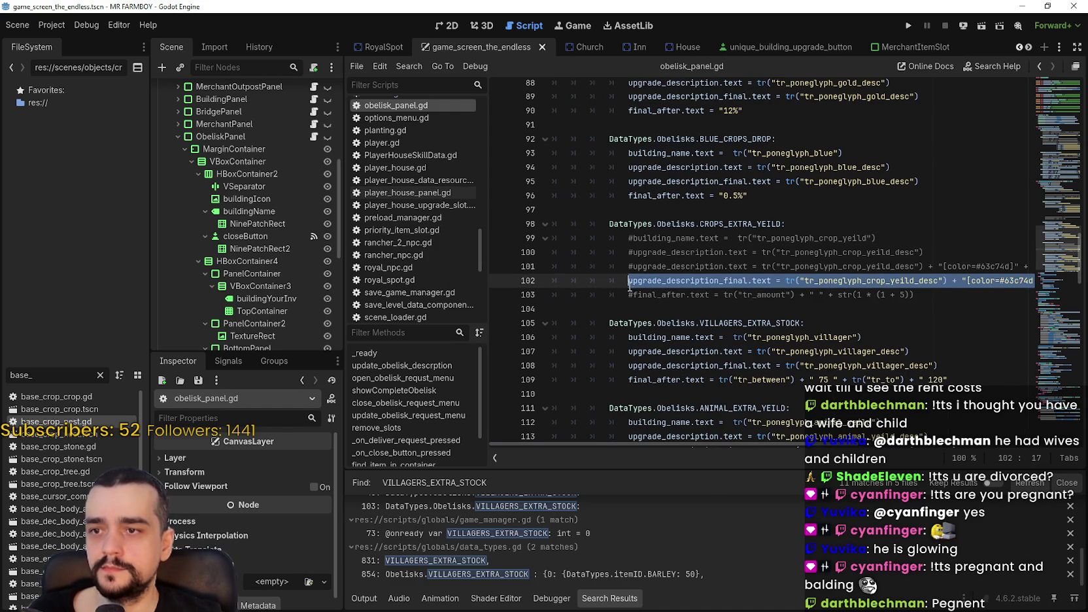
click(959, 373)
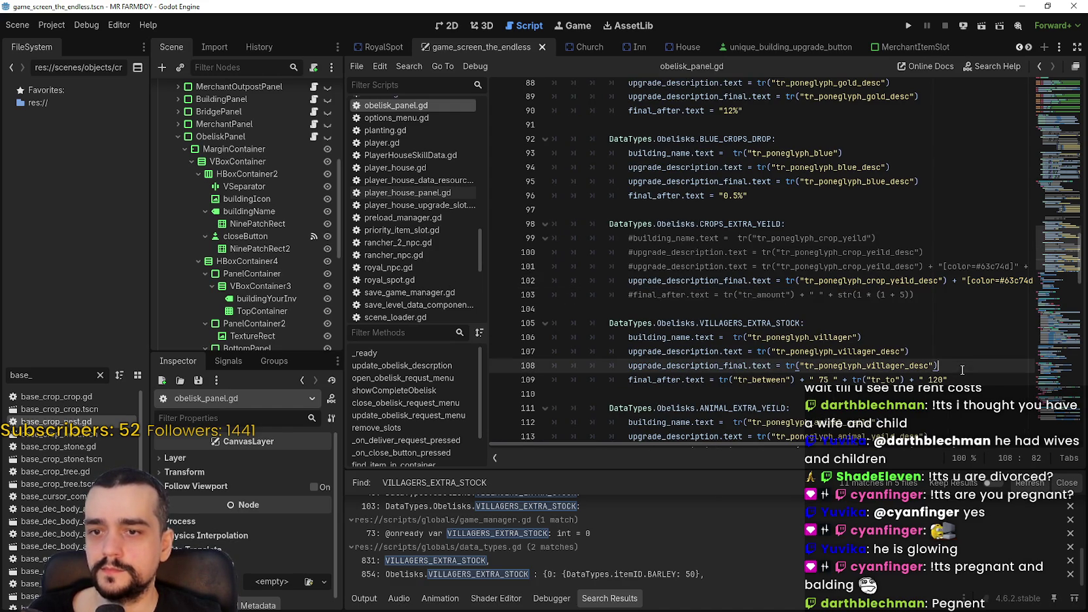
click(627, 378)
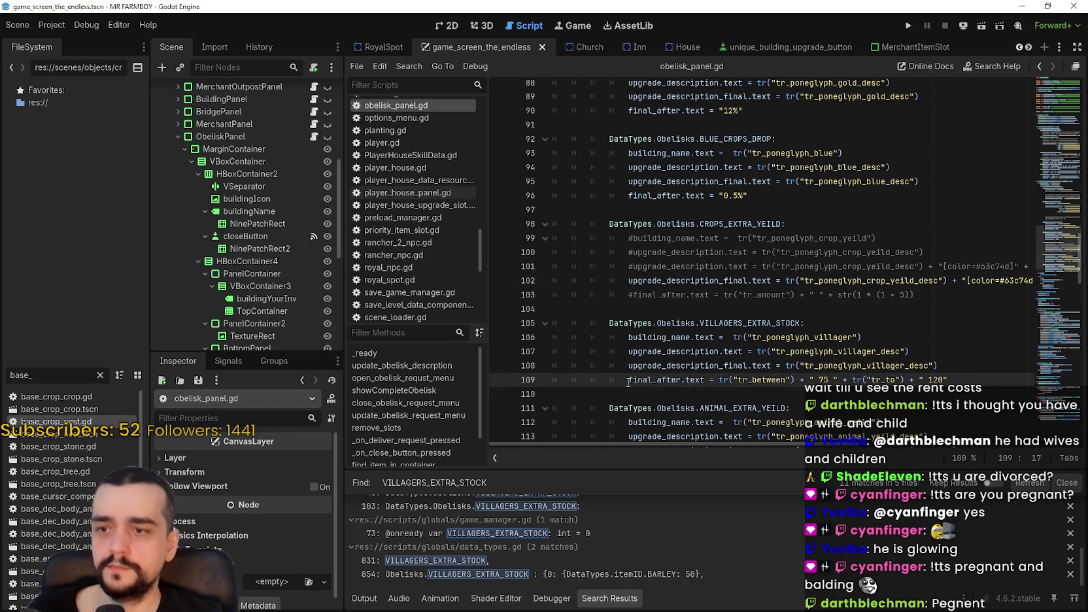
text(#)
click(628, 365)
text(#)
click(628, 351)
text(#)
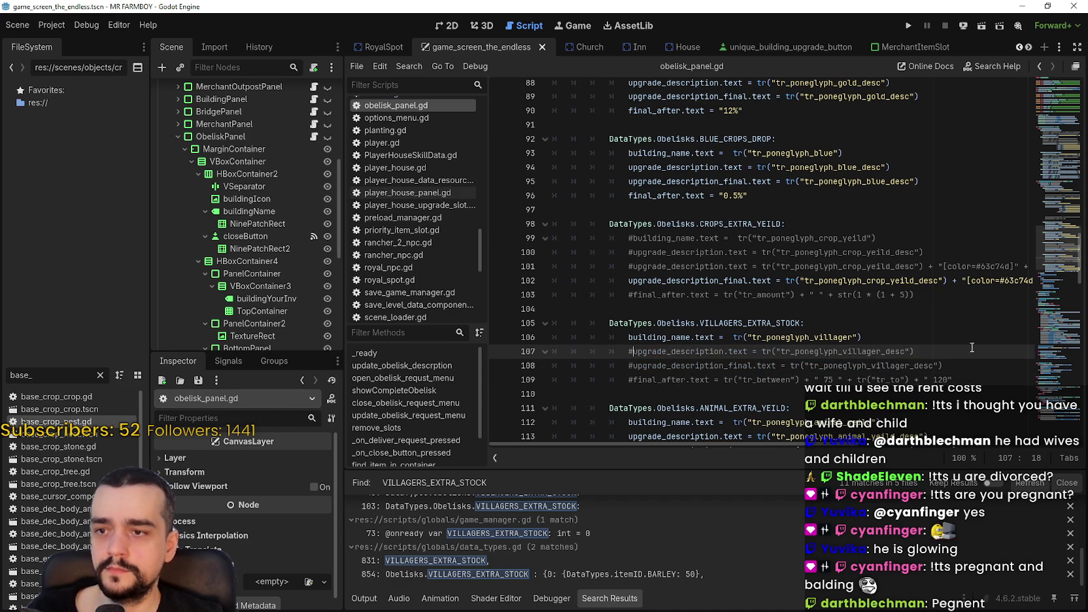
Paste the coloured description line under the villager case's building_name line
click(949, 336)
key(Return)
key(ctrl+v)
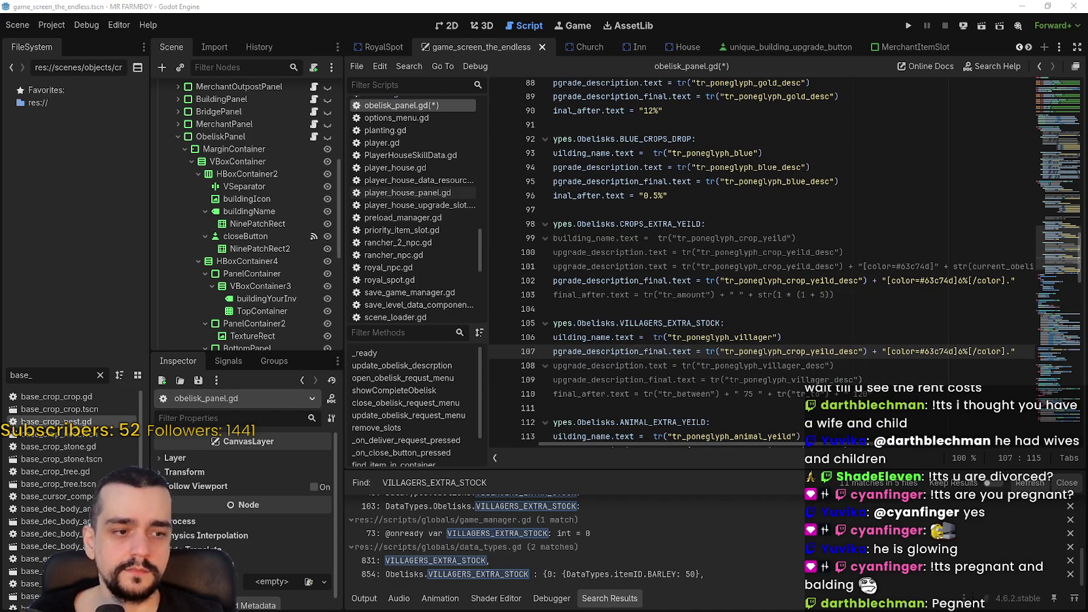
key(alt+Tab)
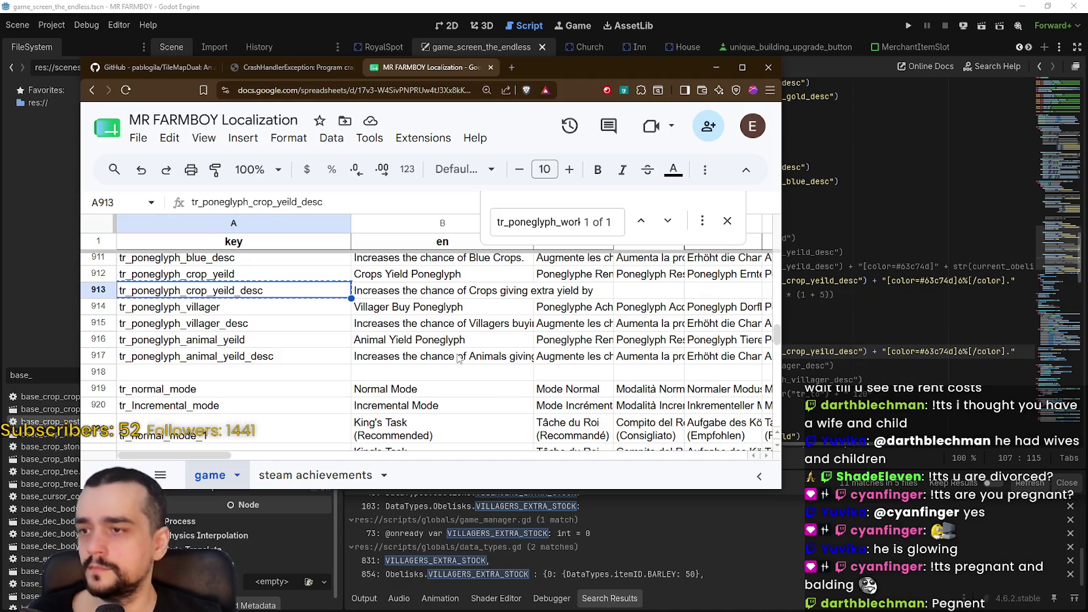
End the Villagers description in B915 with 'by'
double_click(420, 324)
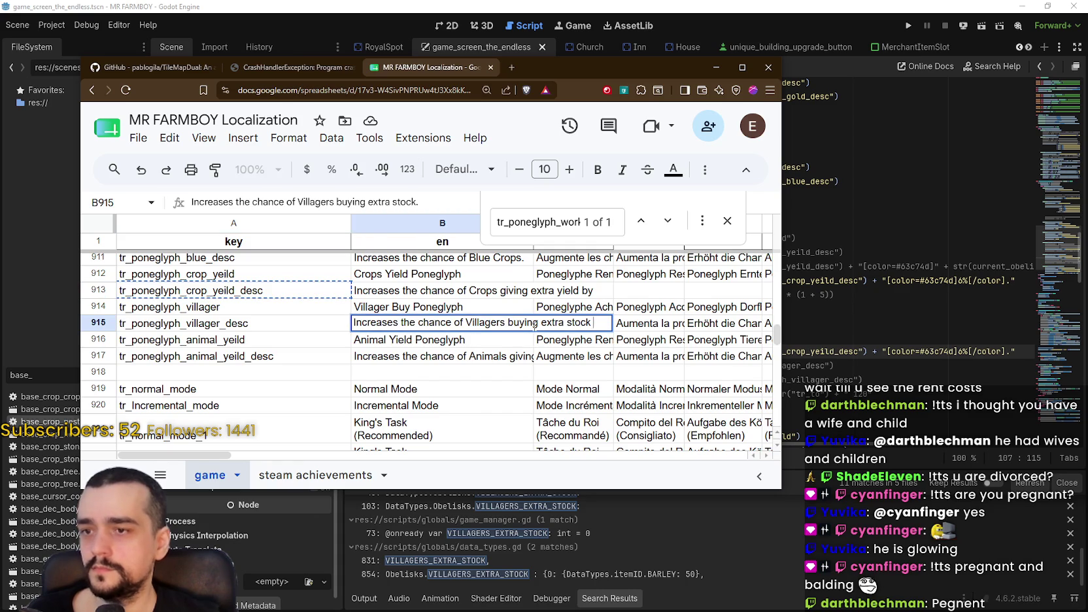
text(by)
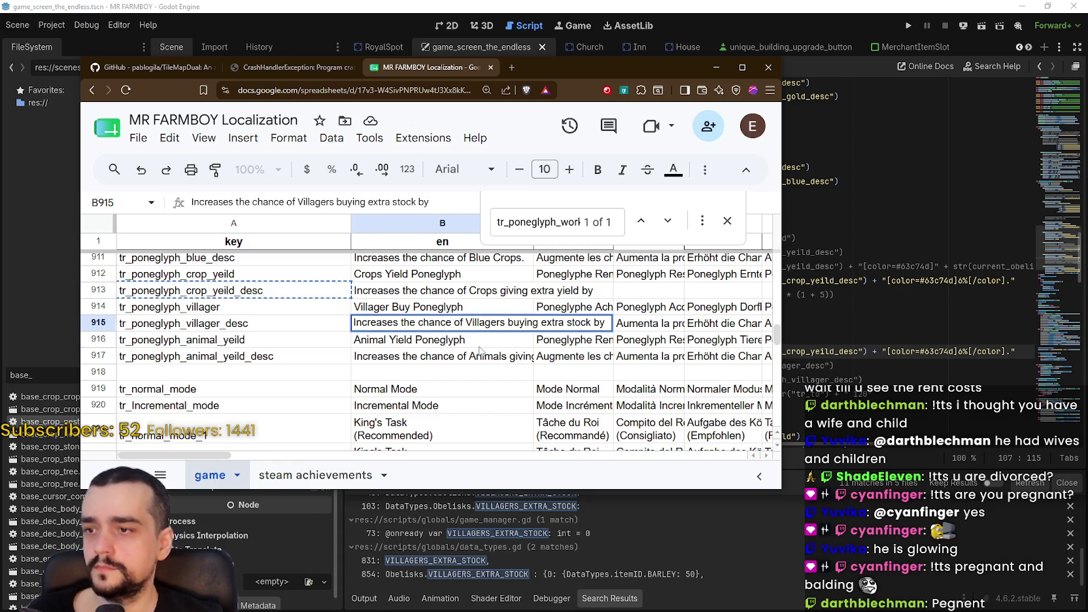
key(Return)
mouse_move(573, 323)
mouse_down()
mouse_move(895, 309)
mouse_move(605, 307)
mouse_move(605, 323)
mouse_up()
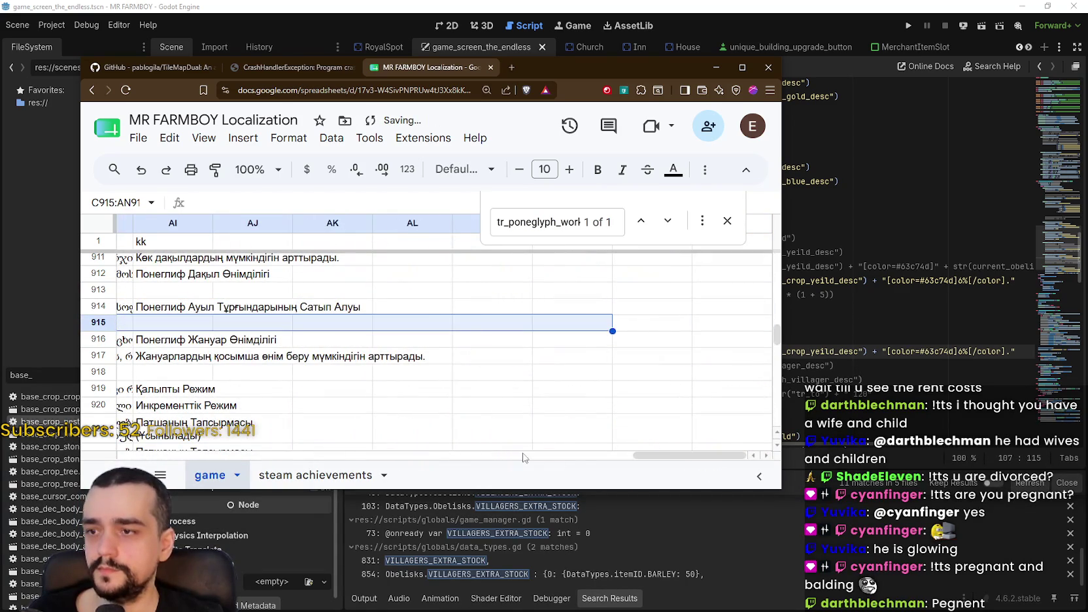
drag(670, 455, 157, 455)
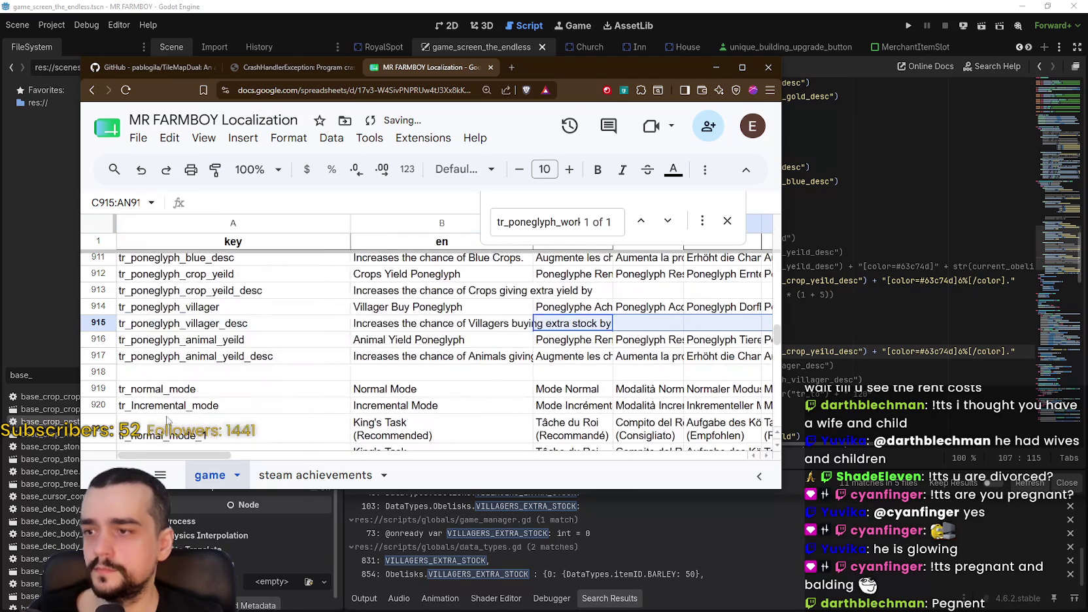
Add 'y' to the Animals description in B917 and select its outdated translations
click(469, 353)
key(Return)
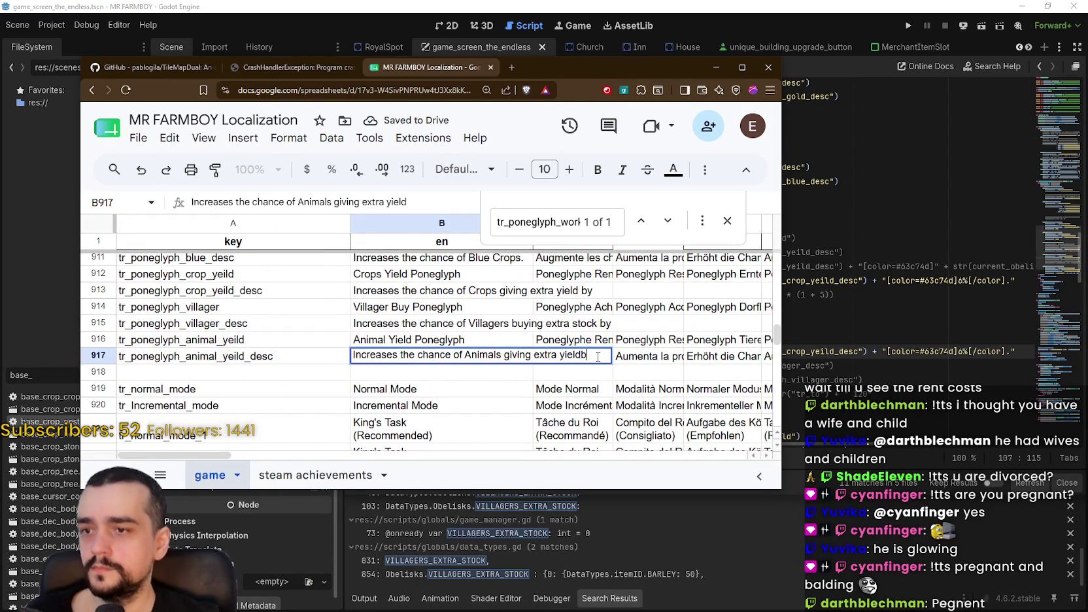
text( by)
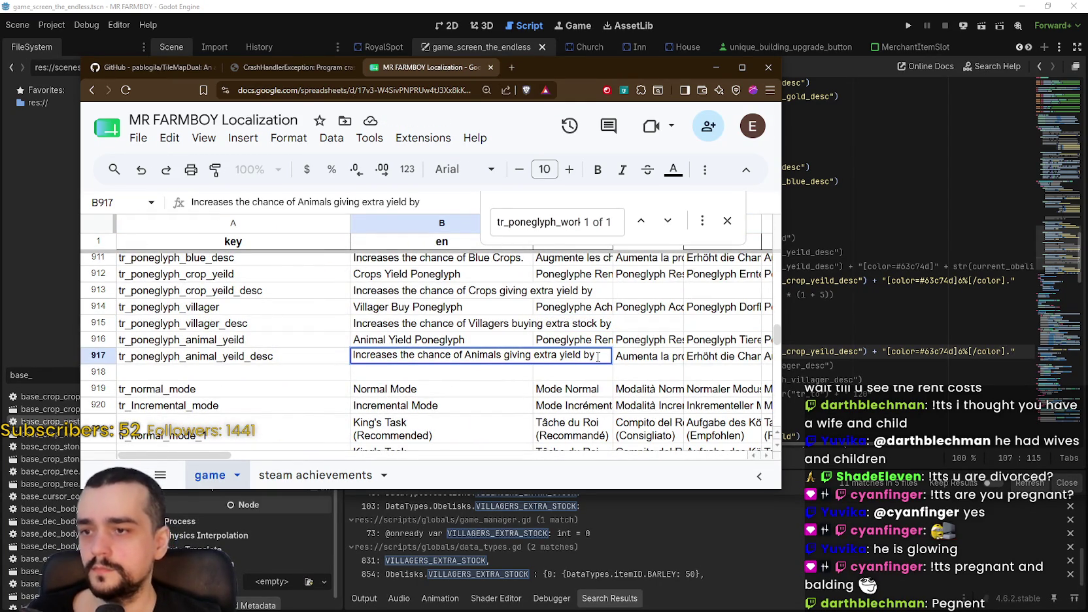
mouse_move(576, 355)
mouse_down()
mouse_move(897, 364)
mouse_move(654, 361)
mouse_up()
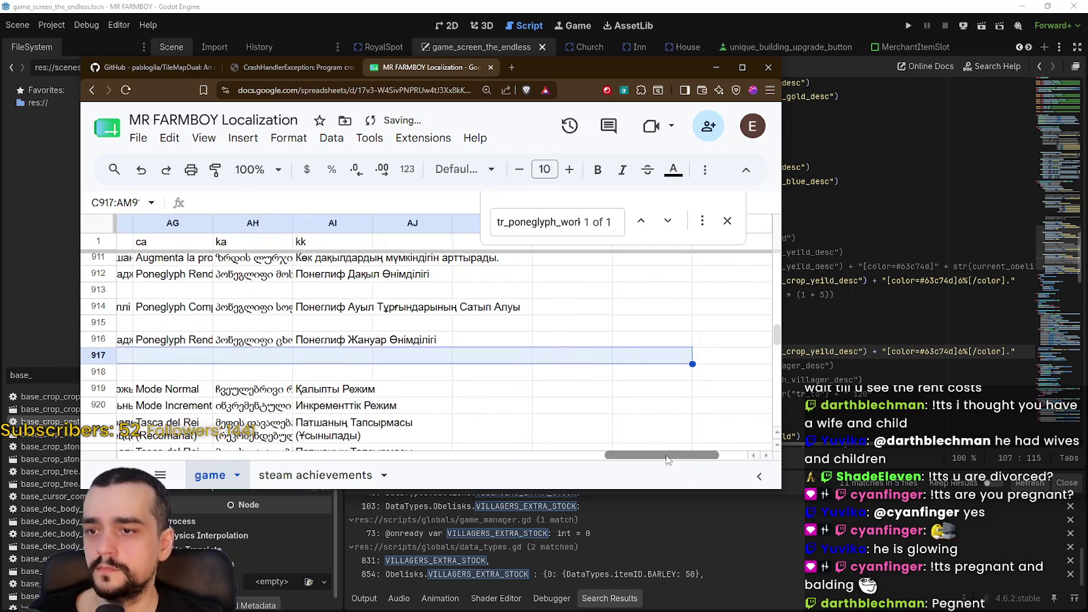
scroll(378, 348, left, 15)
click(398, 358)
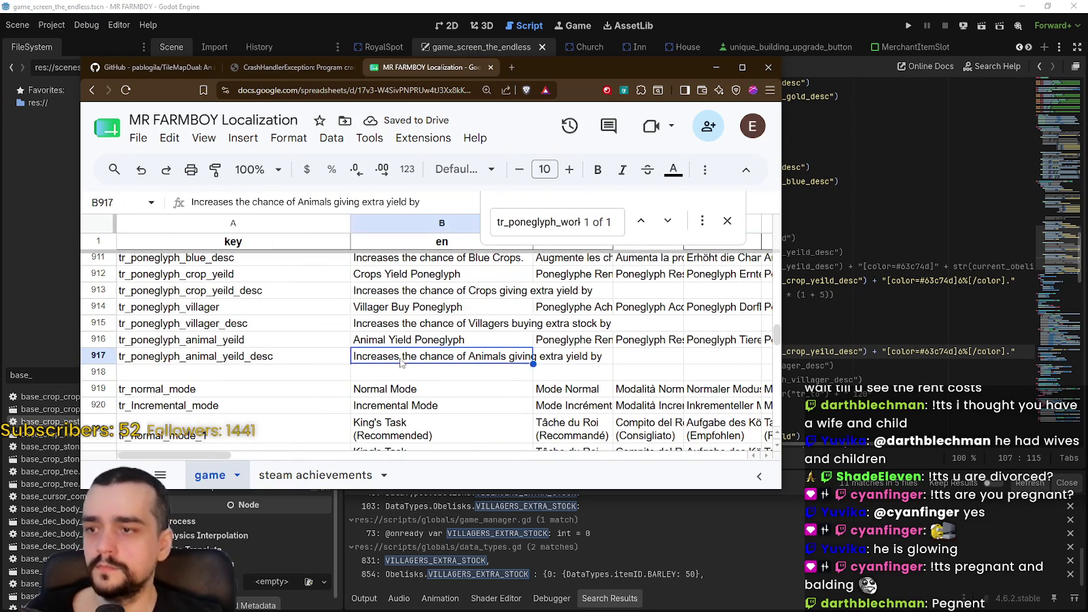
Append 'by' to the Blue Crops description and 'y' to the Gold Crops description
click(411, 328)
scroll(421, 353, up, 2)
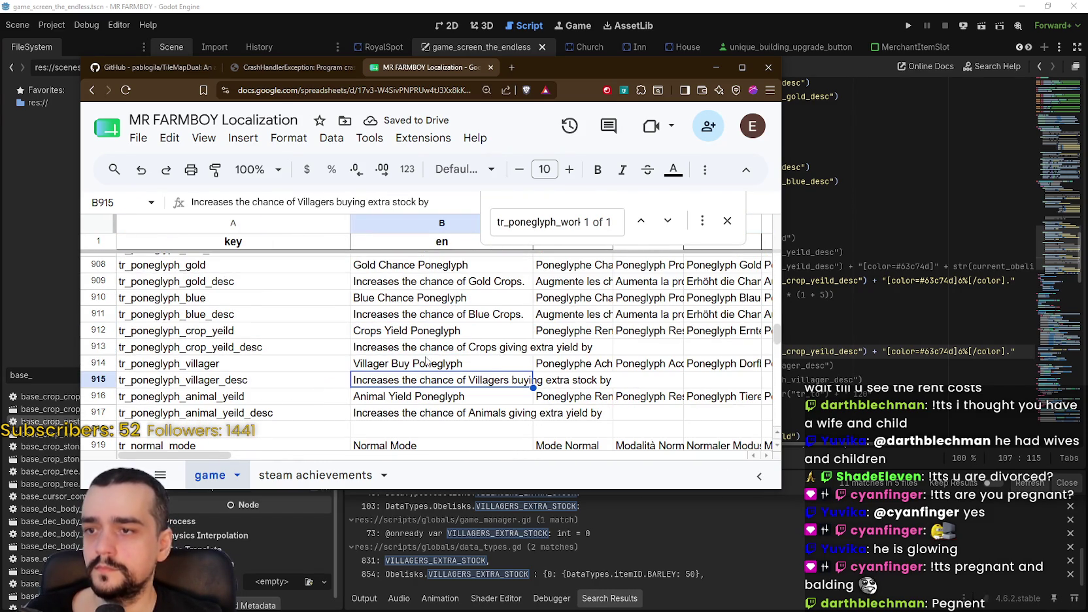
double_click(432, 318)
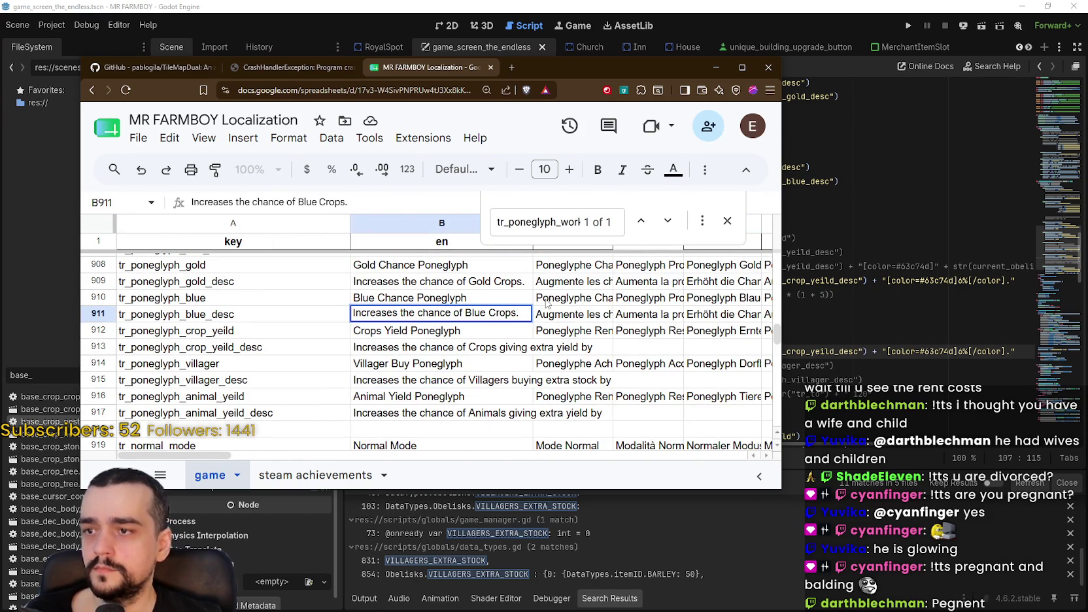
text(by)
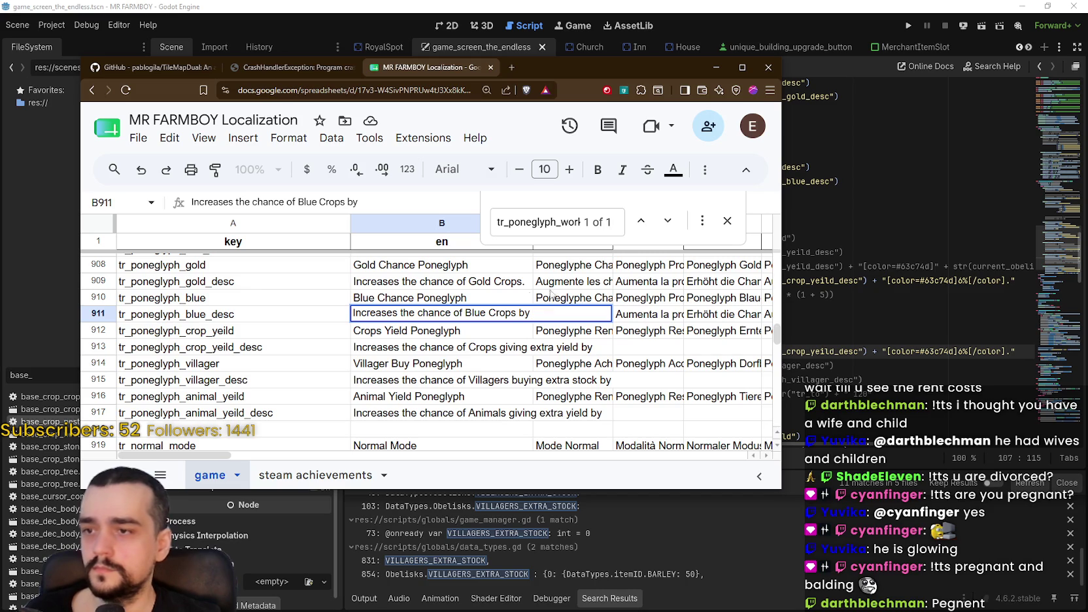
double_click(517, 280)
text(y)
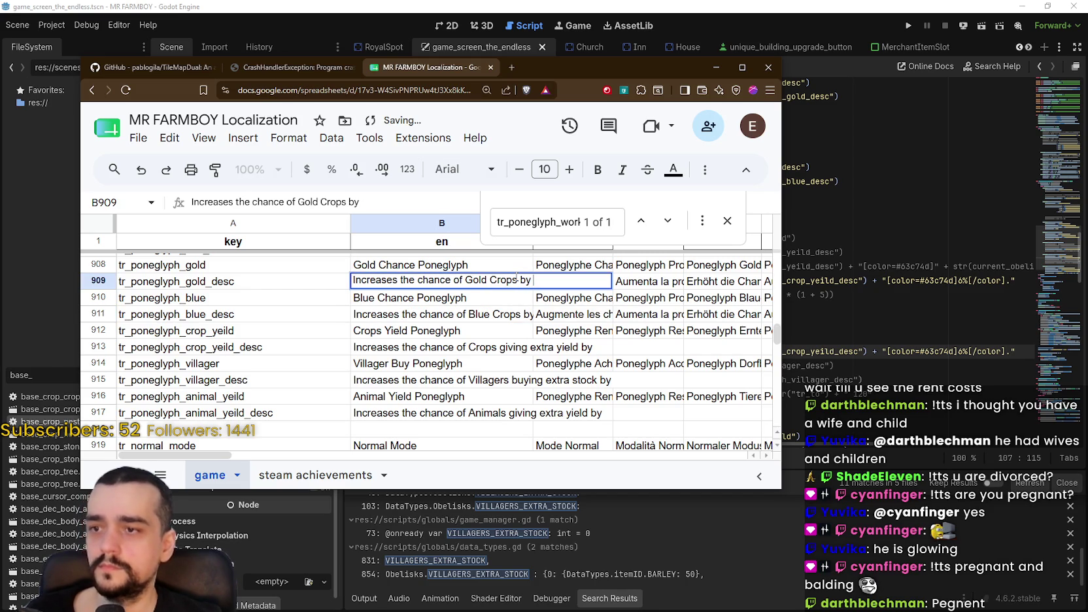
click(501, 315)
click(529, 344)
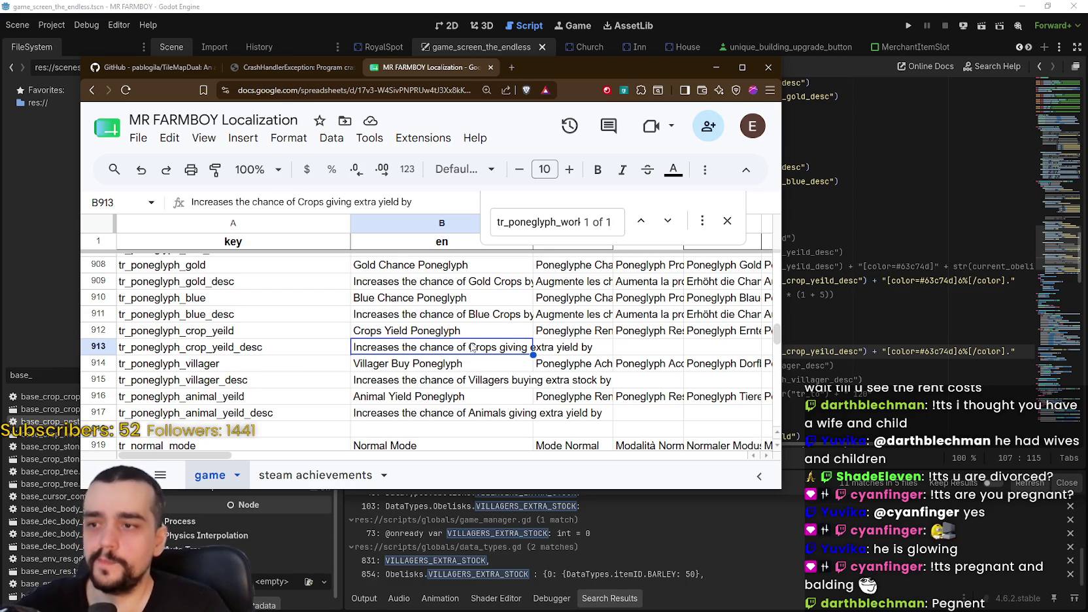
Review the Gold and Blue Chance Poneglyph entries around rows 909–911
click(452, 314)
scroll(477, 327, up, 1)
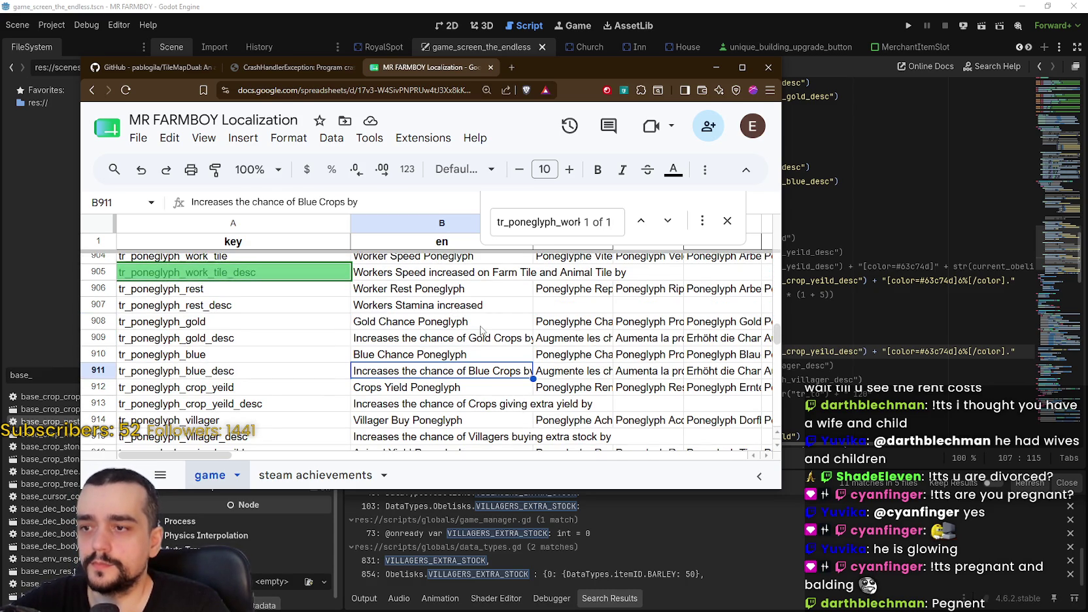
click(481, 327)
click(484, 353)
click(484, 324)
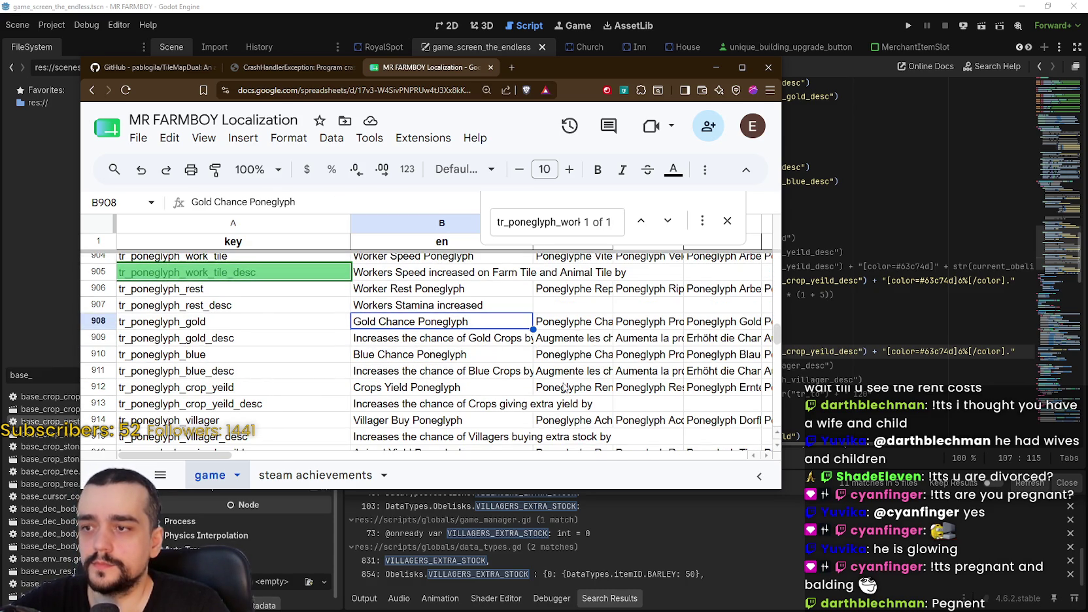
click(488, 341)
double_click(496, 353)
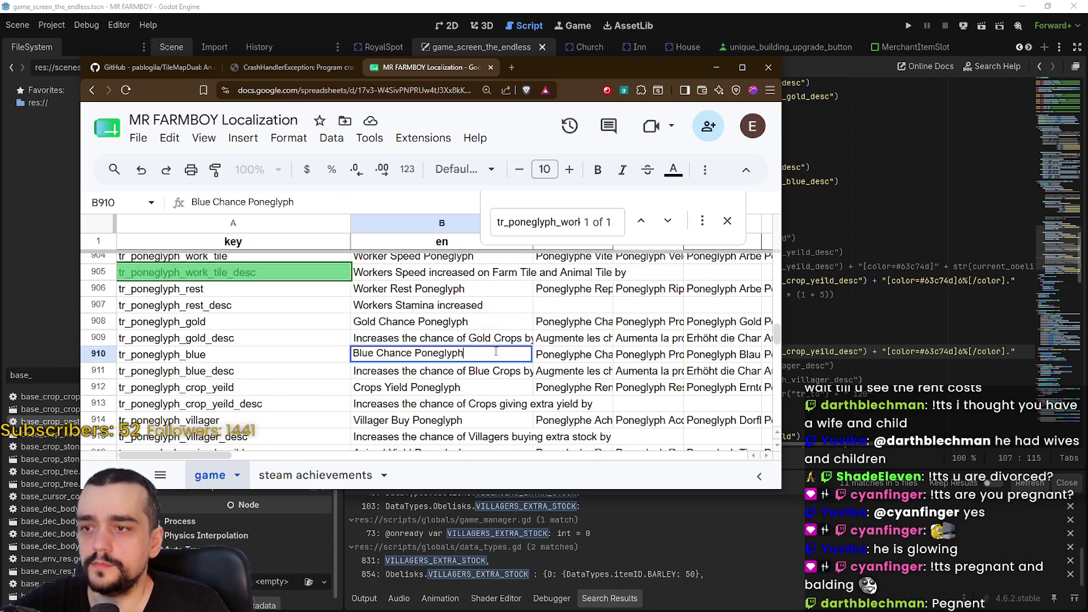
Clear the gold description's translations in C909:AN909
click(627, 356)
mouse_move(556, 340)
mouse_down()
mouse_move(884, 340)
mouse_move(588, 338)
mouse_up()
key(Delete)
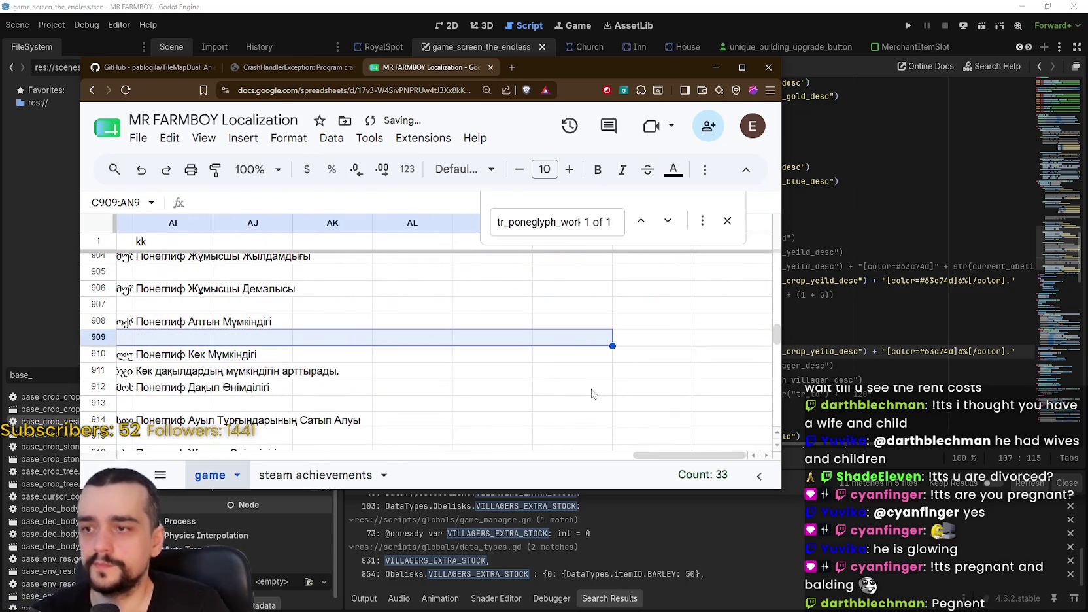
drag(655, 457, 140, 458)
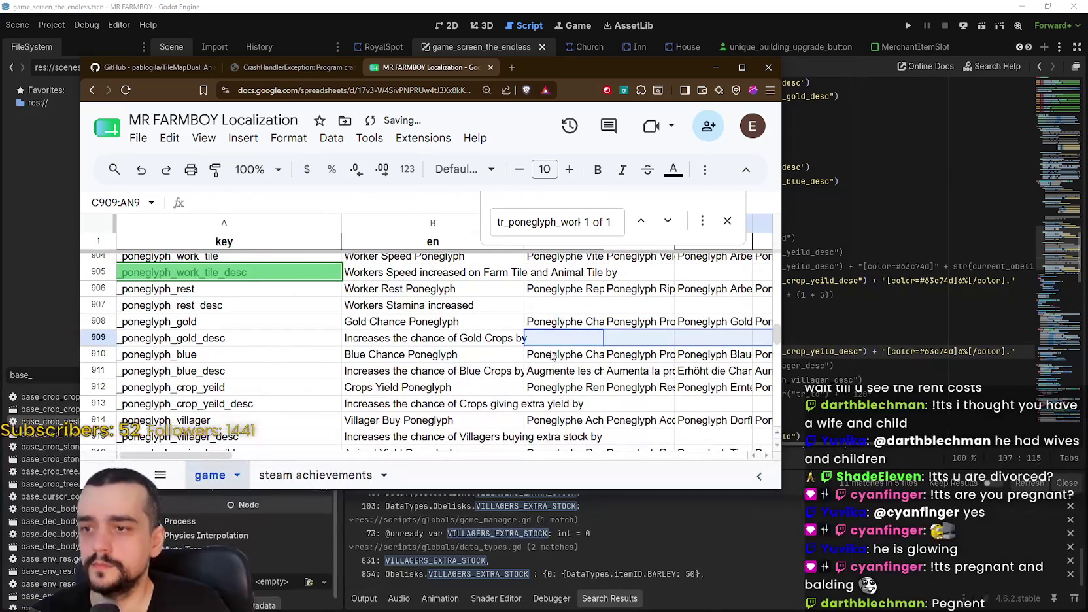
Clear the blue description's translations in C911:AL911
drag(545, 372, 713, 388)
drag(882, 392, 425, 370)
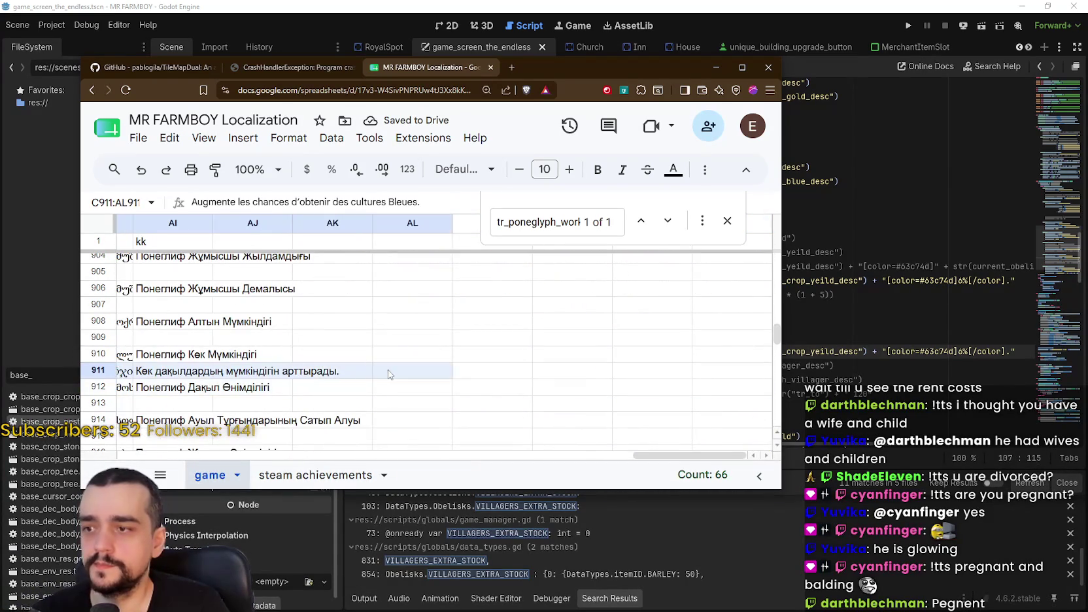
key(Delete)
drag(654, 456, 150, 457)
scroll(439, 356, down, 2)
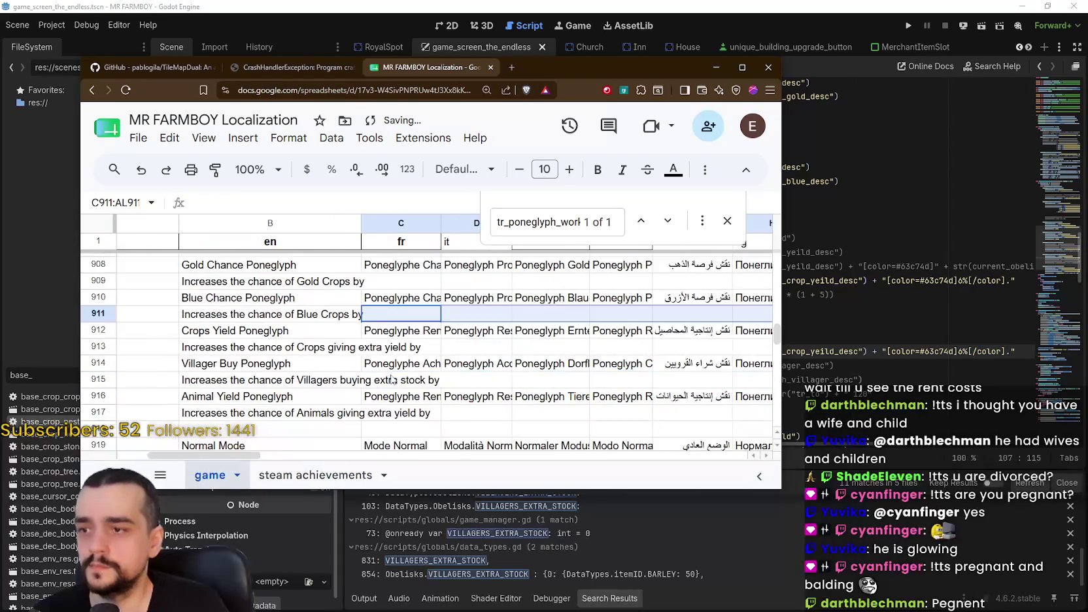
scroll(439, 356, down, 3)
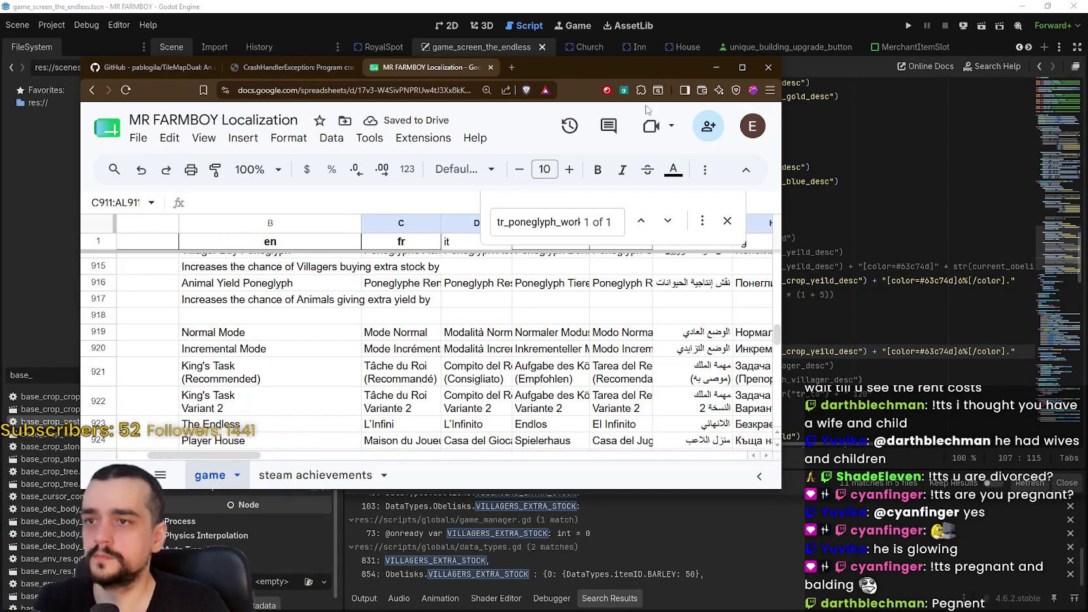
Minimize the spreadsheet and return to obelisk_panel.gd around blank line 104
click(715, 67)
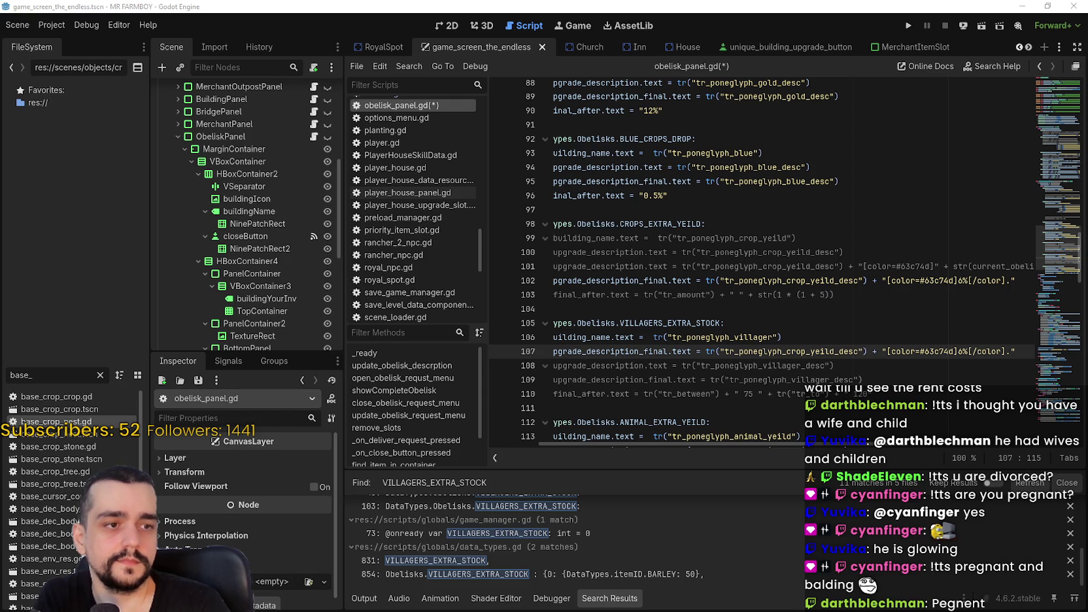
click(750, 266)
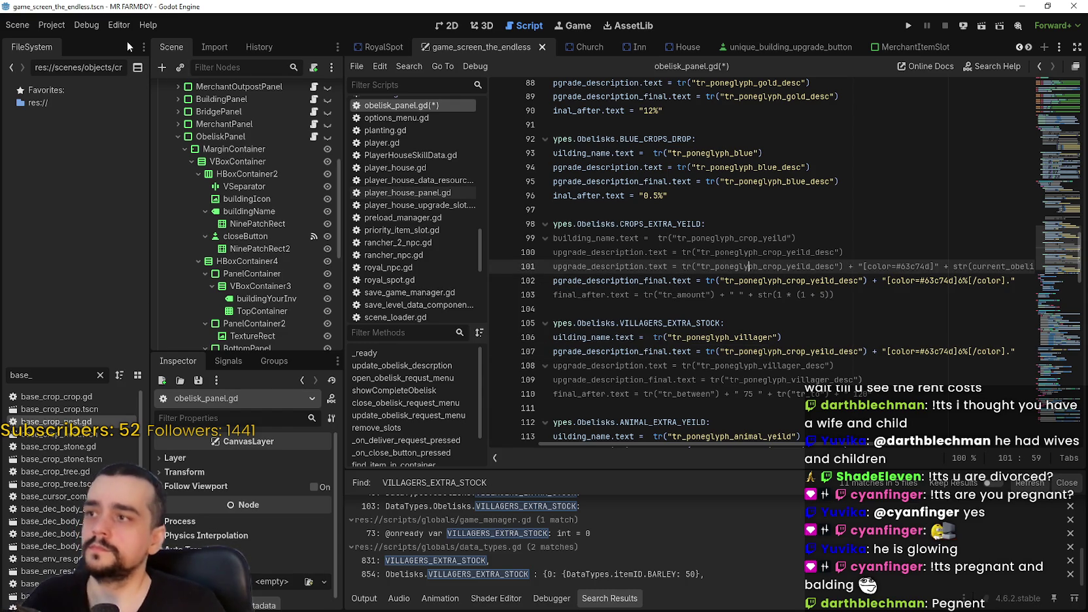
click(86, 25)
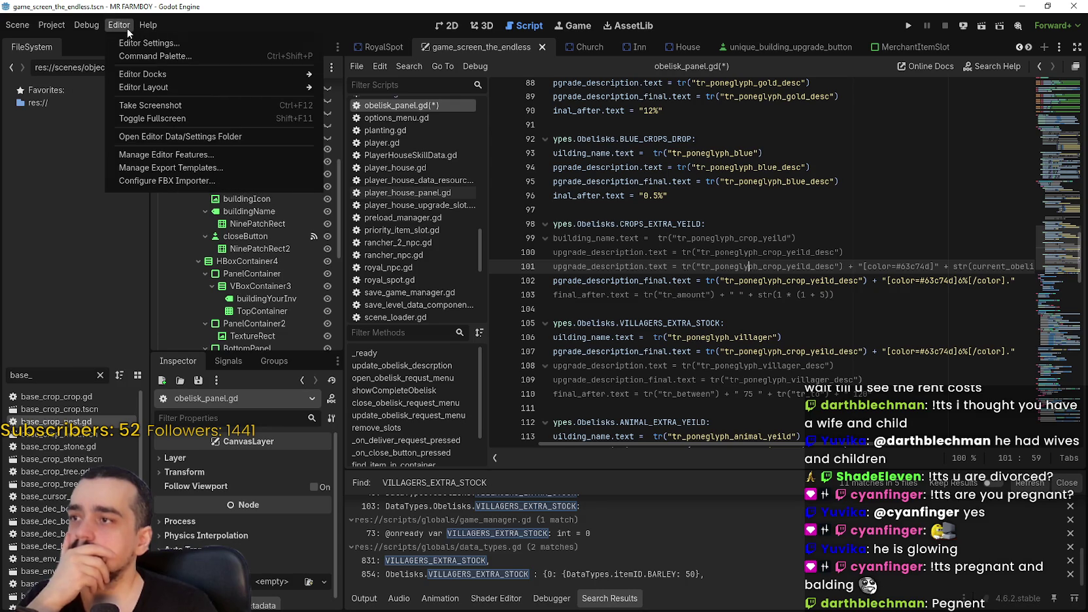
click(848, 304)
mouse_move(955, 295)
mouse_down()
mouse_move(589, 288)
mouse_move(660, 309)
mouse_up()
click(662, 308)
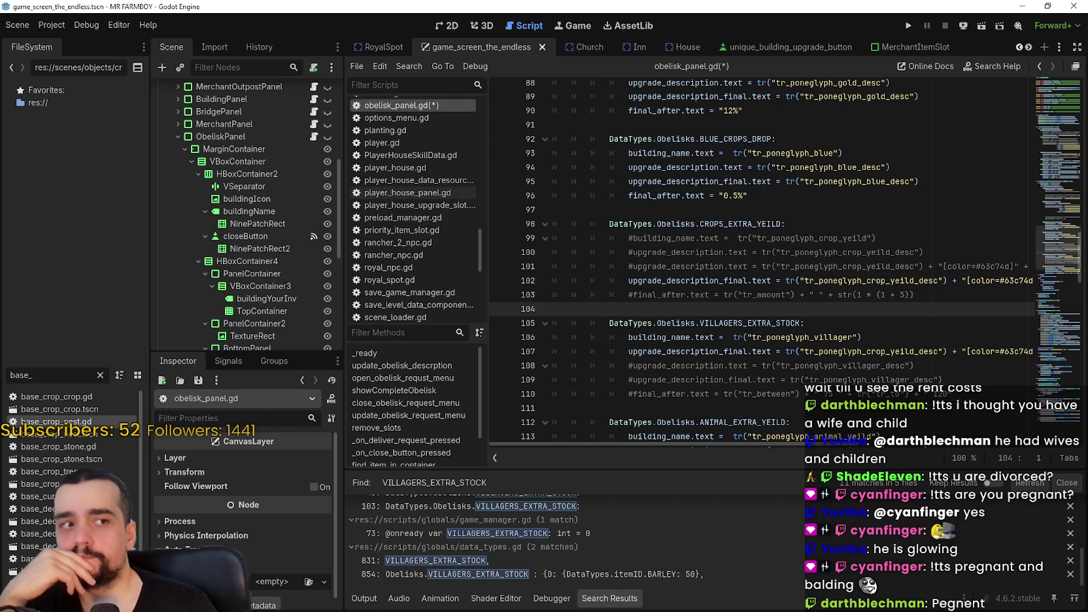
Review the crop-yield description line and the commented villager lines 108–110
click(937, 279)
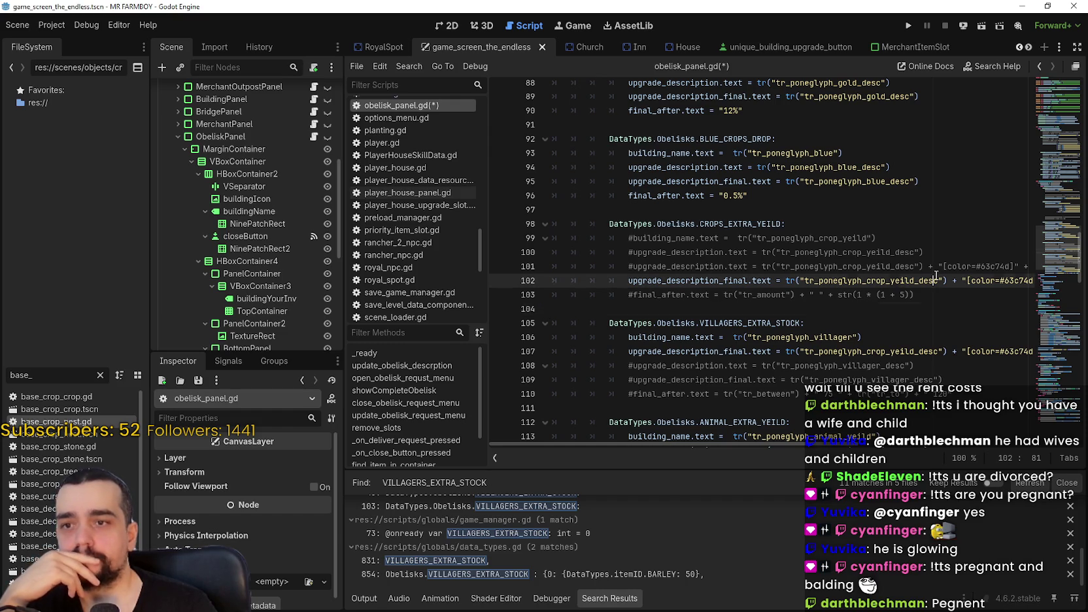
click(952, 296)
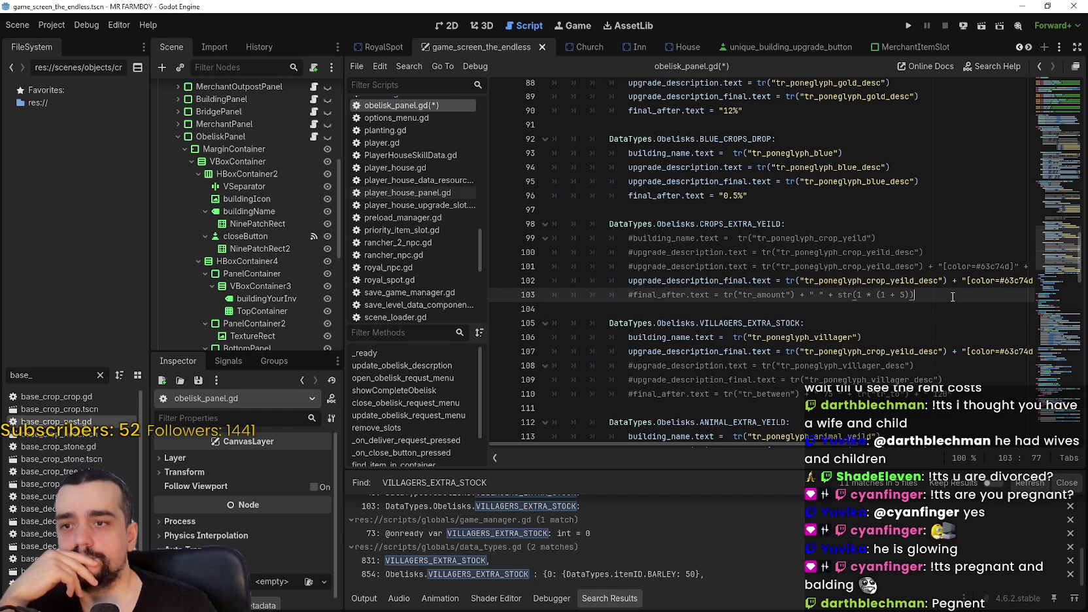
drag(986, 394, 553, 365)
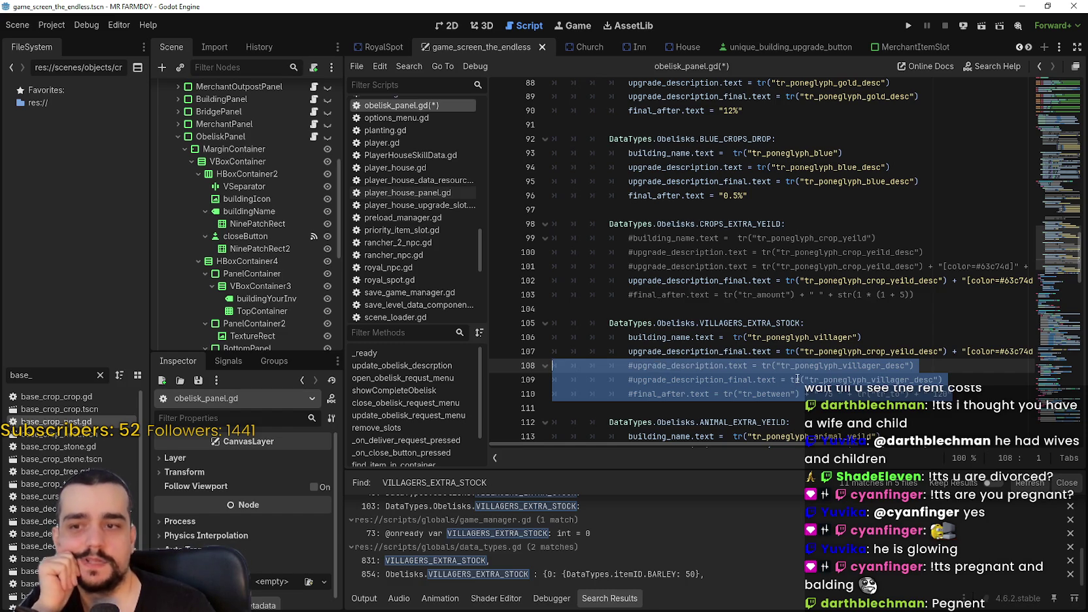
click(914, 307)
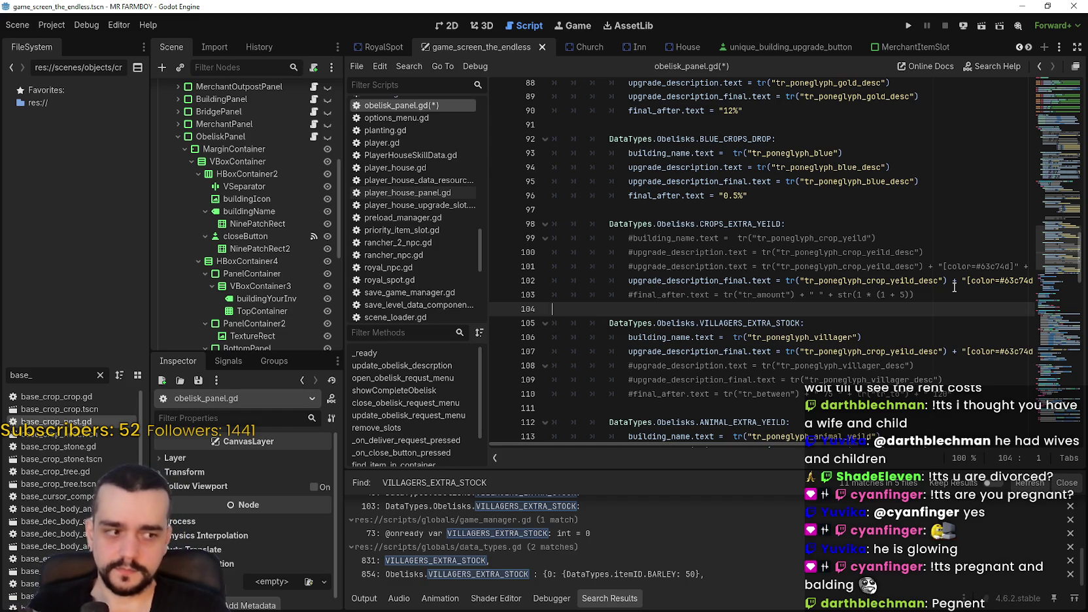
click(928, 280)
scroll(901, 282, up, 1)
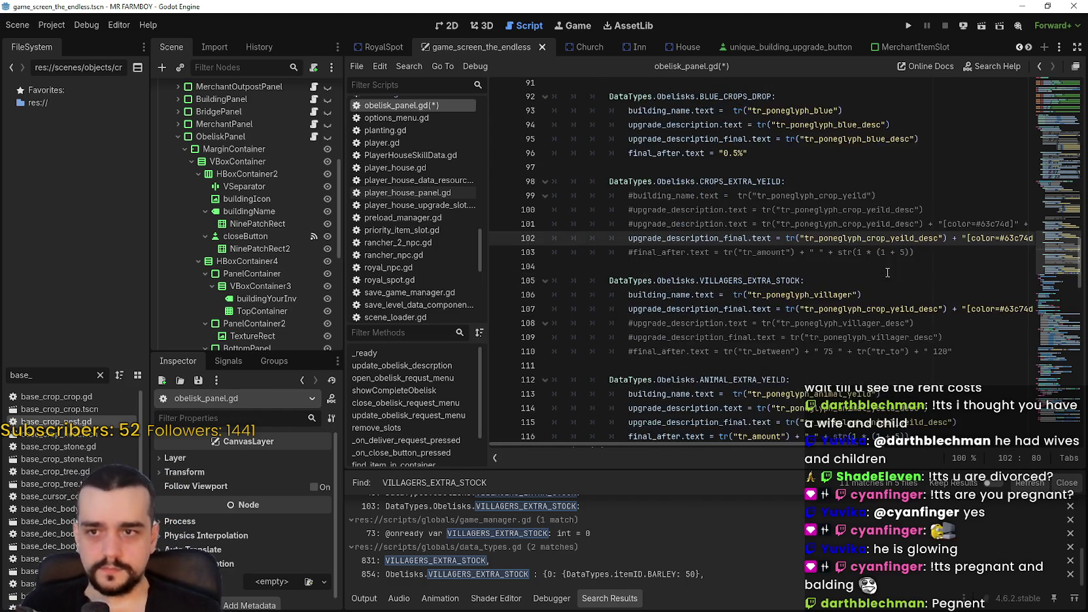
click(828, 256)
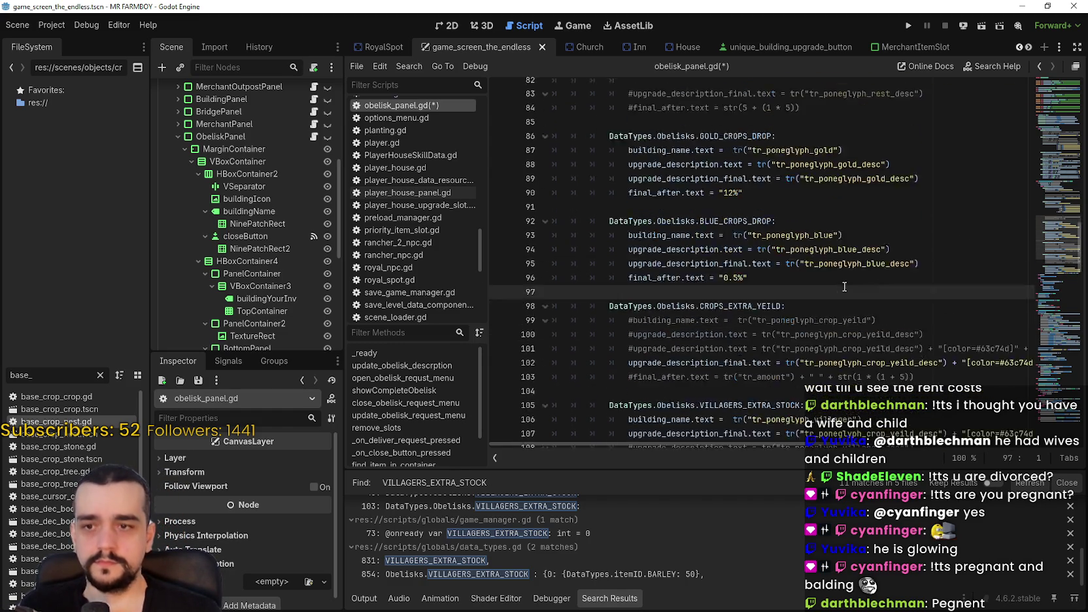
scroll(829, 256, up, 3)
click(948, 351)
scroll(948, 349, down, 2)
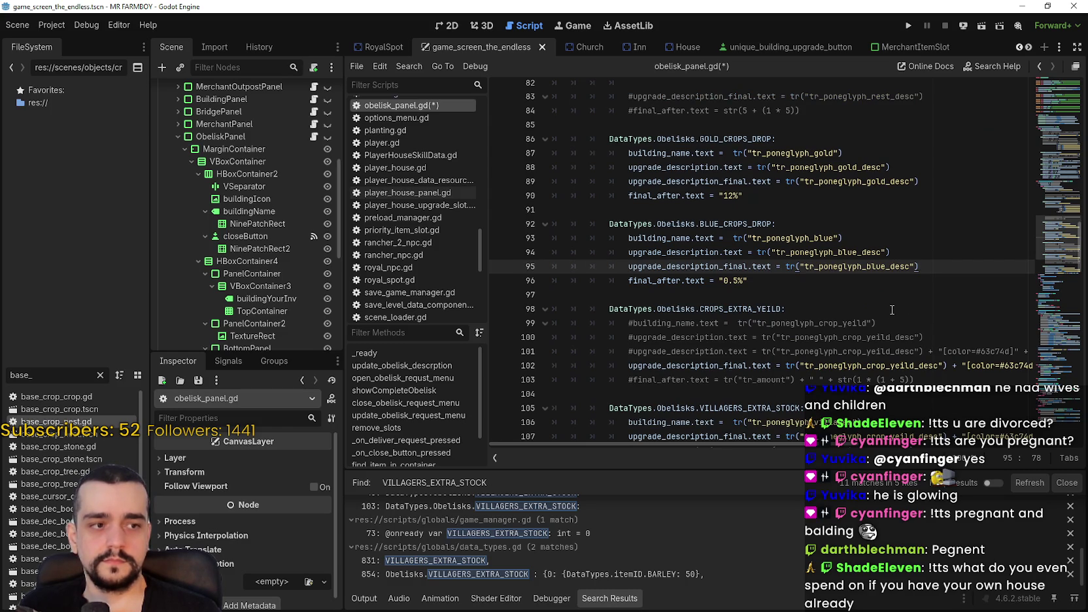
scroll(891, 310, down, 2)
click(916, 266)
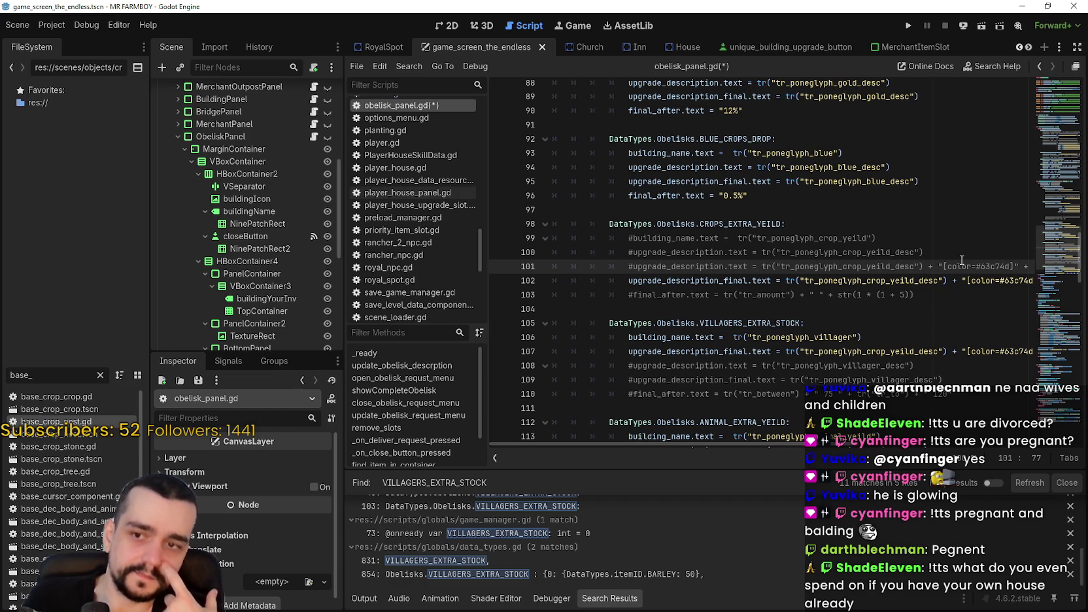
click(906, 294)
click(936, 267)
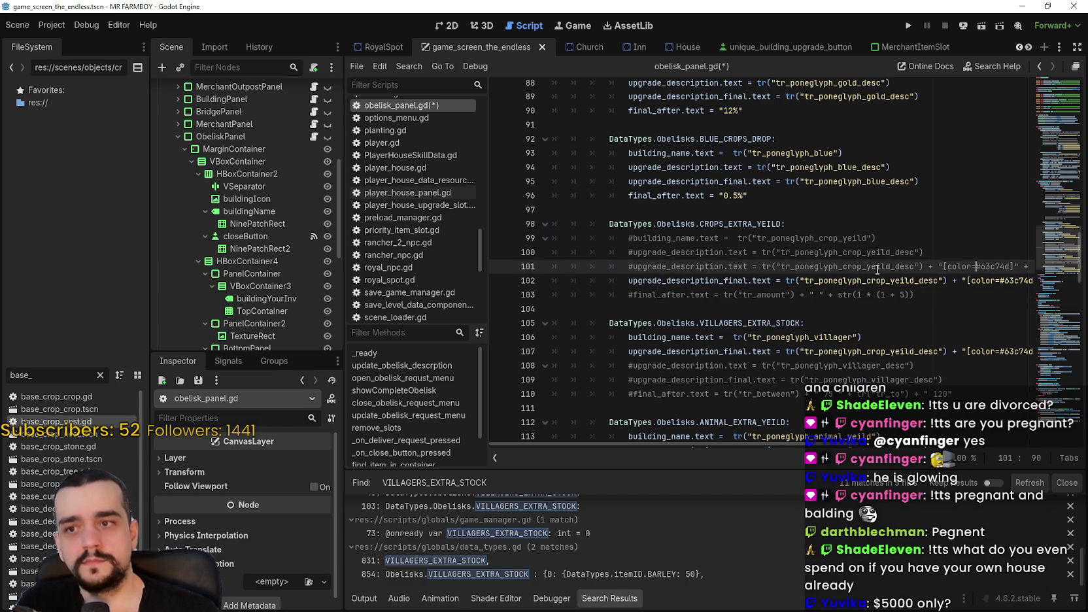
click(811, 252)
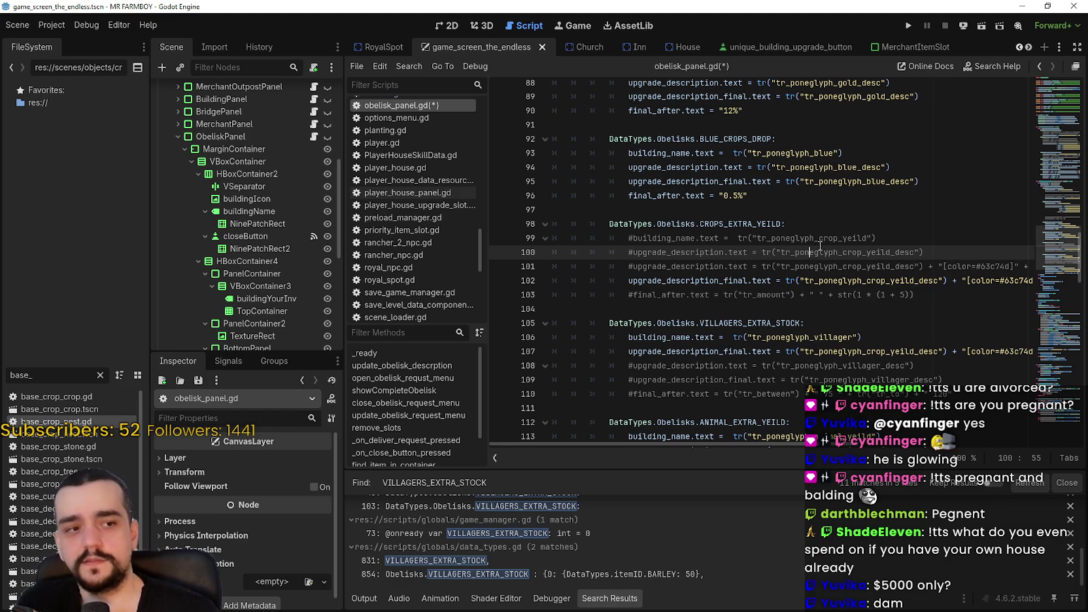
key(Down)
key(ctrl+Left)
key(ctrl+Left)
click(835, 265)
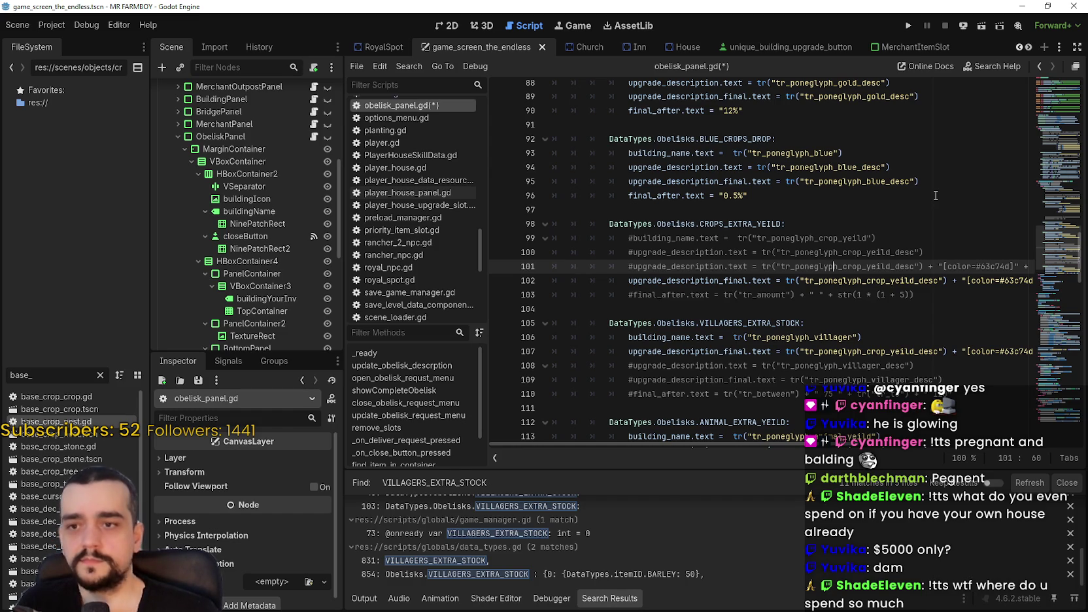
click(915, 294)
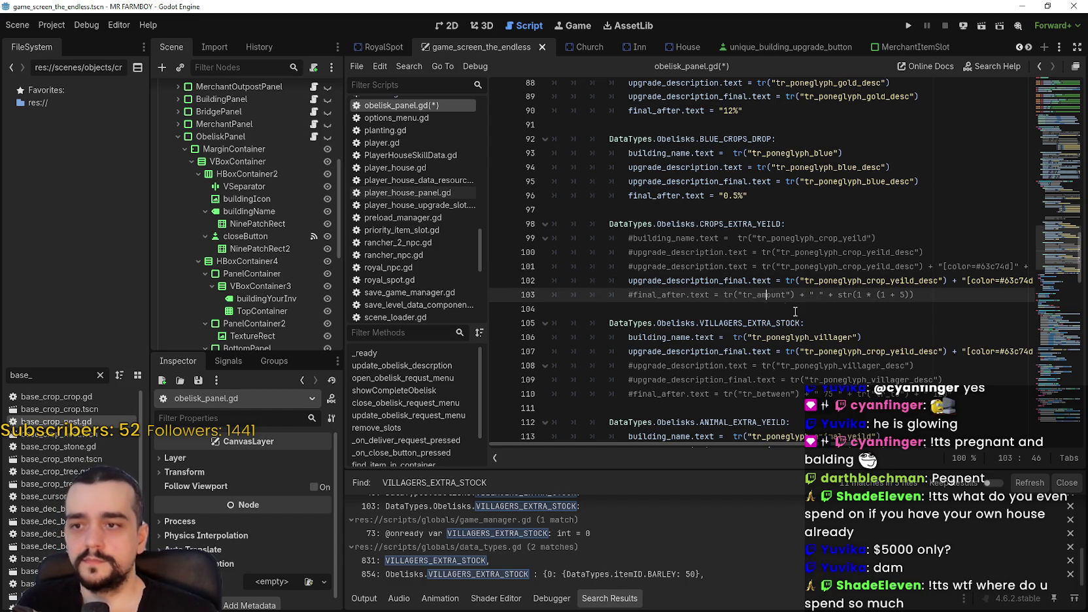
key(shift+Left)
key(shift+Left)
key(shift+Left)
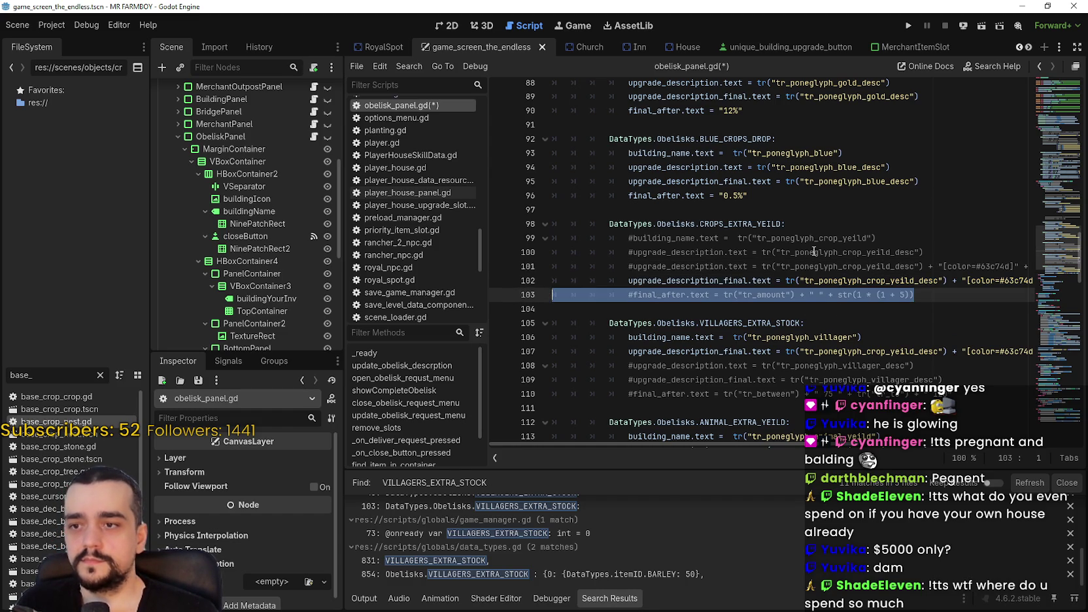
click(918, 252)
scroll(918, 255, up, 1)
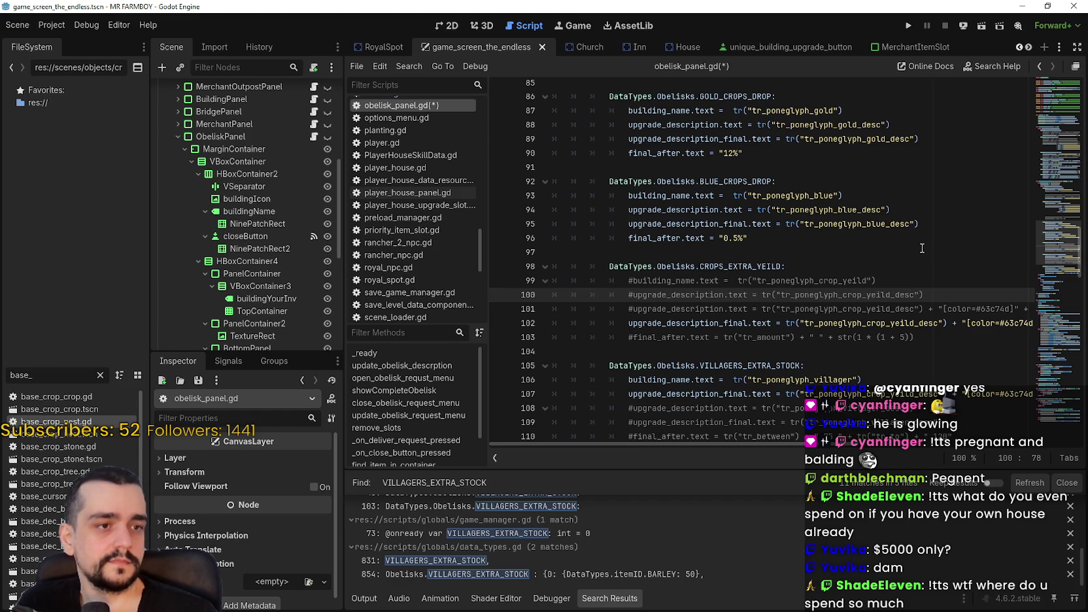
scroll(921, 247, up, 1)
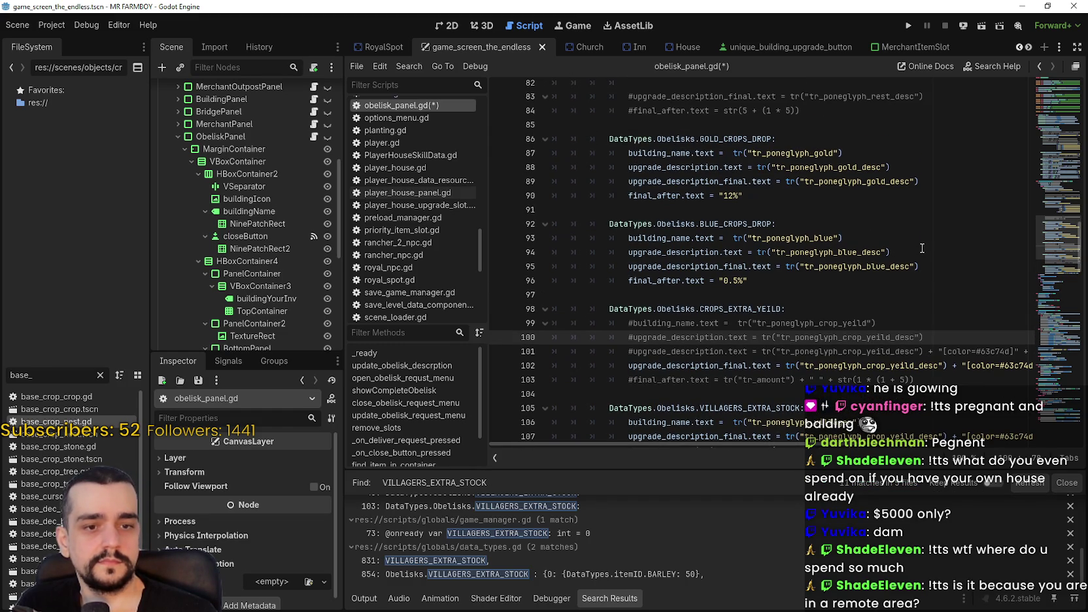
scroll(896, 243, down, 1)
drag(897, 243, 534, 197)
click(825, 244)
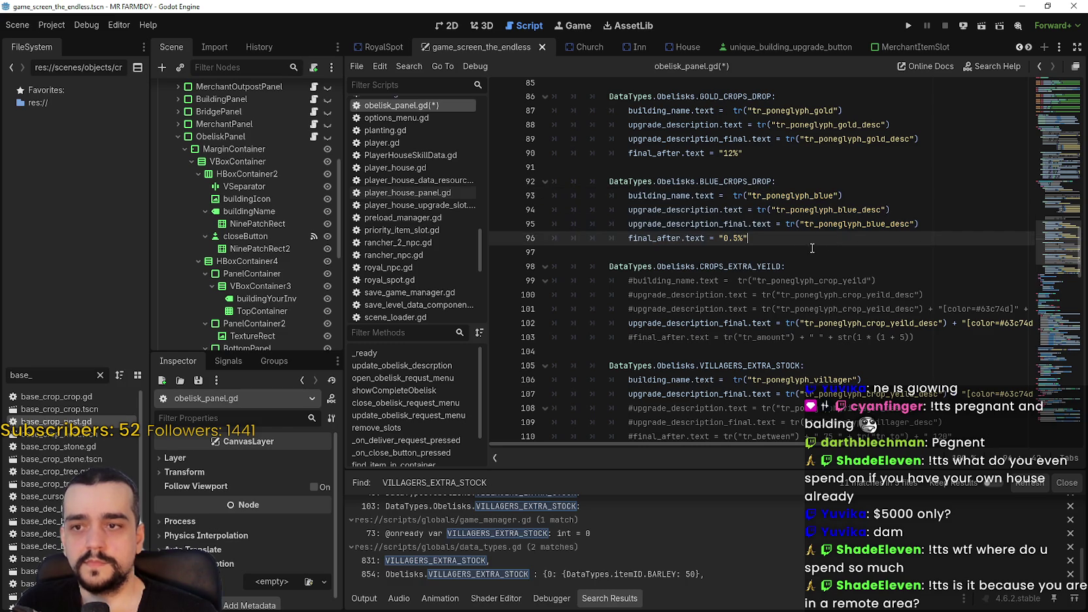
click(804, 253)
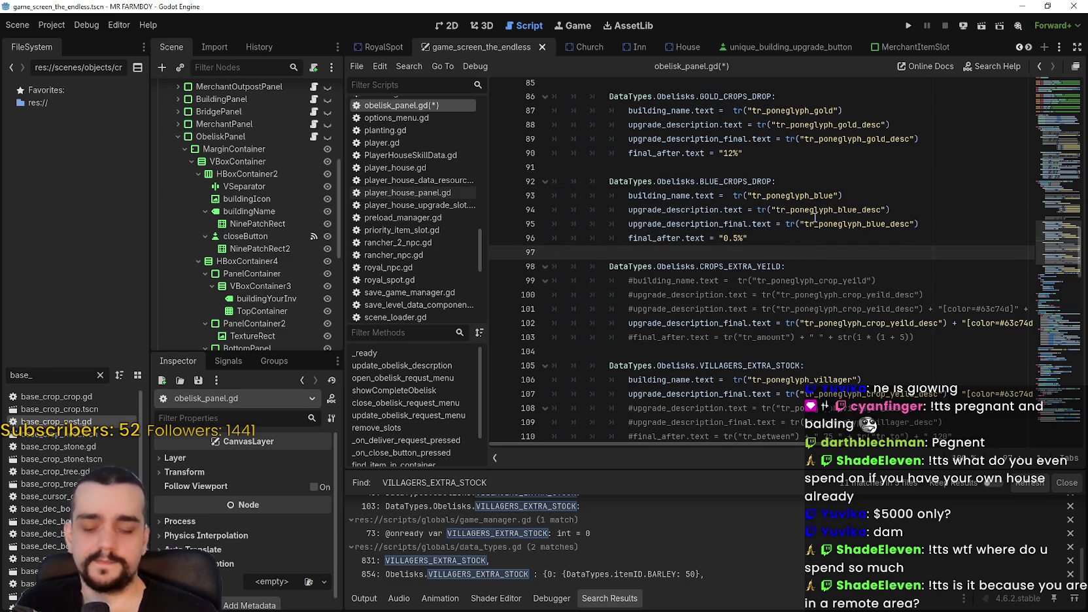
scroll(814, 222, up, 3)
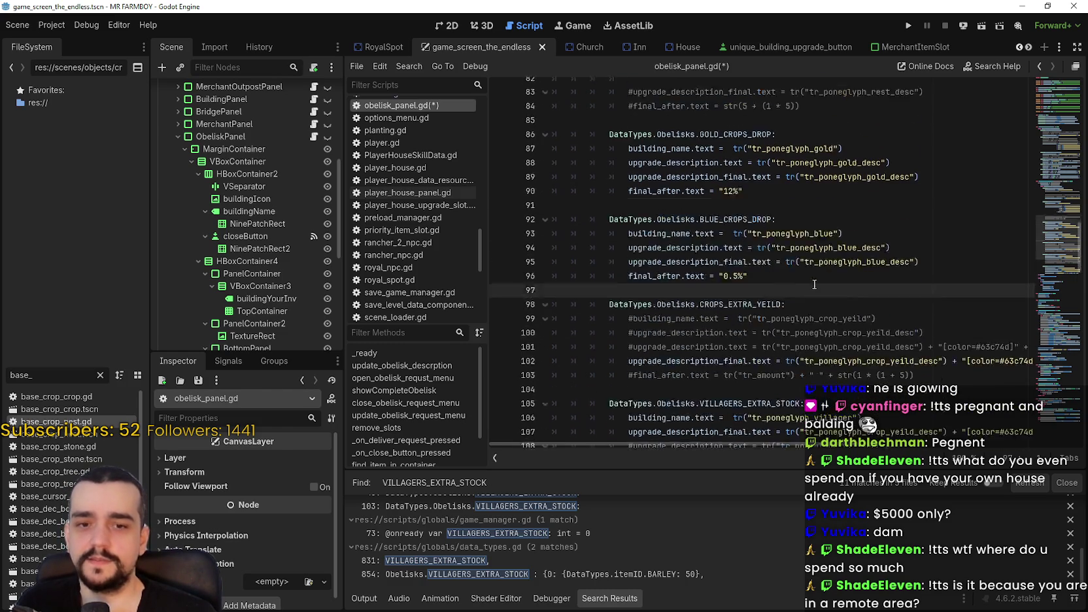
scroll(815, 284, down, 4)
Undo an accidental paste over the crop-yield description key on line 102
click(656, 238)
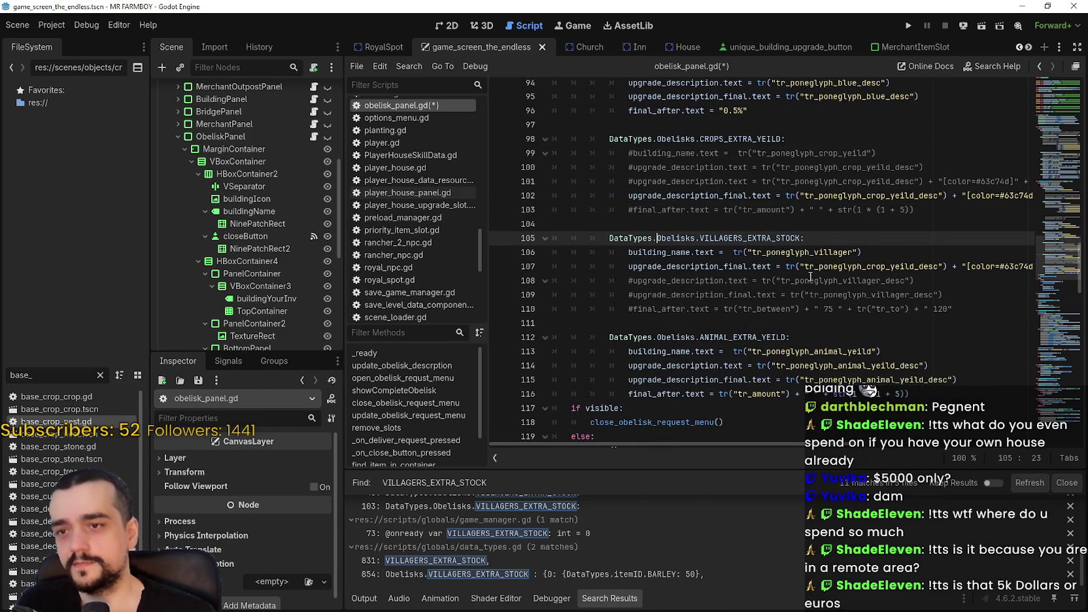
scroll(811, 276, up, 2)
click(963, 250)
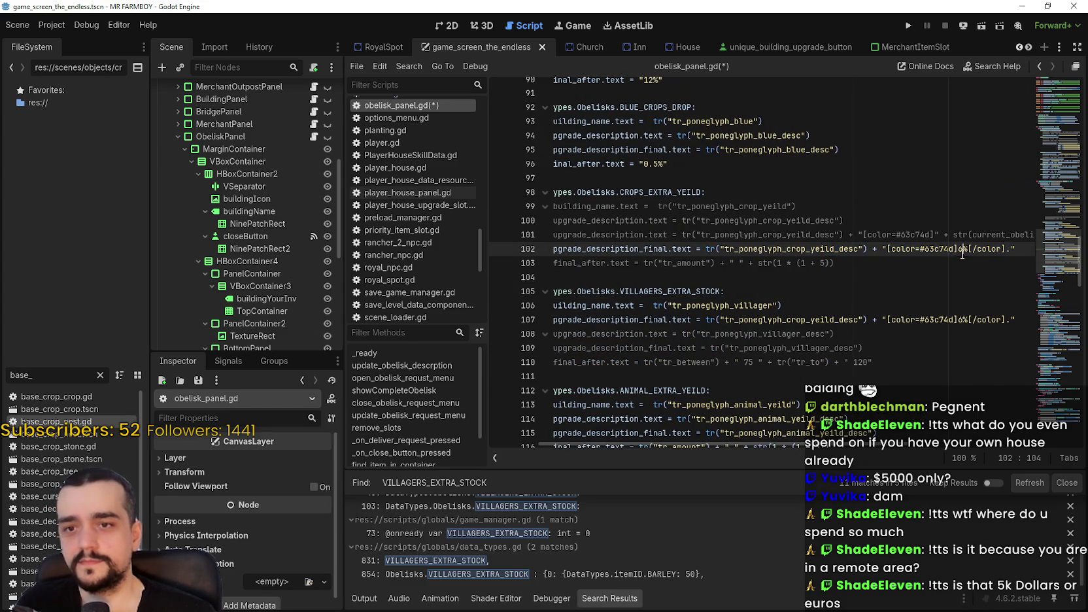
double_click(809, 319)
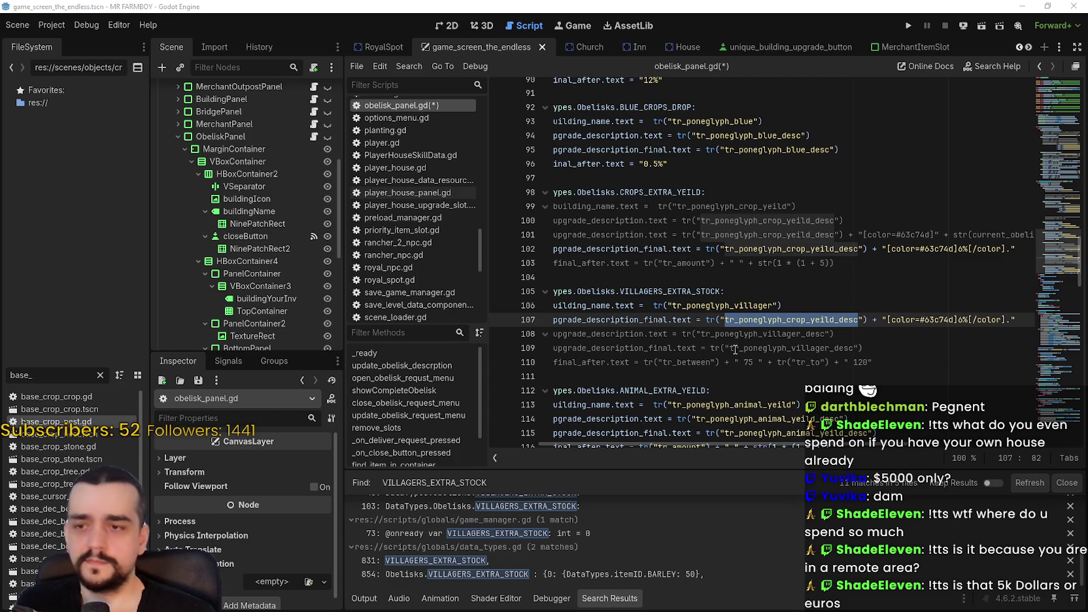
click(791, 323)
click(787, 292)
double_click(791, 255)
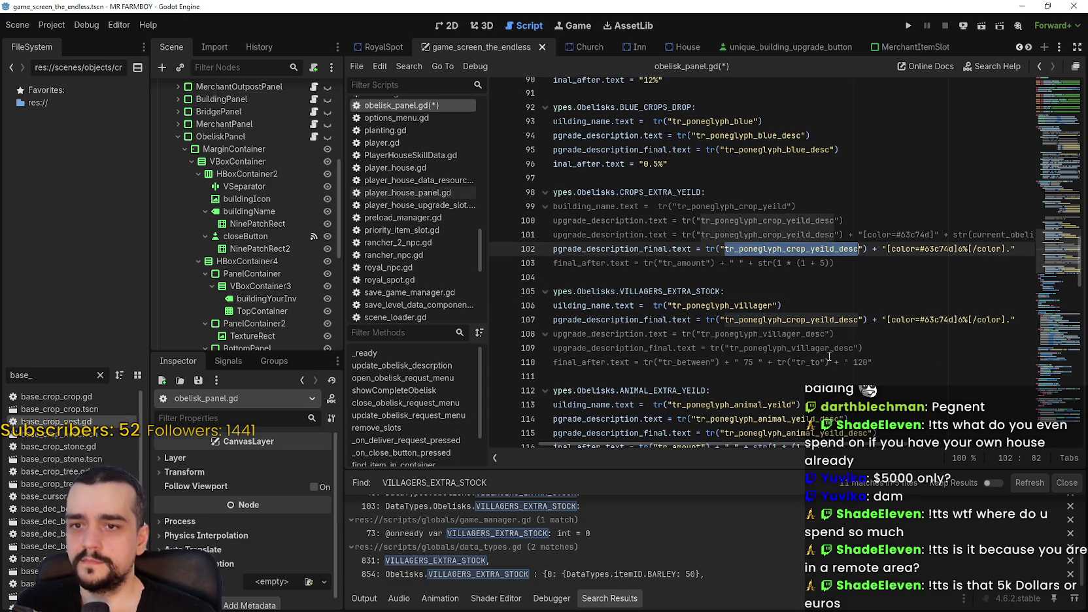
text(tr_poneglyph_gold_desc)
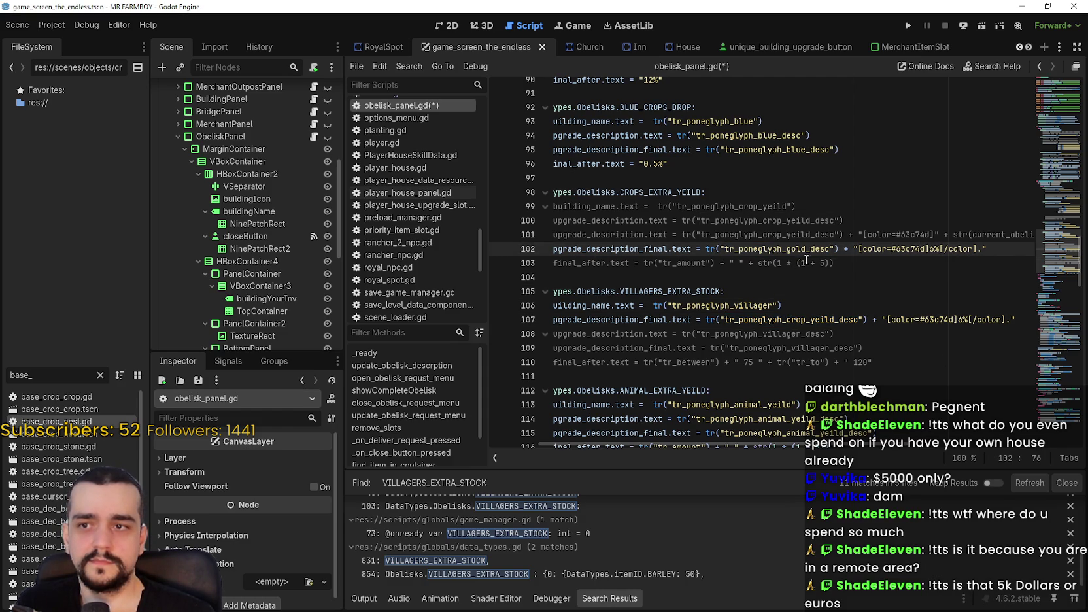
key(ctrl+z)
Change line 107's key to tr_poneglyph_villager_desc and save obelisk_panel.gd
click(811, 292)
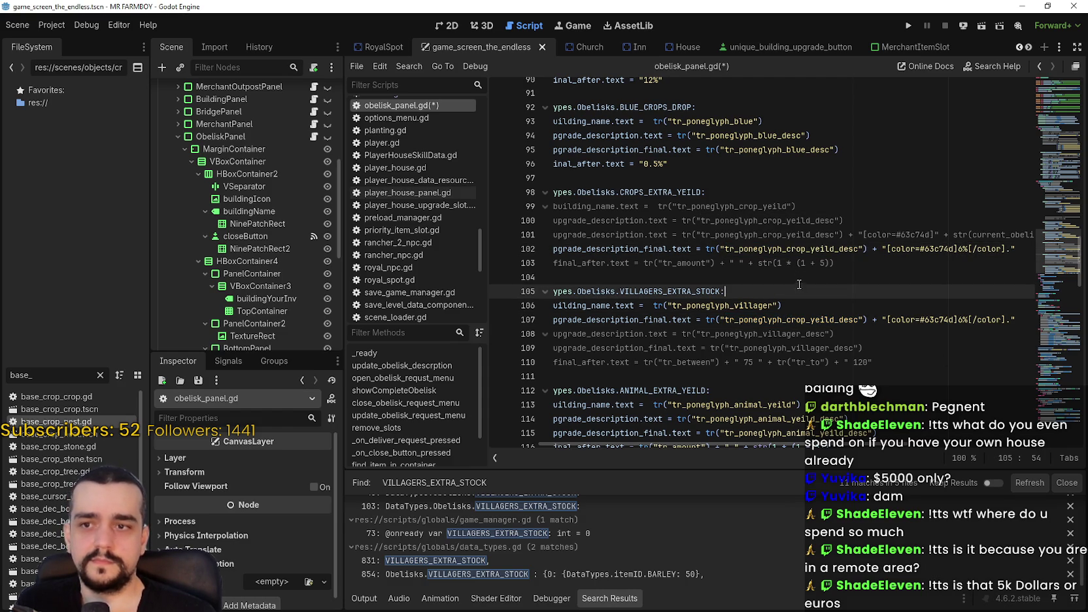
double_click(811, 319)
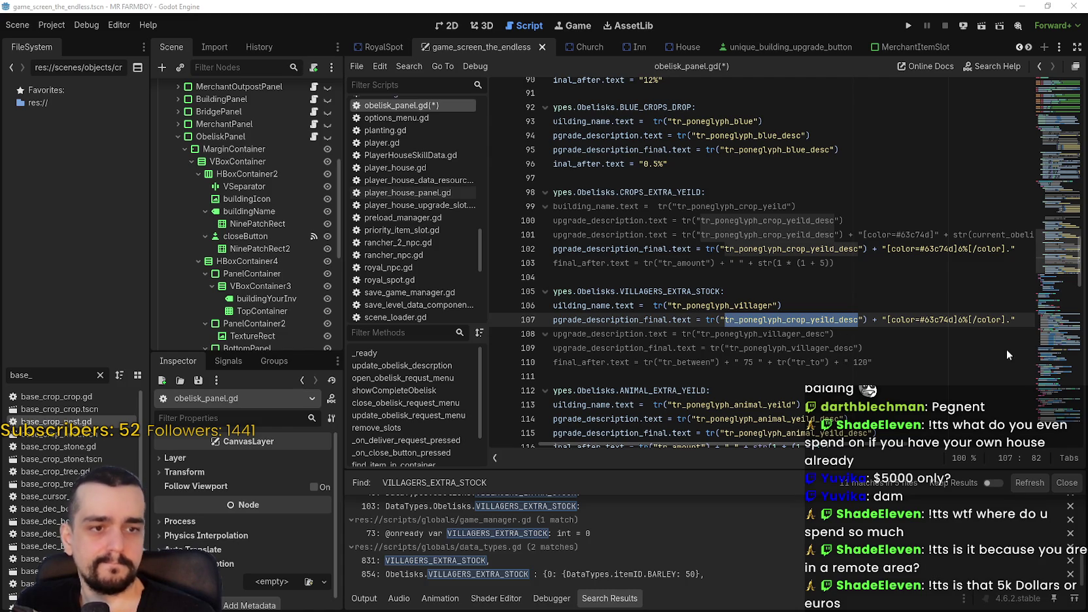
click(769, 320)
double_click(769, 320)
text(tr_poneglyph_villager_desc)
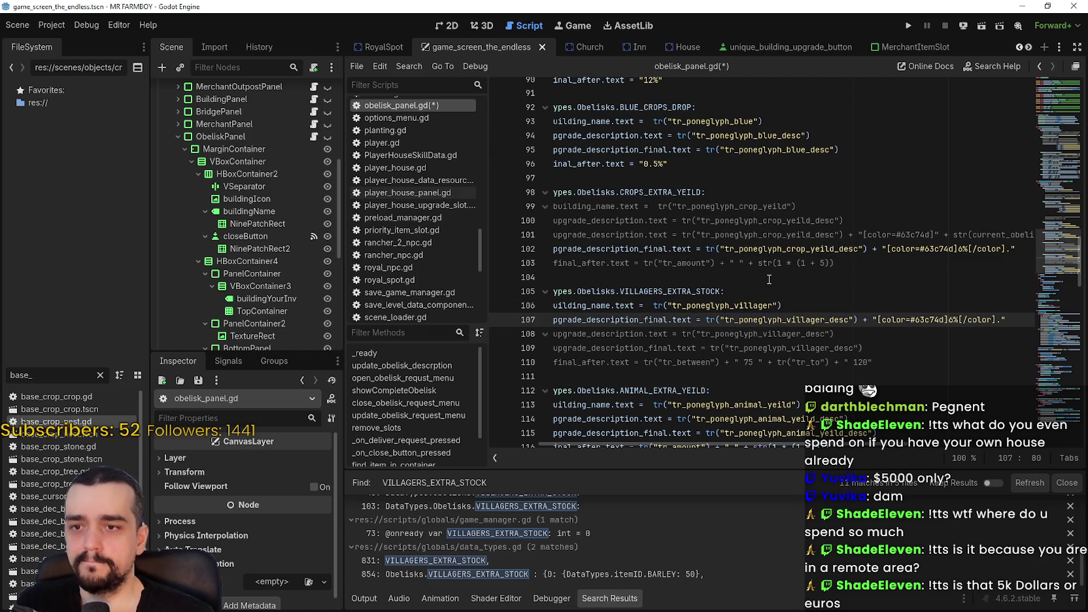
key(ctrl+s)
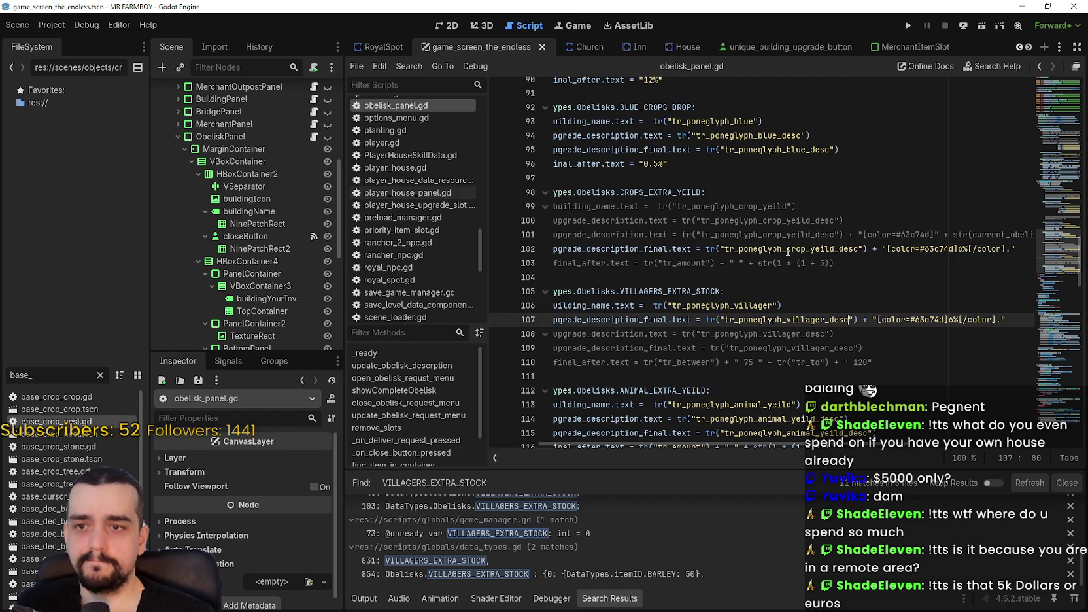
double_click(790, 249)
scroll(726, 264, up, 2)
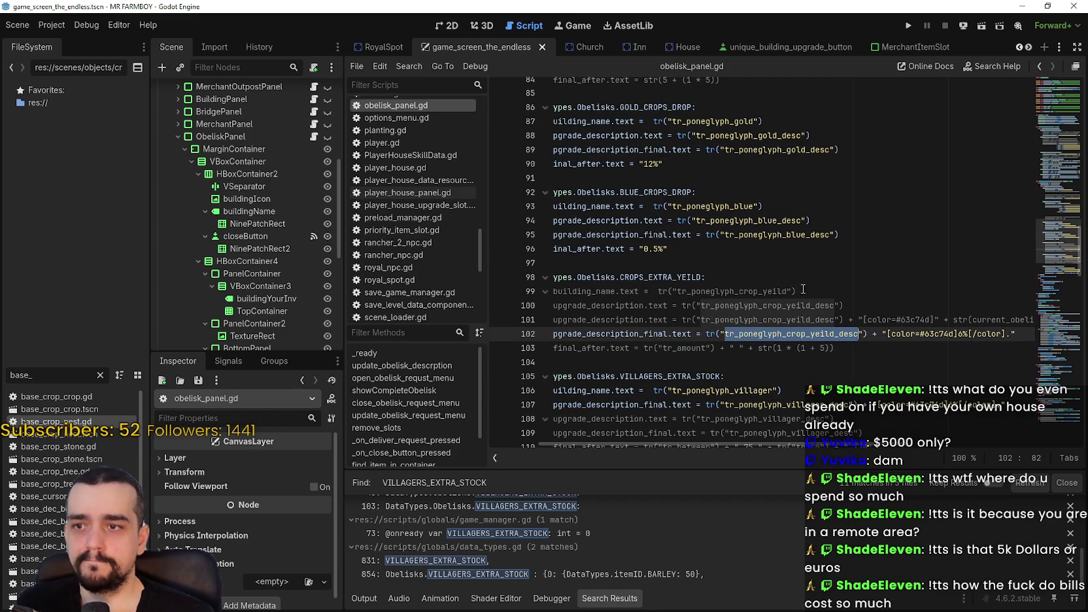
click(713, 277)
key(ctrl+shift+Left)
shift+click(551, 262)
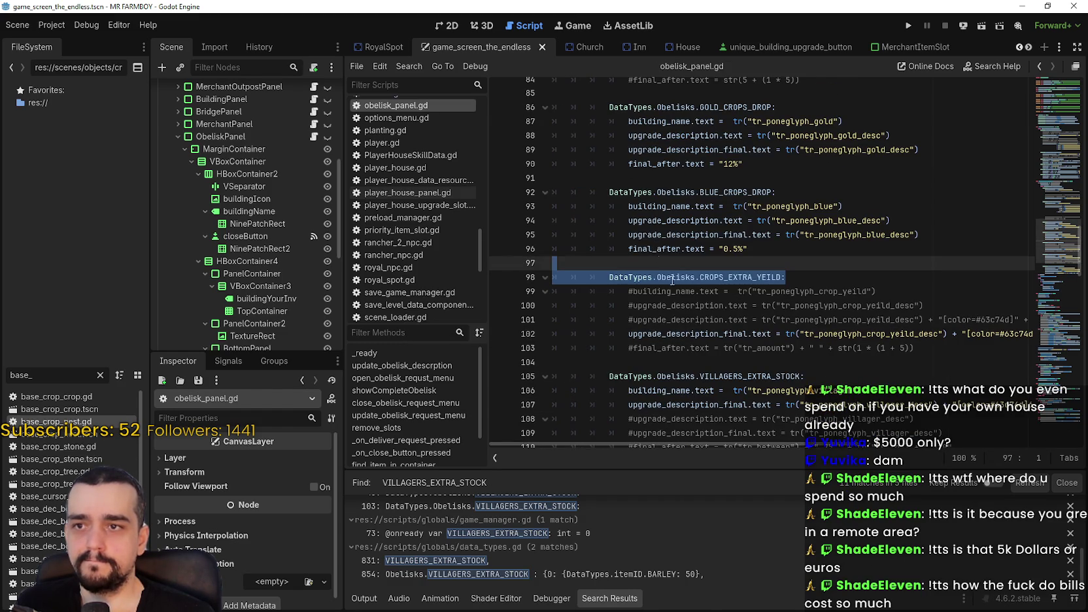
double_click(733, 278)
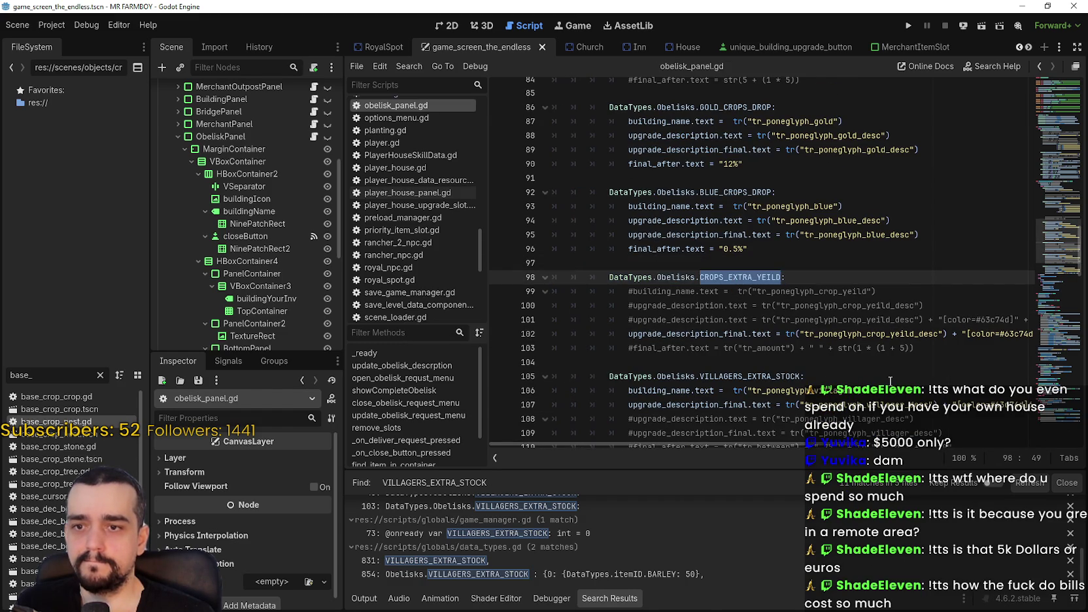
double_click(935, 334)
key(ctrl+c)
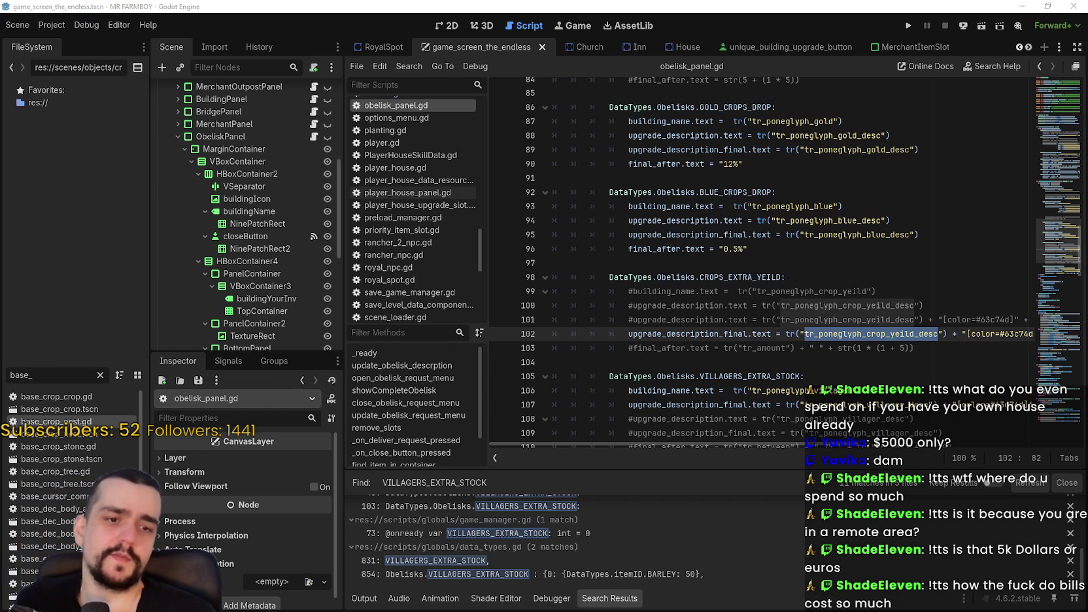
click(850, 262)
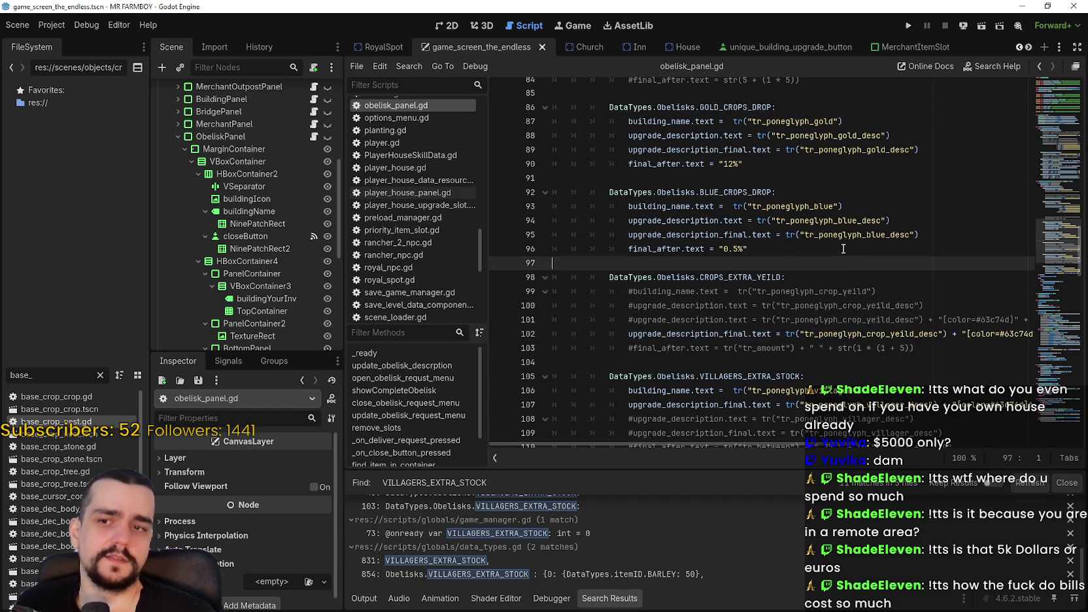
click(846, 252)
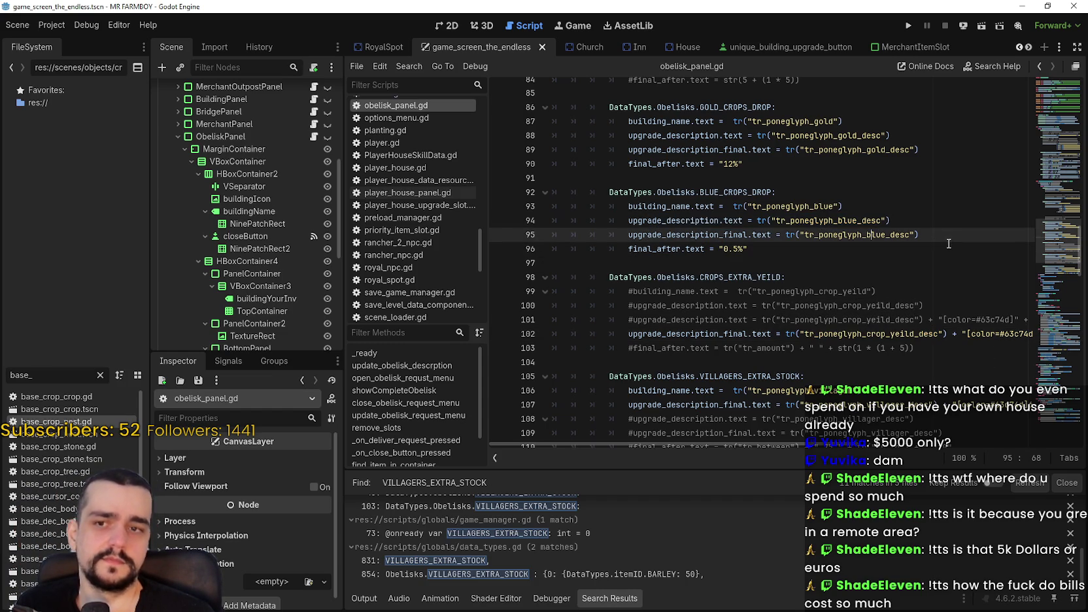
drag(918, 234, 876, 235)
mouse_move(740, 226)
mouse_down()
mouse_move(590, 218)
mouse_move(591, 206)
mouse_up()
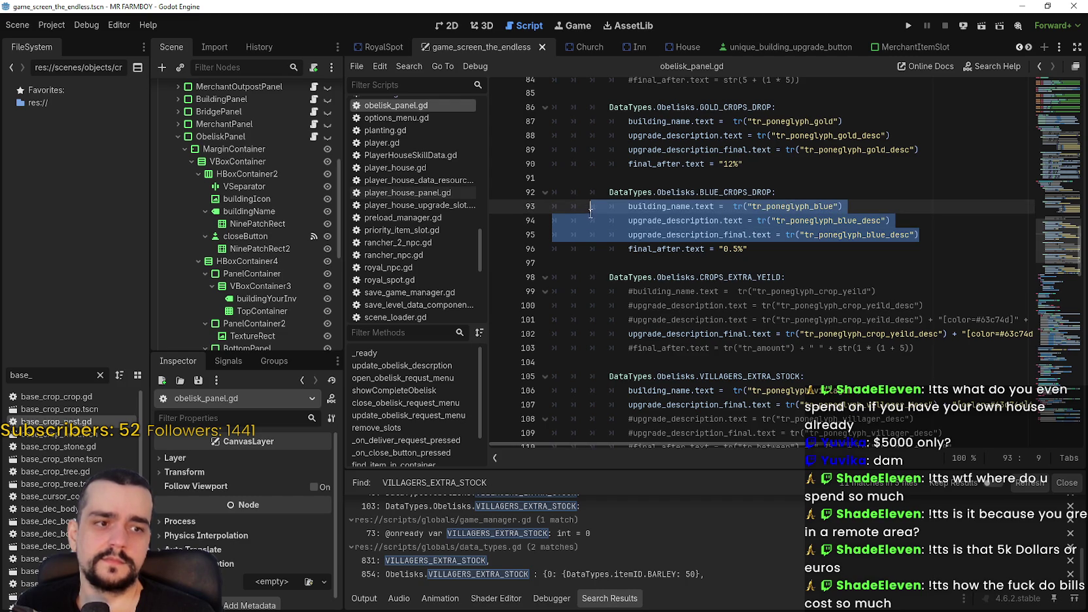
click(815, 265)
double_click(862, 334)
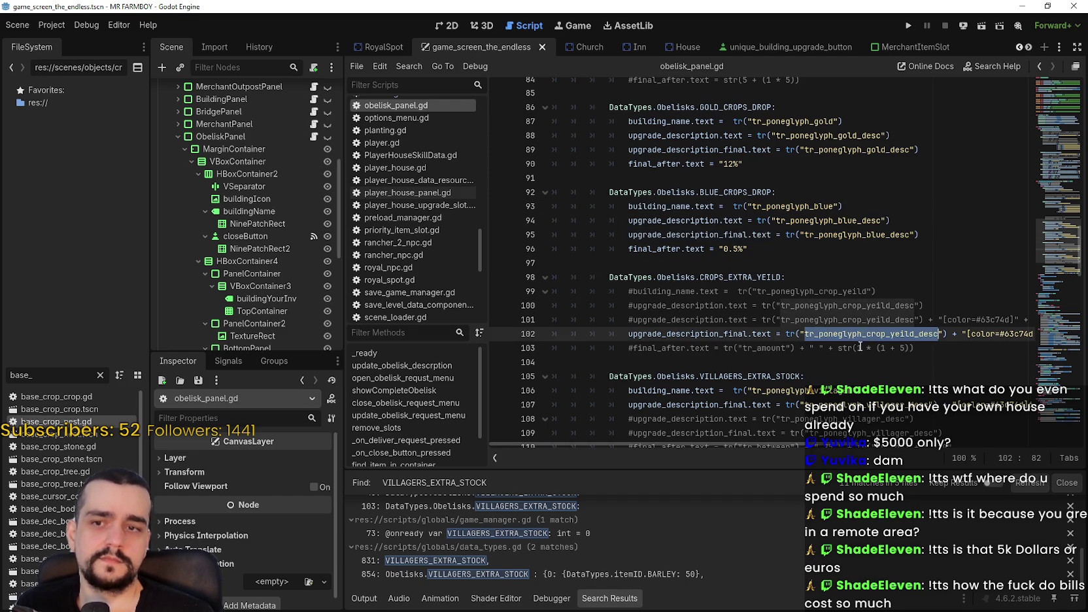
key(ctrl+v)
key(ctrl+s)
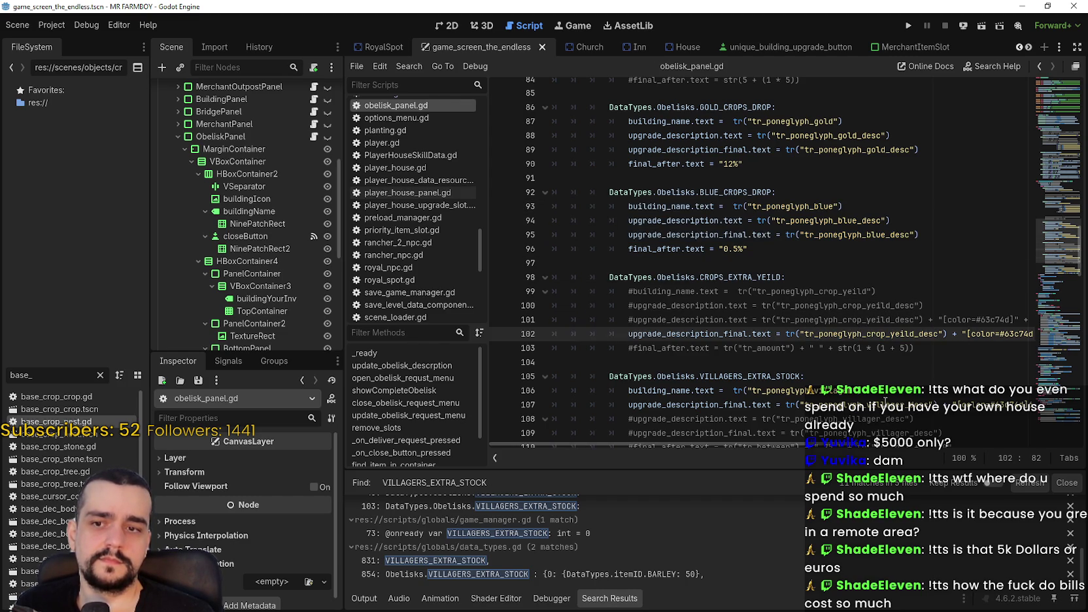
click(869, 350)
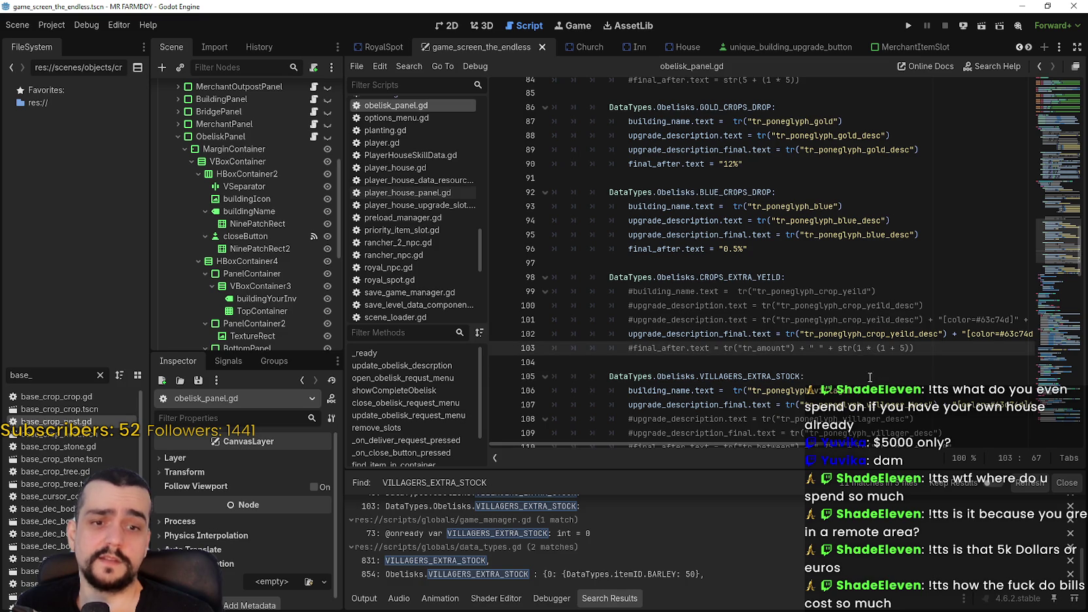
text(*)
key(Down)
scroll(754, 310, down, 2)
click(753, 309)
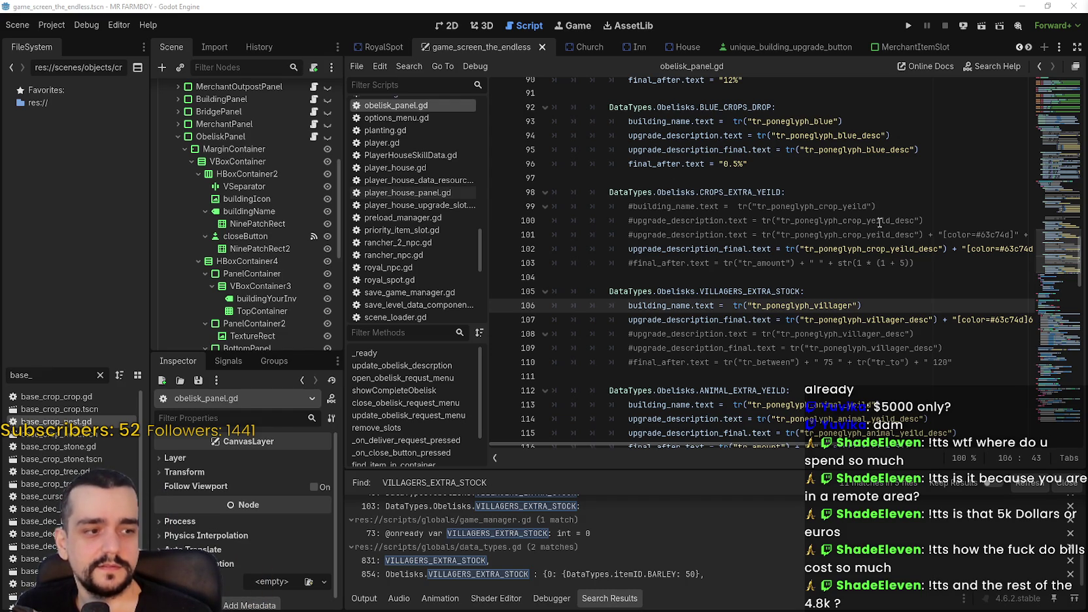
Comment out the BLUE_CROPS_DROP description, final description and final_after lines with #
scroll(891, 241, up, 5)
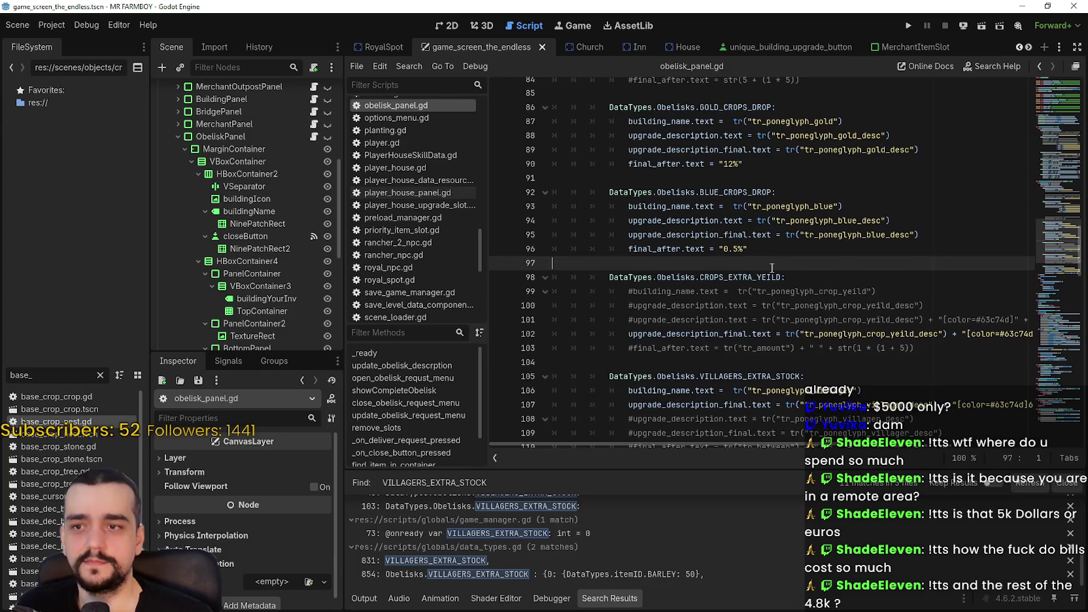
click(794, 285)
click(629, 362)
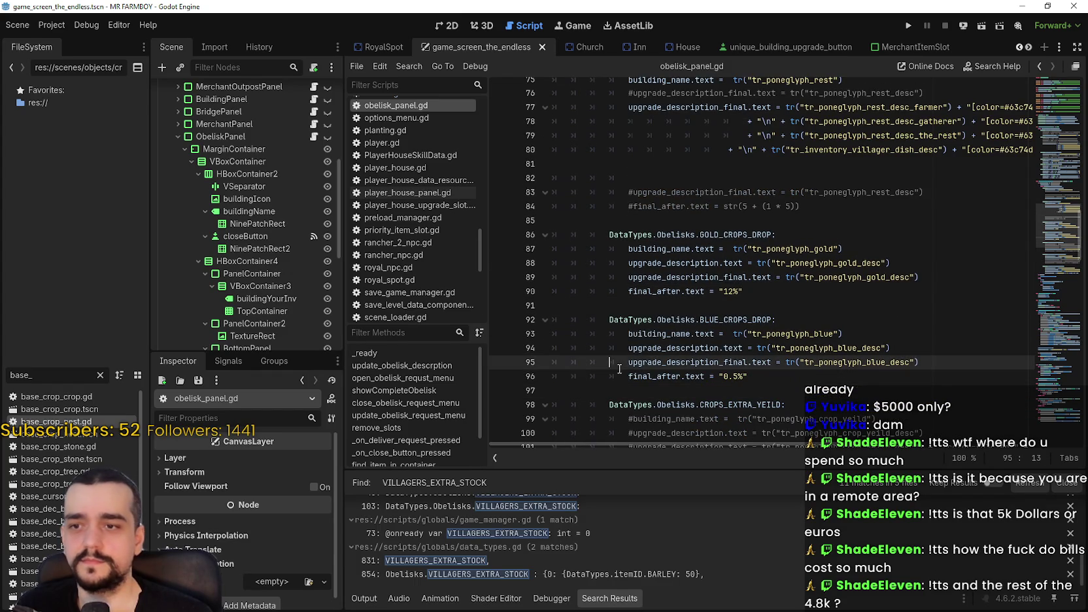
click(627, 376)
text(#)
key(Up)
key(Up)
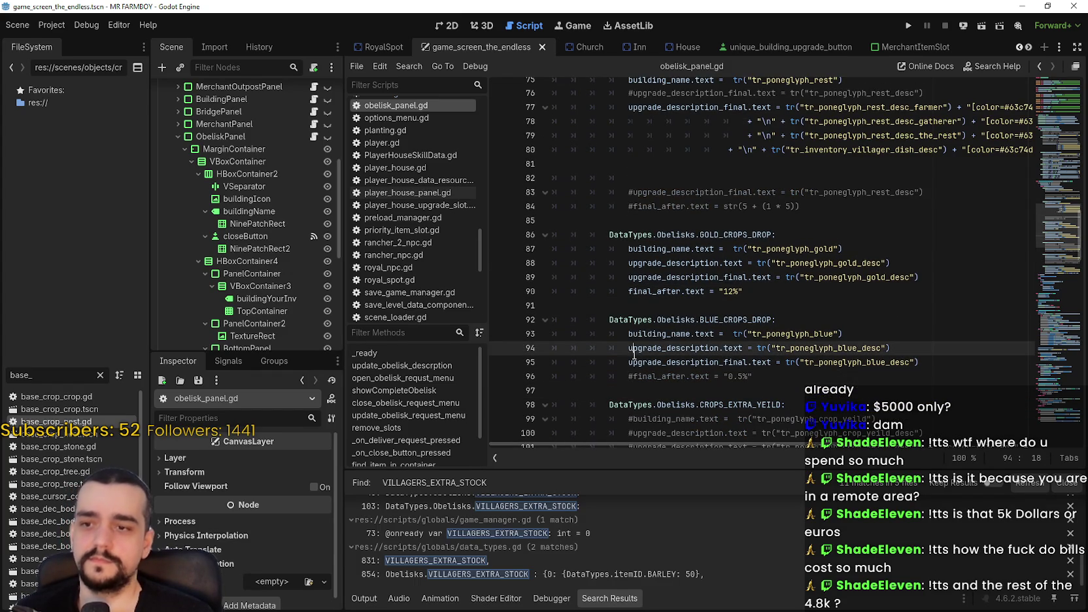
scroll(641, 343, down, 1)
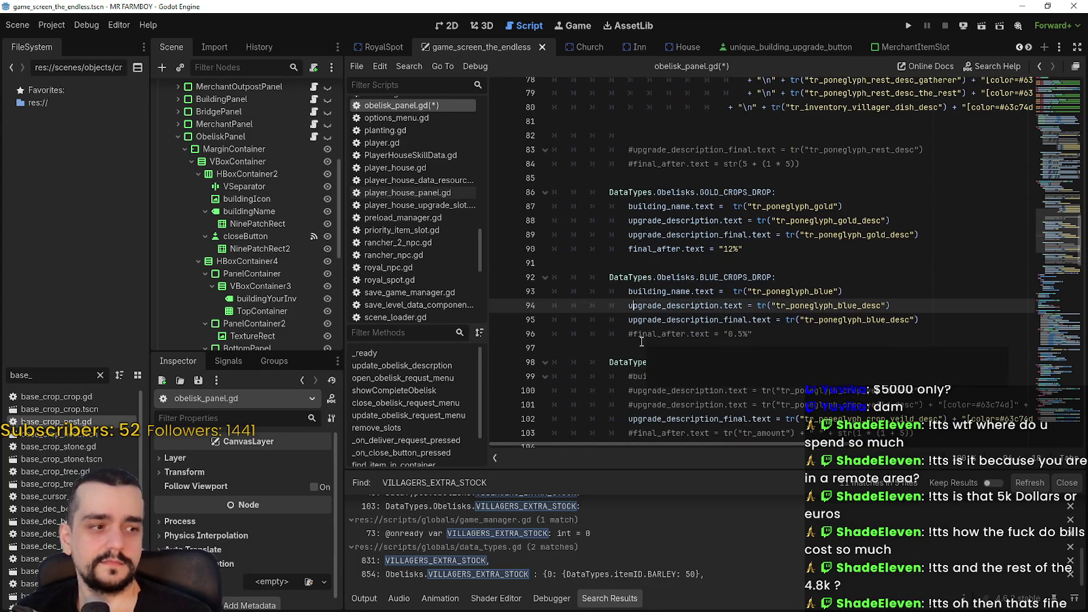
click(629, 315)
text(#)
click(628, 304)
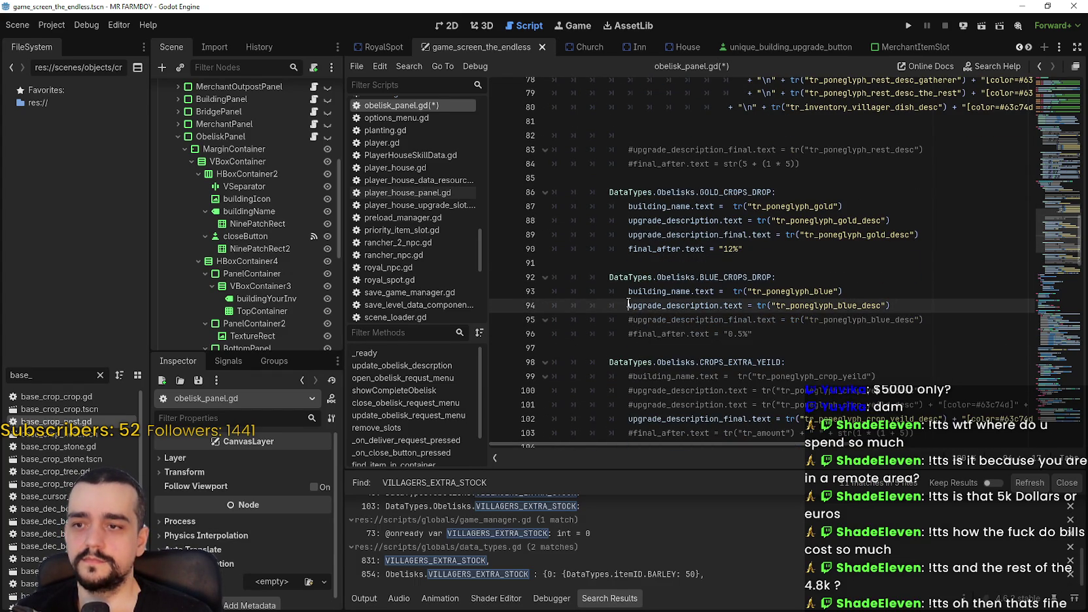
text(#)
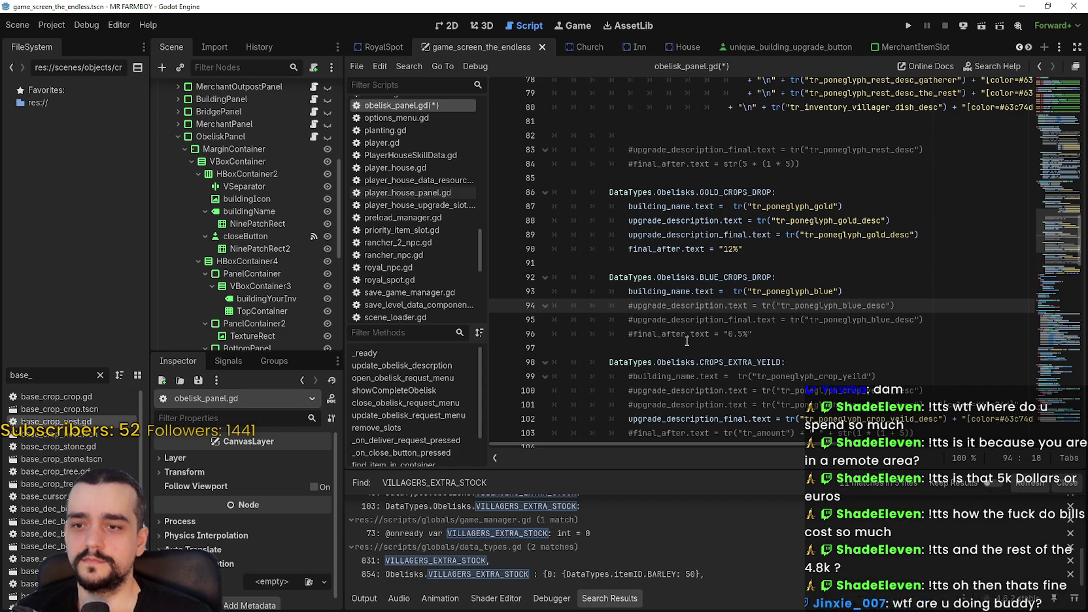
Comment out the GOLD_CROPS_DROP case's three extra lines with Ctrl+K
drag(628, 221, 636, 250)
key(ctrl+k)
scroll(637, 250, up, 4)
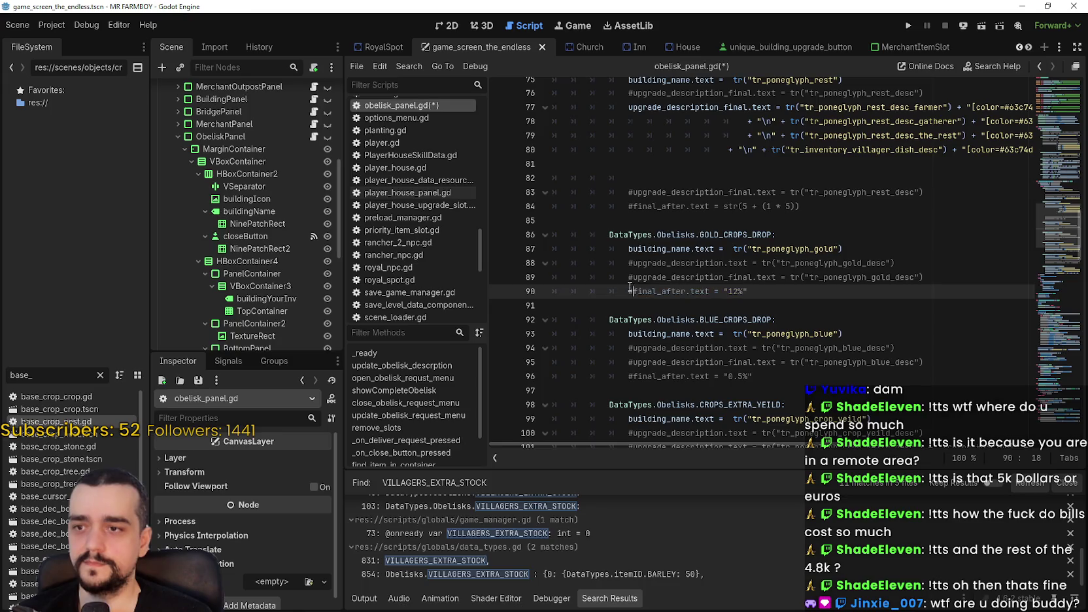
scroll(657, 256, down, 7)
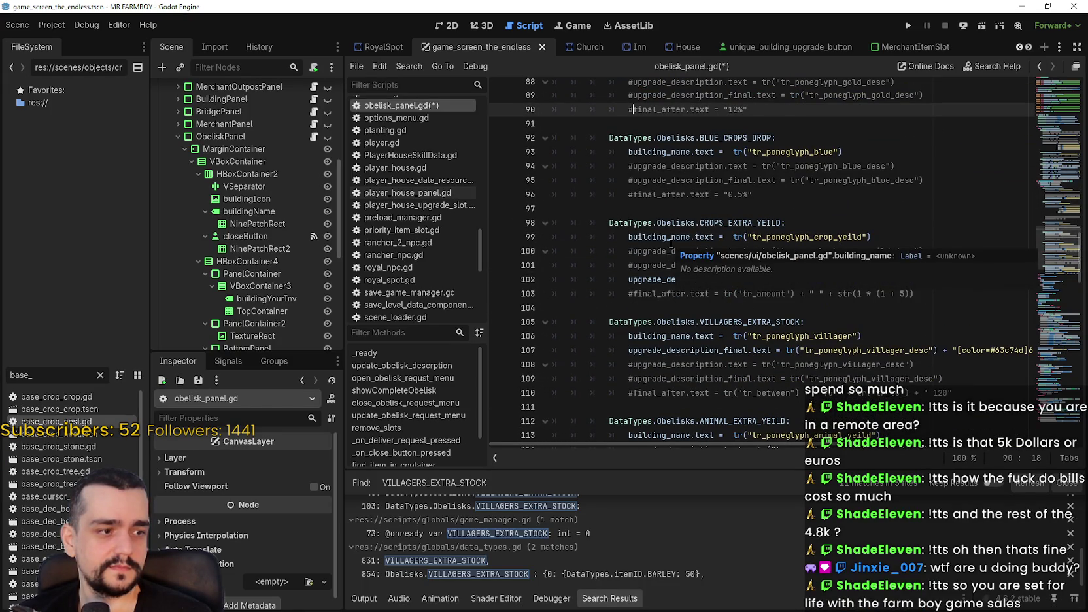
scroll(670, 243, down, 1)
Comment out the ANIMAL_EXTRA_YEILD upgrade_description, final description and final_after lines
click(664, 259)
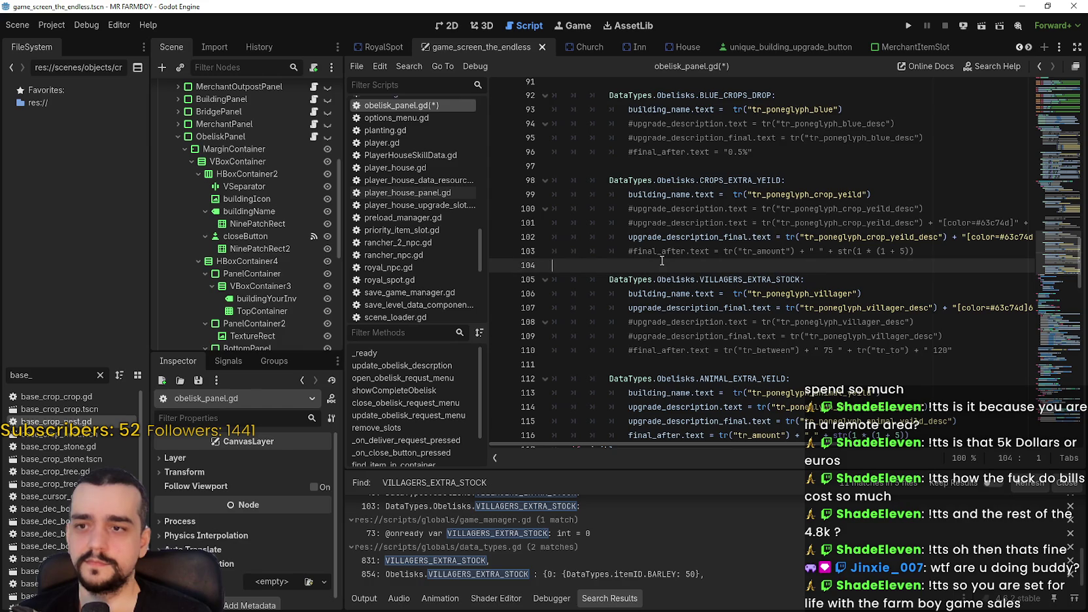
scroll(664, 259, down, 2)
click(643, 282)
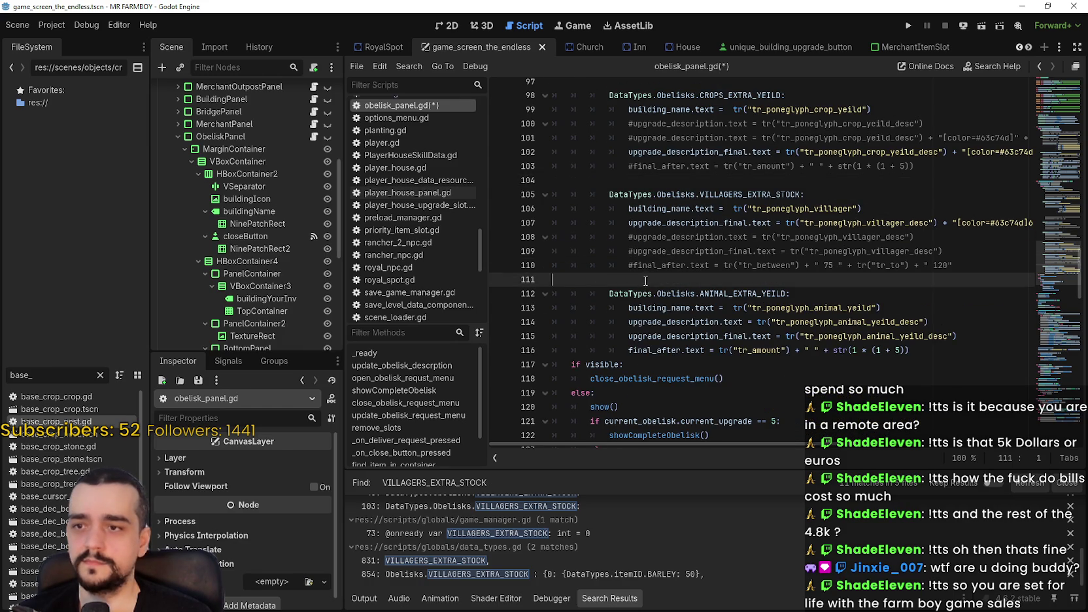
scroll(642, 284, down, 1)
click(628, 308)
key(ctrl+k)
click(627, 293)
key(ctrl+k)
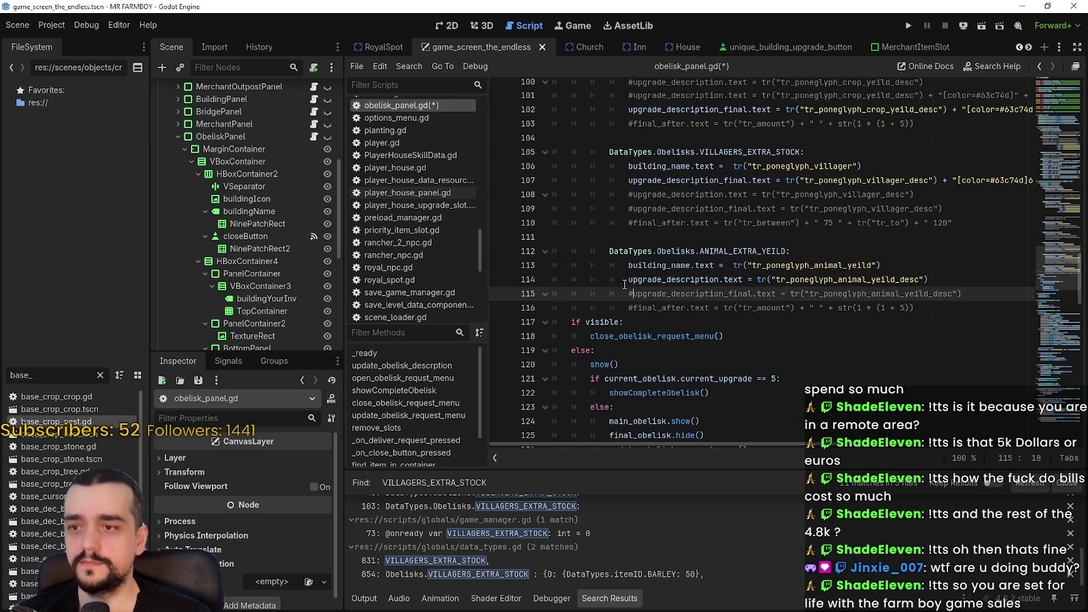
click(627, 279)
key(ctrl+k)
Move the caret up to just above the CROPS_EXTRA_YEILD case
click(853, 252)
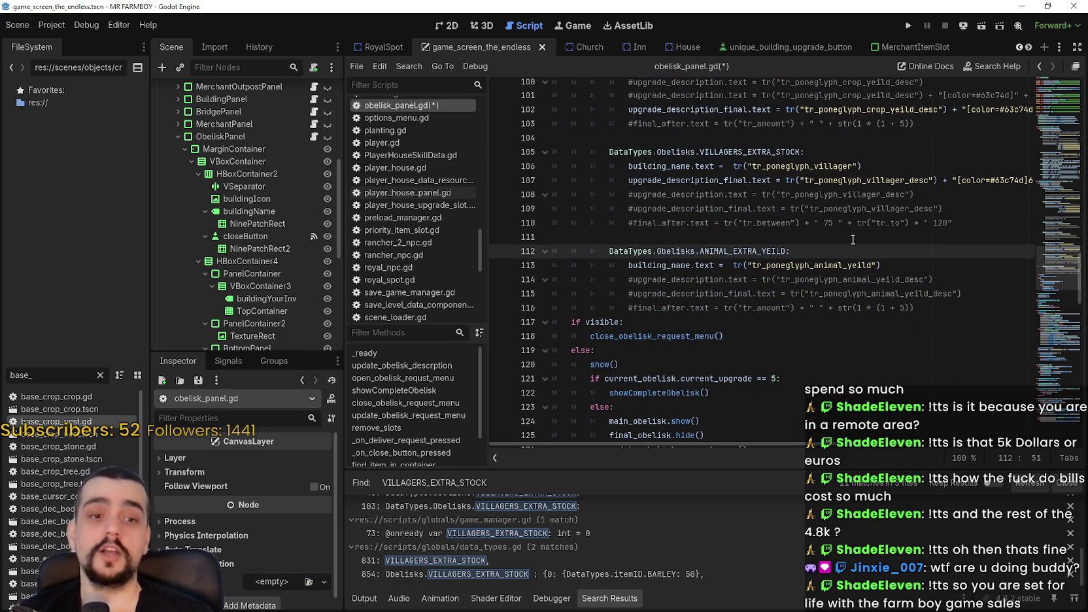
scroll(850, 235, up, 3)
click(843, 252)
click(827, 268)
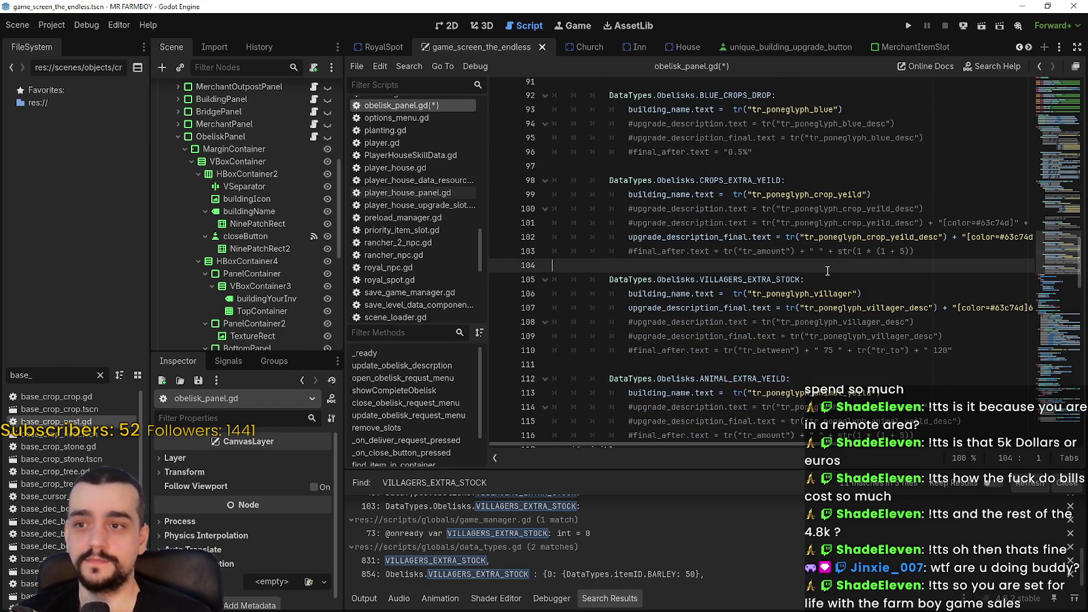
scroll(827, 270, up, 2)
click(737, 253)
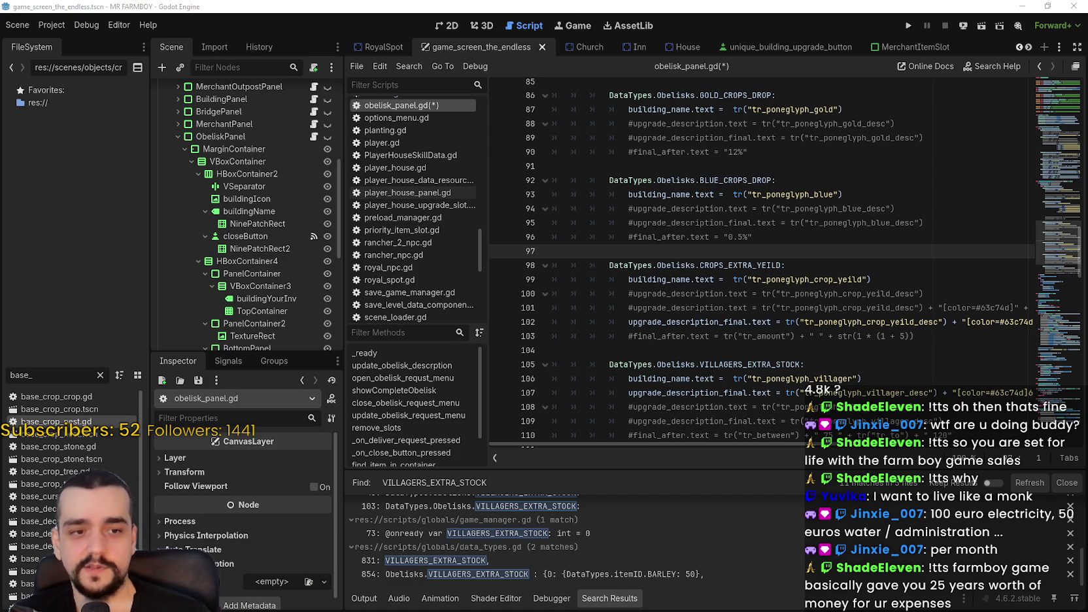
Add a copied upgrade_description_final line to ANIMAL_EXTRA_YEILD with the animal yield key
scroll(850, 353, down, 2)
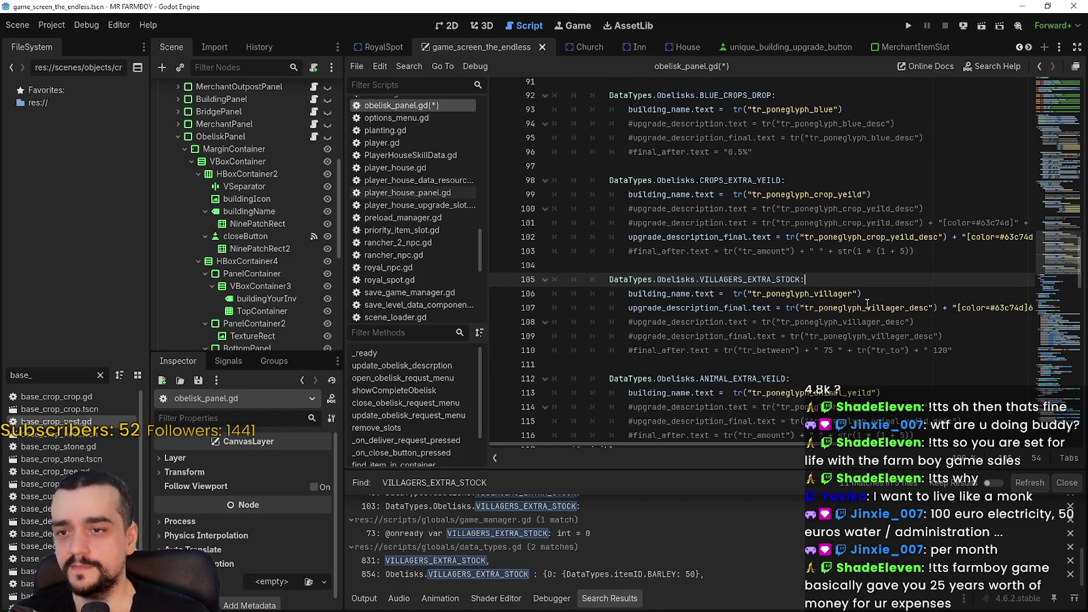
double_click(877, 309)
scroll(878, 319, down, 2)
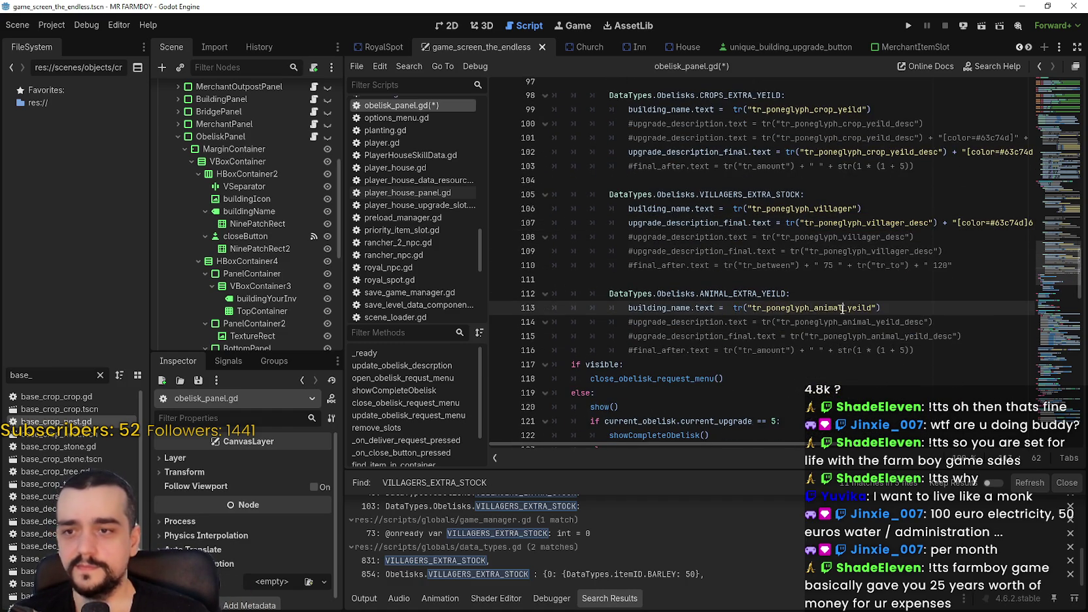
click(988, 335)
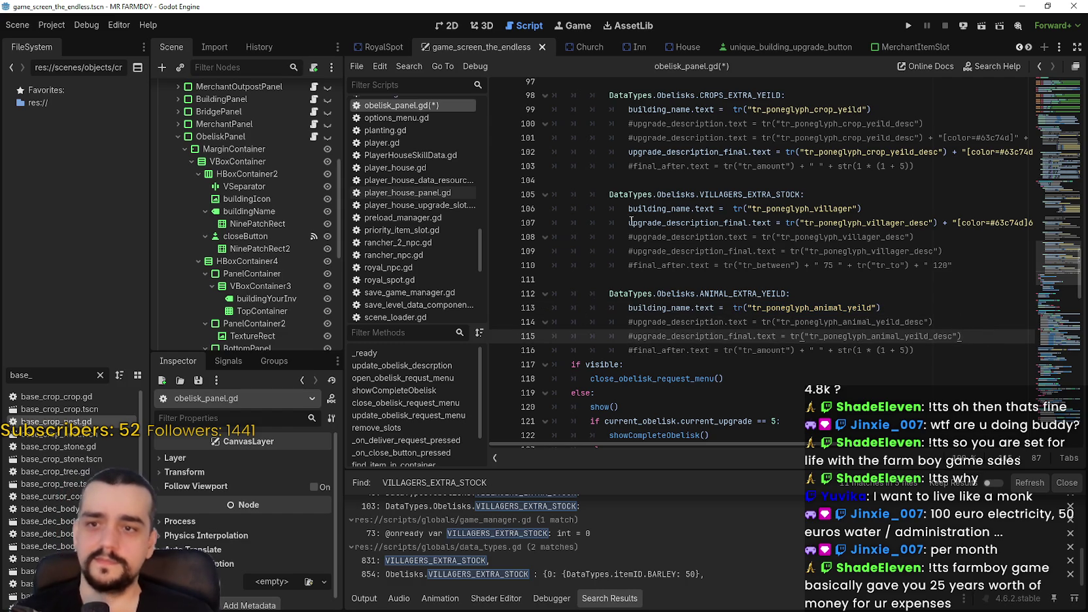
mouse_move(610, 209)
mouse_down()
mouse_move(609, 222)
mouse_move(843, 237)
mouse_up()
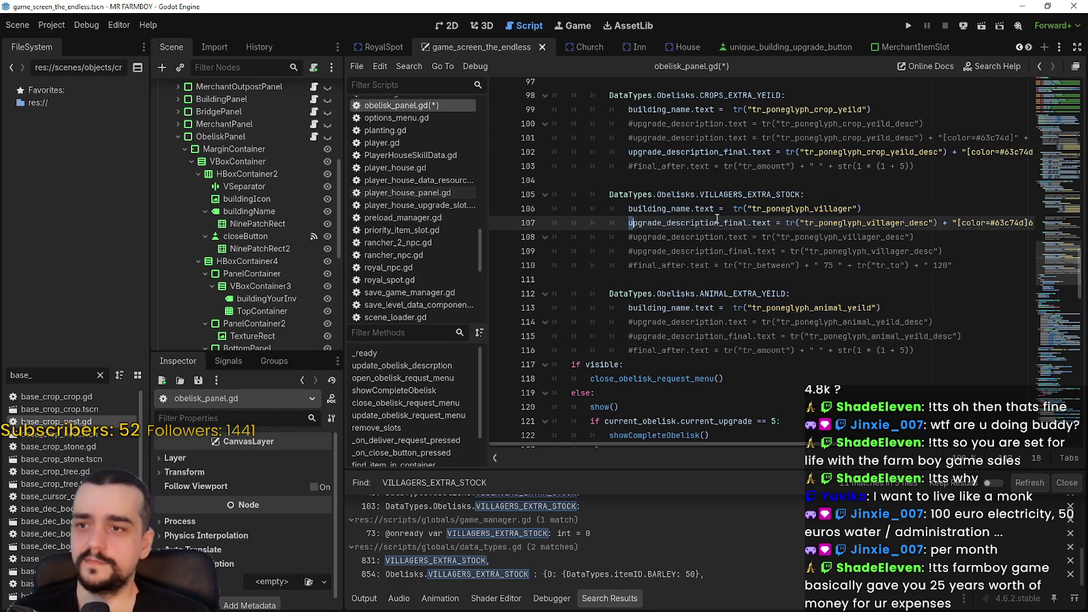
click(843, 226)
click(850, 308)
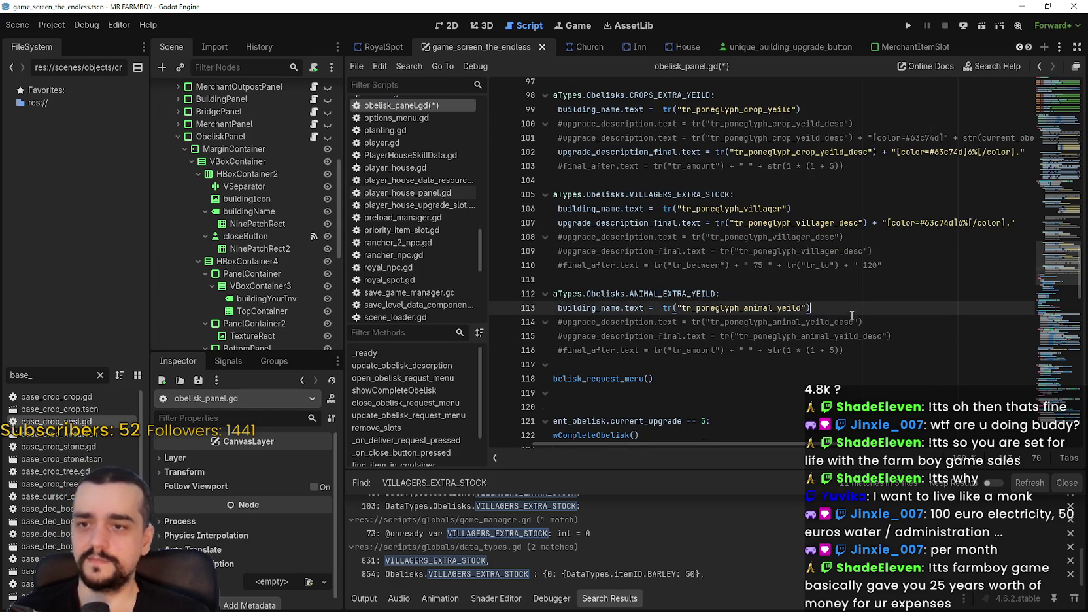
key(Return)
text(upgrade_description_final.text = tr("tr_poneglyph_villager_desc") + "[color=#63c74d]6%[/color].")
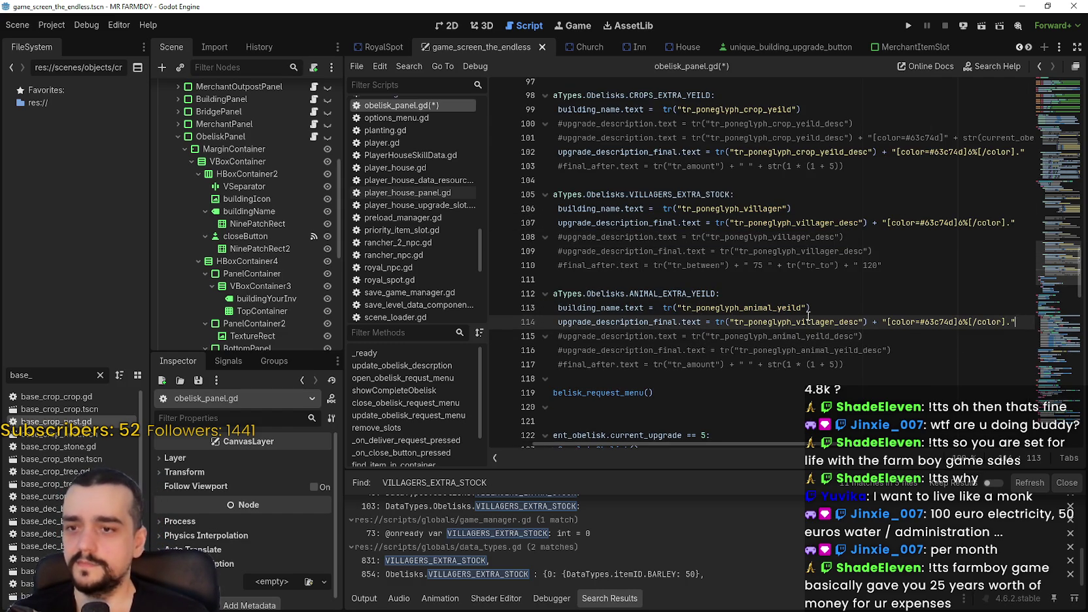
double_click(808, 321)
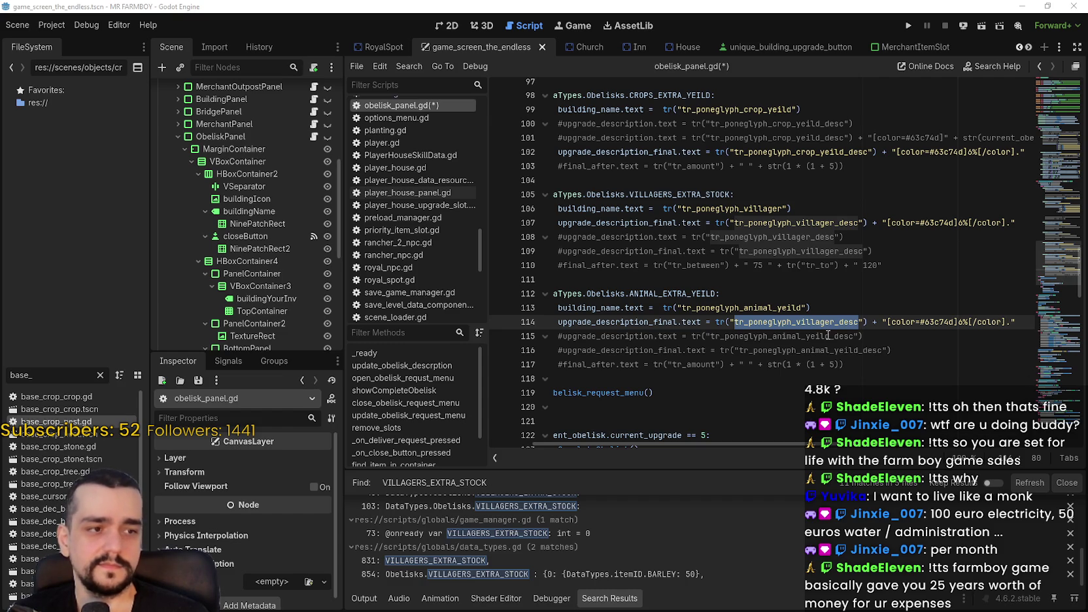
text(tr_poneglyph_animal_yeild_desc)
click(980, 322)
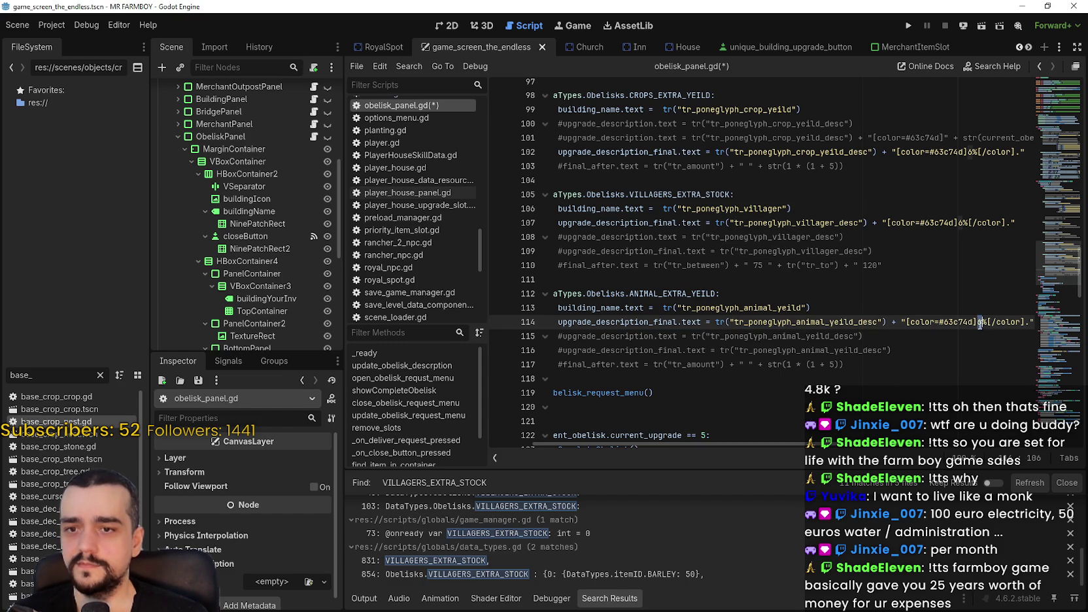
Review the VILLAGERS_EXTRA_STOCK and CROPS_EXTRA_YEILD case names and description lines
click(808, 280)
scroll(771, 281, up, 3)
double_click(749, 236)
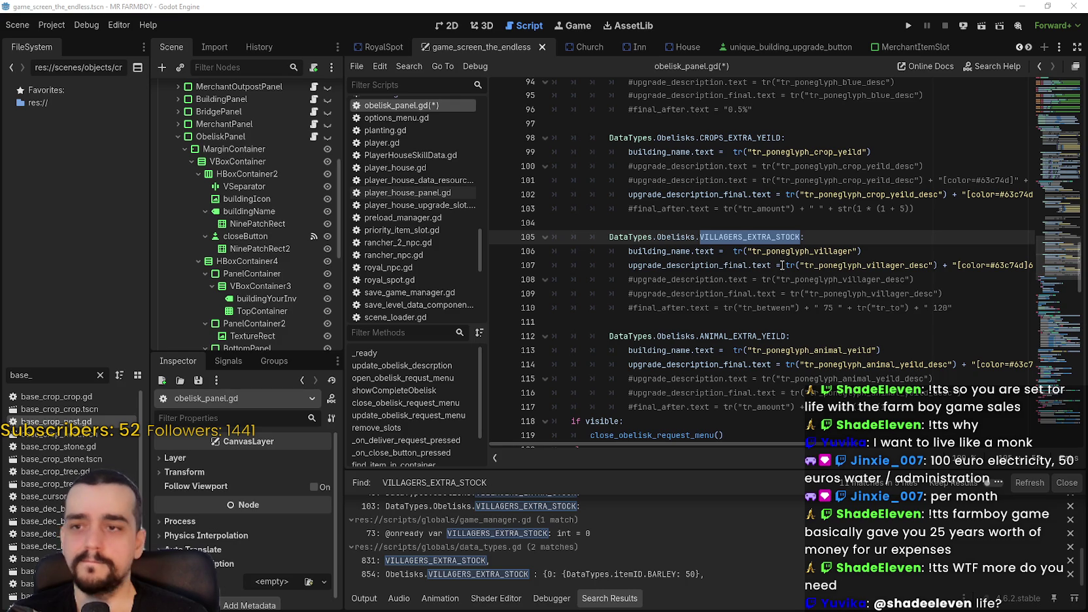
double_click(892, 265)
key(Right)
click(892, 235)
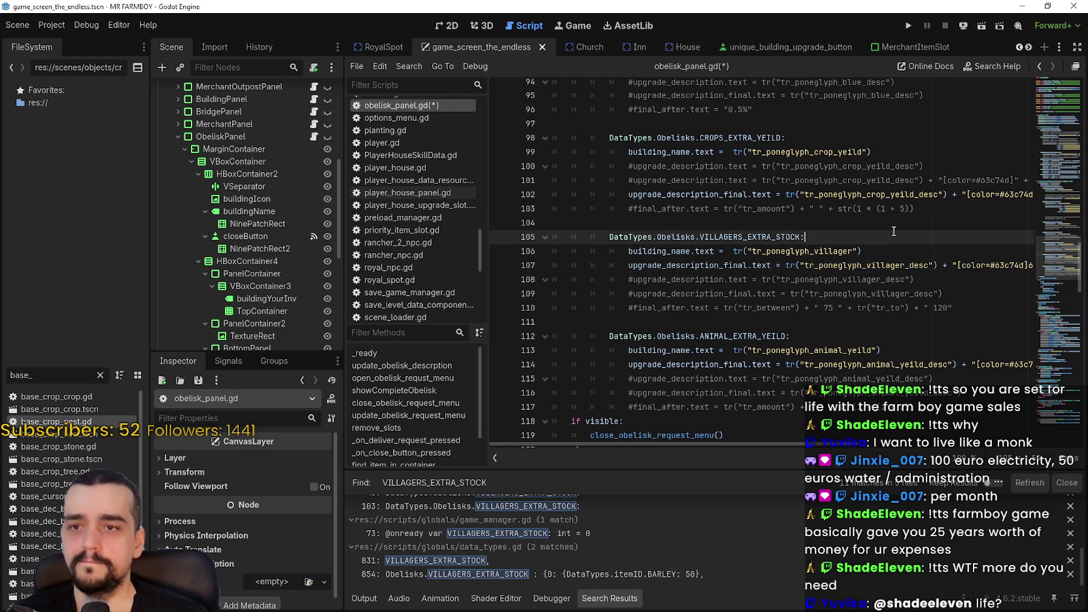
scroll(850, 261, up, 2)
click(735, 223)
double_click(735, 223)
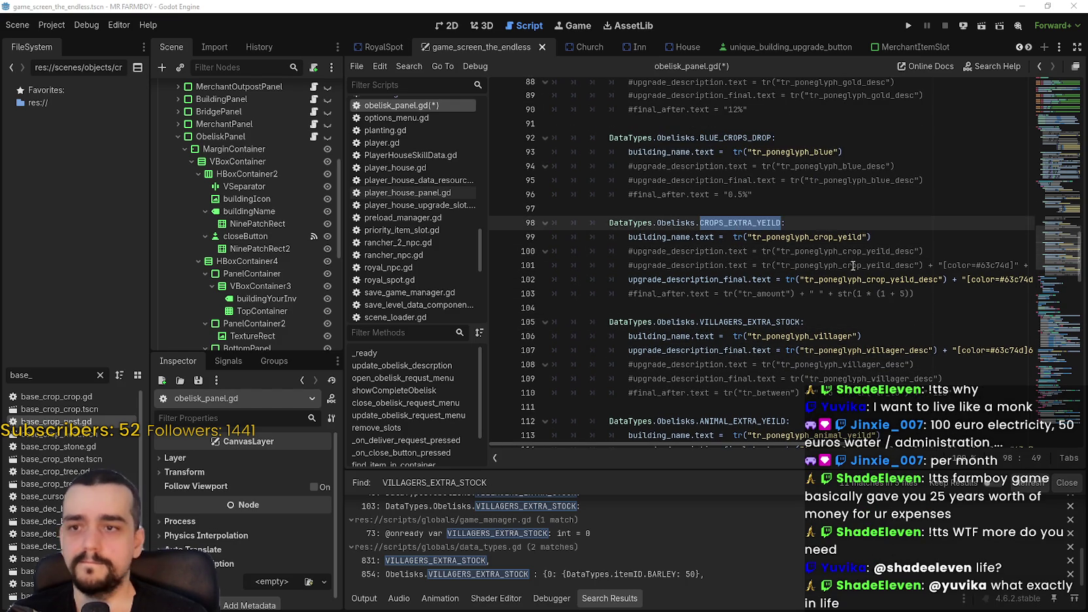
click(895, 280)
click(899, 223)
Give BLUE_CROPS_DROP a colored upgrade_description_final line using tr_poneglyph_blue_desc
scroll(900, 251, up, 2)
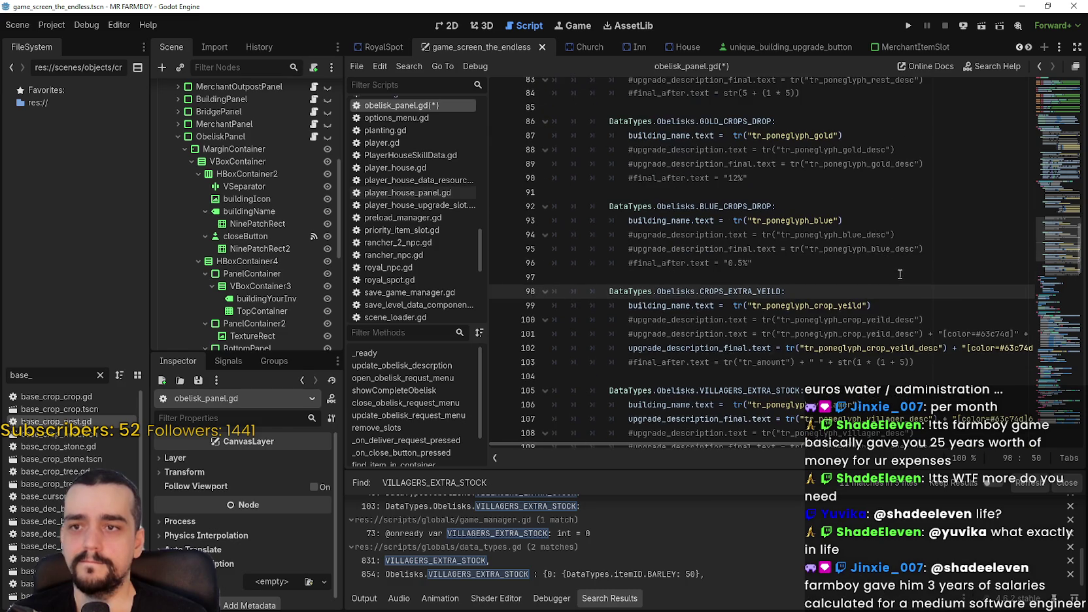
click(948, 249)
key(Return)
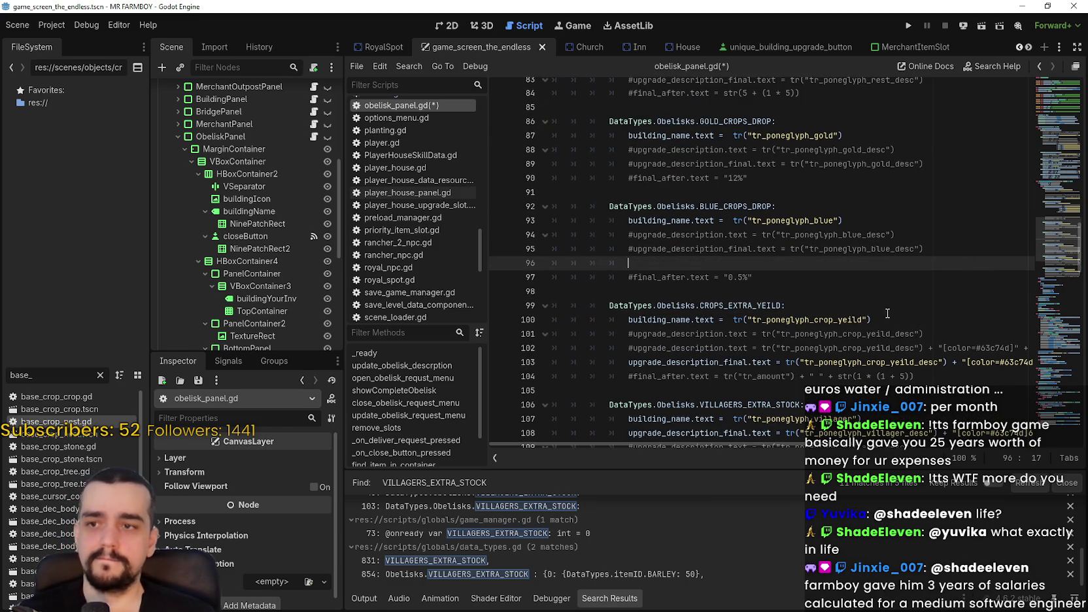
drag(624, 360, 1033, 363)
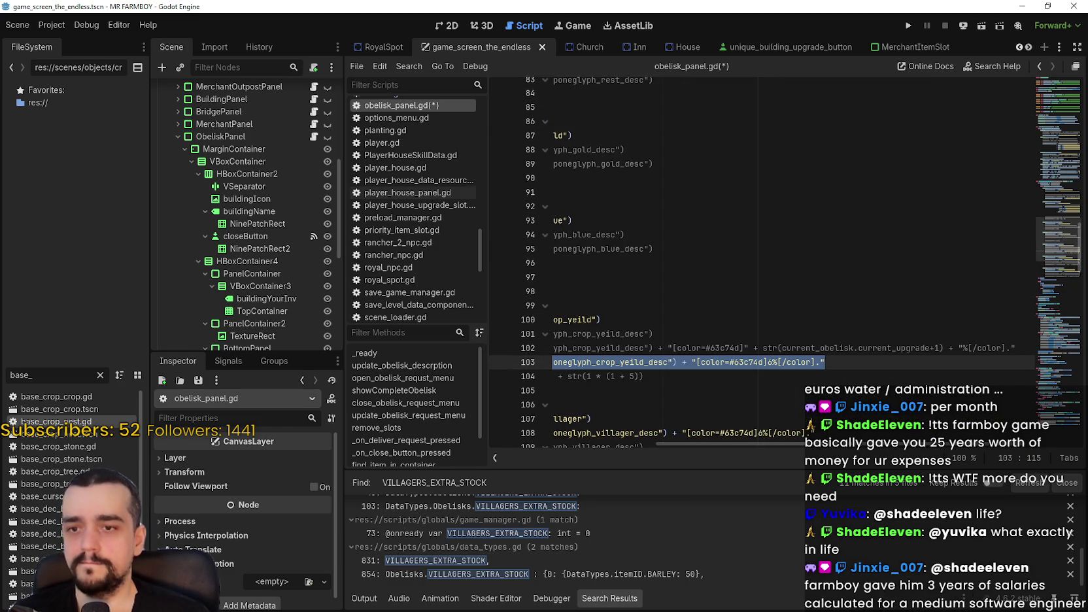
click(723, 247)
mouse_move(876, 222)
mouse_down()
mouse_move(876, 249)
mouse_move(879, 215)
mouse_up()
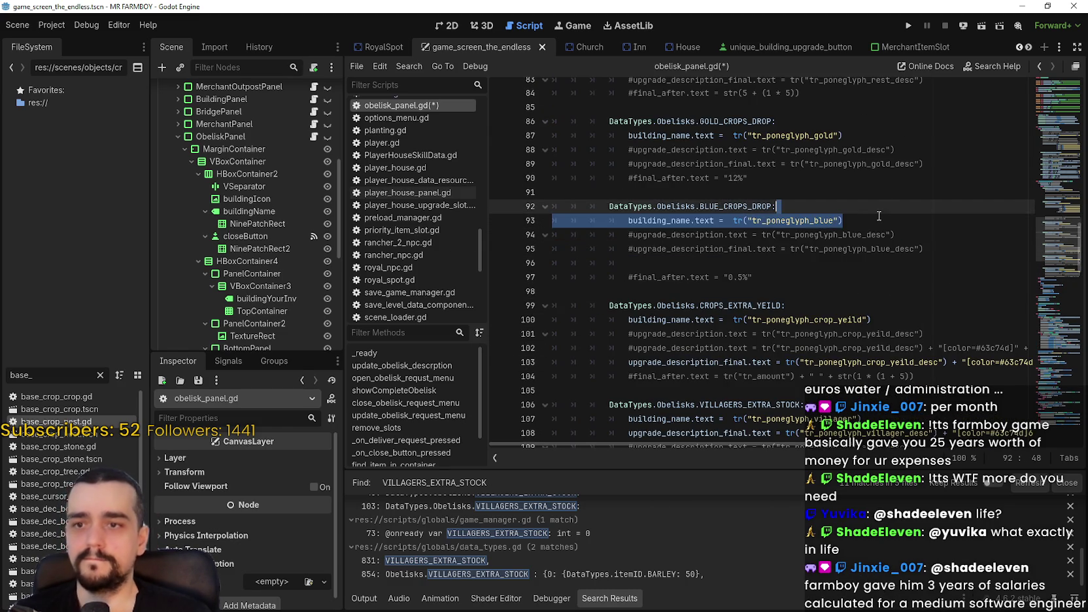
click(879, 219)
key(Return)
text(upgrade_description_final.text = tr("tr_poneglyph_crop_yeild_desc") + "[color=#63c74d]6%[/color].")
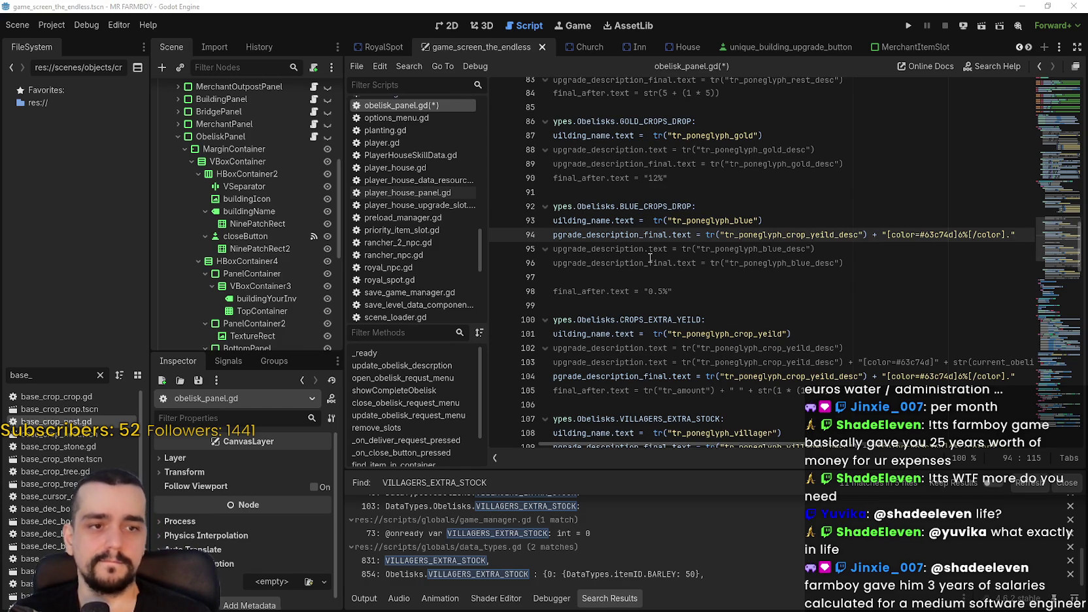
double_click(849, 235)
text(tr_poneglyph_blue_desc)
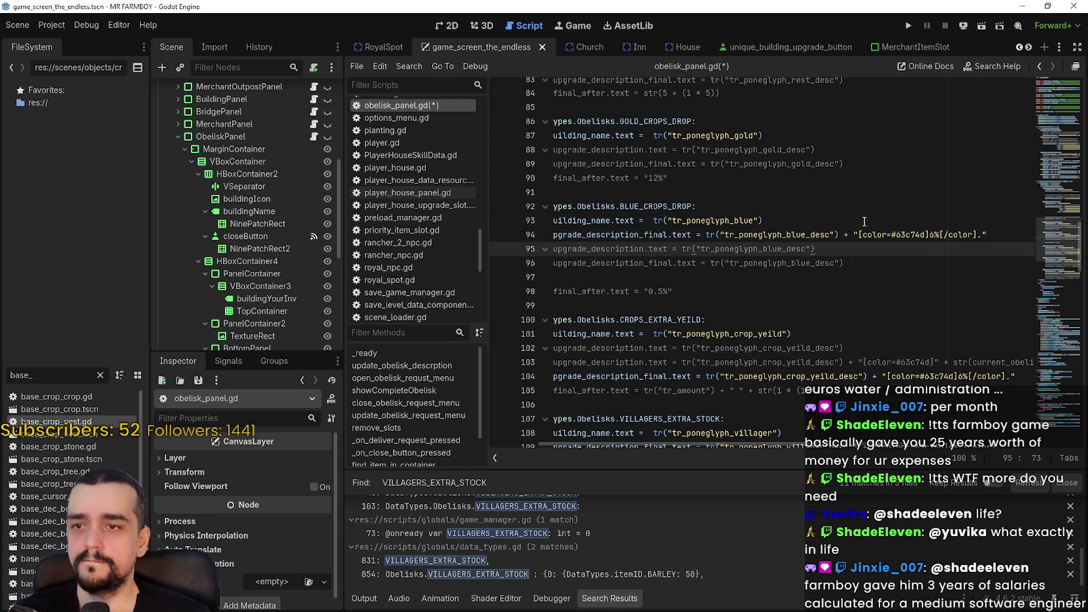
key(Up)
key(shift+Home)
scroll(778, 272, up, 2)
Give GOLD_CROPS_DROP a colored final line using tr_poneglyph_gold_desc, then save
click(881, 226)
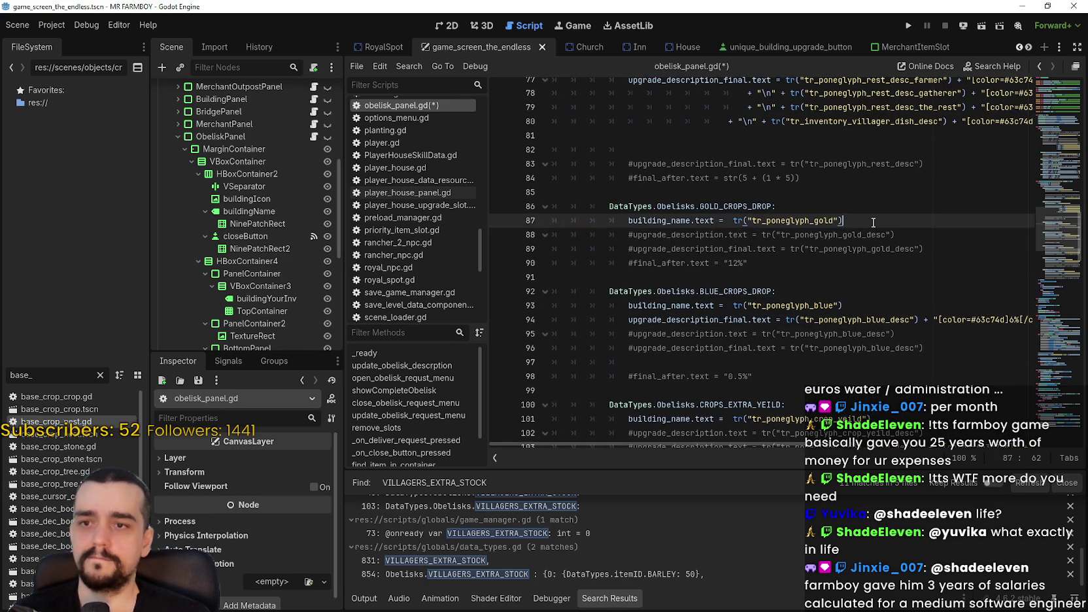
key(Return)
click(621, 335)
key(shift+End)
key(ctrl+c)
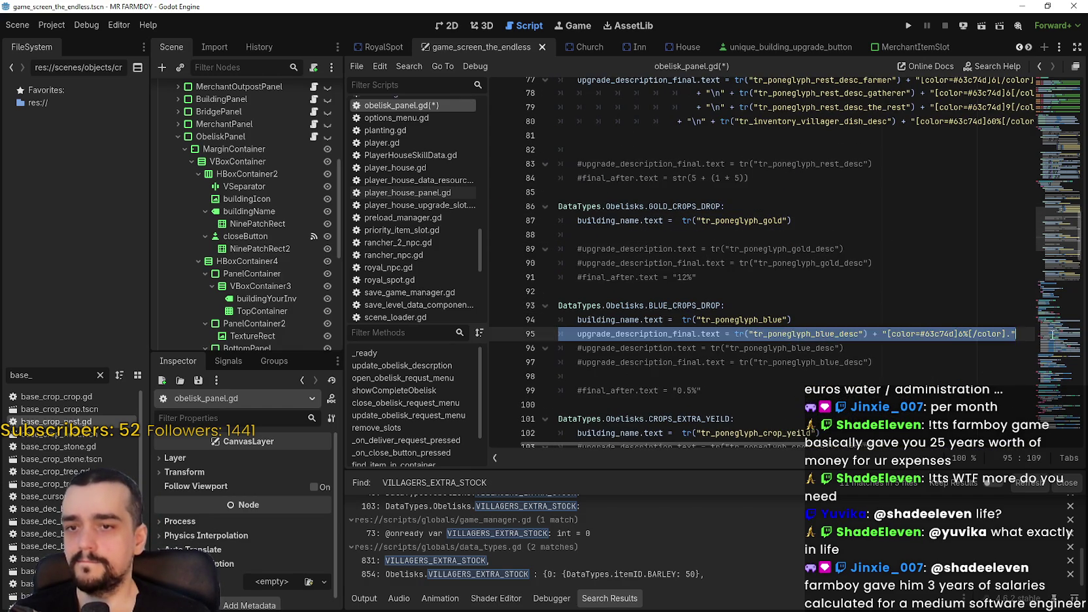
key(shift+Home)
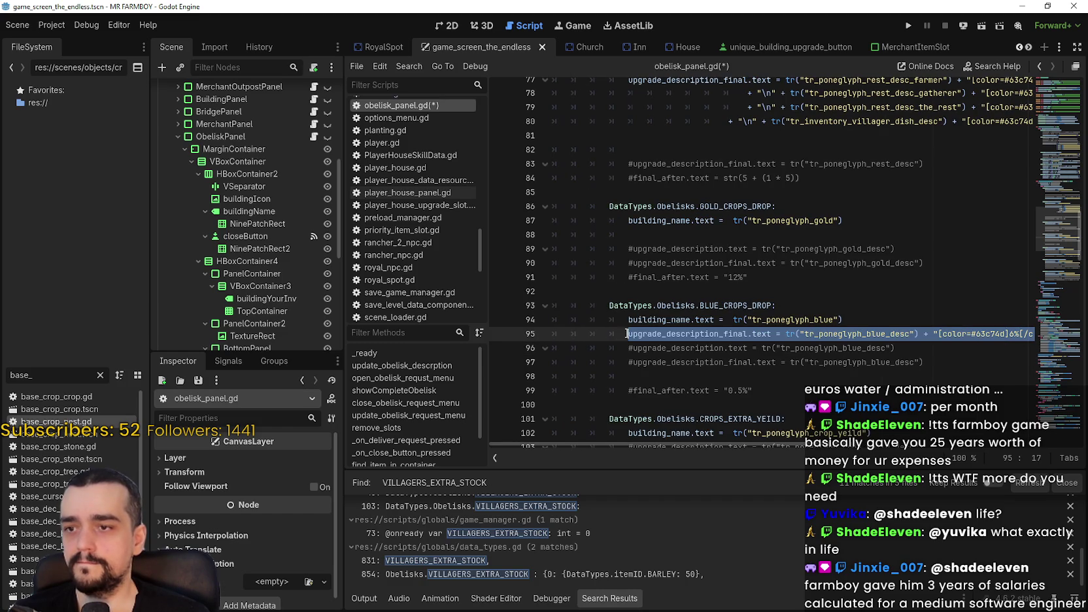
click(742, 234)
key(ctrl+v)
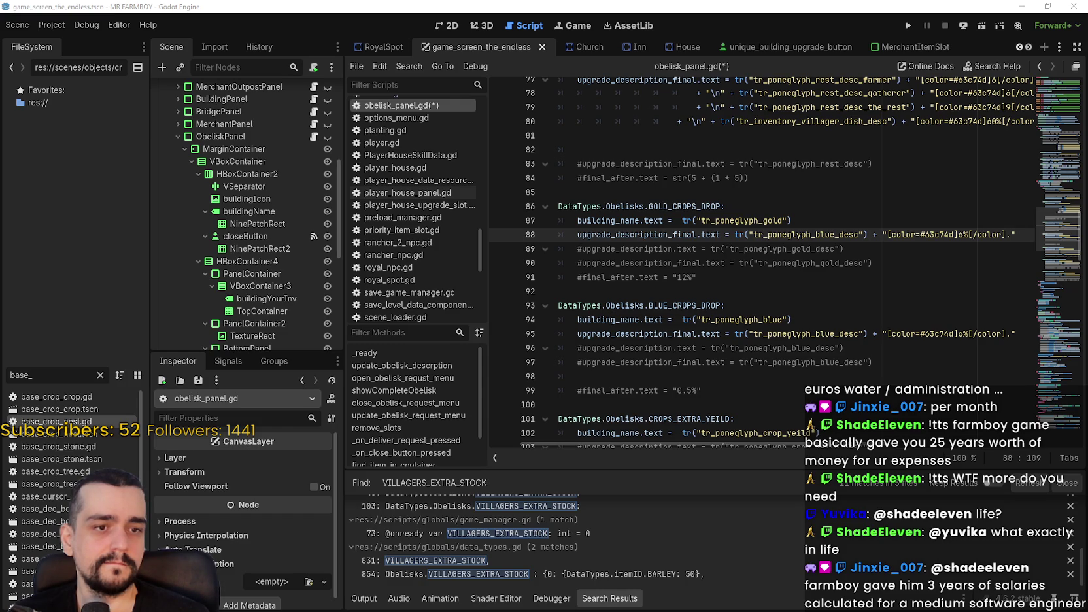
click(827, 263)
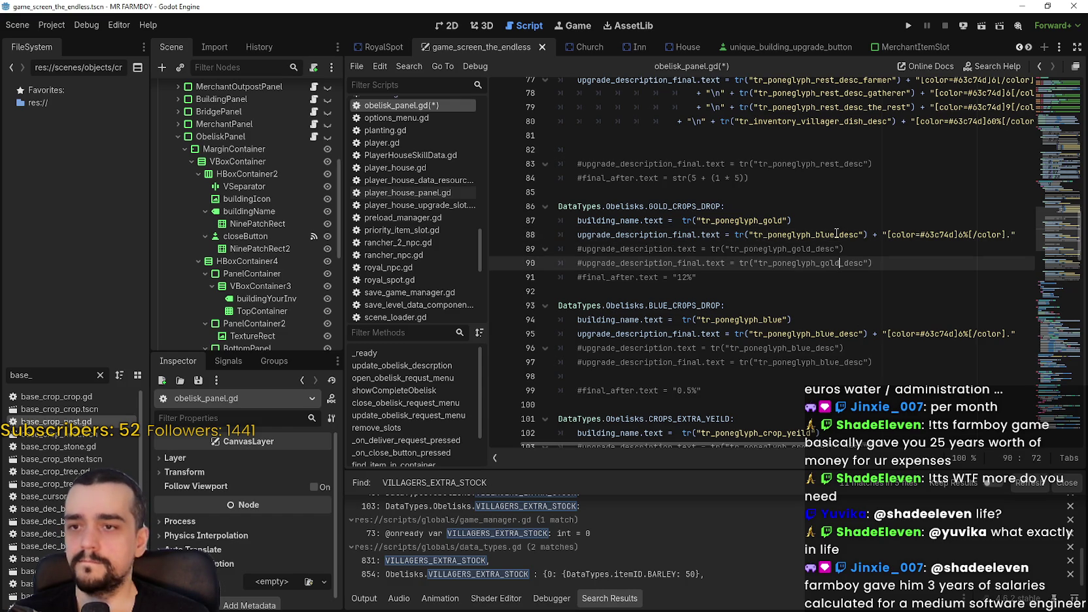
double_click(827, 247)
click(827, 235)
key(ctrl+z)
click(835, 279)
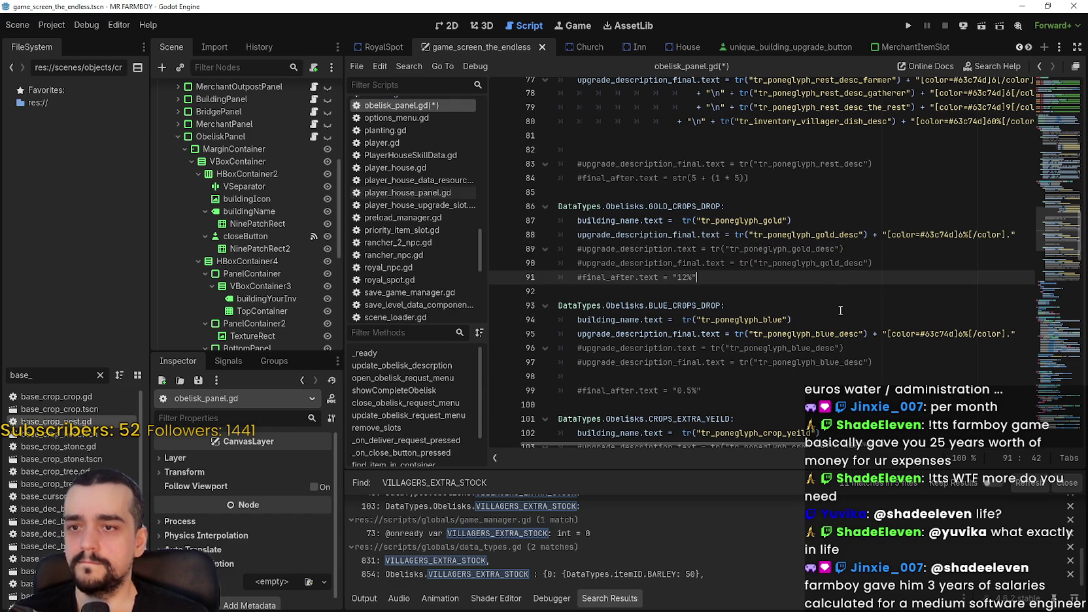
key(ctrl+s)
Scroll up to the blank line before the WORKERS_REST case
scroll(842, 293, up, 2)
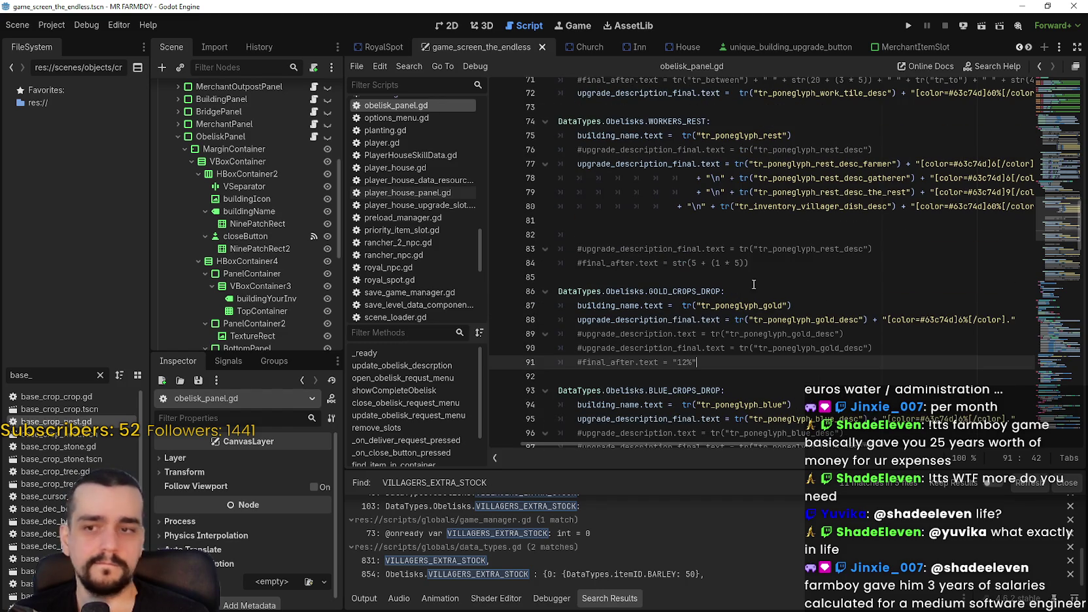
click(770, 265)
click(768, 222)
scroll(768, 225, up, 1)
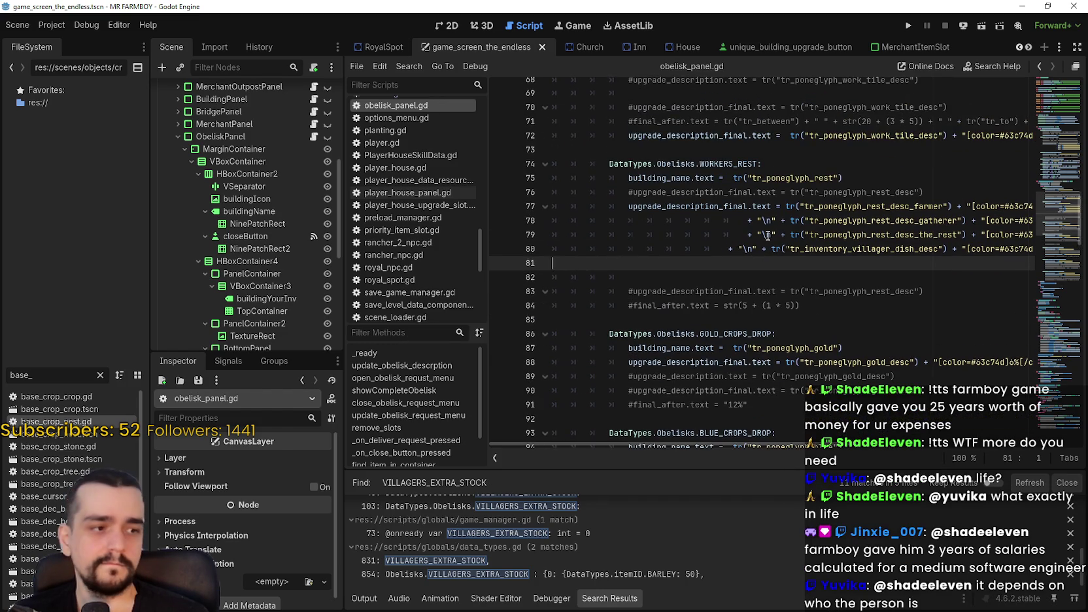
scroll(851, 264, up, 3)
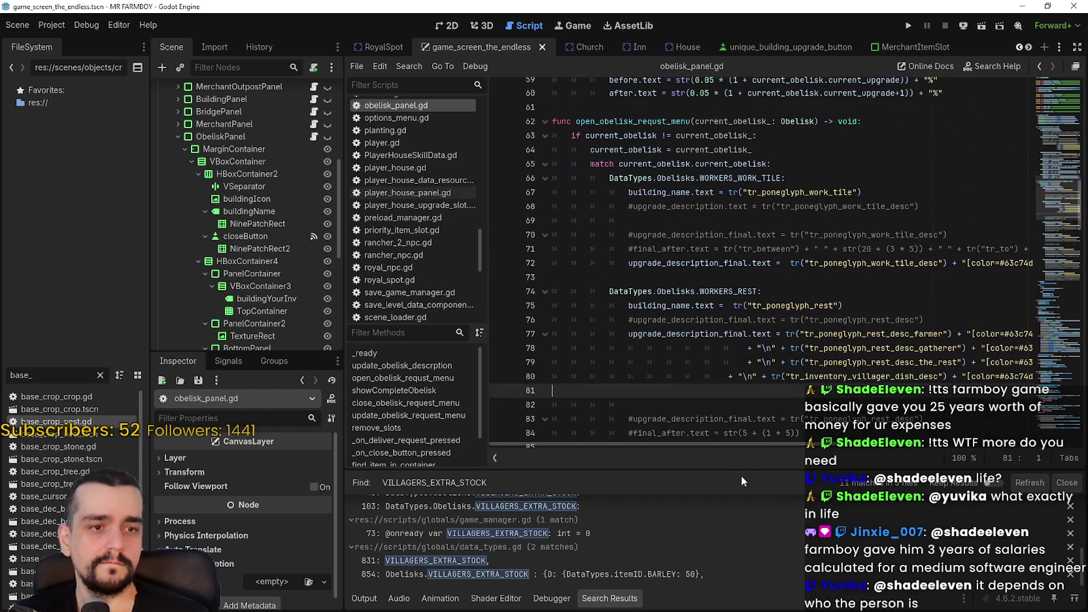
click(750, 278)
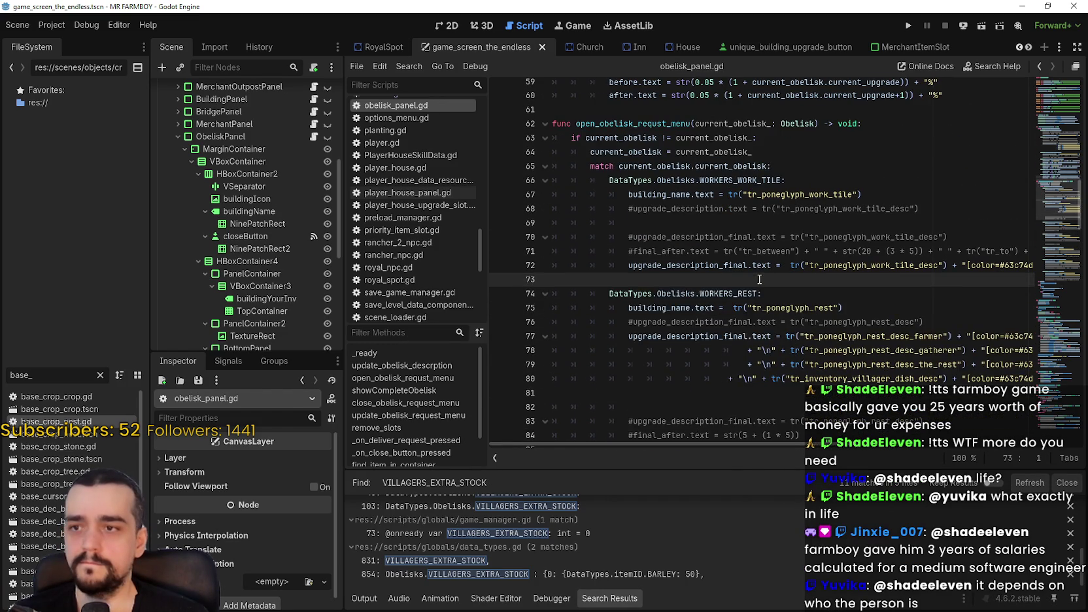
Delete leftover commented WORKERS_REST lines, undoing a deletion that left a stray parenthesis
click(742, 237)
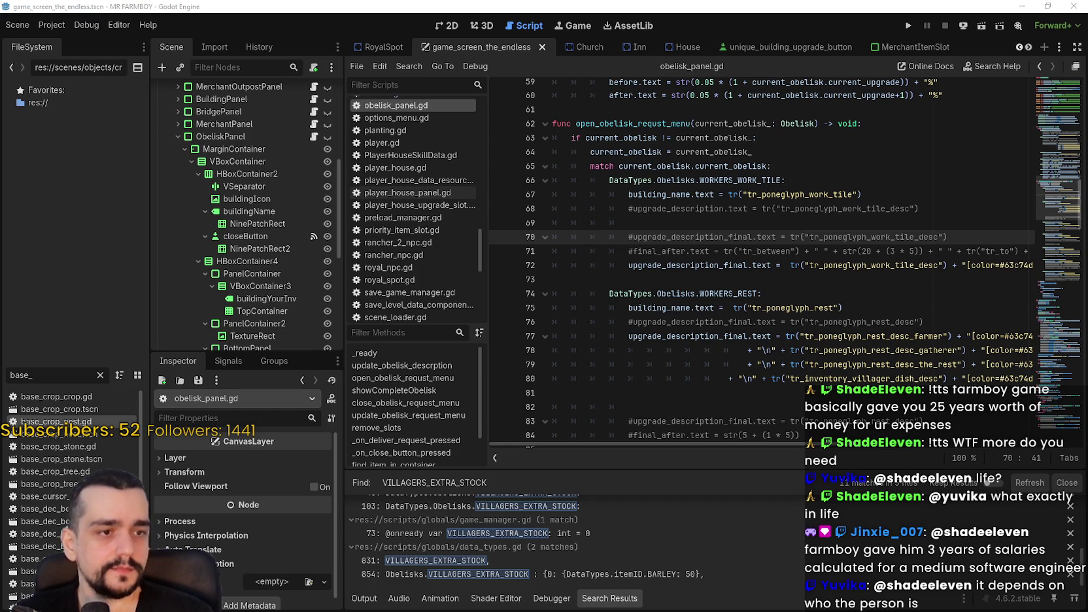
click(825, 283)
scroll(825, 291, down, 3)
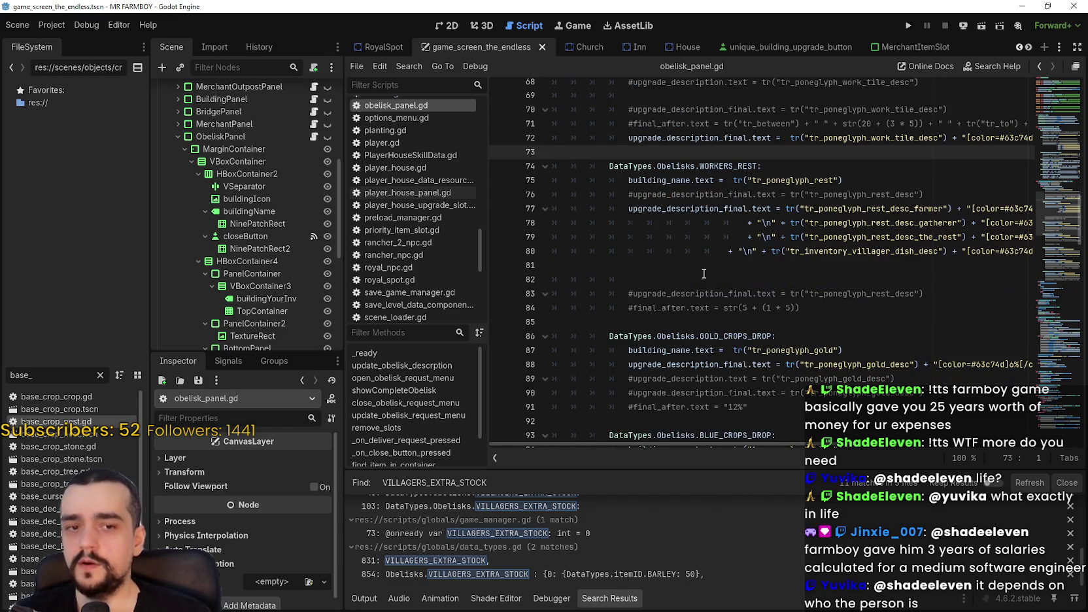
mouse_move(798, 308)
mouse_down()
mouse_move(552, 280)
mouse_move(541, 269)
mouse_up()
key(BackSpace)
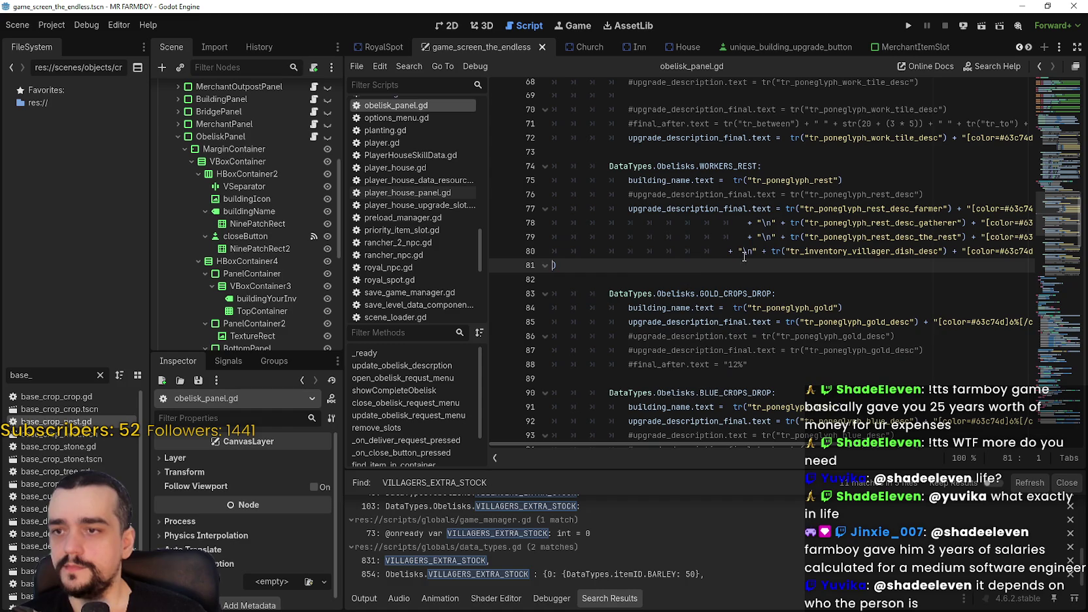
drag(996, 190, 440, 192)
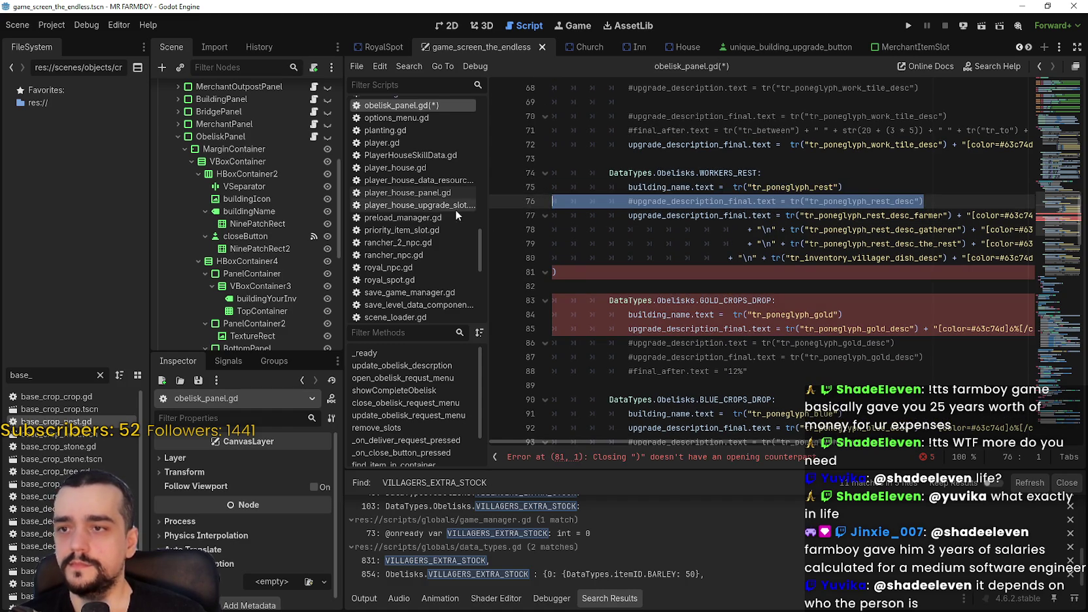
click(640, 277)
key(ctrl+z)
Delete the commented leftover lines 82–84 under WORKERS_REST
click(639, 279)
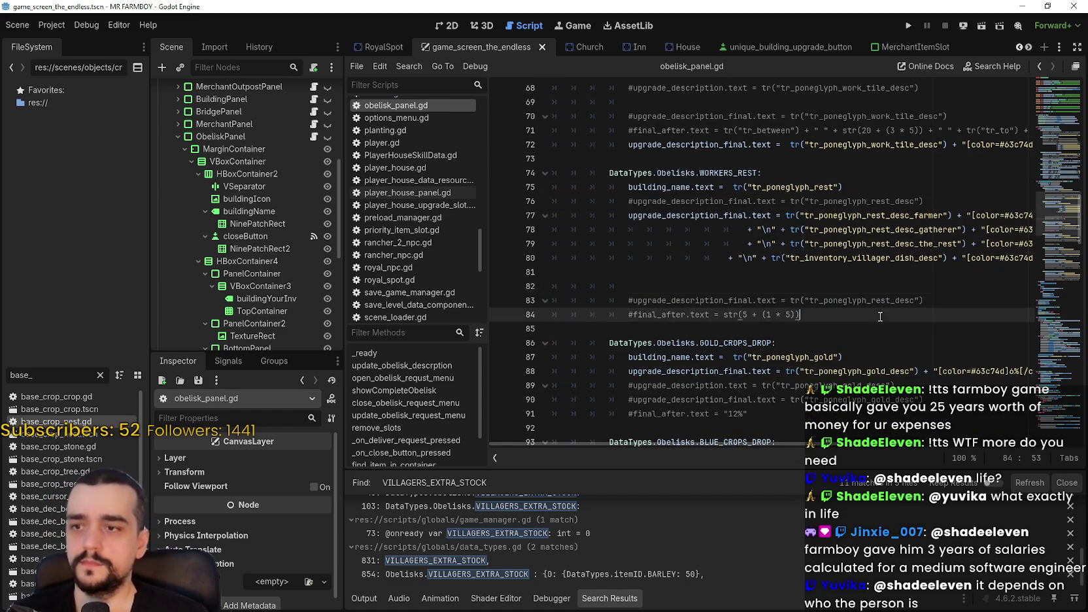
mouse_move(879, 317)
mouse_down()
mouse_move(588, 288)
mouse_move(563, 272)
mouse_up()
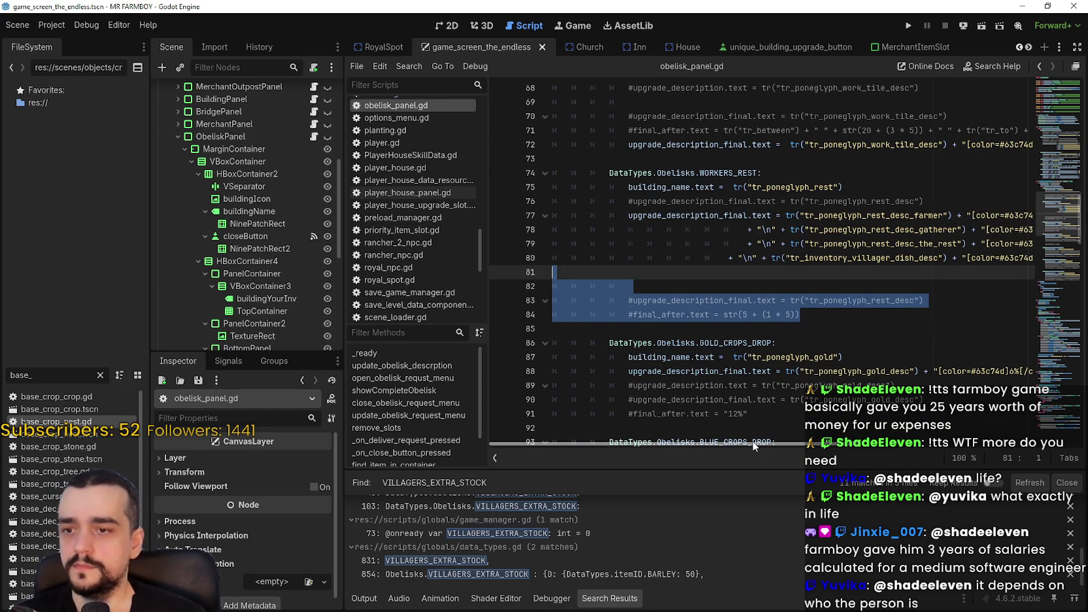
scroll(713, 418, right, 3)
scroll(714, 421, left, 3)
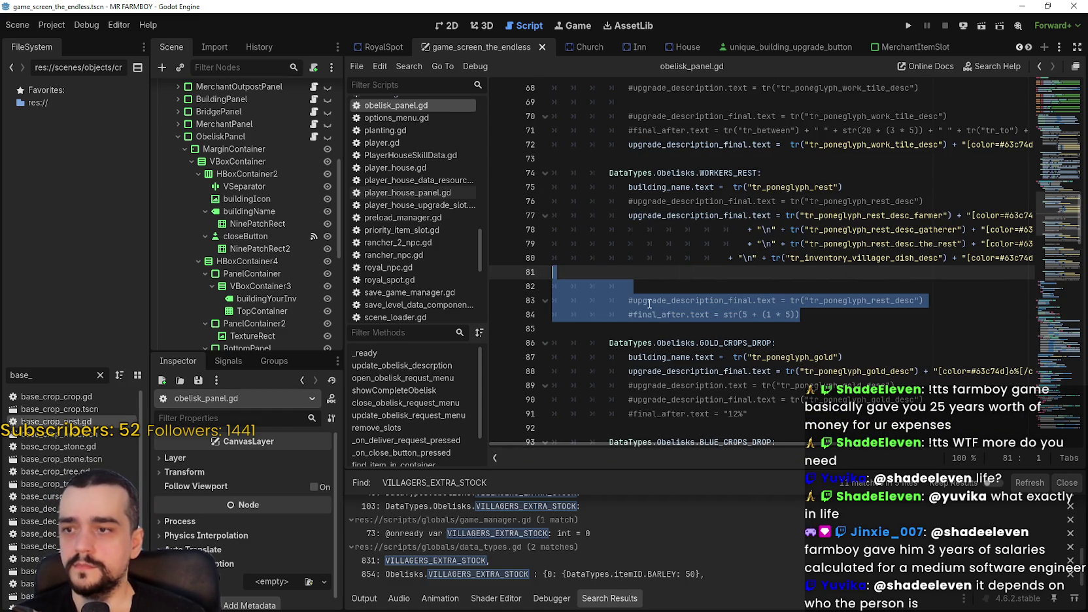
key(Down)
key(Down)
key(Down)
drag(819, 451, 932, 445)
scroll(755, 420, left, 5)
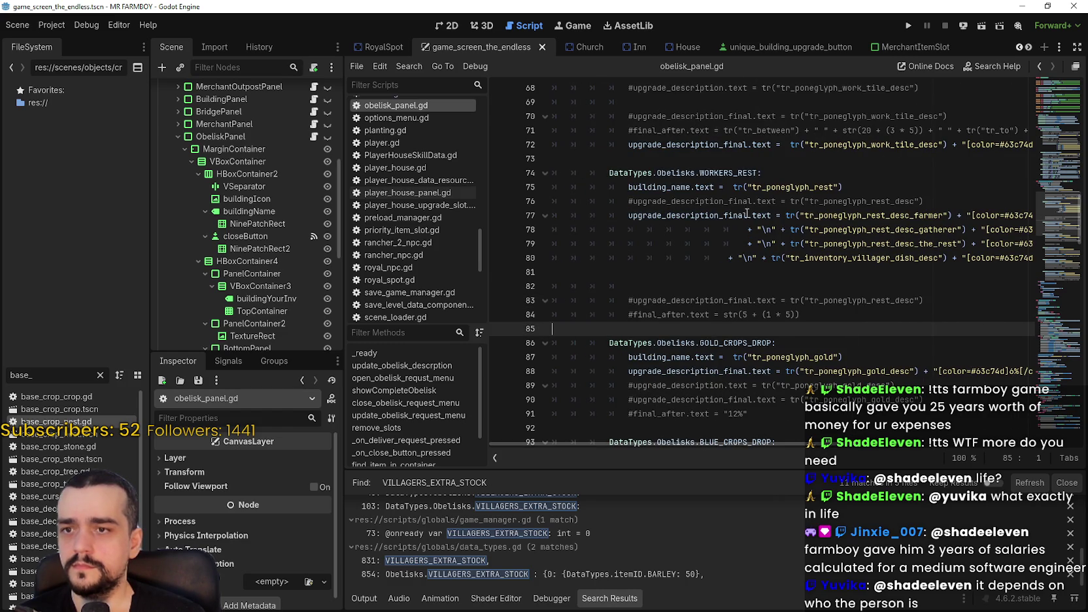
drag(823, 315, 568, 291)
drag(656, 329, 561, 273)
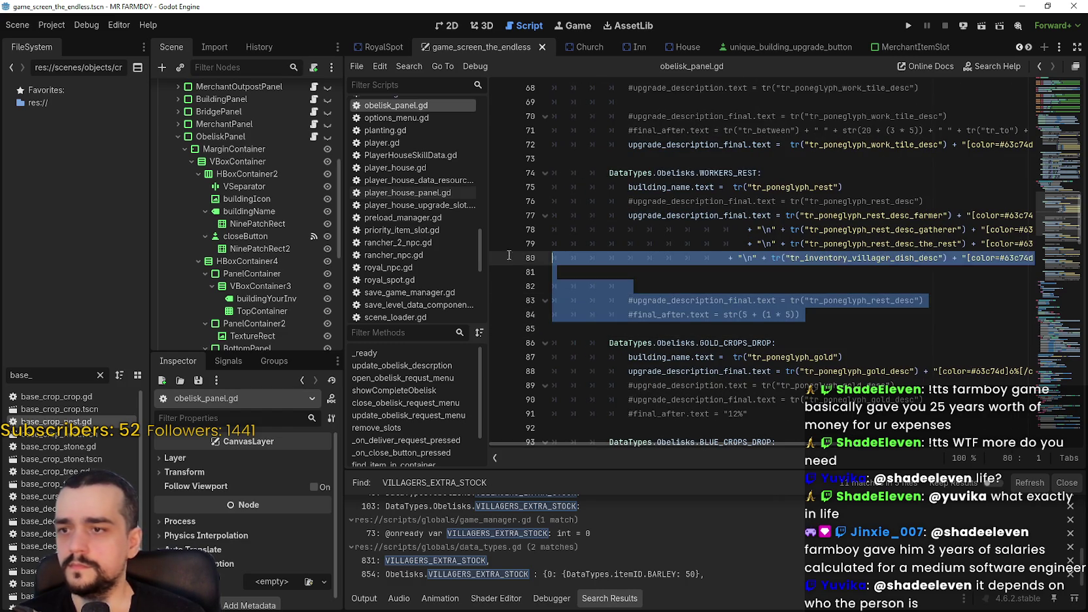
key(BackSpace)
Delete the remaining commented upgrade_description line in WORKERS_REST
scroll(707, 292, up, 2)
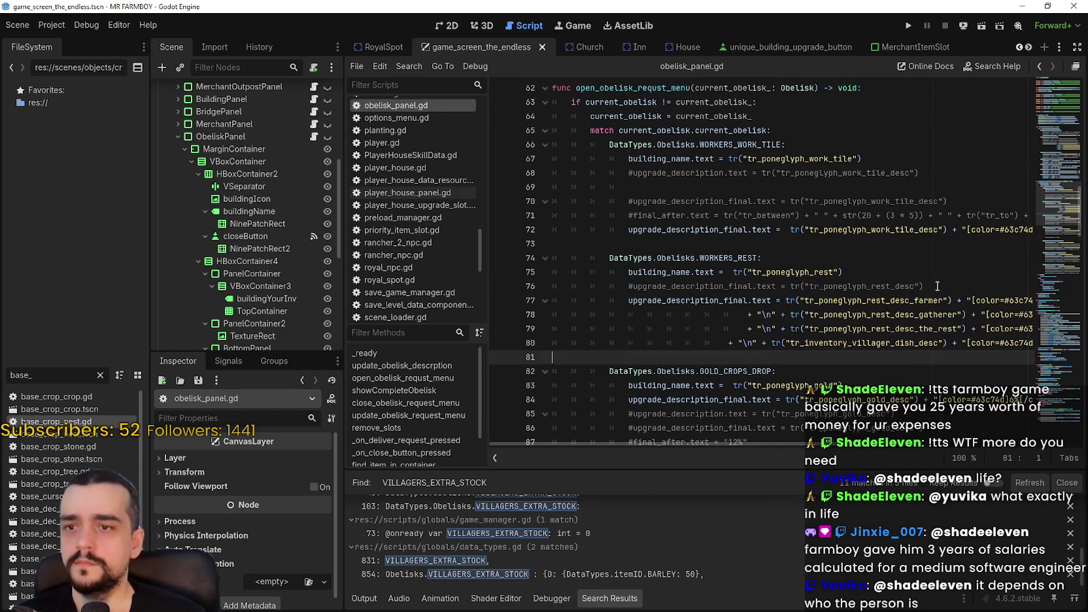
drag(923, 286, 552, 286)
key(BackSpace)
key(BackSpace)
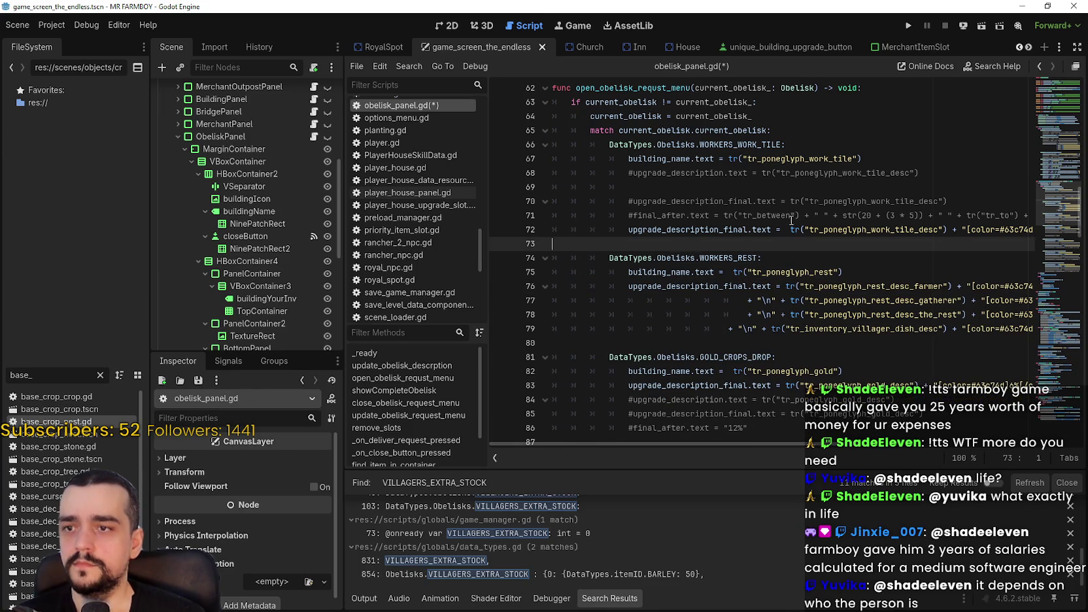
Delete the commented lines and the leftover blank line under WORKERS_WORK_TILE
drag(1007, 215, 1022, 215)
click(1023, 214)
key(shift+Up)
key(shift+Up)
key(shift+Up)
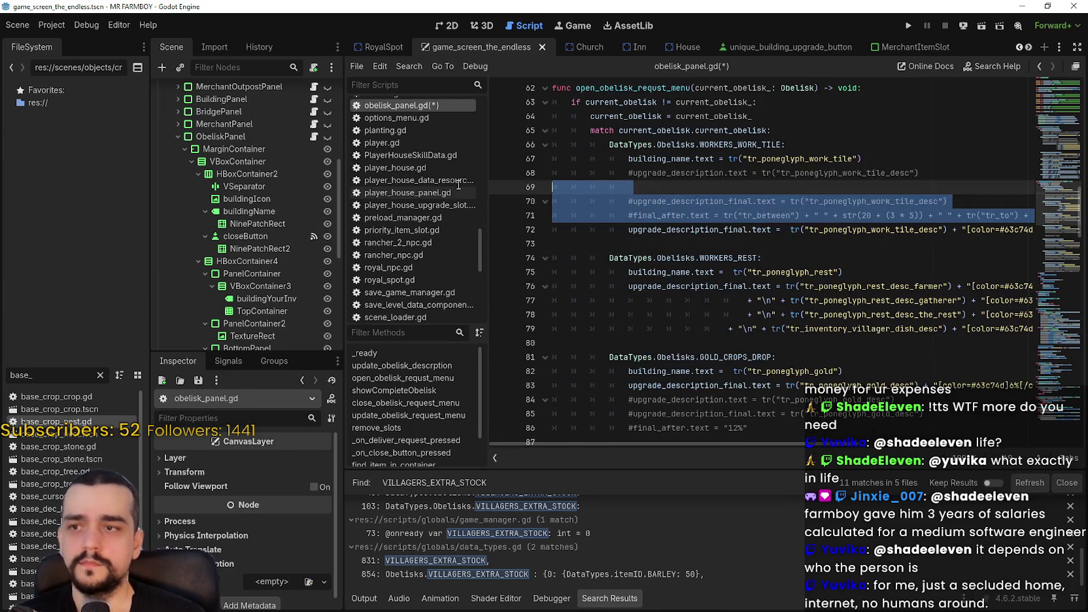
key(BackSpace)
click(706, 215)
click(710, 287)
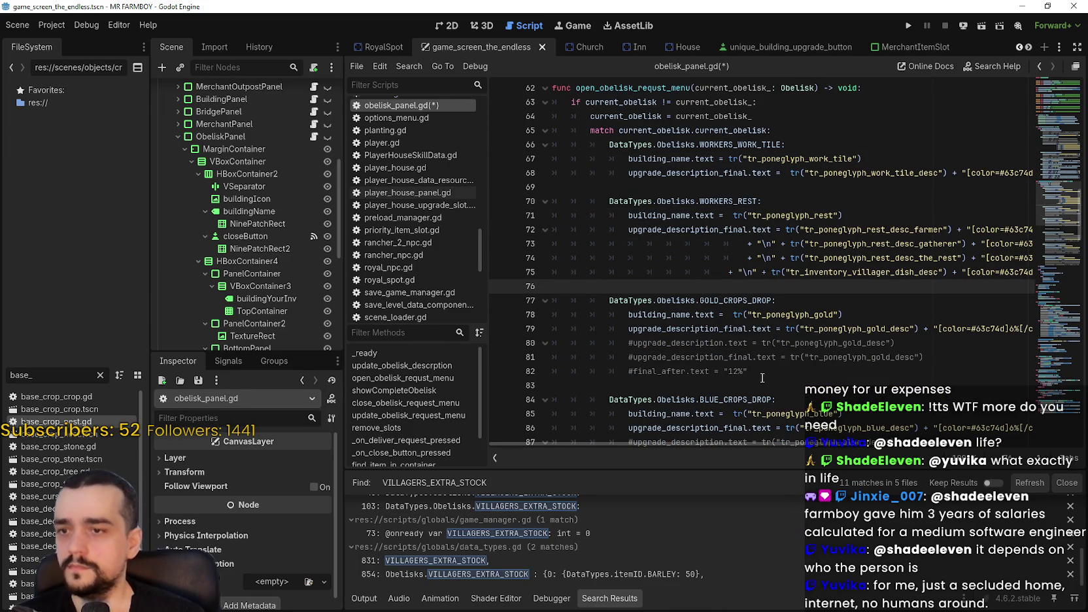
Delete the commented lines in the GOLD_CROPS_DROP and BLUE_CROPS_DROP cases
mouse_move(762, 378)
mouse_down()
mouse_move(581, 357)
mouse_move(570, 342)
mouse_up()
key(BackSpace)
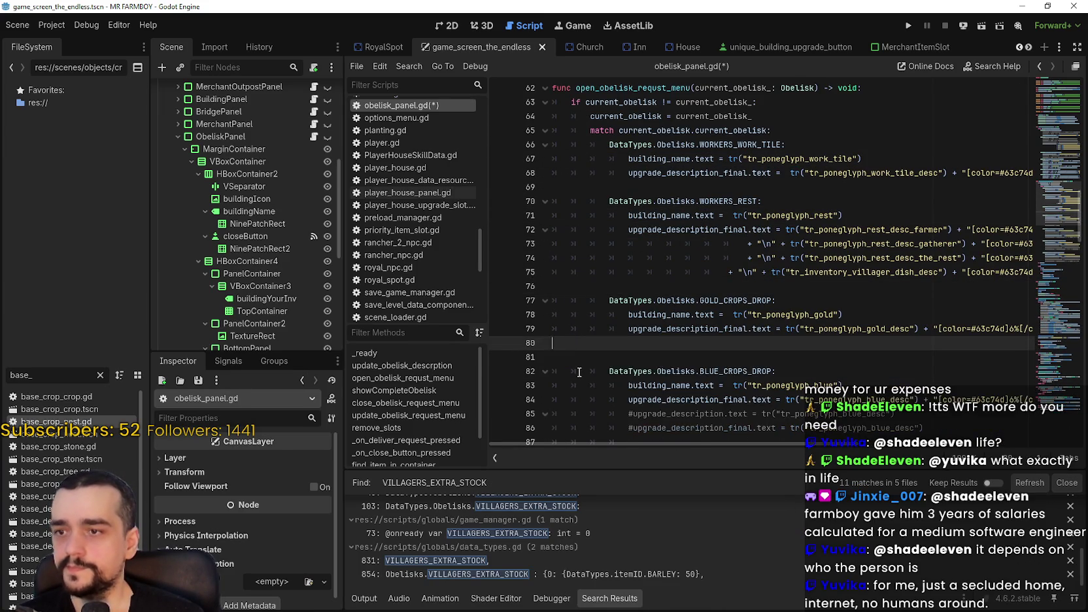
key(BackSpace)
scroll(698, 371, down, 1)
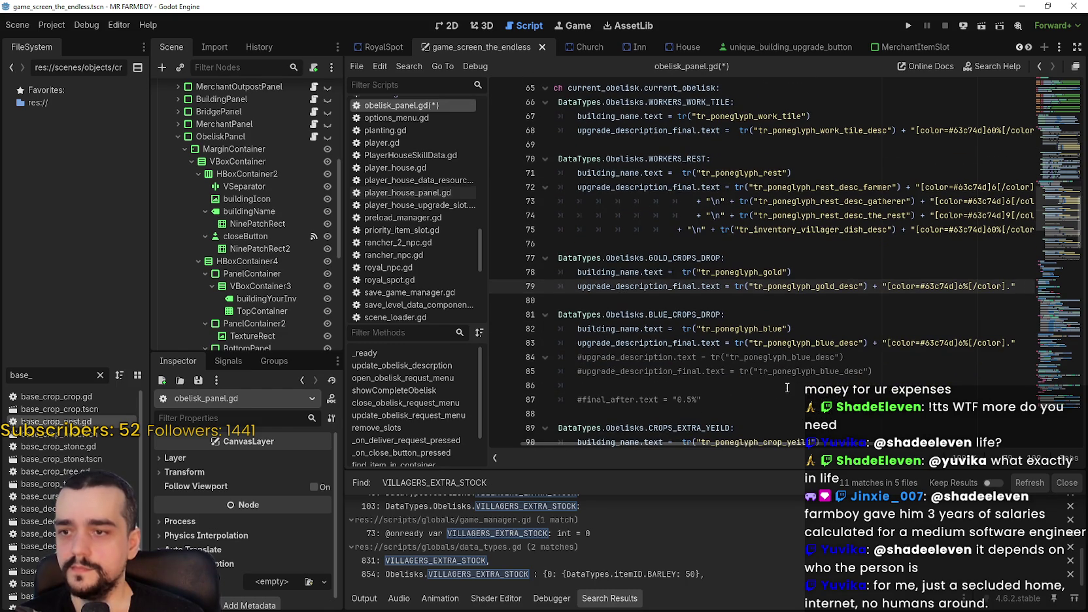
drag(787, 387, 736, 349)
key(BackSpace)
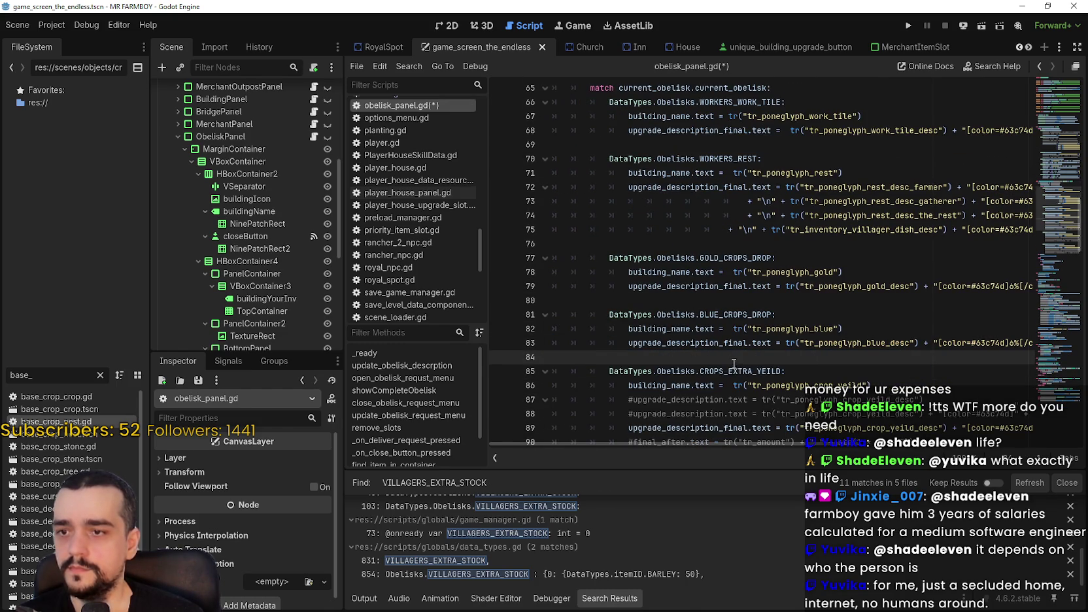
Remove CROPS_EXTRA_YEILD's commented line, its blank line and the #final_after comment
scroll(733, 364, down, 3)
mouse_move(1020, 287)
mouse_down()
mouse_move(661, 287)
mouse_move(1017, 286)
mouse_move(553, 272)
mouse_up()
key(BackSpace)
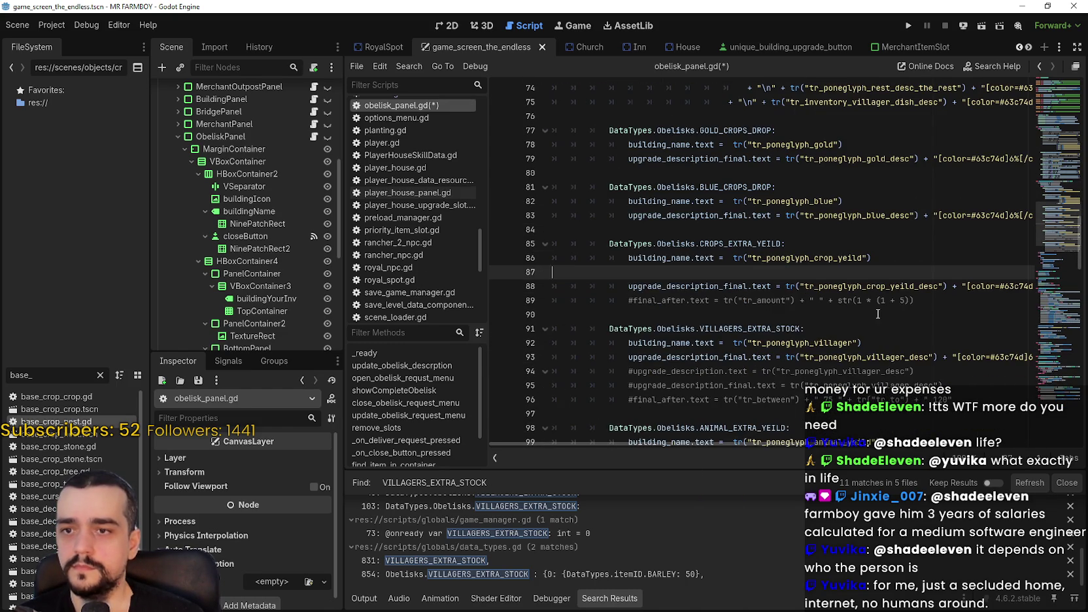
key(Delete)
key(Down)
key(shift+Down)
key(BackSpace)
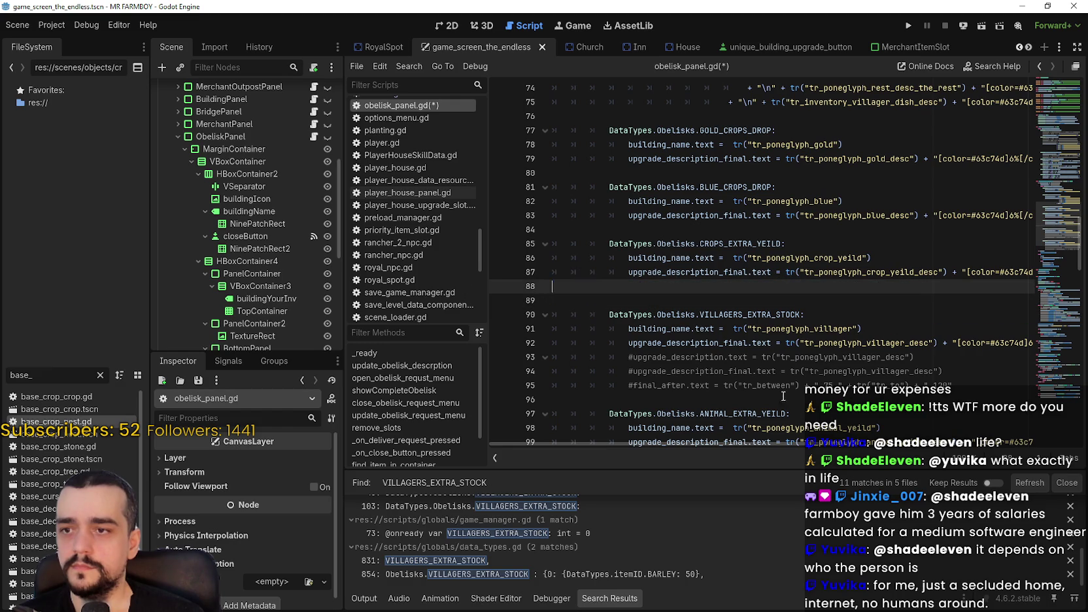
Delete the commented VILLAGERS_EXTRA_STOCK lines and the blank lines before that case
drag(783, 395, 556, 356)
key(BackSpace)
click(671, 298)
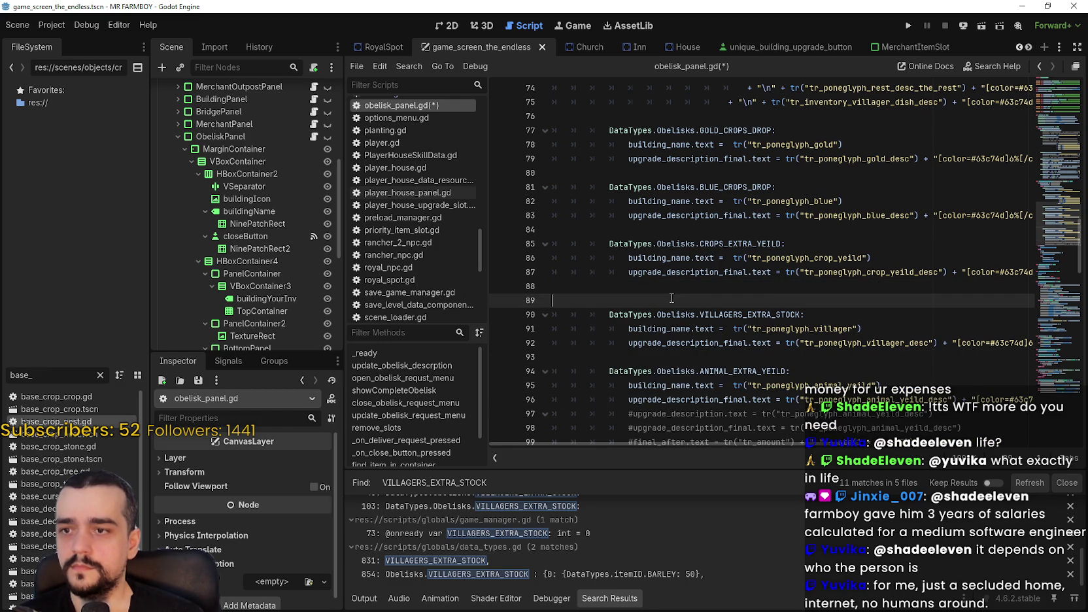
key(BackSpace)
key(BackSpace)
click(643, 222)
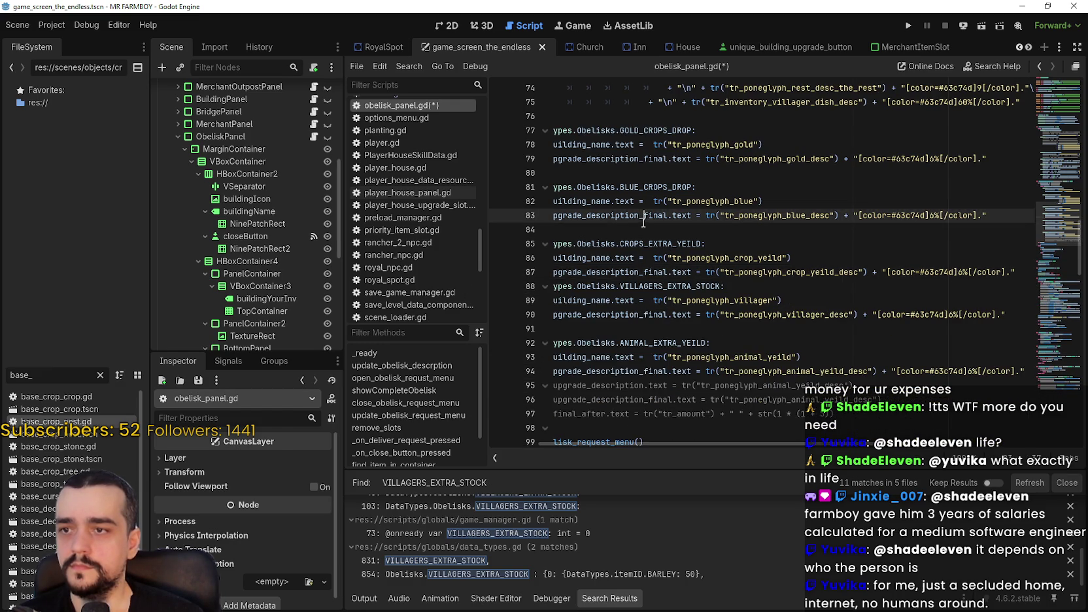
key(Down)
Remove the blank lines after lines 79 and 83 and after WORKERS_REST and WORKERS_WORK_TILE
key(BackSpace)
click(625, 161)
key(Down)
key(BackSpace)
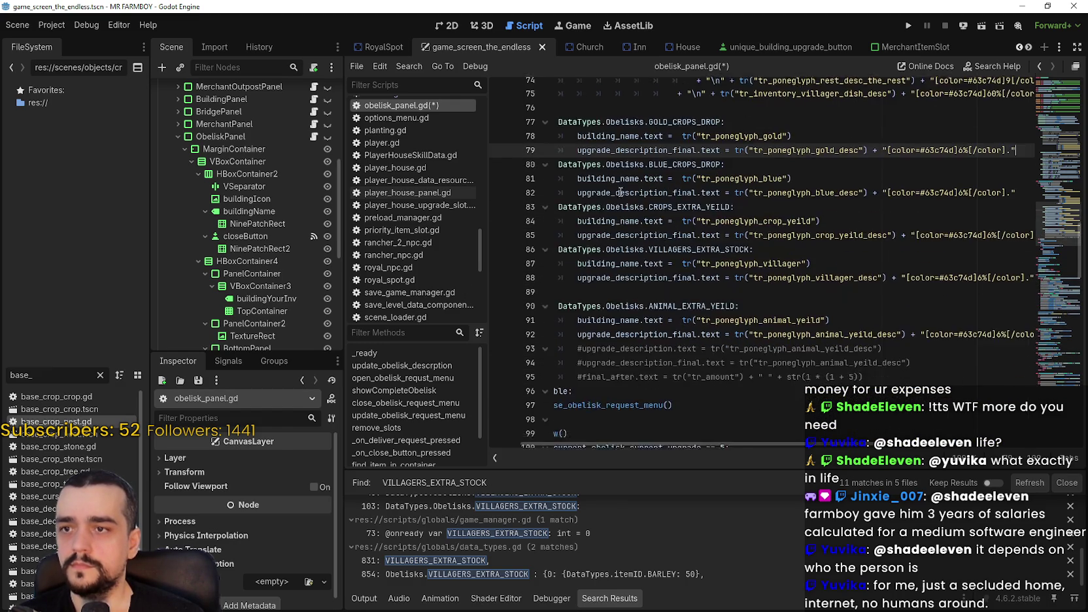
scroll(620, 191, up, 4)
key(Up)
key(Up)
key(Up)
key(BackSpace)
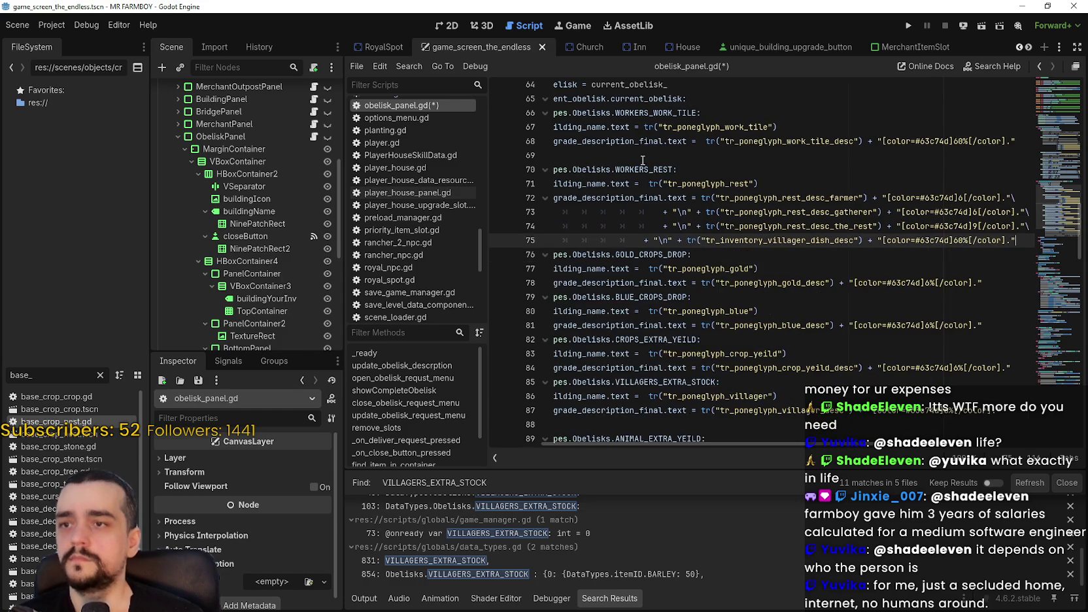
click(642, 160)
key(BackSpace)
Delete the commented ANIMAL_EXTRA_YEILD lines and the blank line before that case
scroll(642, 317, down, 3)
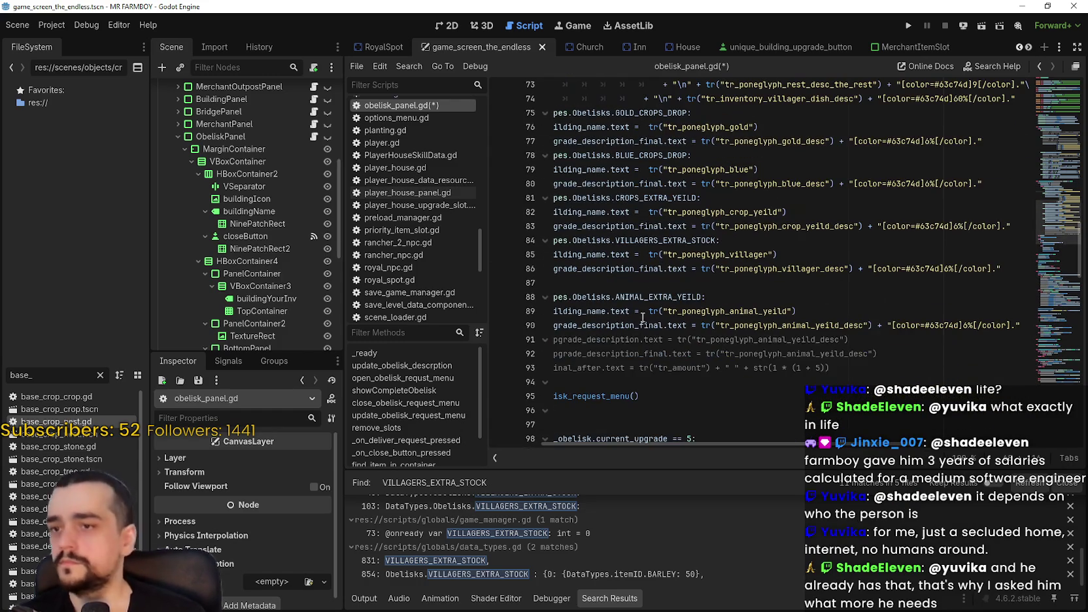
mouse_move(829, 367)
mouse_down()
mouse_move(386, 325)
mouse_move(389, 335)
mouse_up()
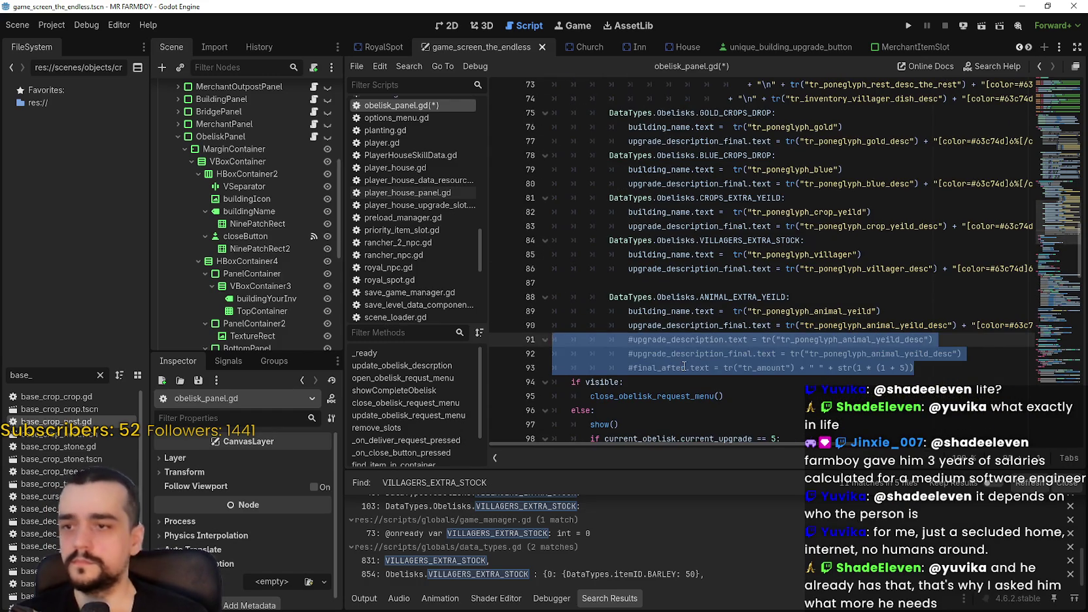
key(BackSpace)
key(BackSpace)
click(636, 286)
key(BackSpace)
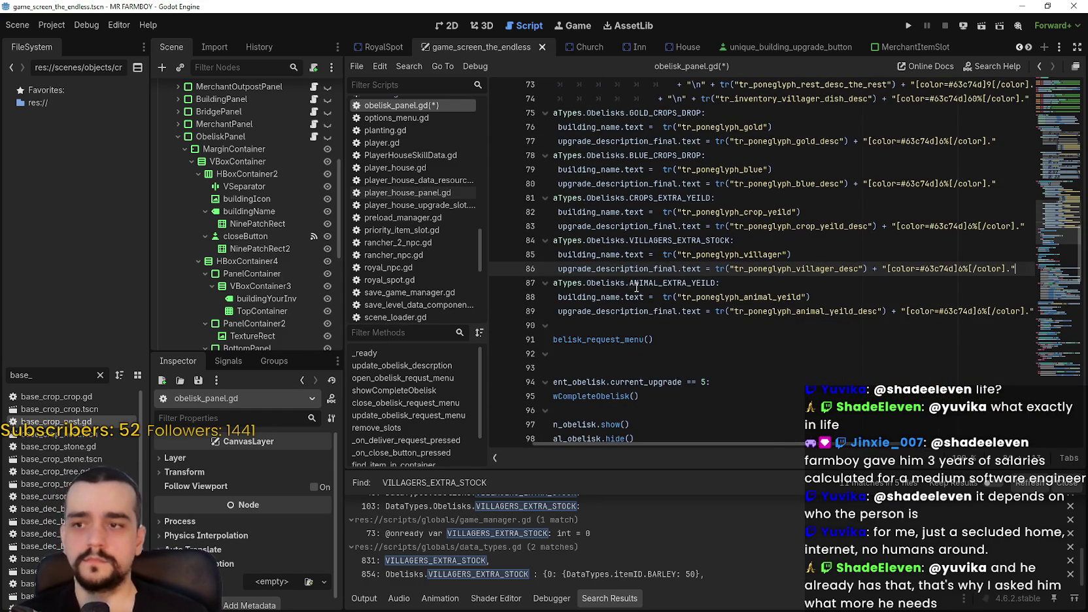
Check the gap before the 'if visible' line and save obelisk_panel.gd
click(667, 324)
key(shift+Up)
key(shift+Home)
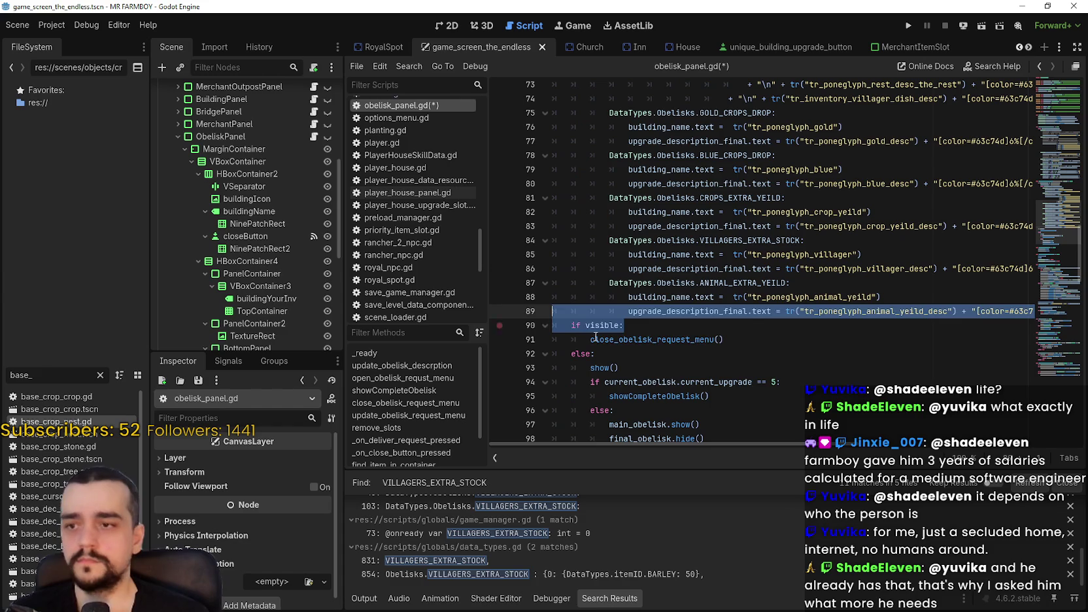
click(595, 337)
key(ctrl+s)
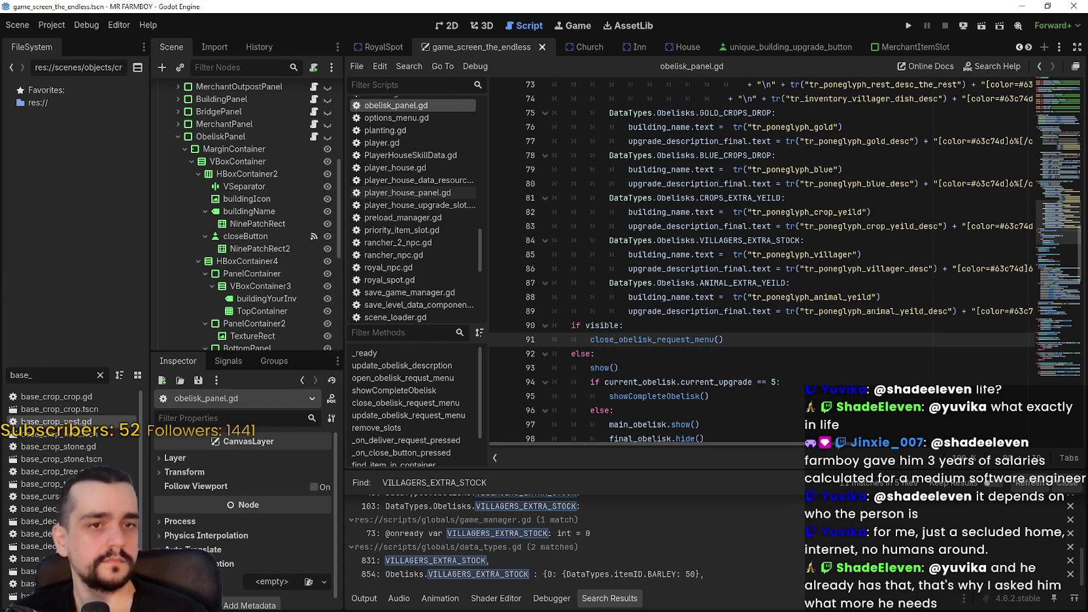
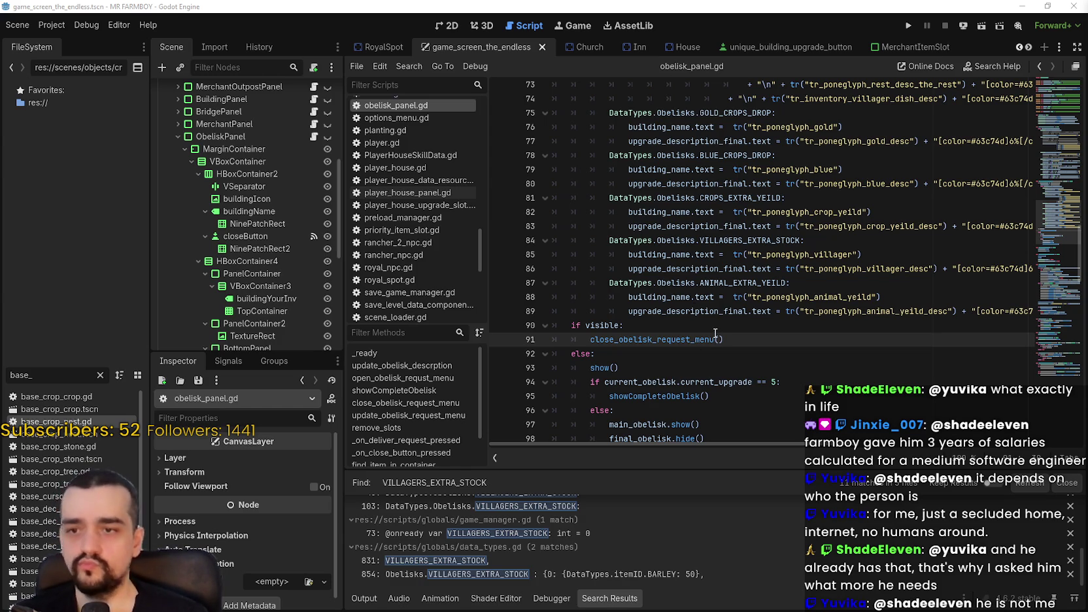
Delete the commented-out before/after lines under the CROPS_EXTRA_YEILD case
click(733, 313)
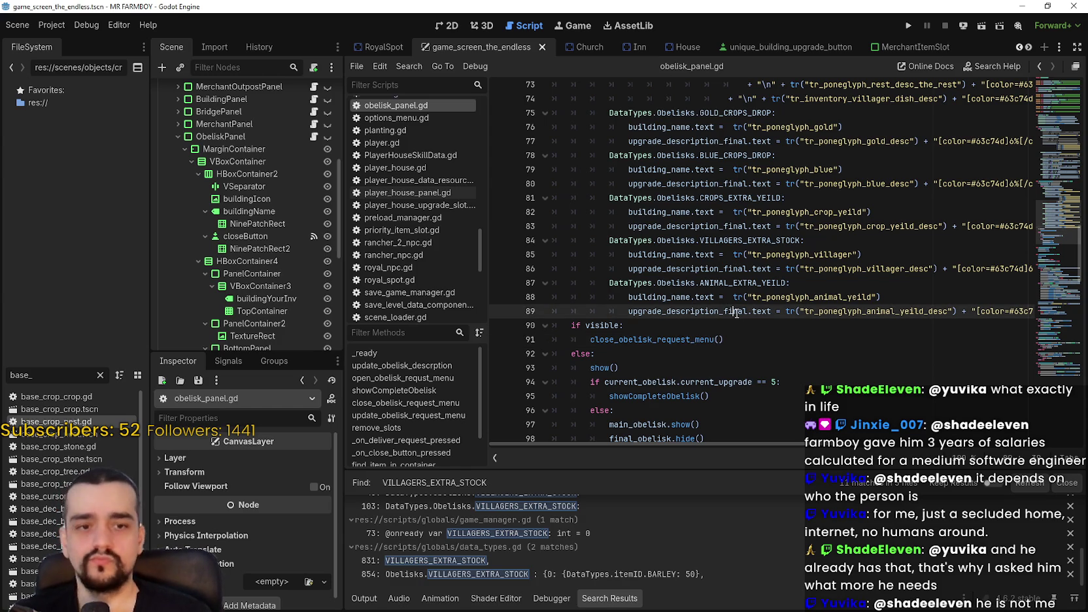
double_click(734, 313)
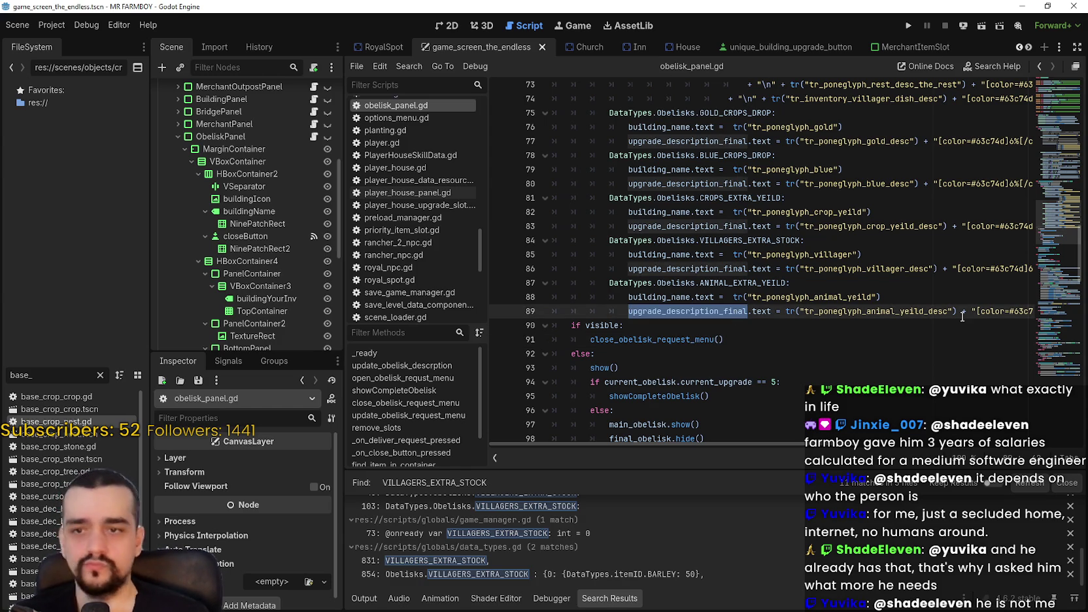
drag(963, 317, 1033, 317)
click(988, 318)
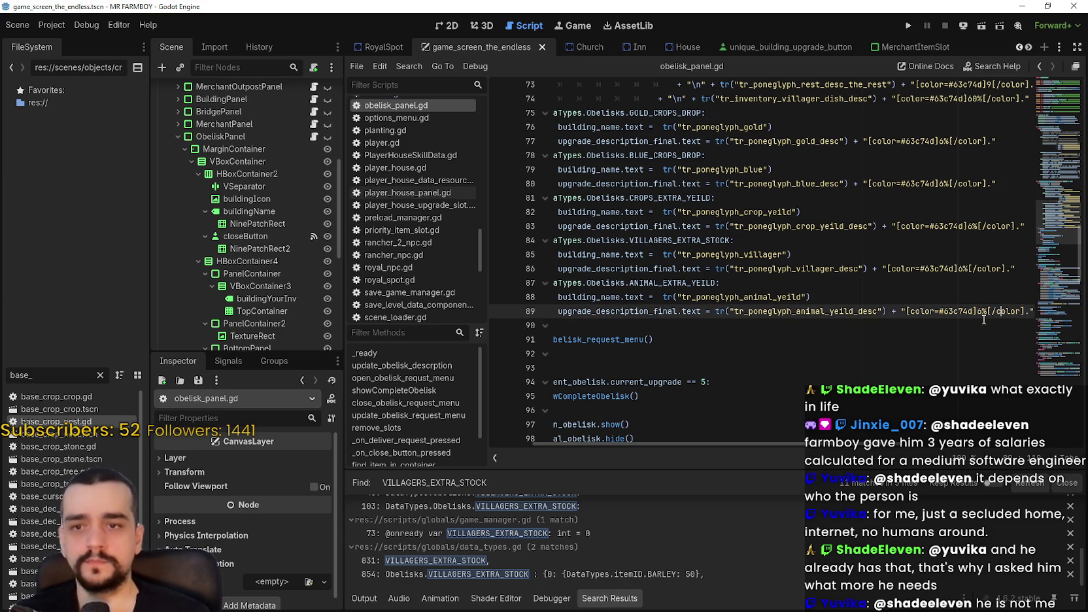
scroll(983, 319, up, 5)
click(844, 252)
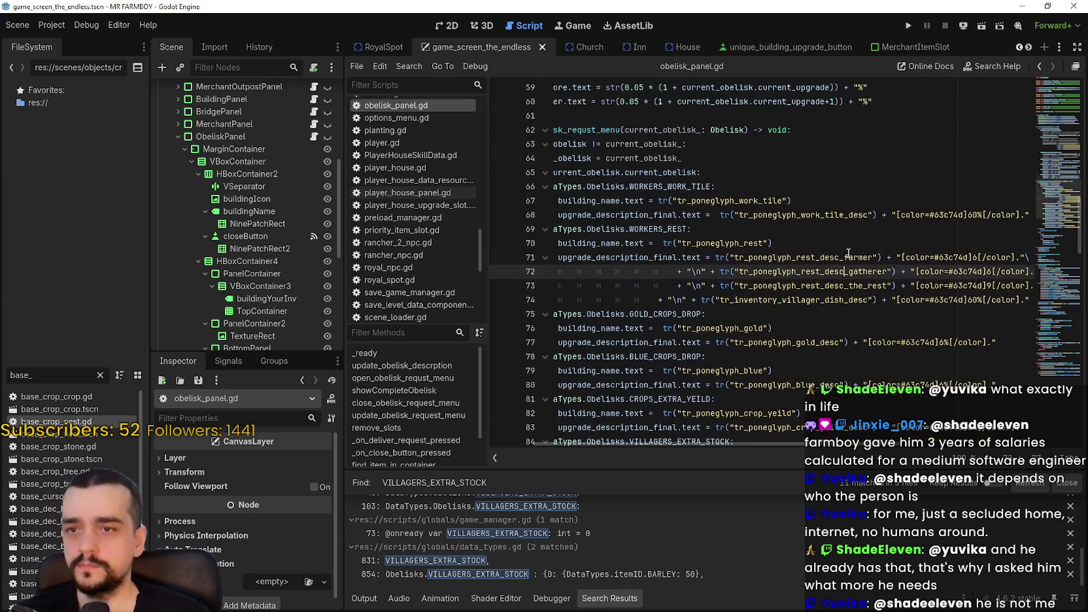
scroll(856, 262, up, 6)
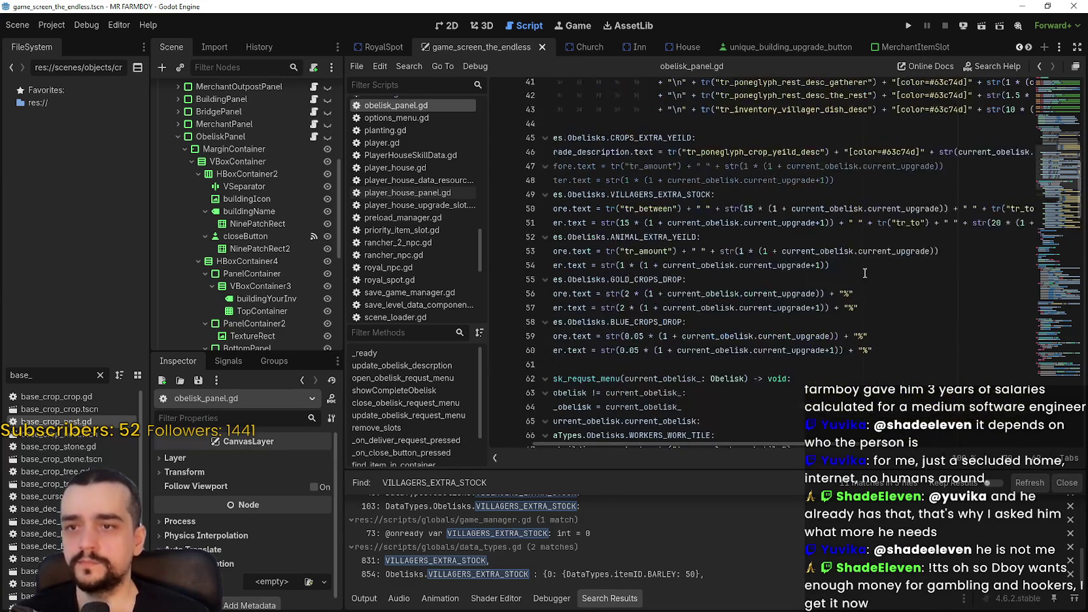
mouse_move(864, 272)
mouse_down()
mouse_move(791, 235)
mouse_move(789, 222)
mouse_up()
click(791, 306)
scroll(788, 274, up, 2)
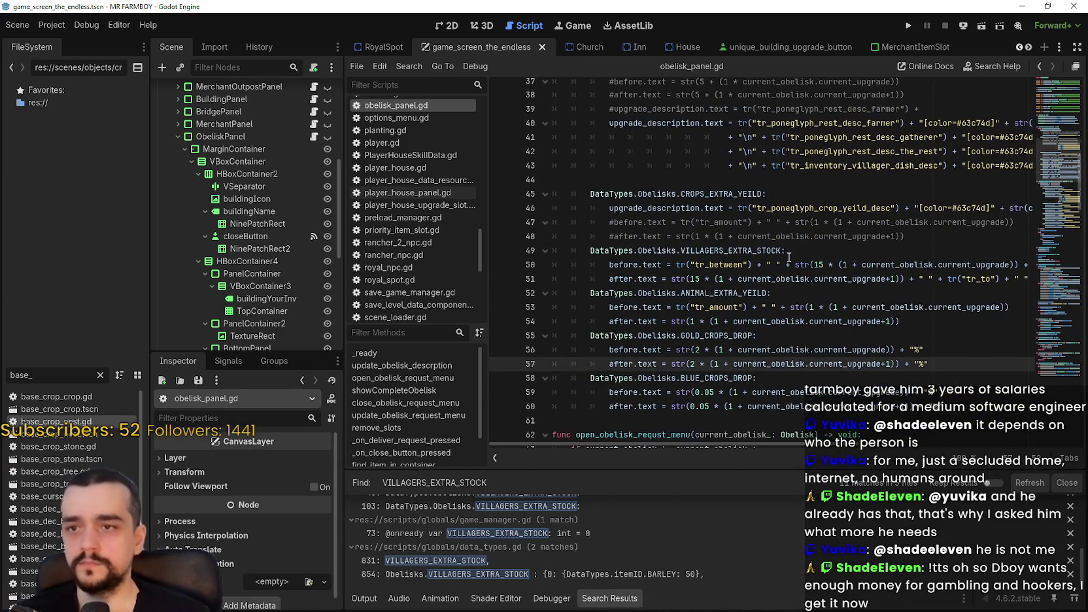
mouse_move(905, 236)
mouse_down()
mouse_move(563, 241)
mouse_move(552, 223)
mouse_up()
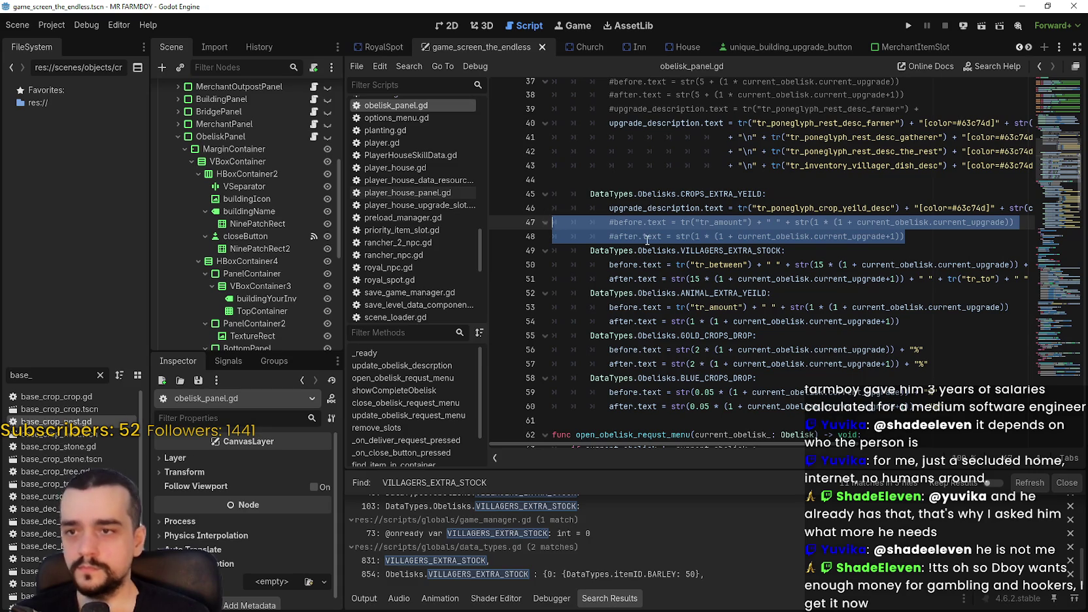
key(BackSpace)
key(BackSpace)
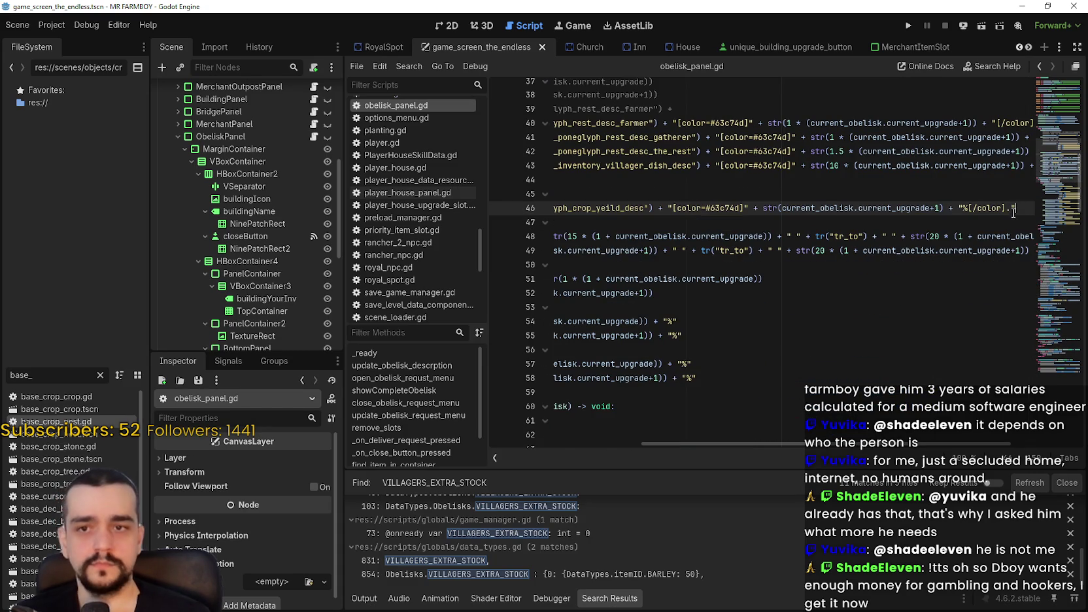
Delete the commented-out before/after lines under the WORKERS_REST case
click(626, 209)
drag(626, 209, 1066, 208)
scroll(621, 223, up, 3)
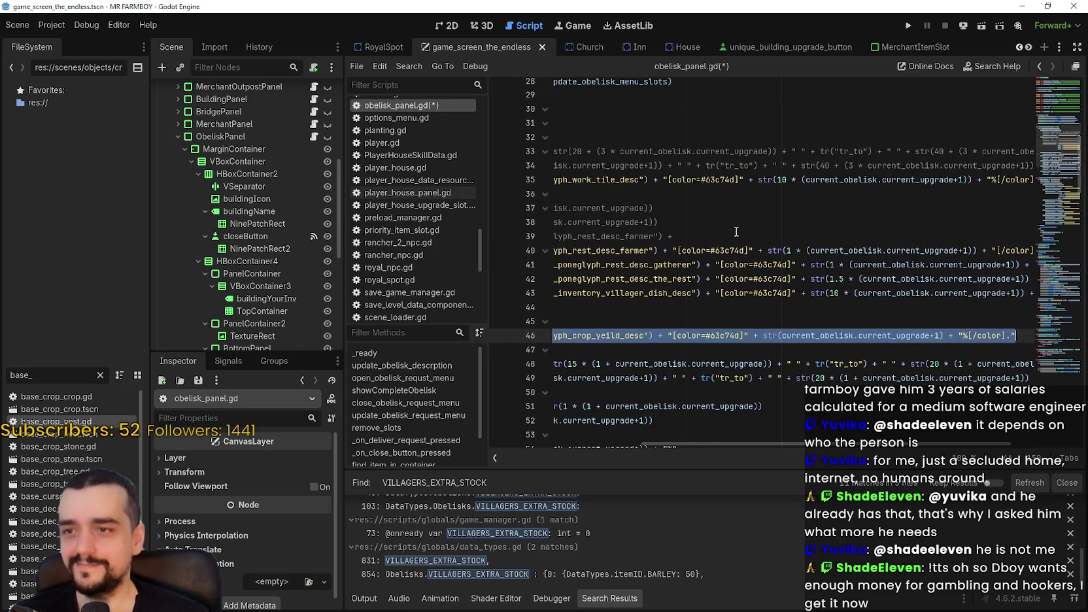
mouse_move(922, 236)
mouse_down()
mouse_move(556, 196)
mouse_move(291, 219)
mouse_up()
key(Delete)
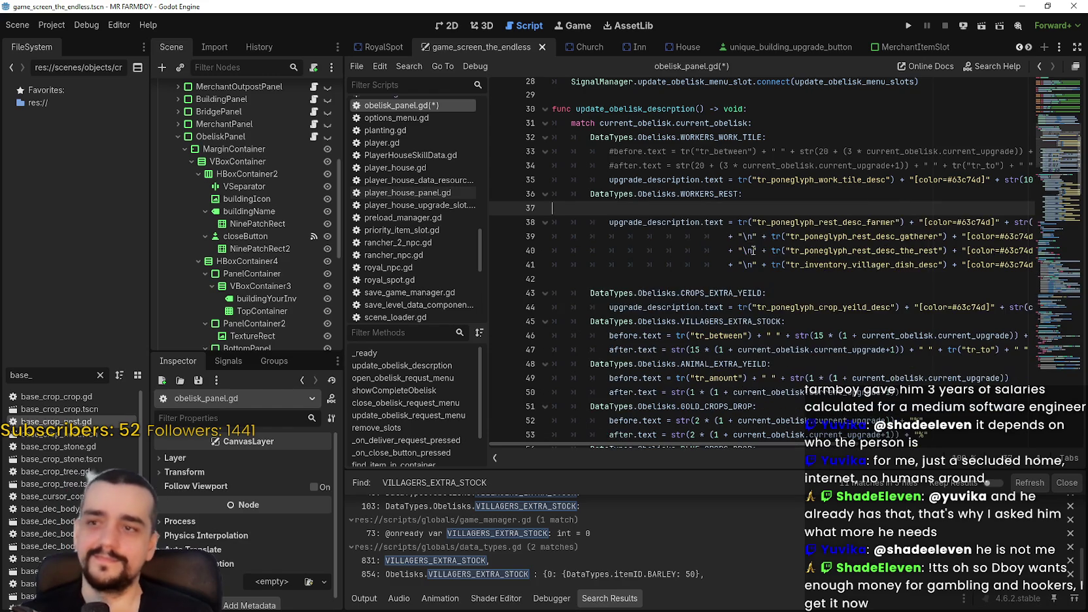
Delete the commented-out work-tile lines and the leftover blank line
drag(728, 165, 1049, 171)
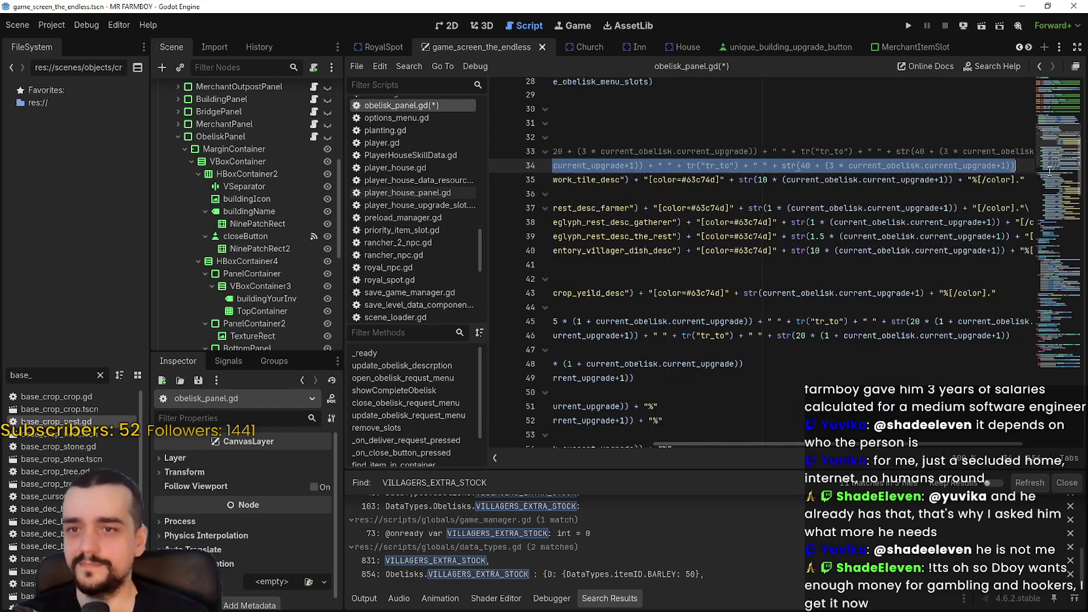
key(shift+Up)
key(shift+Up)
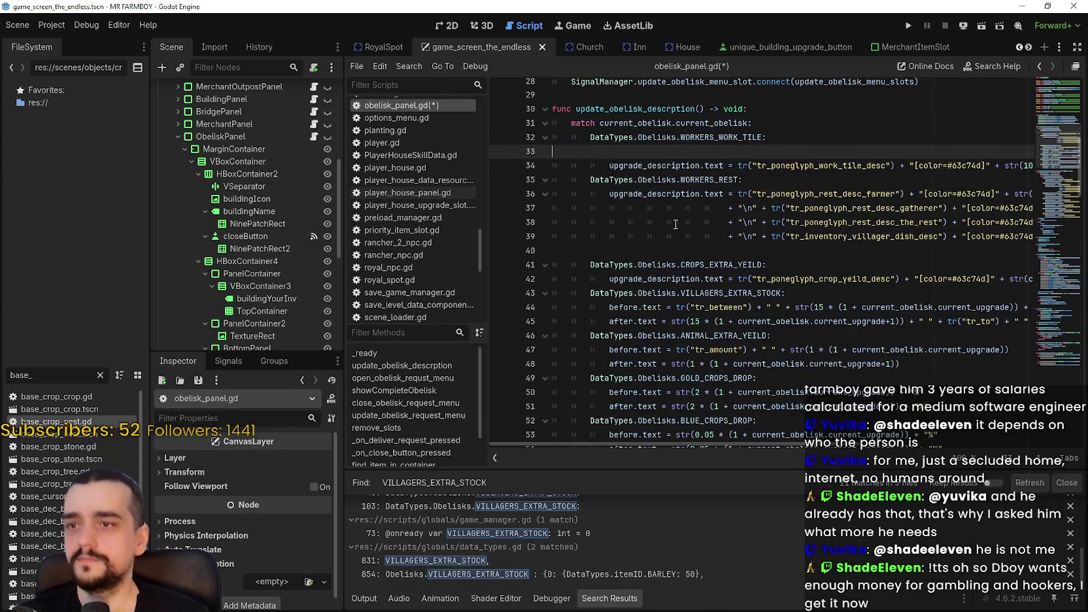
key(Delete)
click(750, 234)
key(BackSpace)
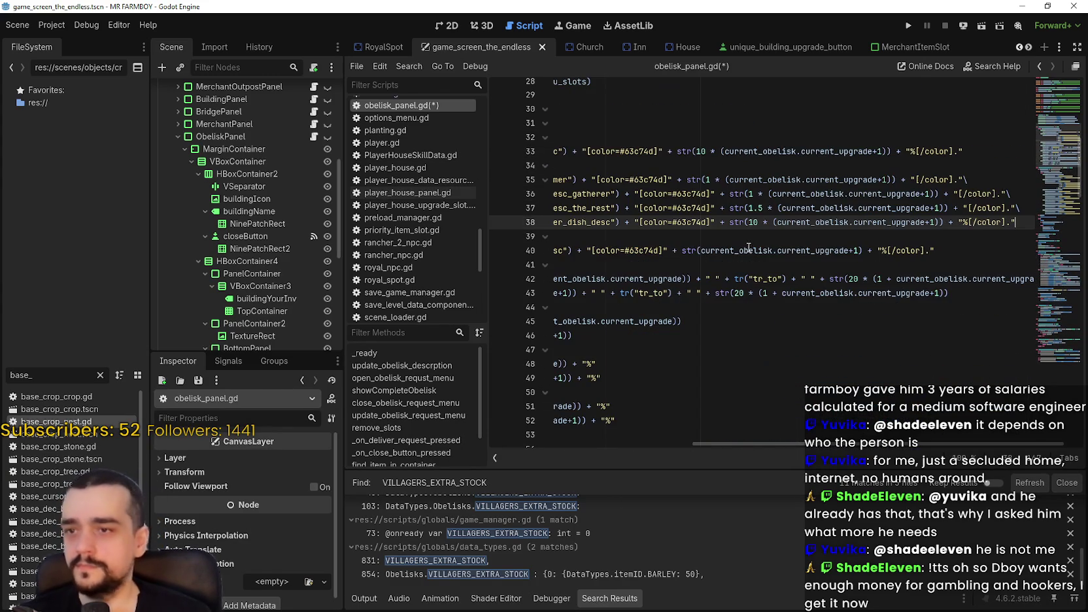
key(Down)
key(Down)
key(Down)
key(Home)
key(shift+Up)
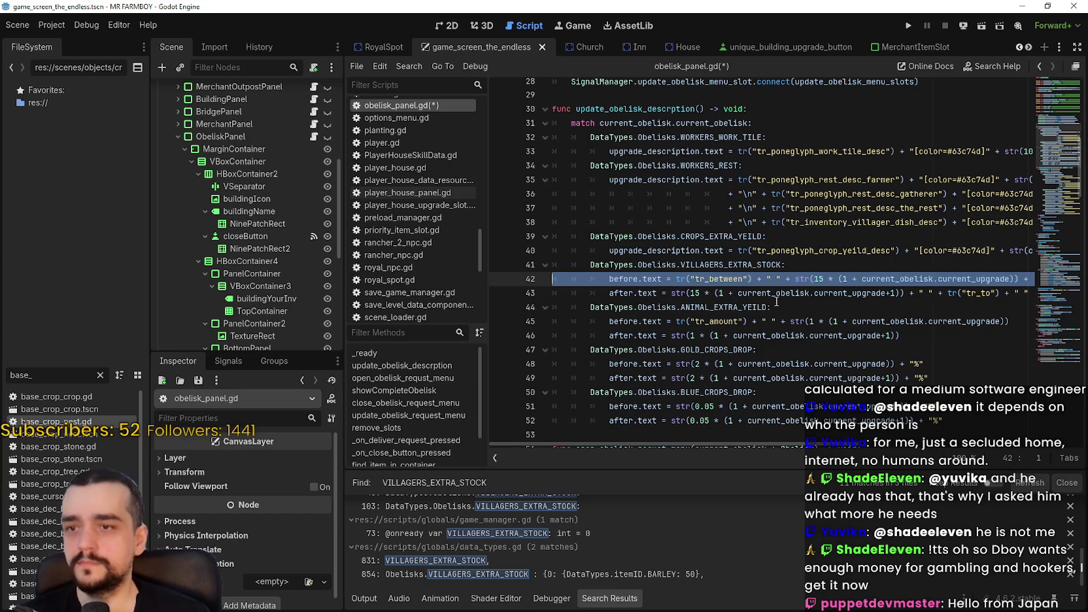
Replace VILLAGERS_EXTRA_STOCK's before/after lines with the pasted coloured upgrade_description line, indented under the case
click(944, 293)
mouse_move(987, 293)
mouse_down()
mouse_move(1075, 292)
mouse_move(543, 293)
mouse_move(520, 268)
mouse_move(511, 278)
mouse_up()
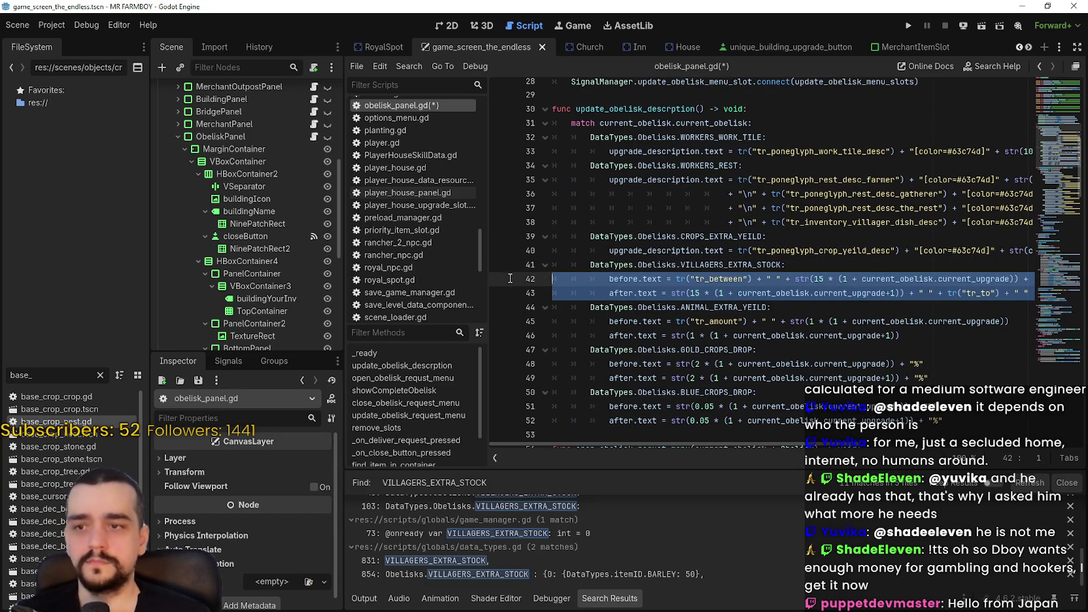
text(upgrade_description.text = tr("tr_poneglyph_crop_yeild_desc") + "[color=#63c74d]" + str(current_obelisk.current_upgrade+1) + "%[/color].")
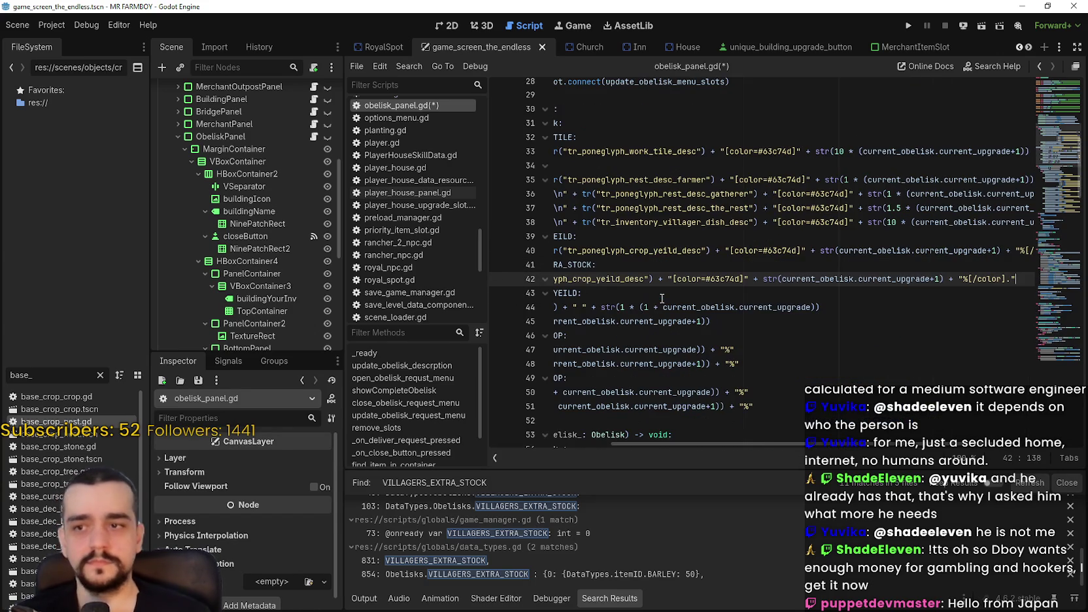
key(Home)
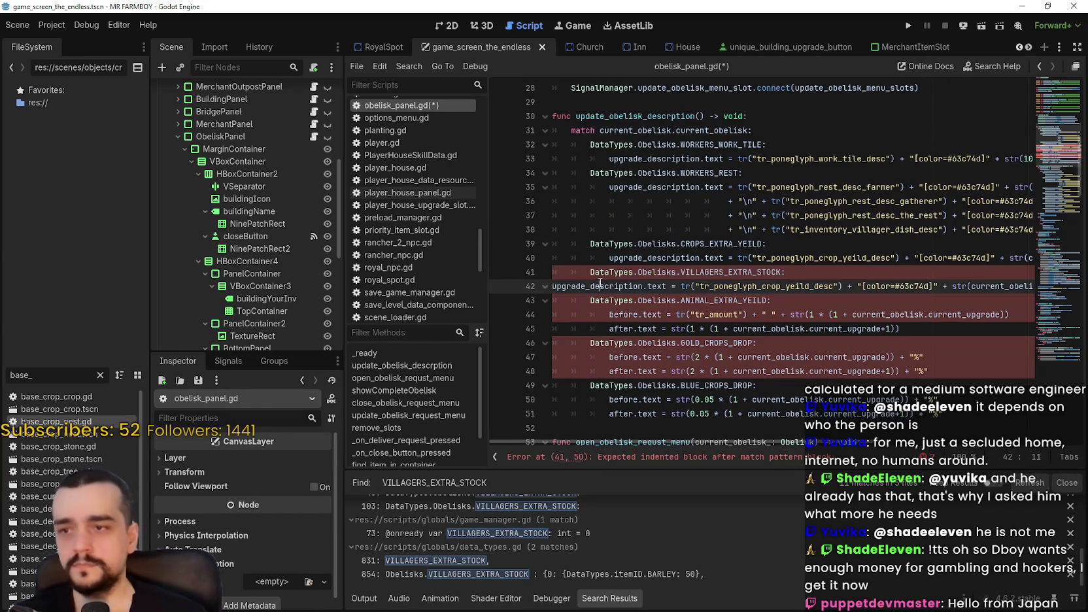
double_click(555, 286)
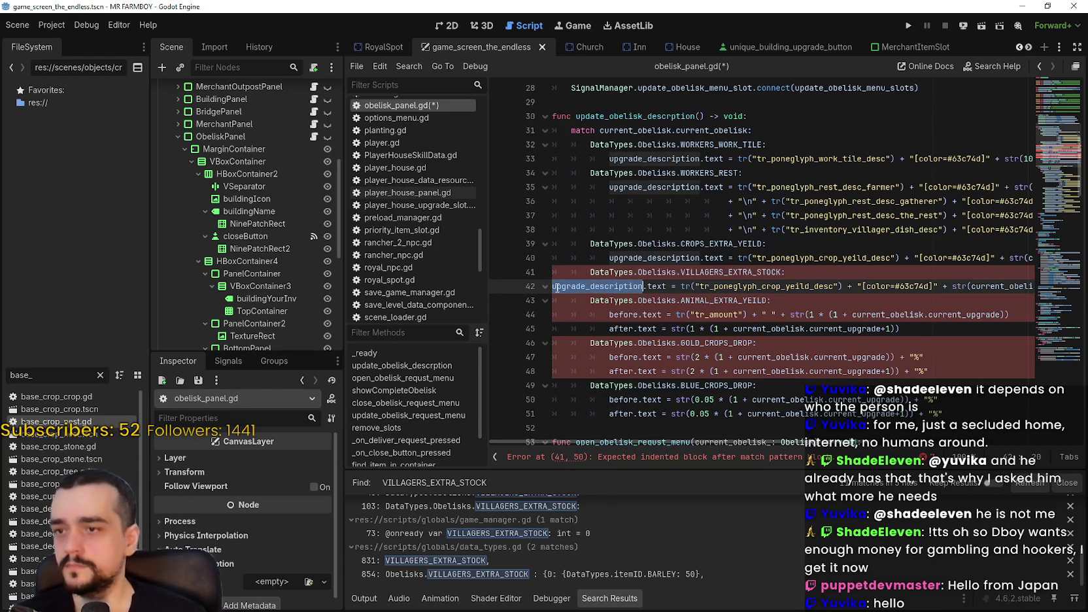
click(556, 288)
key(Tab)
key(Tab)
key(Tab)
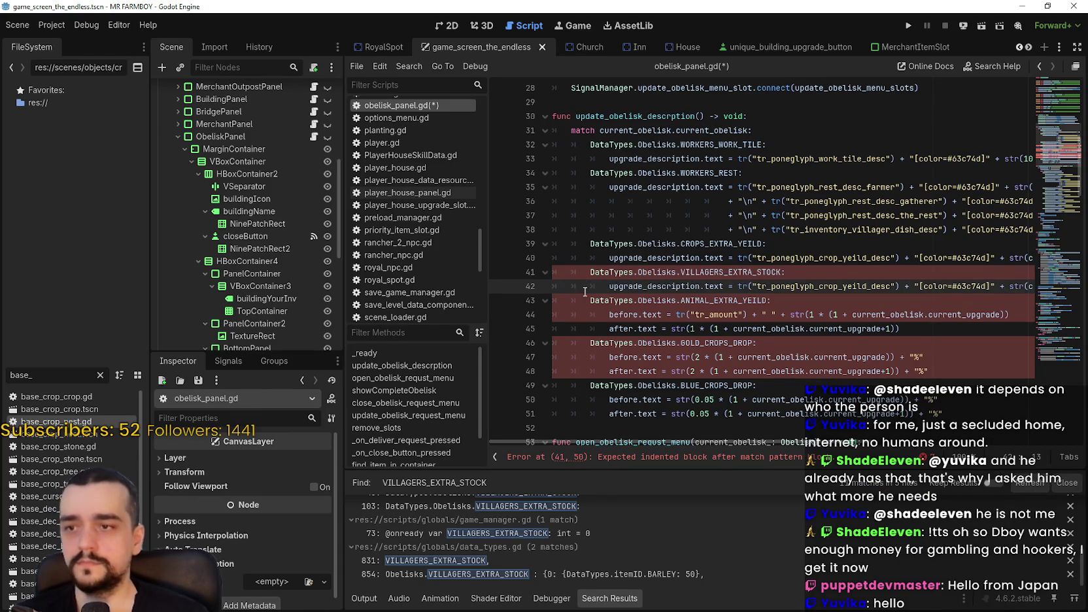
Change that line's translation key to tr_poneglyph_villager_desc
double_click(820, 287)
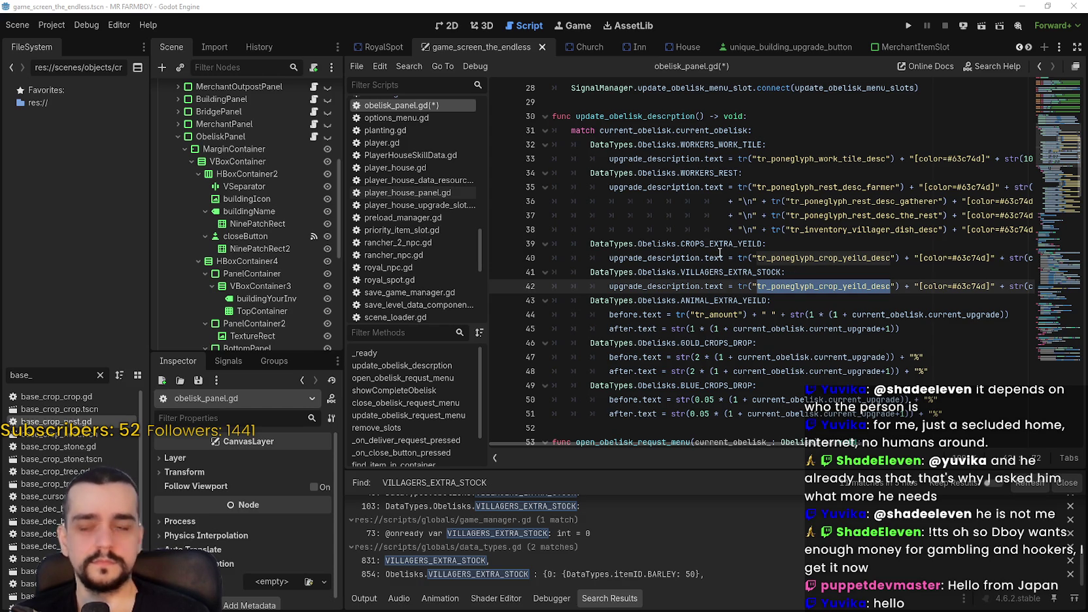
text(tr_poneglyph_villager_desc)
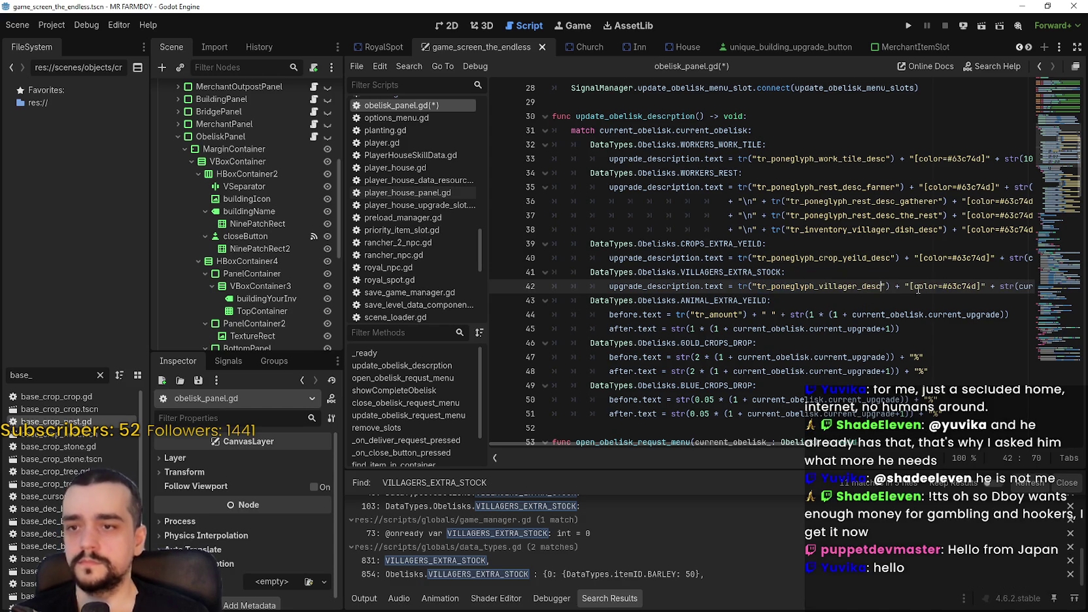
mouse_move(921, 287)
mouse_down()
mouse_move(1046, 277)
mouse_move(1060, 291)
mouse_up()
click(897, 287)
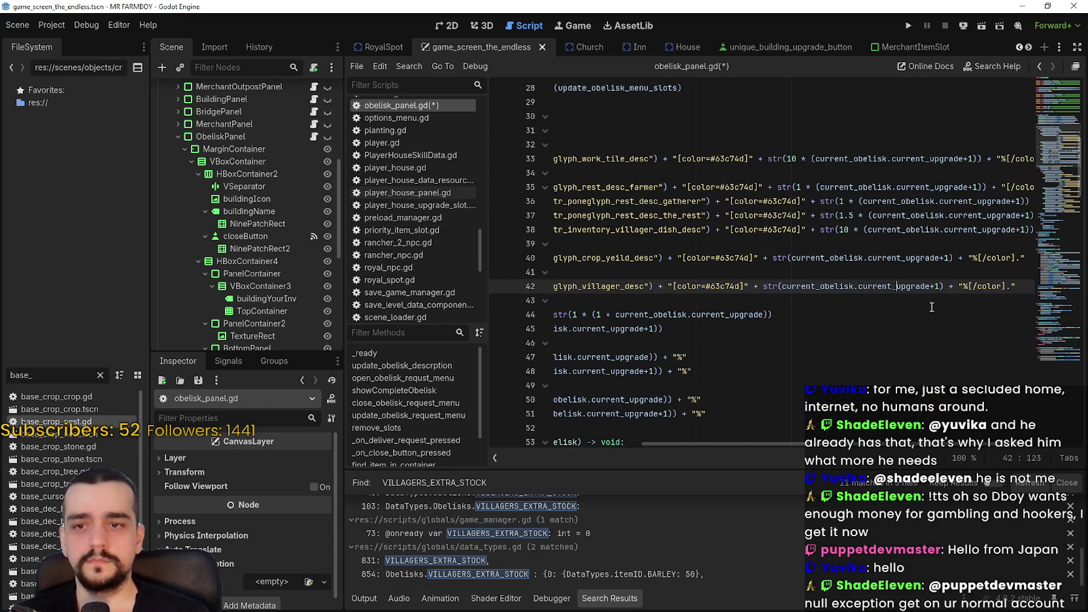
scroll(707, 429, left, 5)
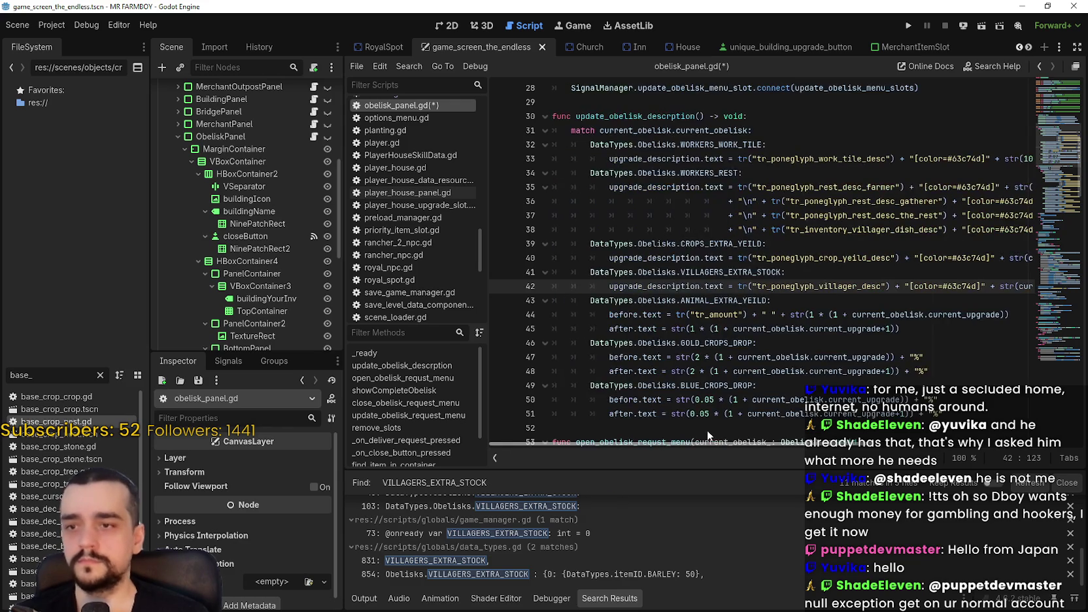
scroll(744, 435, right, 3)
scroll(769, 428, left, 3)
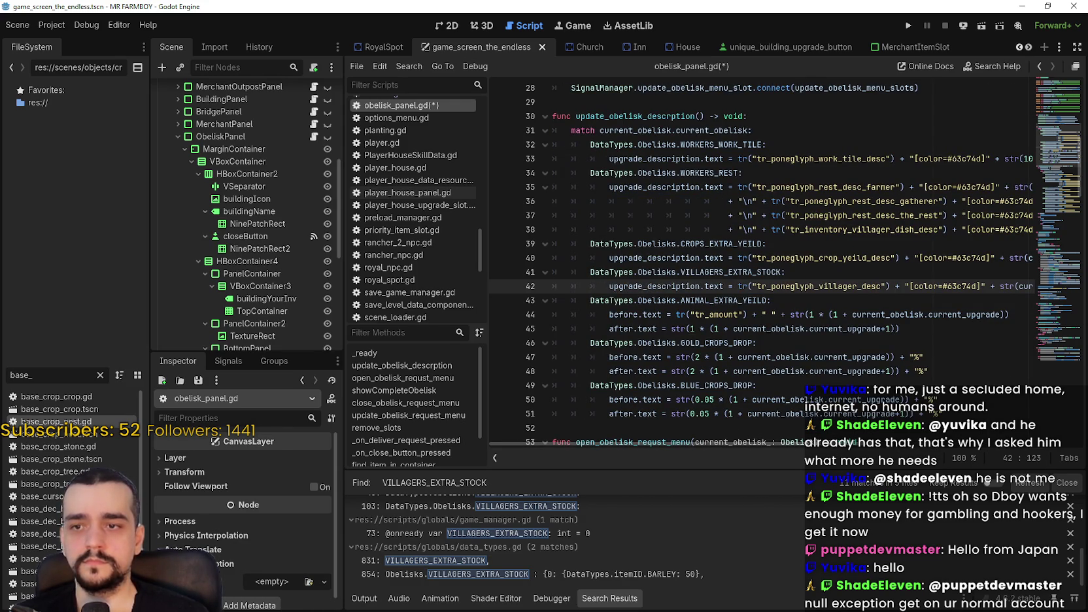
mouse_move(910, 329)
mouse_down()
mouse_move(711, 315)
mouse_move(683, 337)
mouse_move(610, 316)
mouse_up()
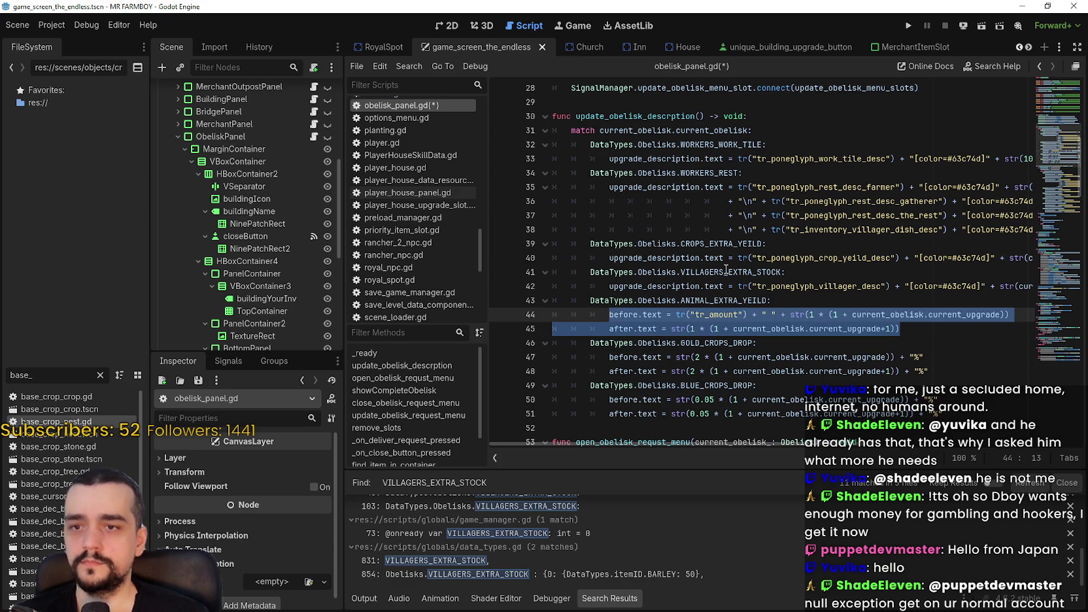
Replace ANIMAL_EXTRA_YEILD's before/after lines with the description line using the animal yield key
mouse_move(726, 268)
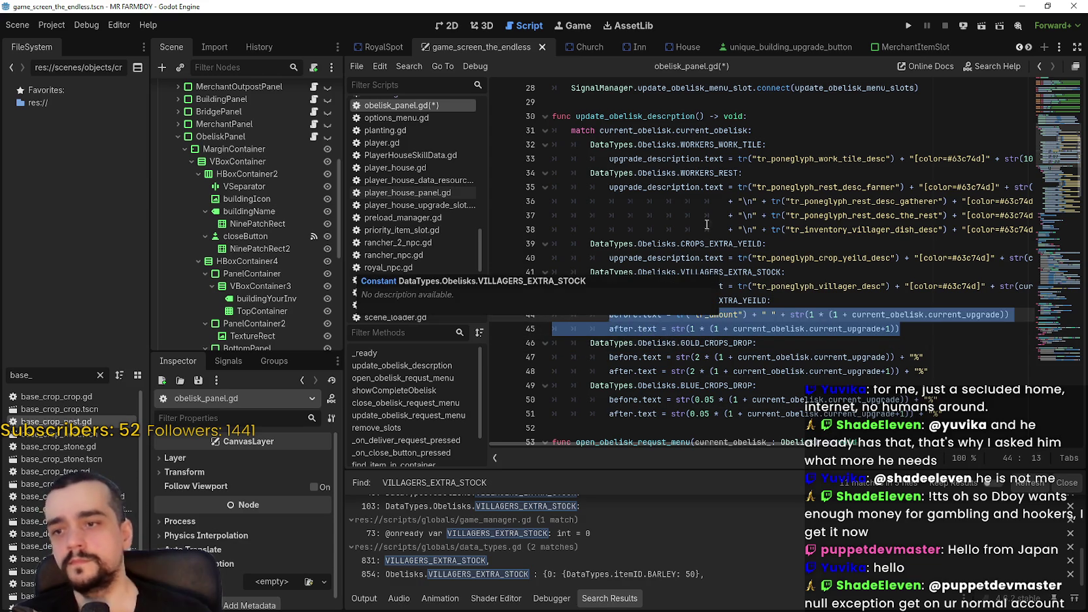
scroll(739, 239, down, 3)
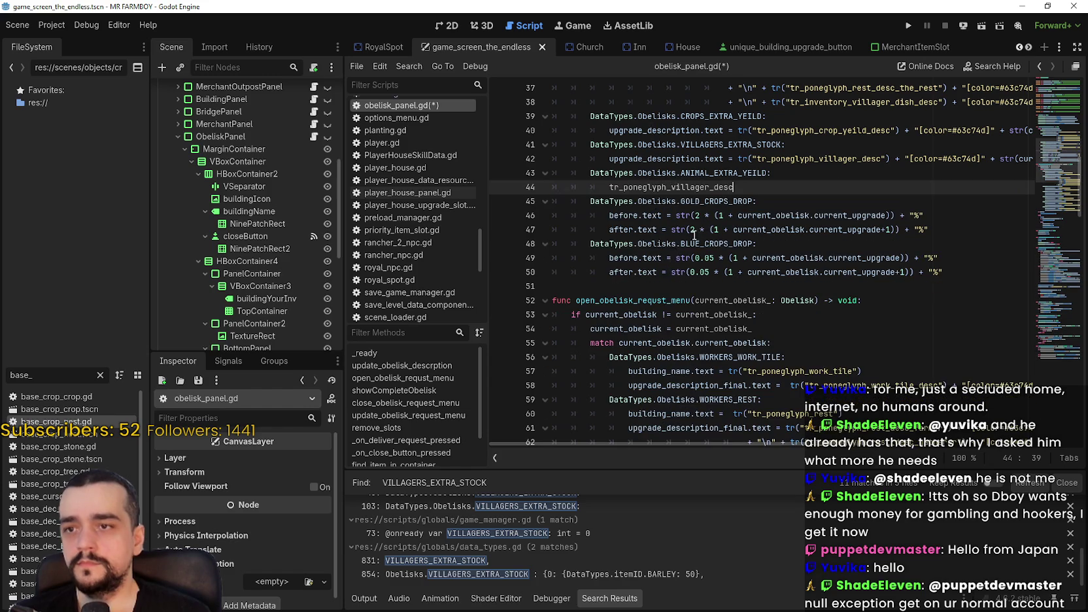
drag(902, 204, 492, 181)
click(600, 157)
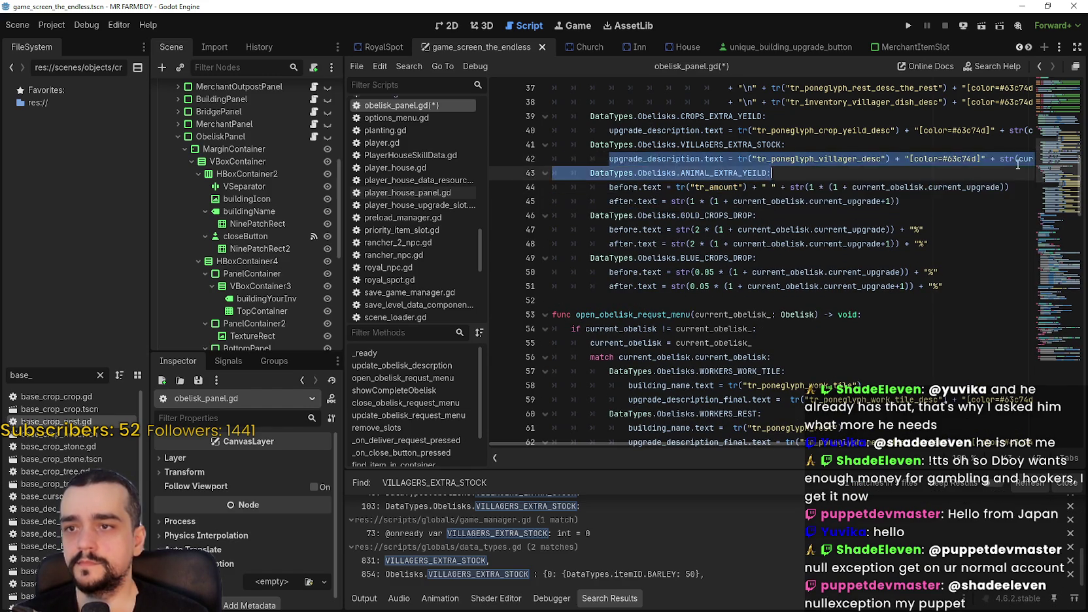
key(shift+End)
key(ctrl+c)
key(ctrl+z)
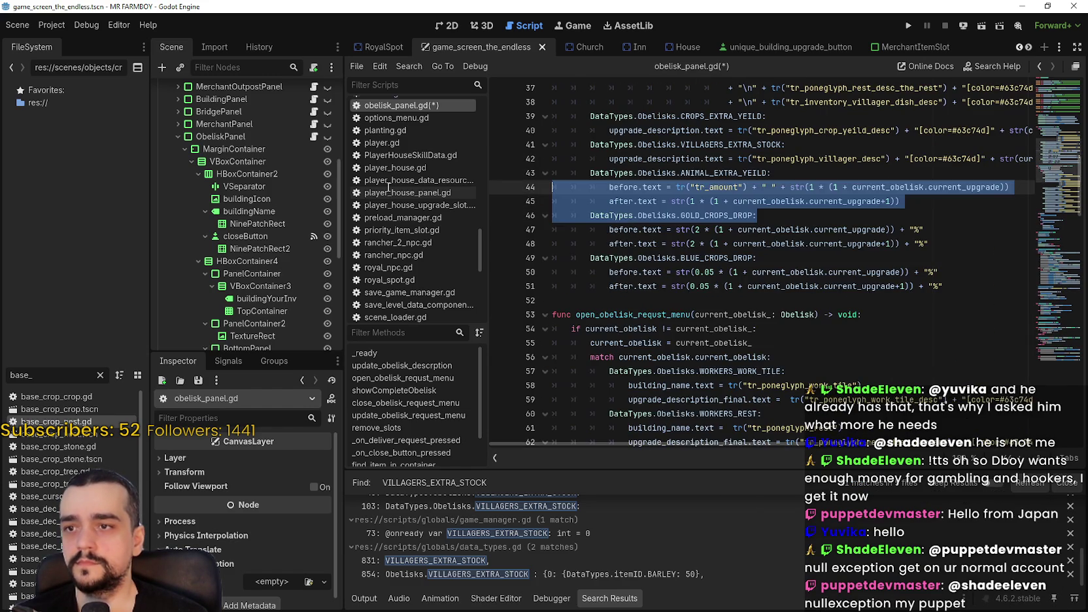
click(908, 203)
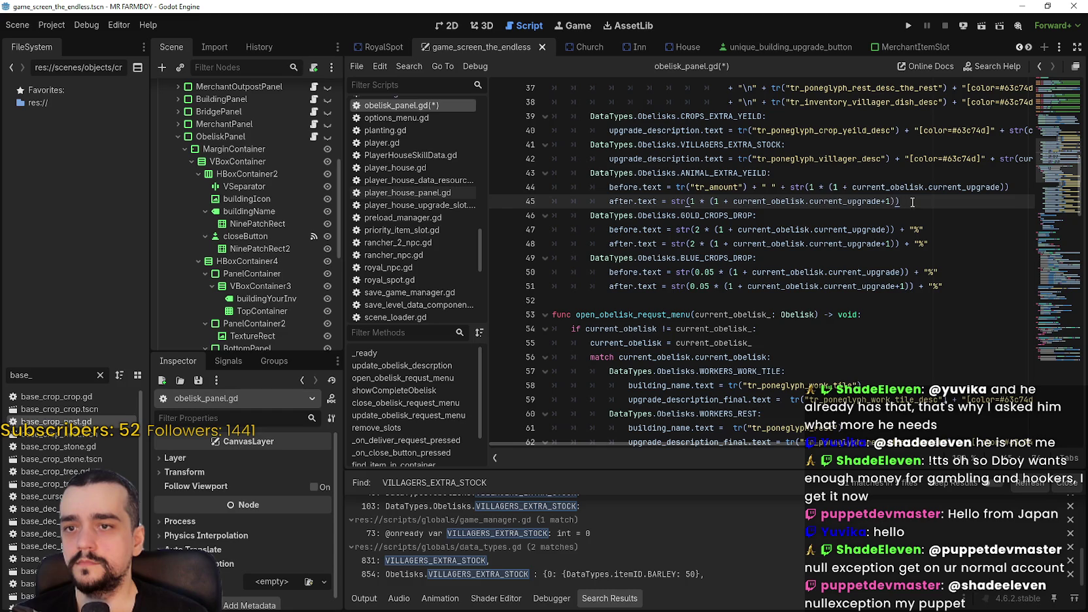
key(shift+Up)
key(shift+Home)
key(ctrl+v)
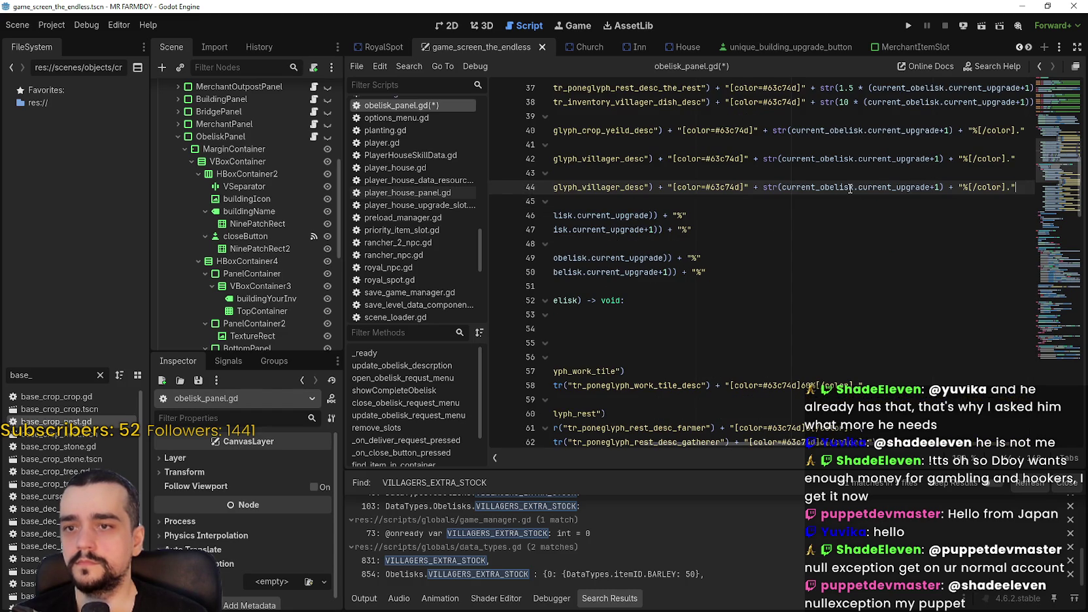
double_click(850, 187)
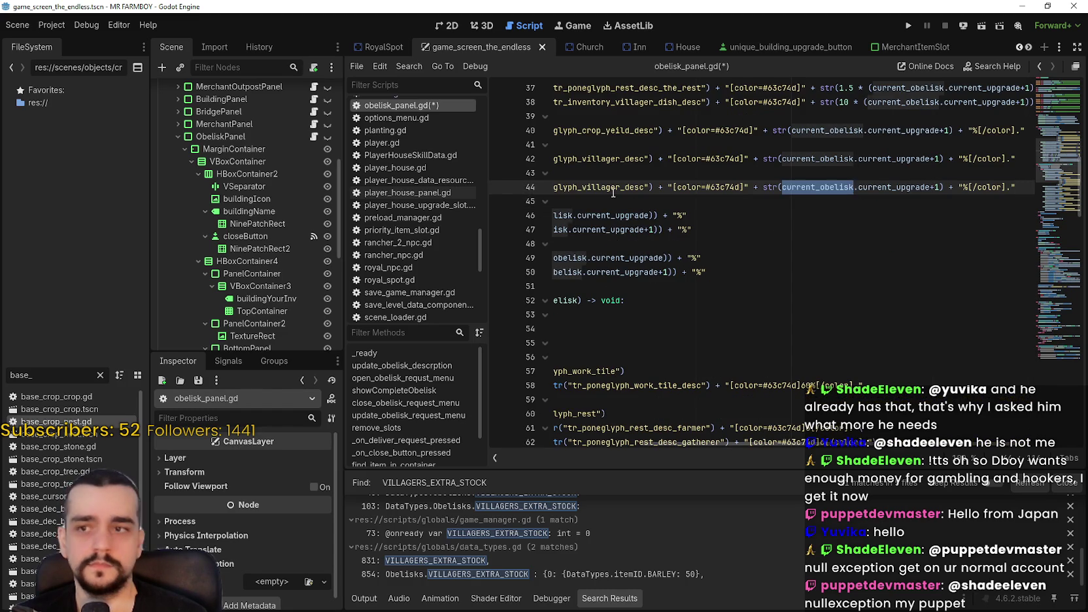
drag(613, 192, 474, 188)
click(794, 186)
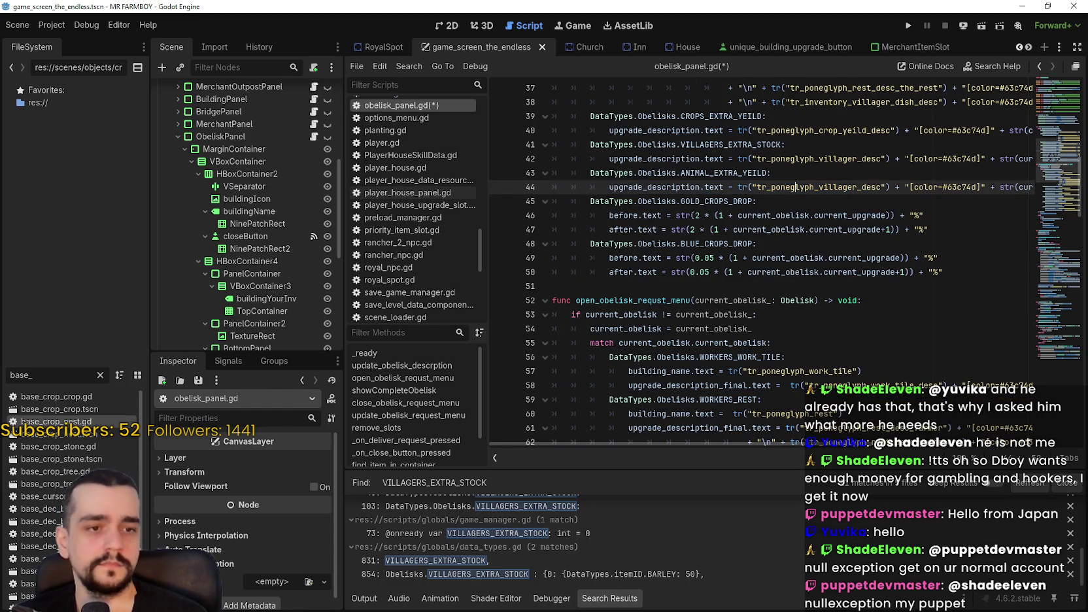
double_click(829, 188)
text(tr_poneglyph_animal_yeild_desc)
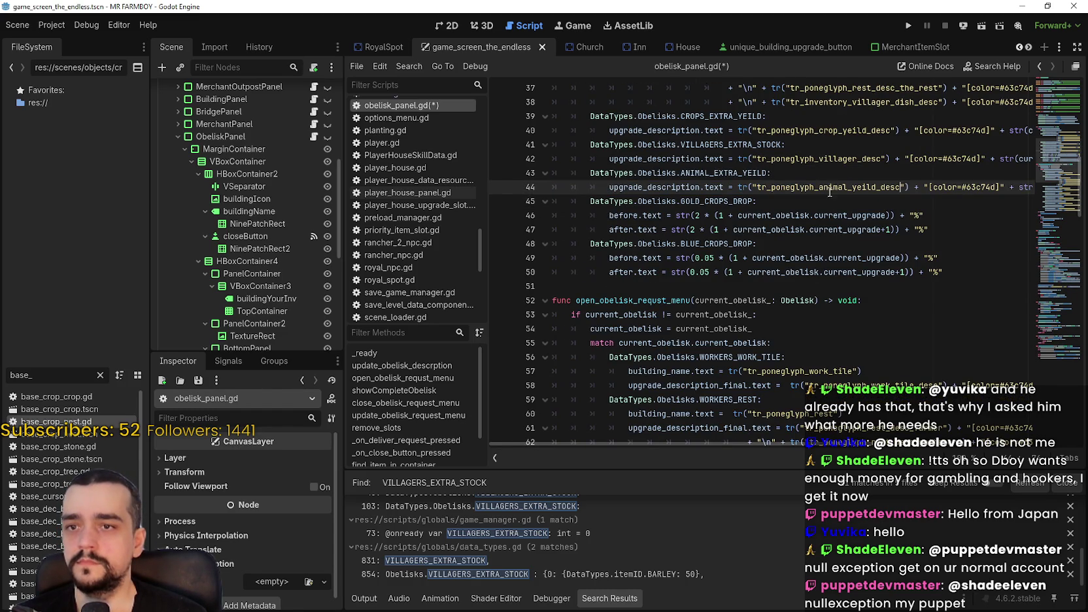
drag(621, 186, 1074, 182)
key(ctrl+c)
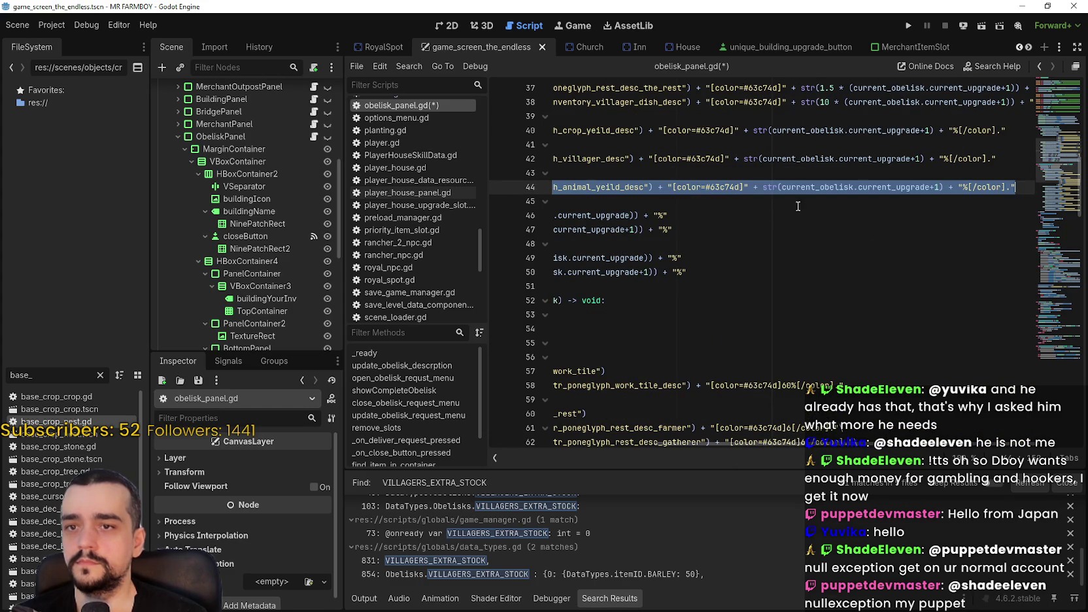
Give GOLD_CROPS_DROP a description line keyed tr_poneglyph_gold_desc and save the script
mouse_move(772, 228)
mouse_down()
mouse_move(562, 217)
mouse_move(608, 216)
mouse_up()
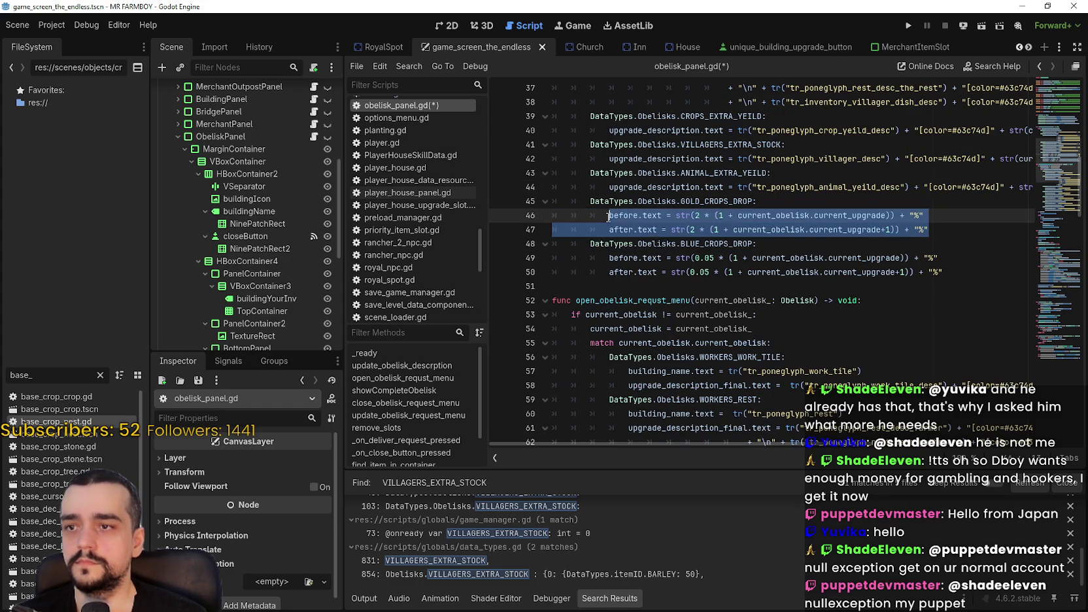
key(ctrl+v)
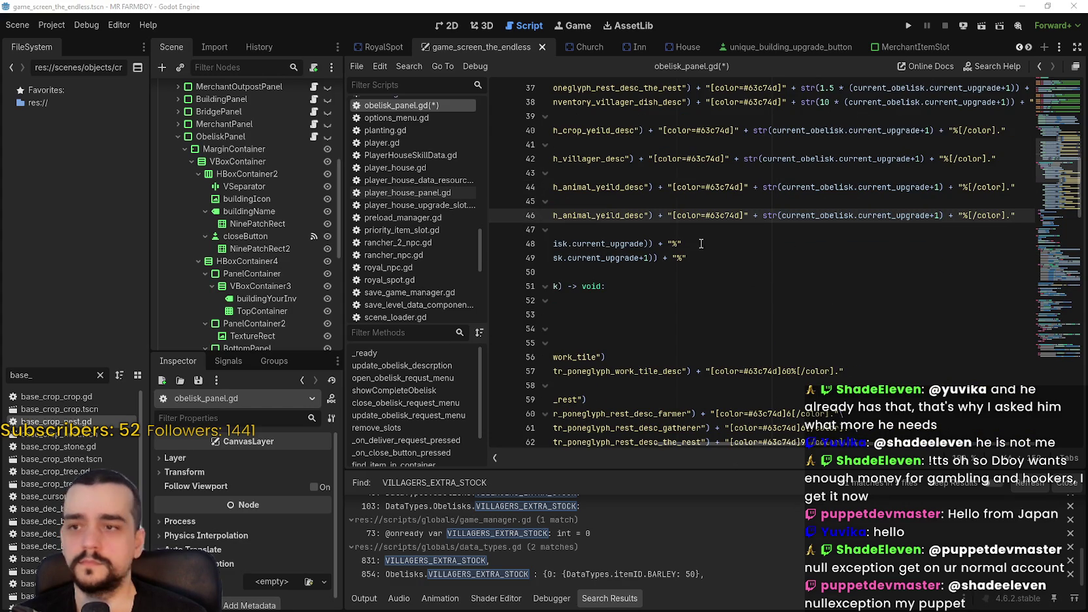
triple_click(704, 224)
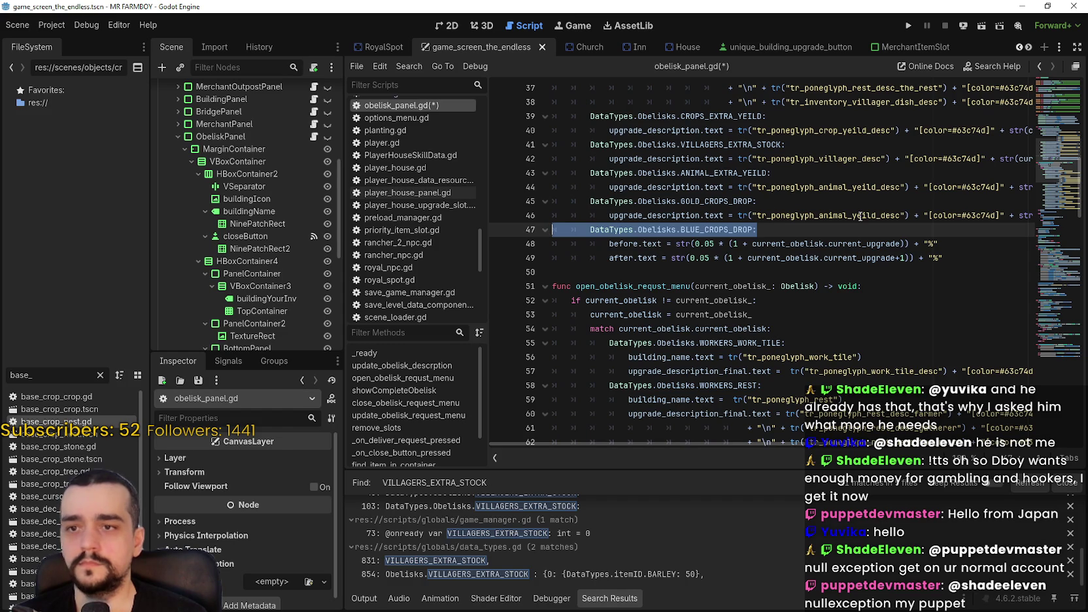
double_click(818, 215)
text(tr_poneglyph_gold_desc)
key(ctrl+s)
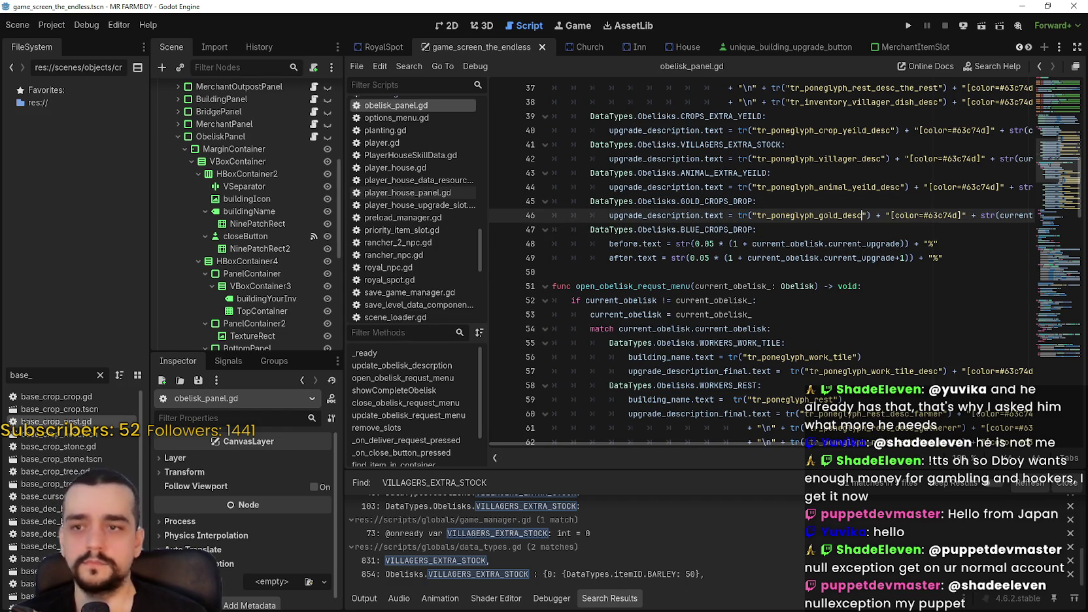
Give BLUE_CROPS_DROP a description line keyed tr_poneglyph_blue_desc and save the script
click(727, 259)
drag(603, 216, 1063, 230)
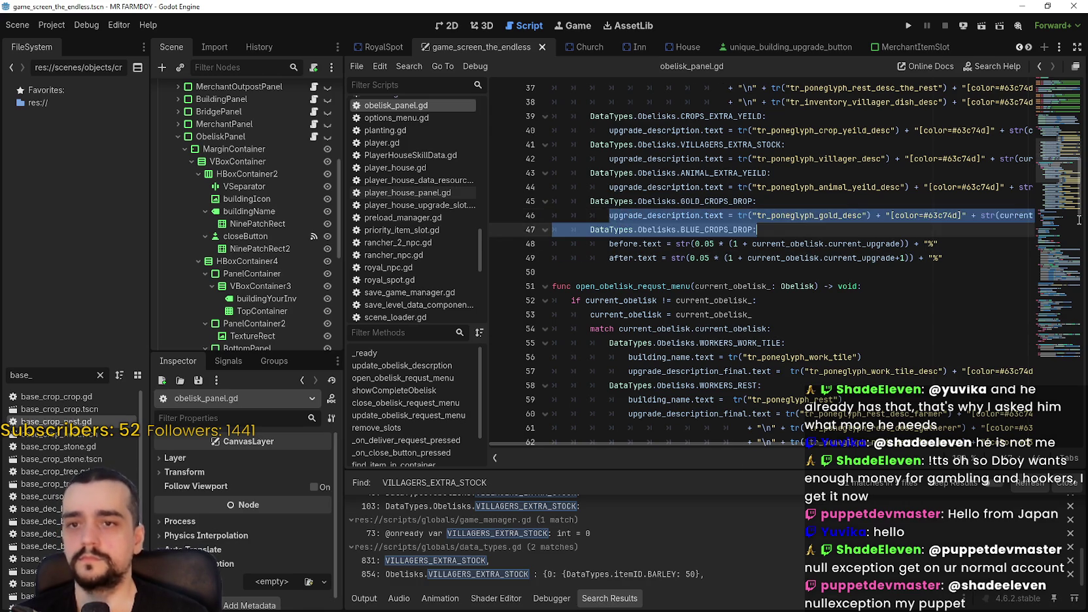
drag(624, 265, 609, 243)
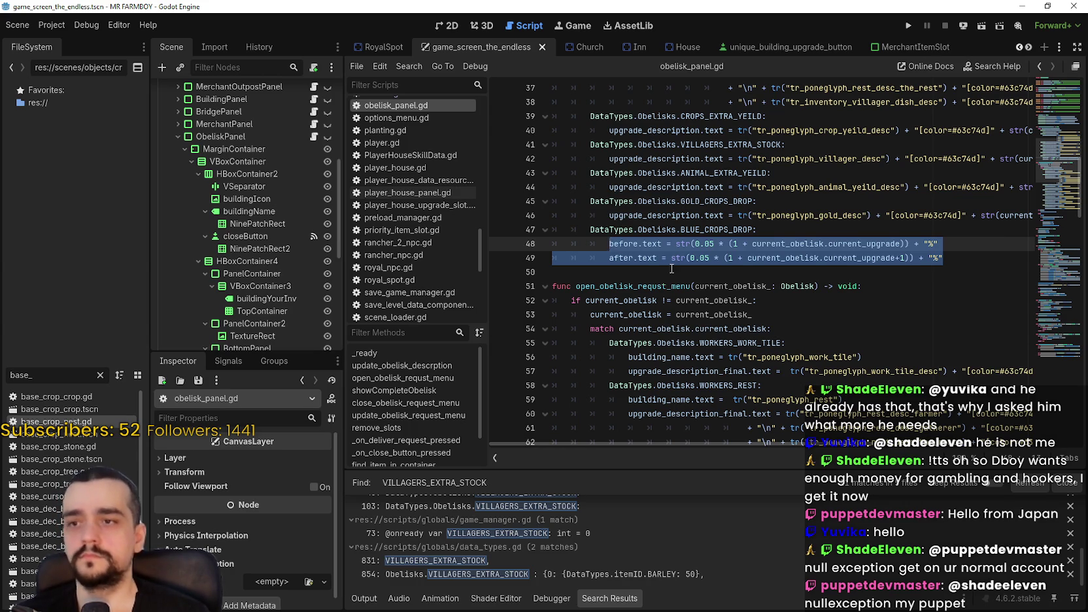
key(ctrl+v)
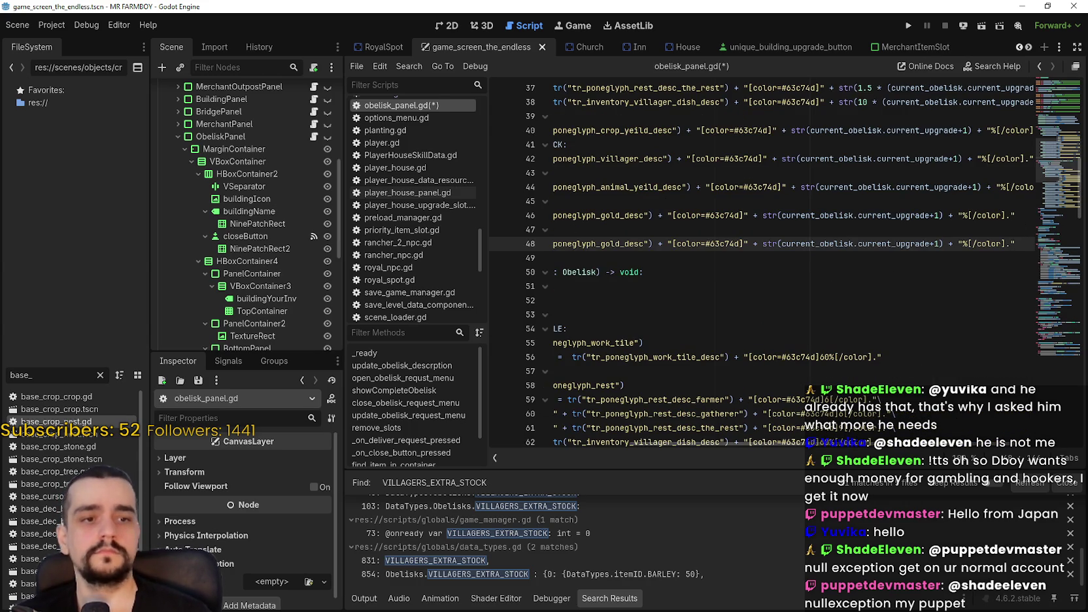
drag(721, 275, 546, 255)
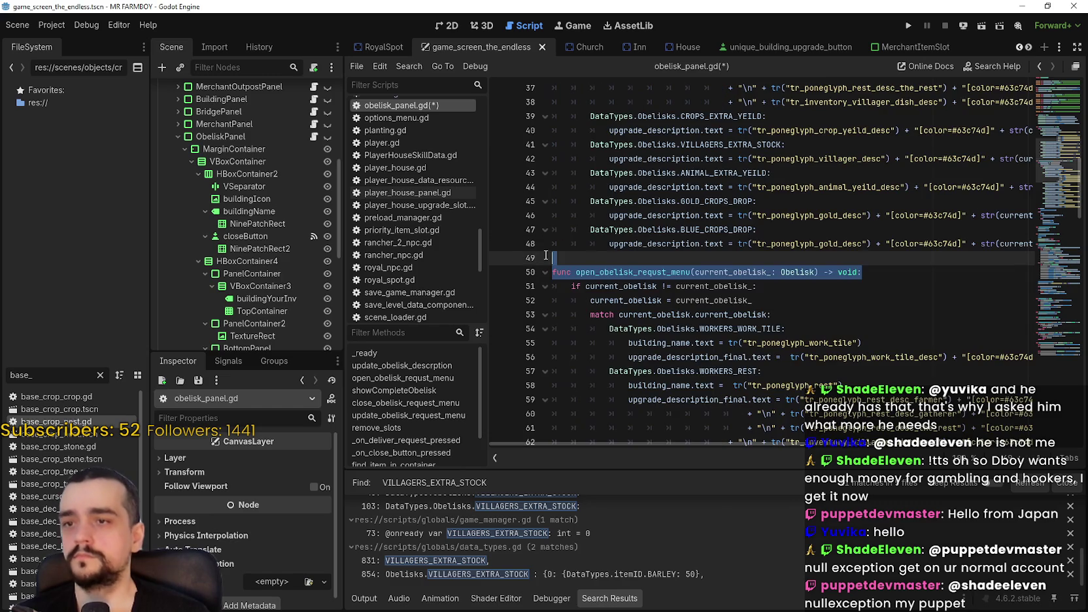
click(708, 244)
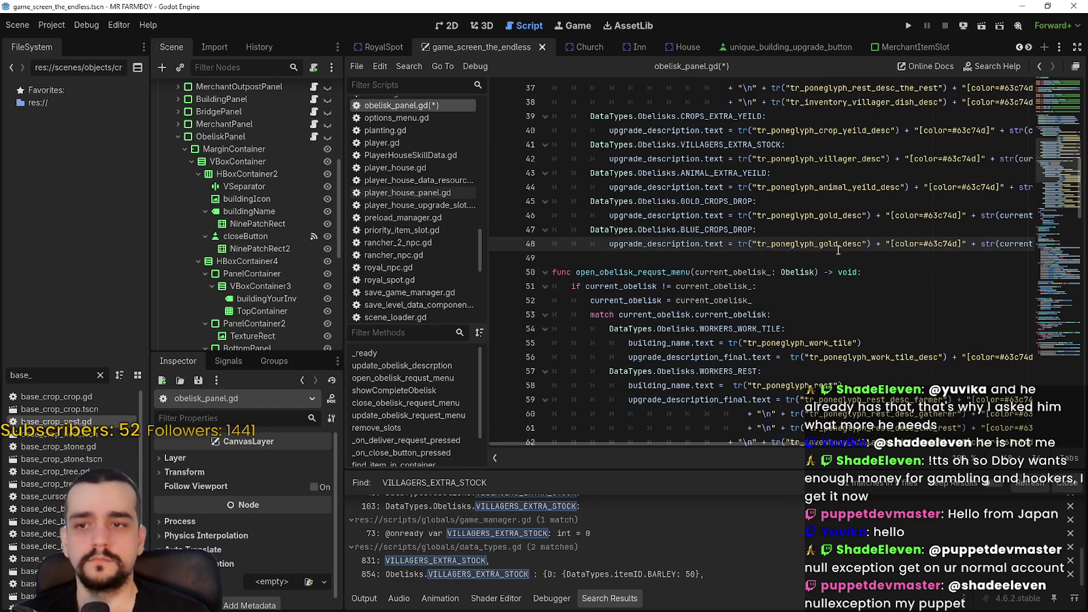
double_click(838, 244)
text(blue)
key(ctrl+s)
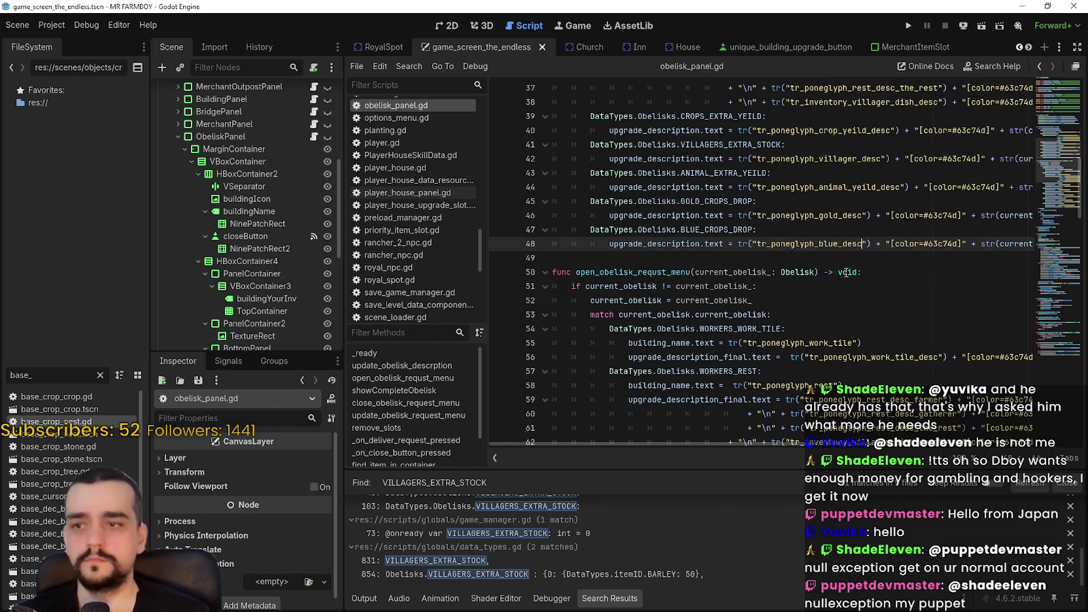
Select the 6 in the blue panel's 6% text on line 68
scroll(847, 272, down, 6)
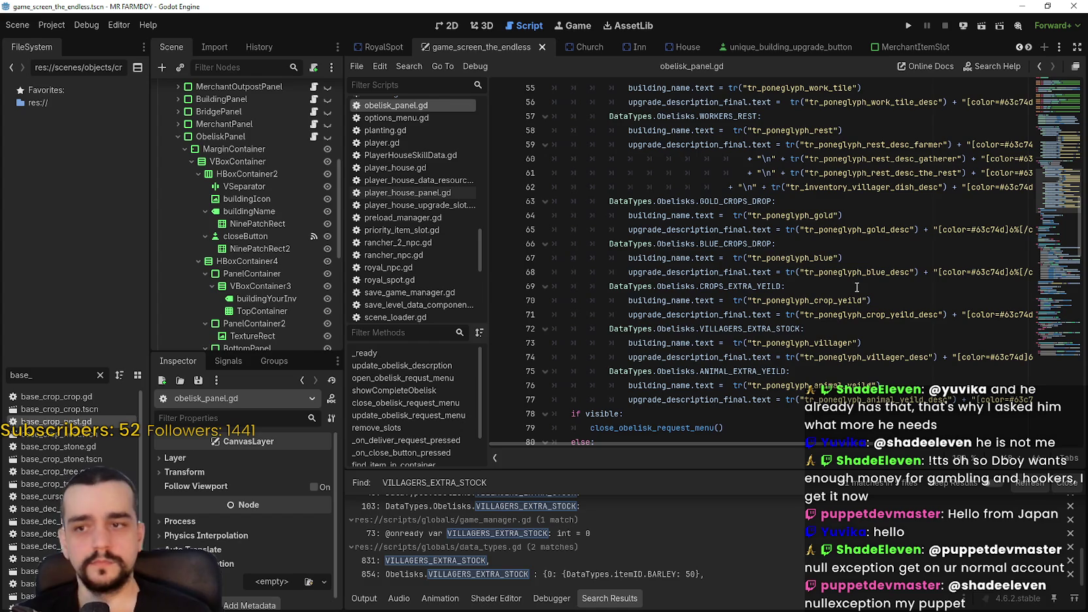
click(1031, 271)
click(957, 272)
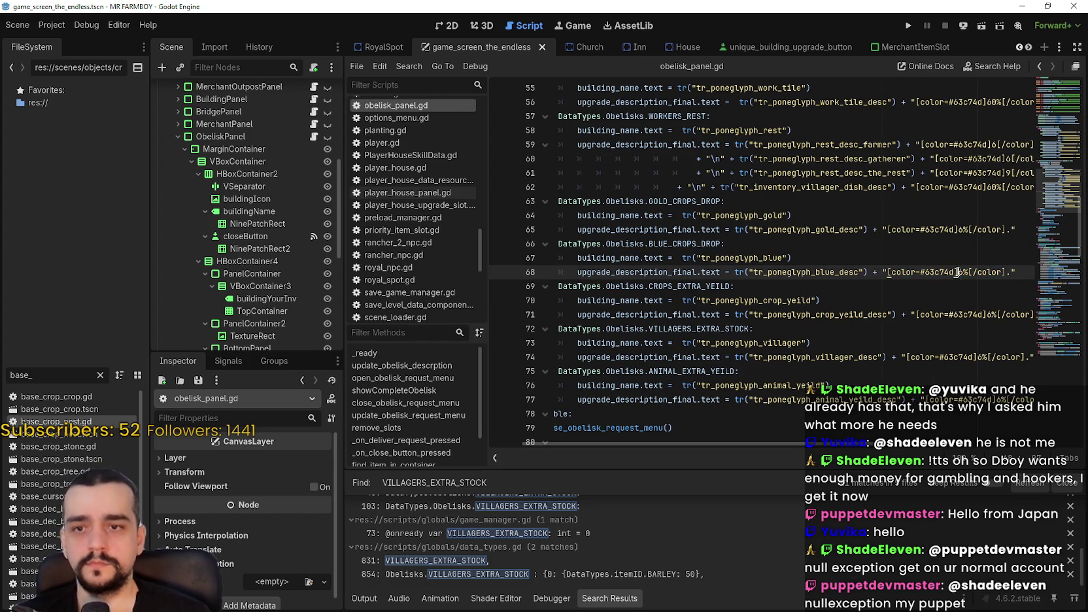
double_click(959, 271)
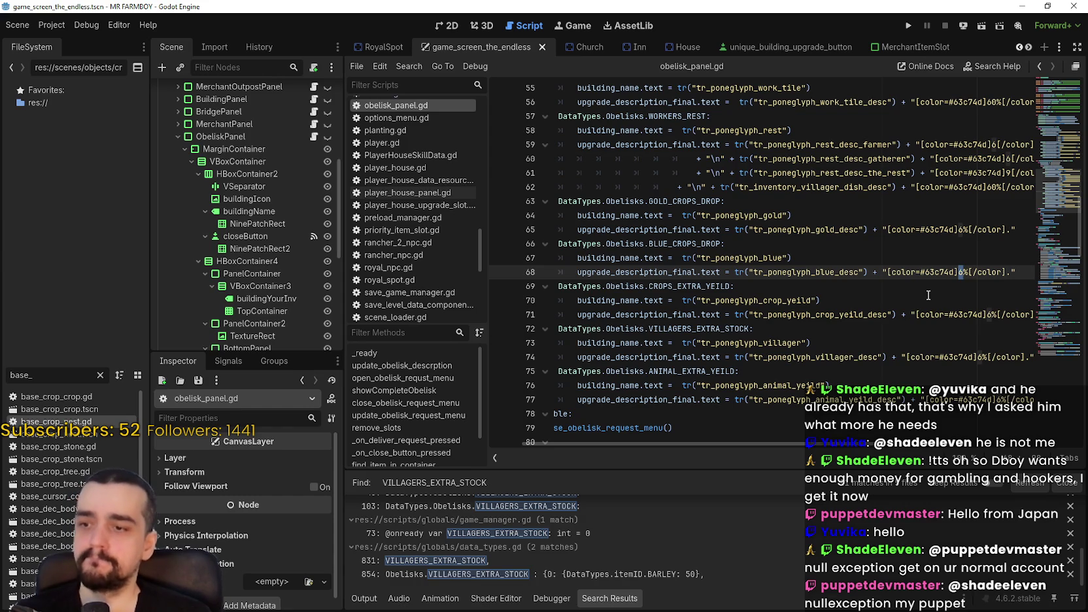
Open base_crop_crop.gd, find set_crop's 0.0005 blue crop drop chance, and launch Calculator
double_click(56, 398)
click(781, 315)
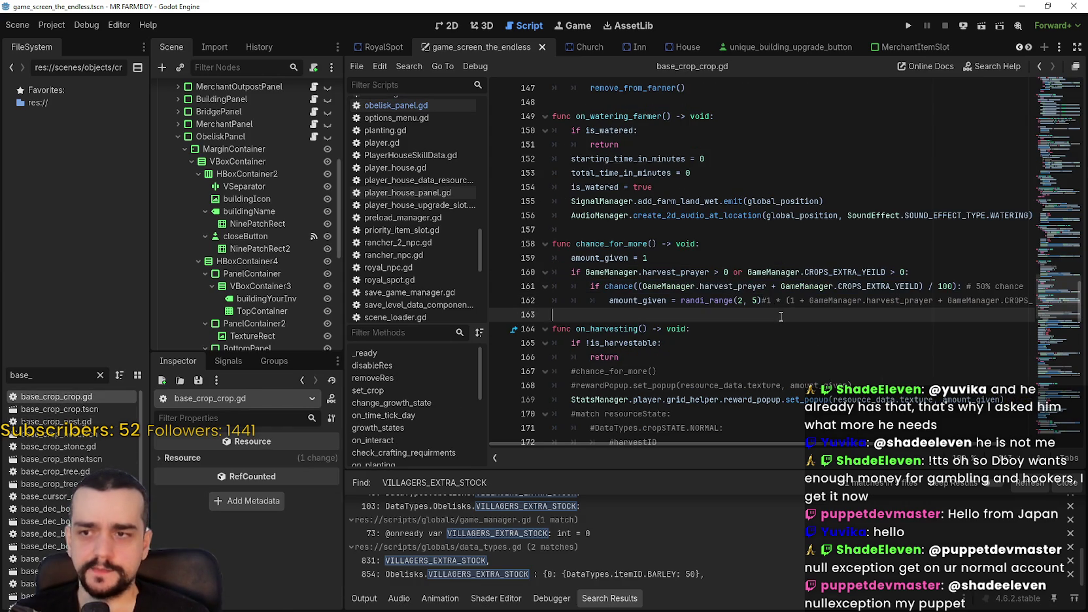
scroll(786, 338, down, 6)
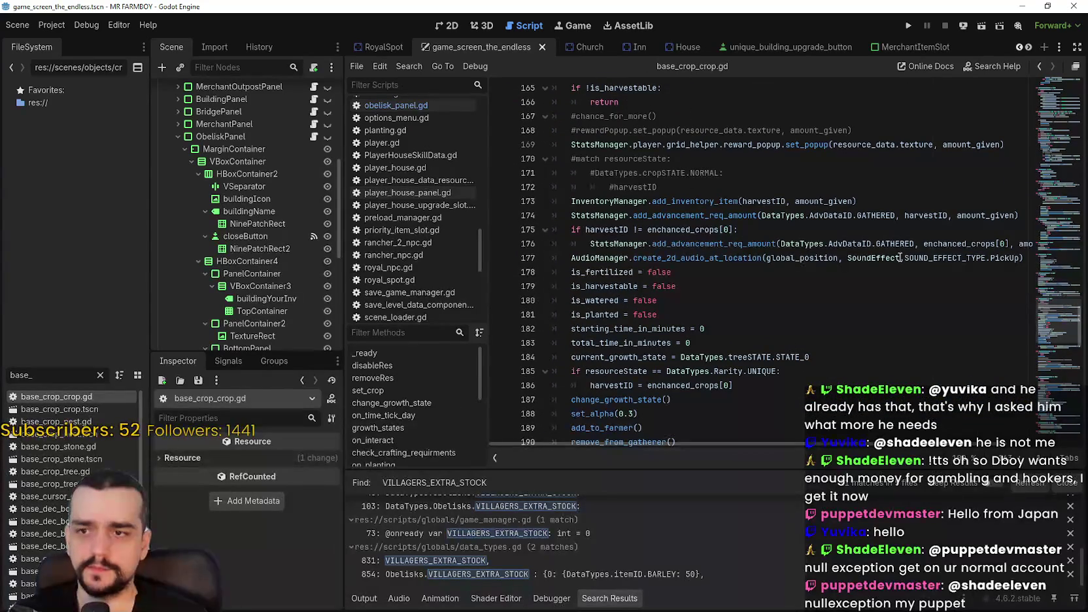
mouse_move(1058, 286)
mouse_down()
mouse_move(1065, 102)
mouse_move(1067, 128)
mouse_up()
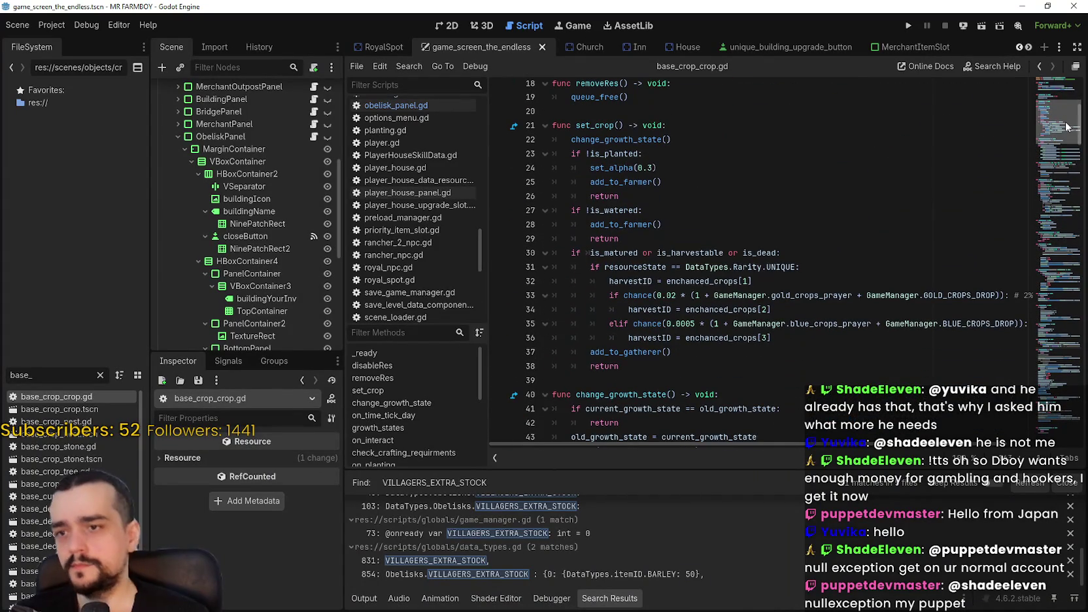
double_click(685, 324)
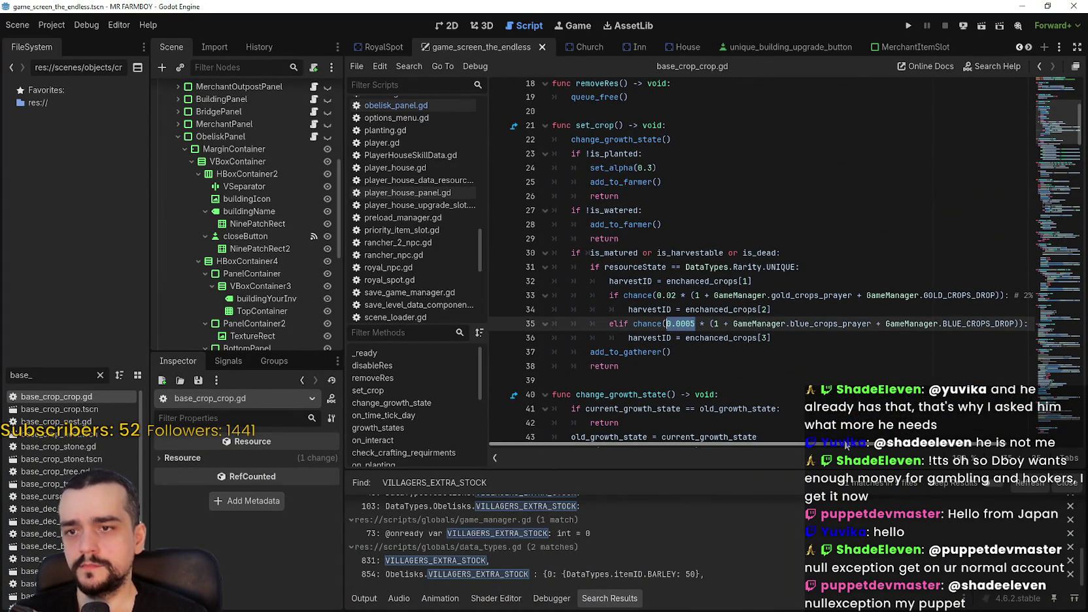
mouse_move(848, 445)
mouse_down()
mouse_move(914, 447)
mouse_move(889, 447)
mouse_up()
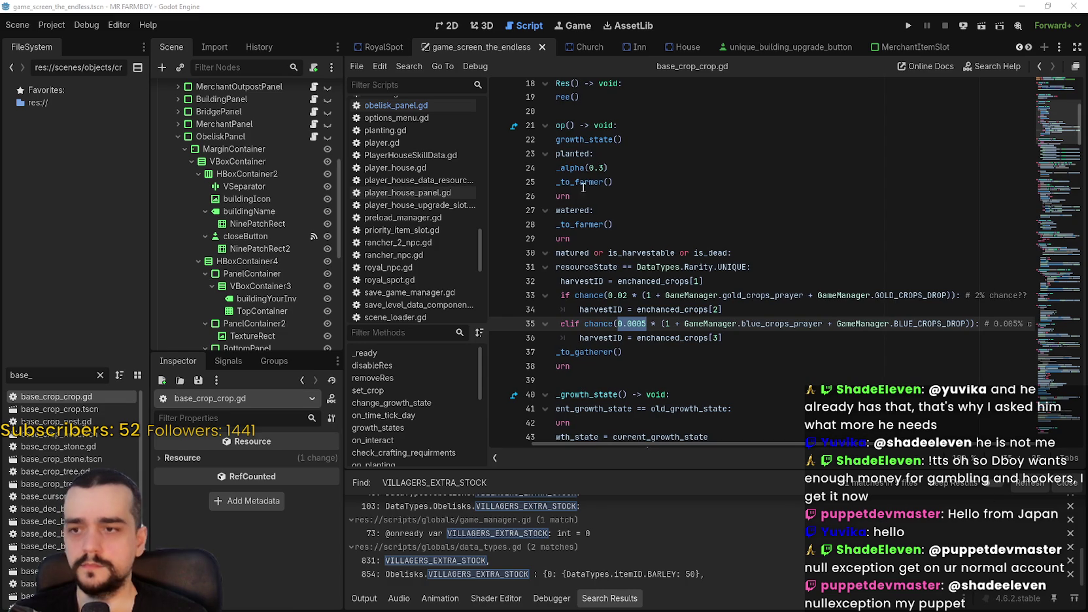
key(XF86Calculator)
Calculate 0.0005 × 6, giving 0.003
text(9)
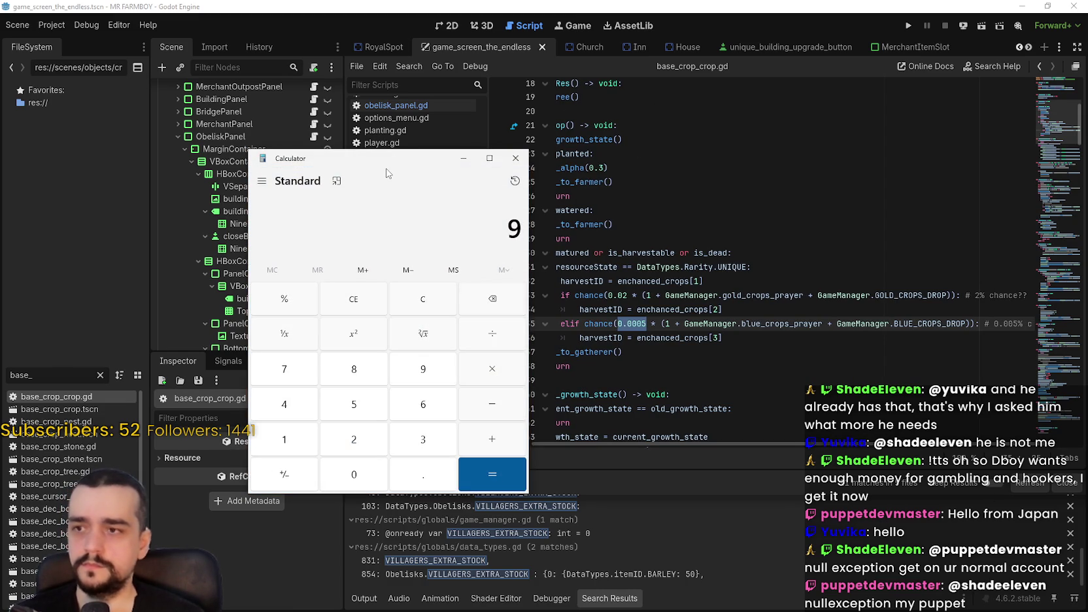
key(BackSpace)
text(0.0005)
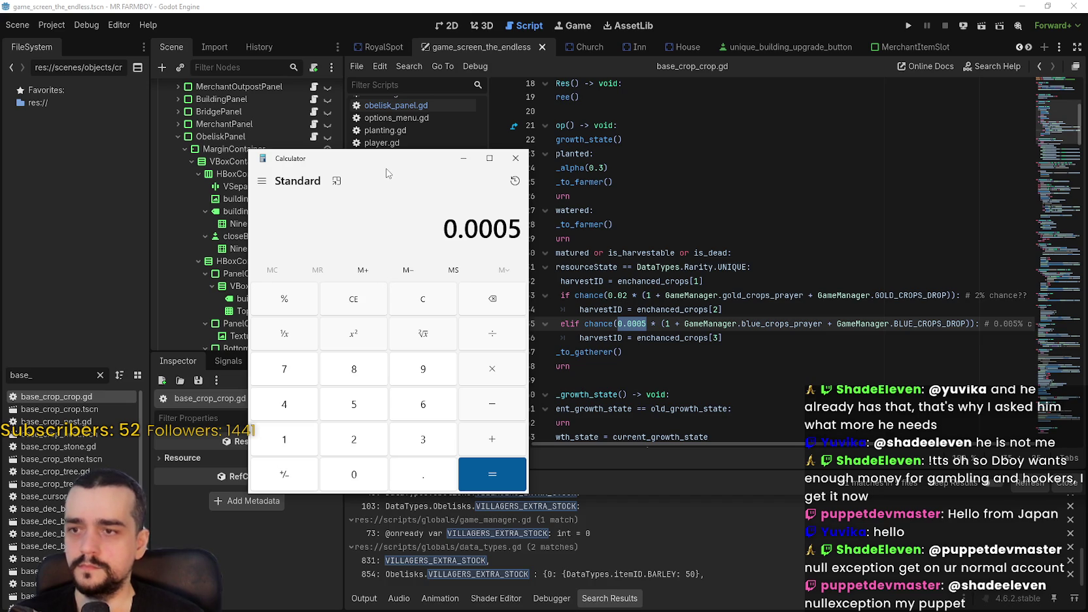
click(501, 374)
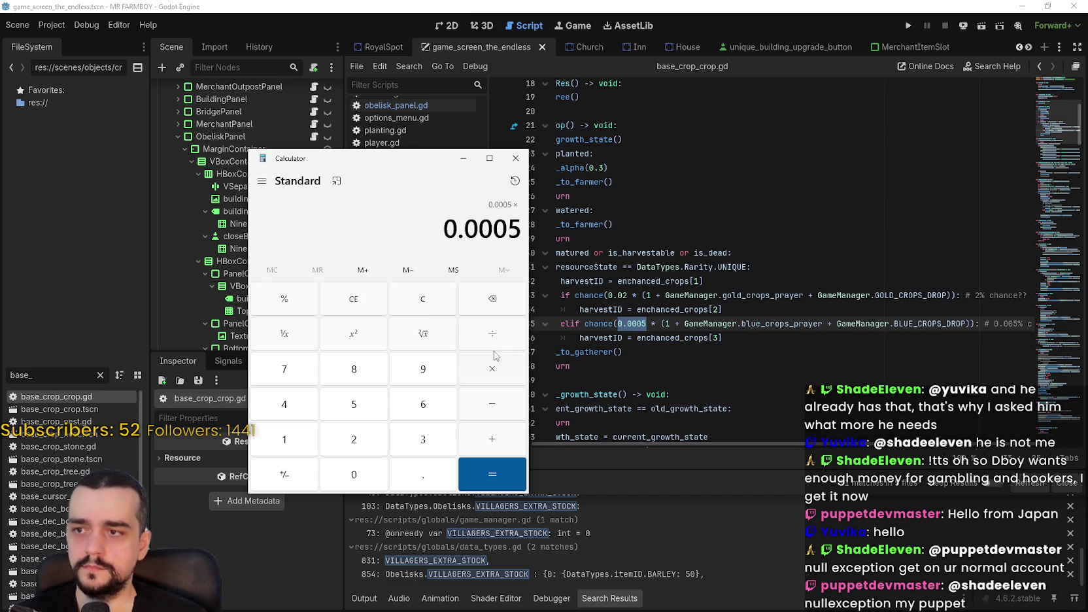
text(6)
click(497, 457)
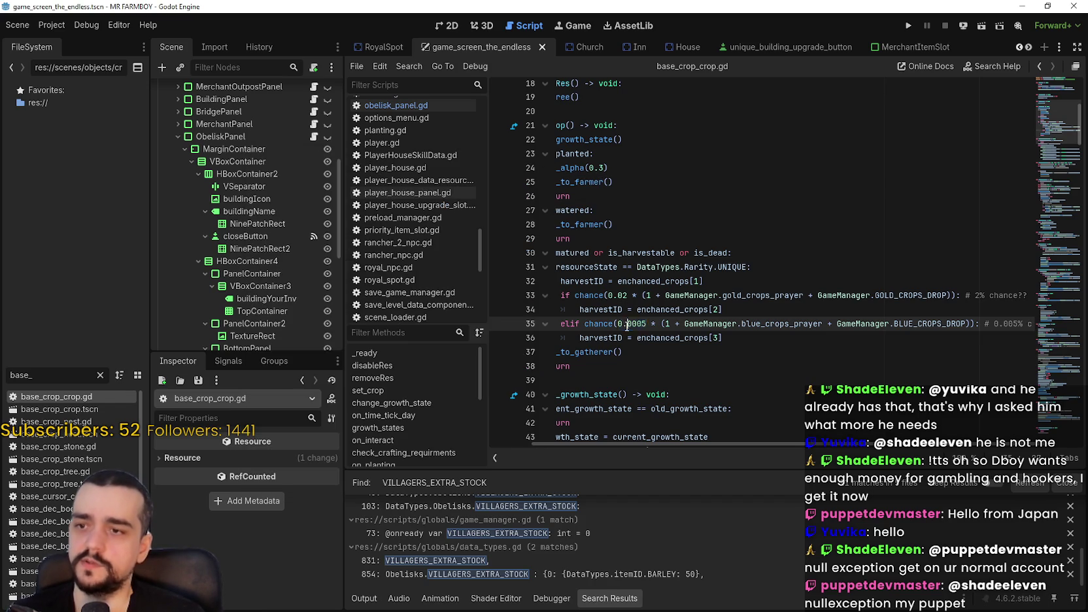
Reopen obelisk_panel.gd through the ObeliskPanel node's script icon
click(624, 324)
click(670, 339)
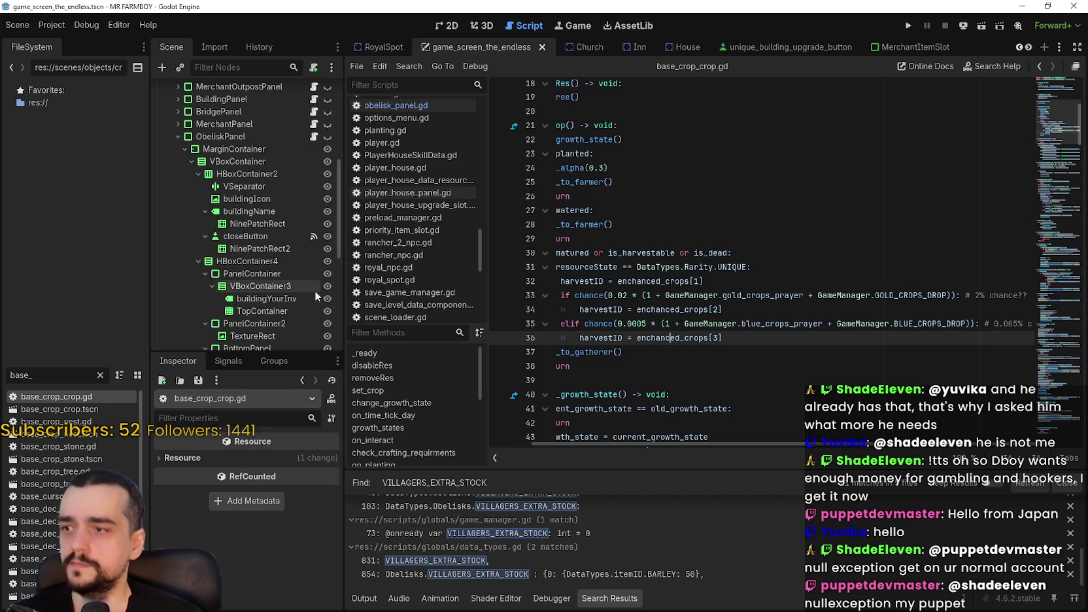
click(1028, 47)
click(1028, 47)
click(1028, 48)
click(1028, 48)
click(1029, 47)
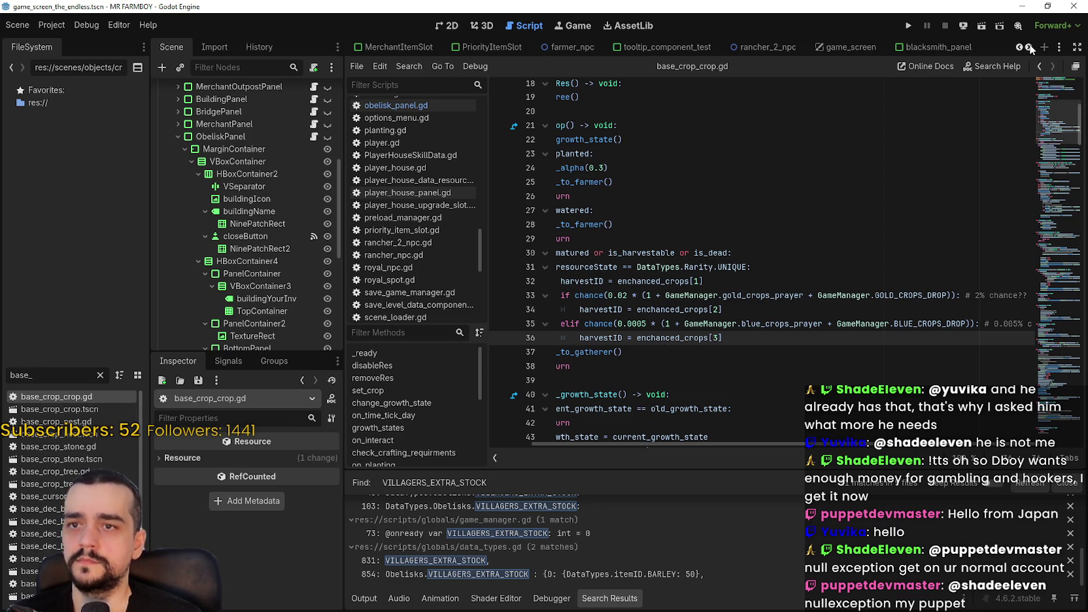
click(1029, 47)
click(1028, 48)
click(1029, 47)
scroll(1029, 46, down, 6)
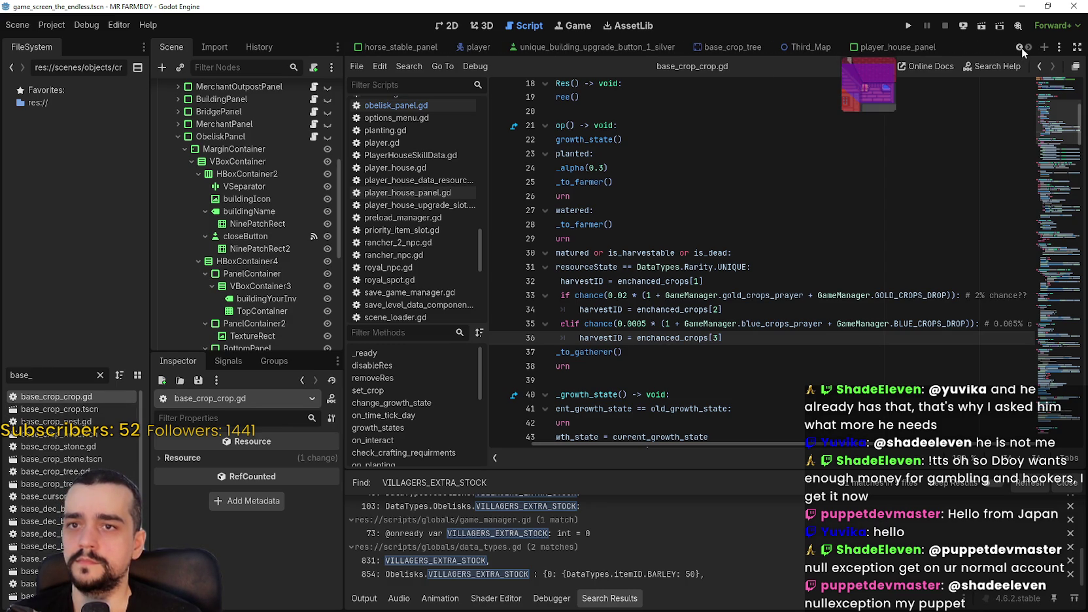
scroll(1020, 47, up, 6)
scroll(1020, 47, down, 8)
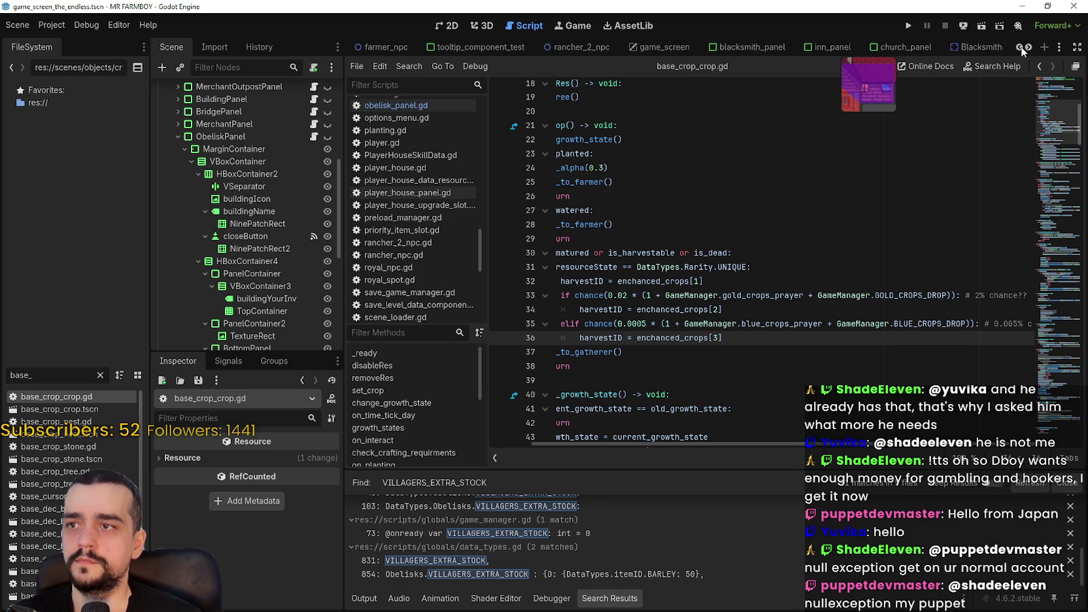
scroll(1020, 47, up, 4)
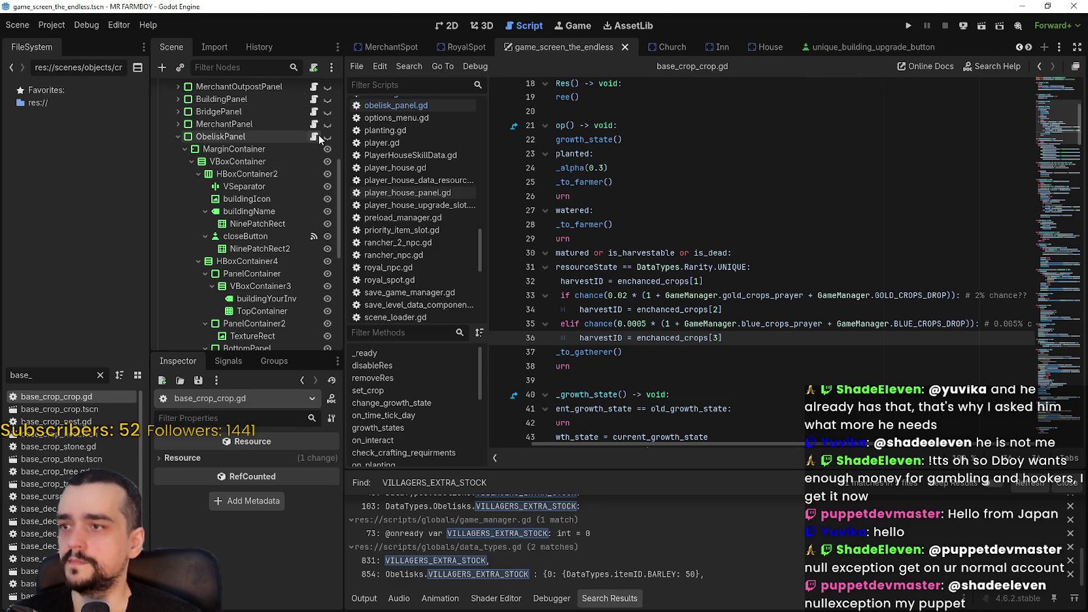
click(316, 138)
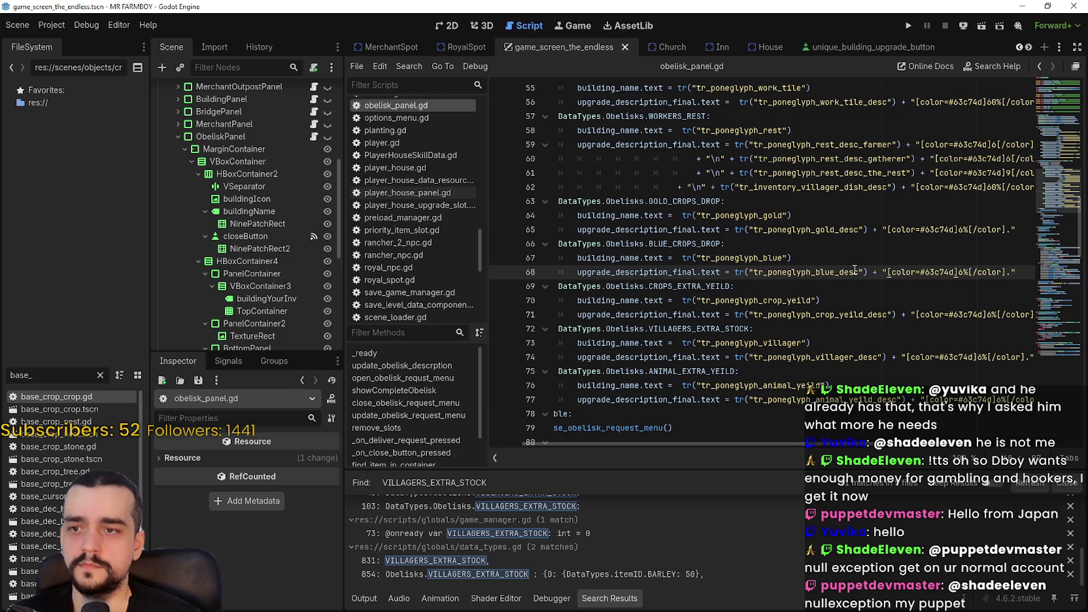
Recheck the calculator result, then replace line 68's 6% with 0.03%
key(Up)
key(alt+Tab)
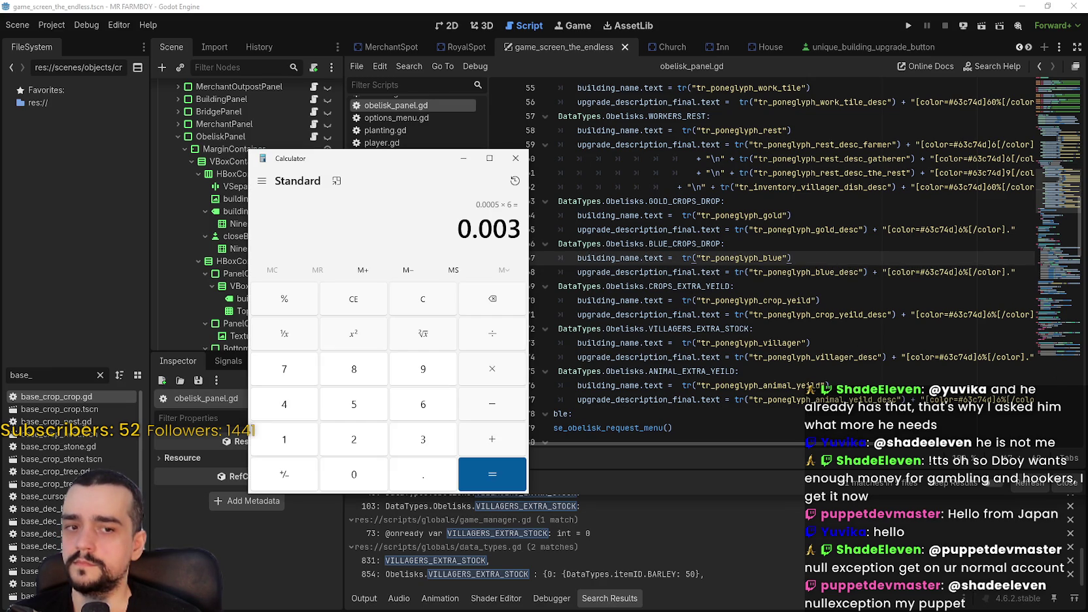
key(alt+Tab)
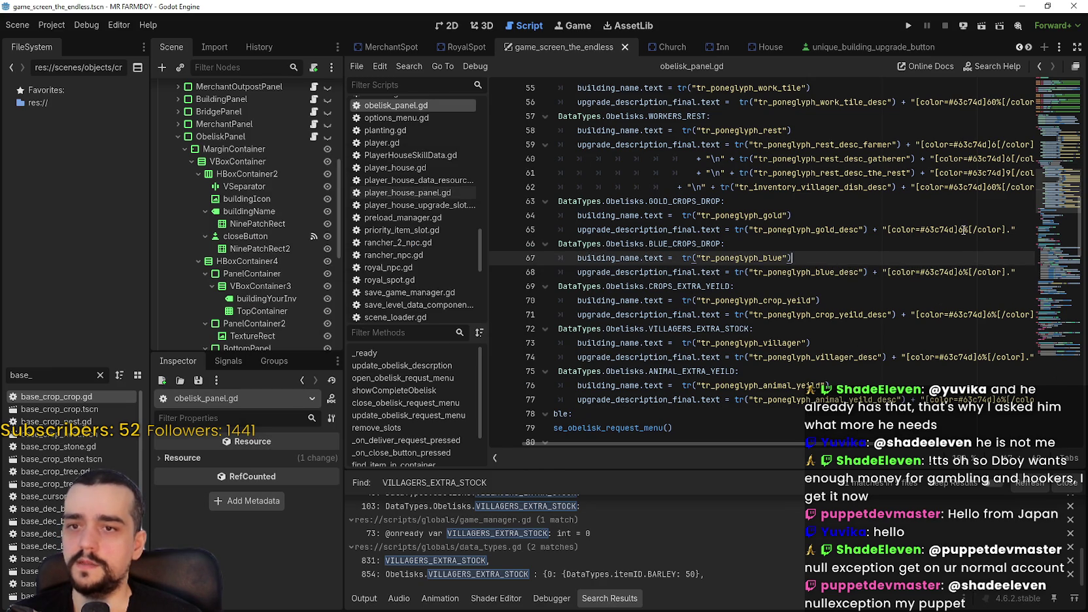
click(963, 272)
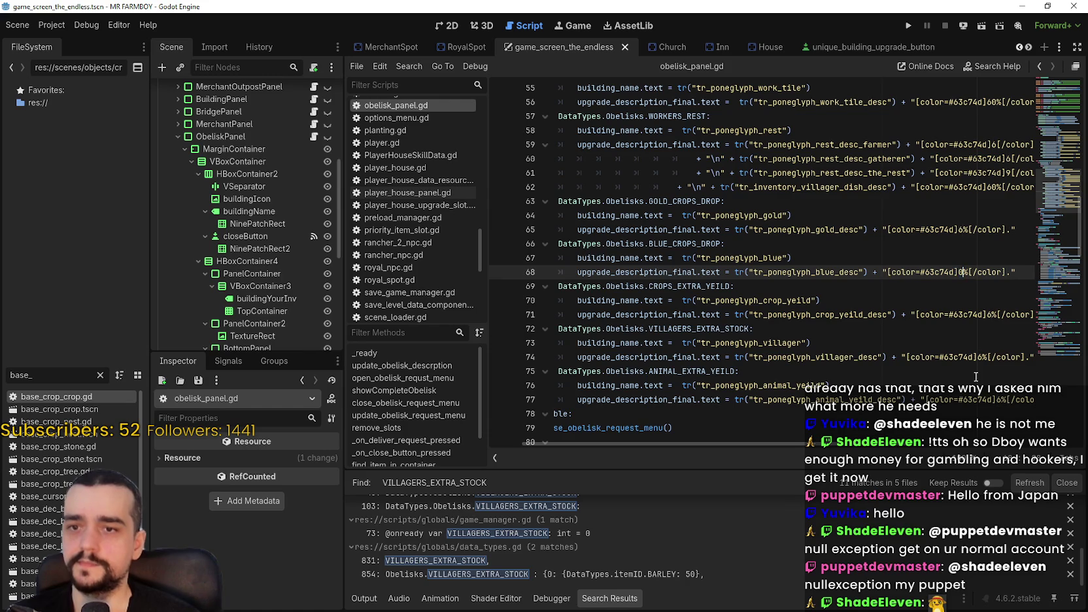
key(Delete)
text(0.03)
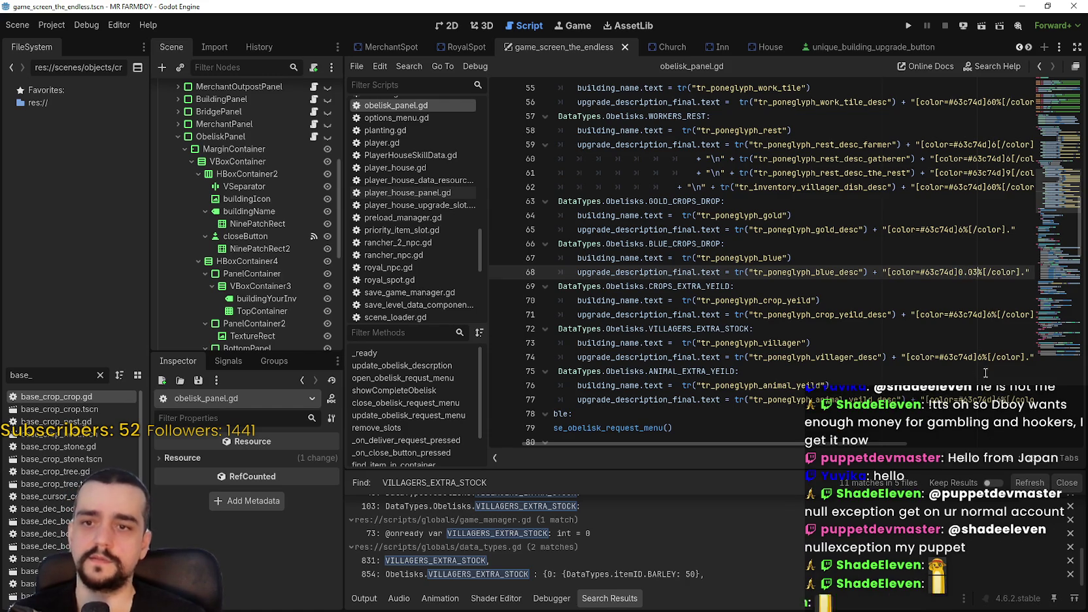
key(Down)
key(Down)
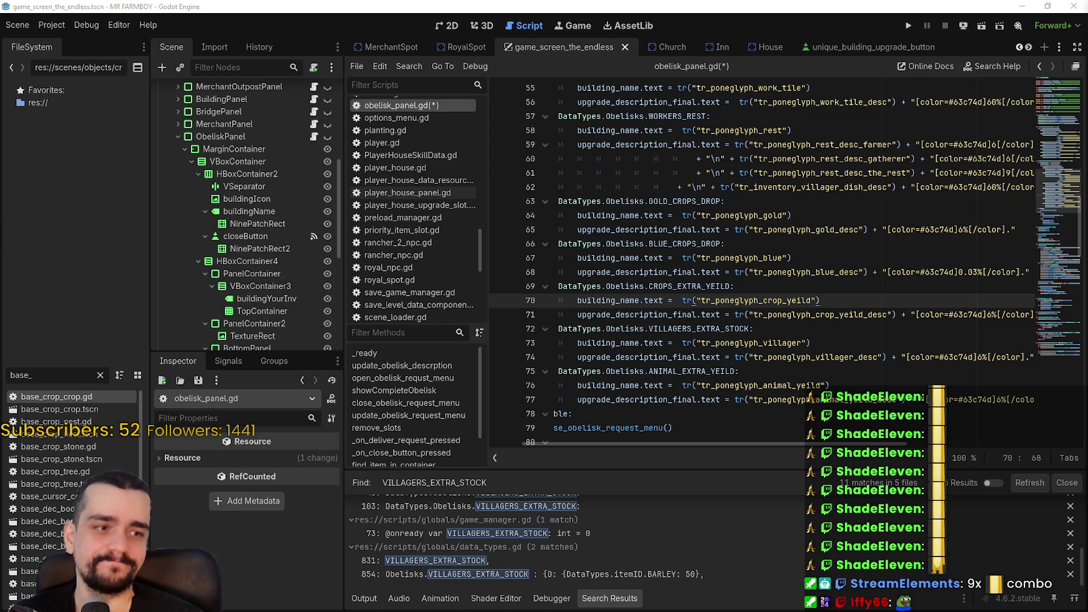
Correct the blue description value to 0.3% and save obelisk_panel.gd
click(917, 273)
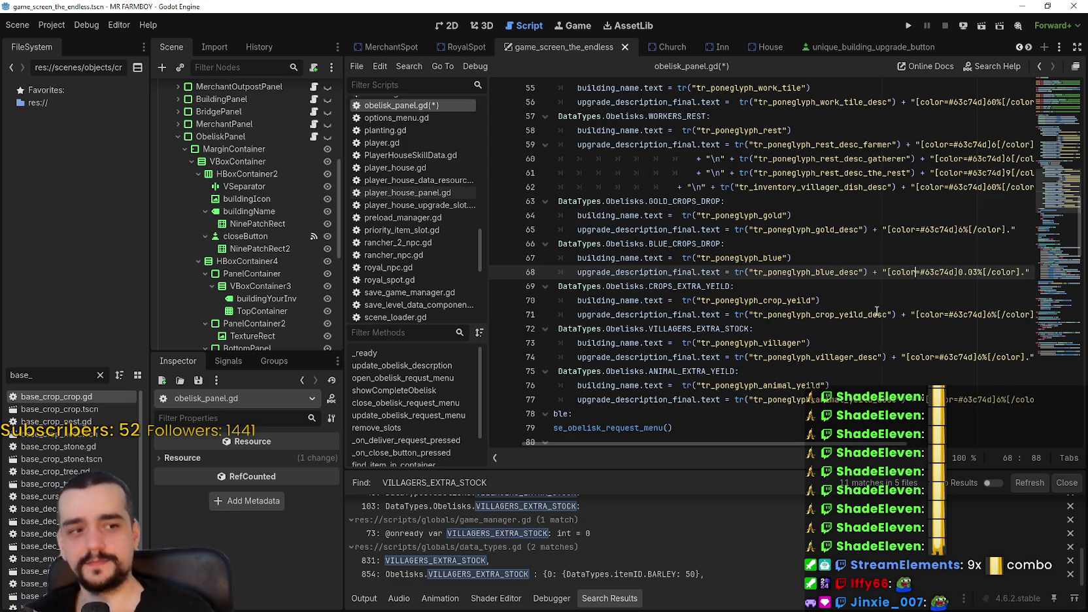
click(857, 260)
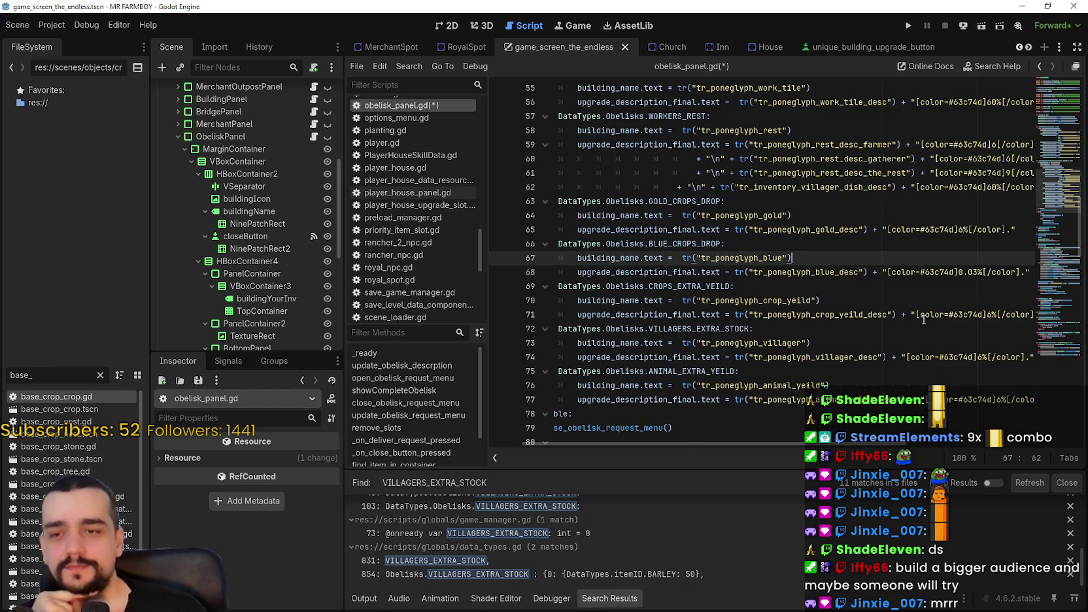
scroll(923, 320, up, 1)
click(901, 313)
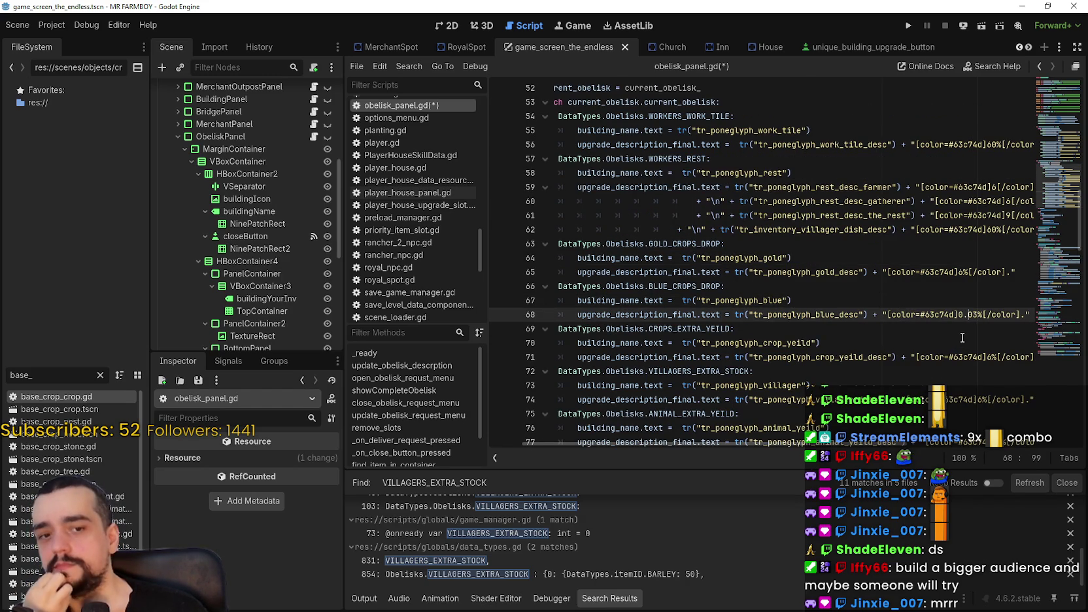
key(BackSpace)
key(BackSpace)
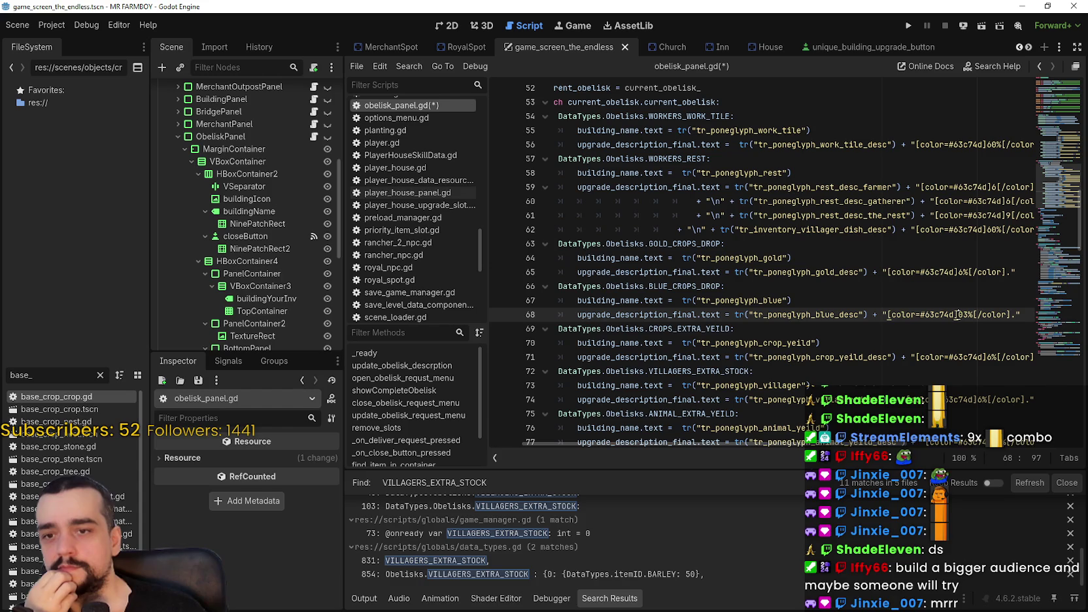
click(949, 329)
key(ctrl+s)
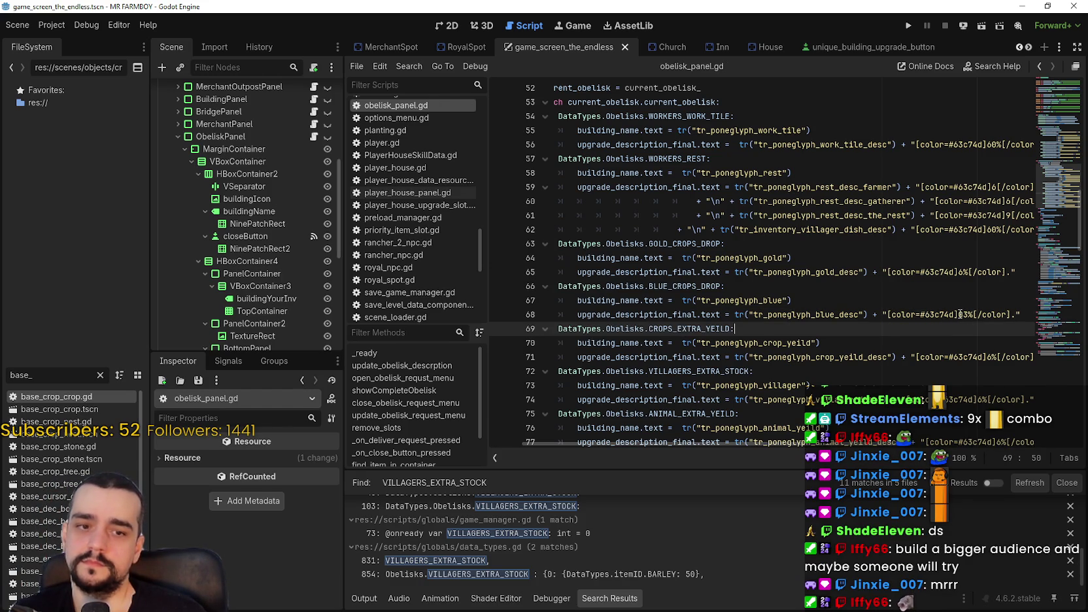
click(960, 314)
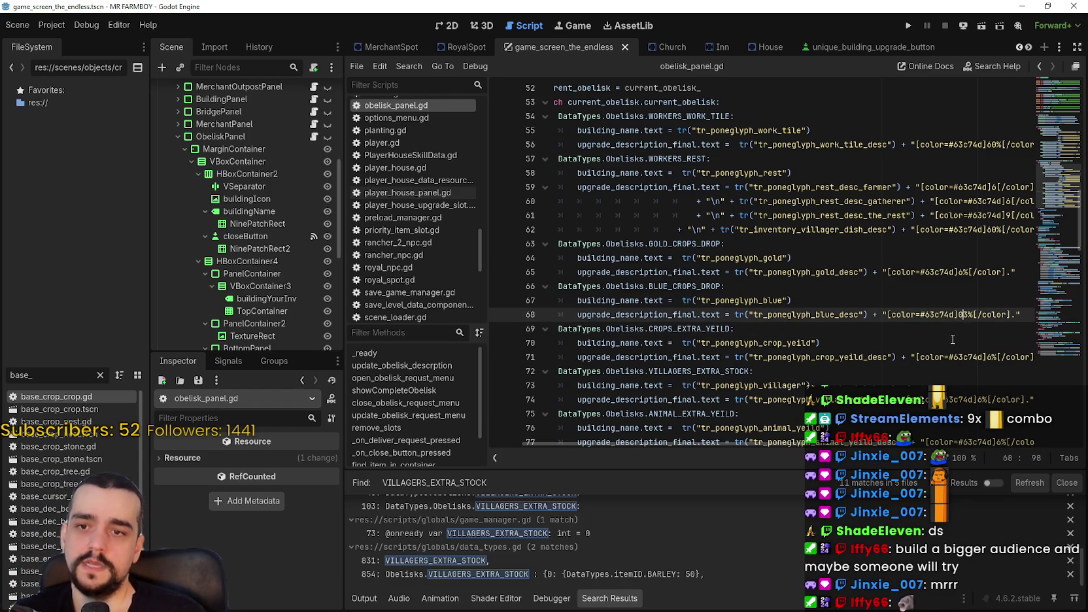
text(.)
click(949, 331)
key(ctrl+s)
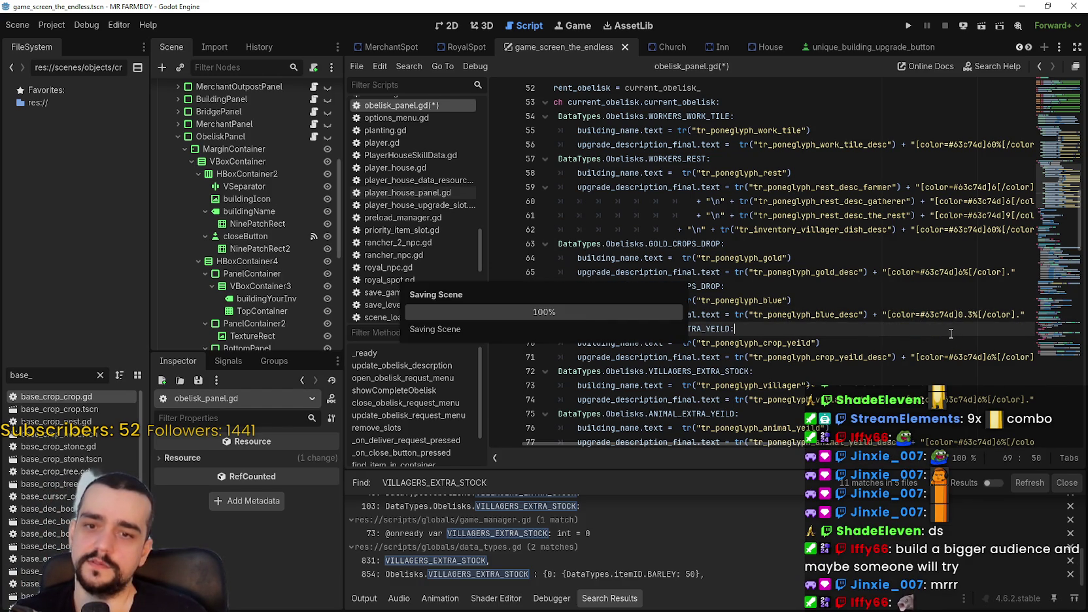
drag(958, 315, 974, 315)
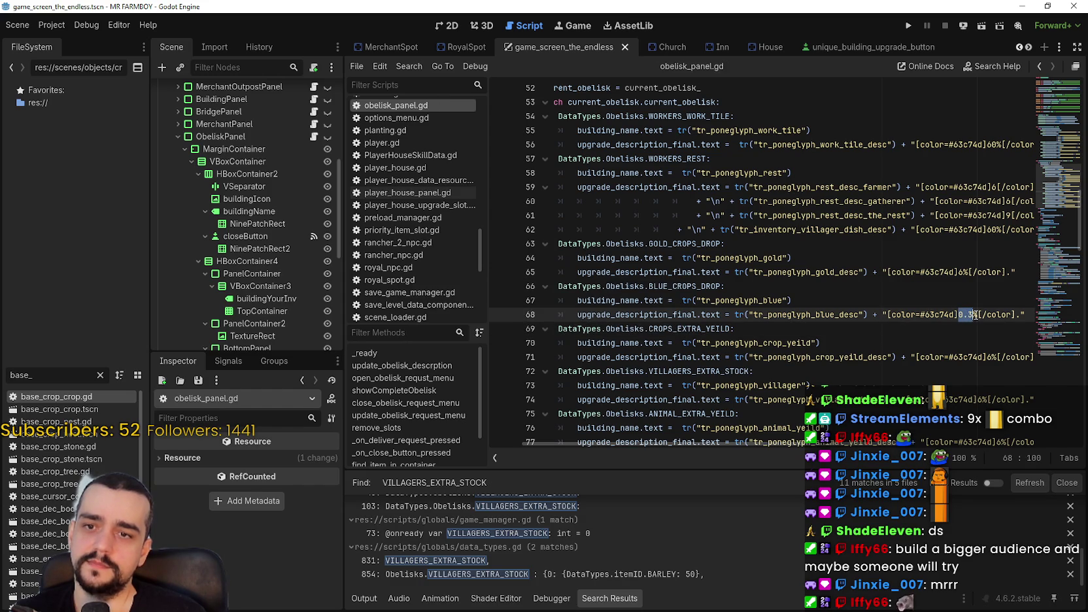
click(925, 333)
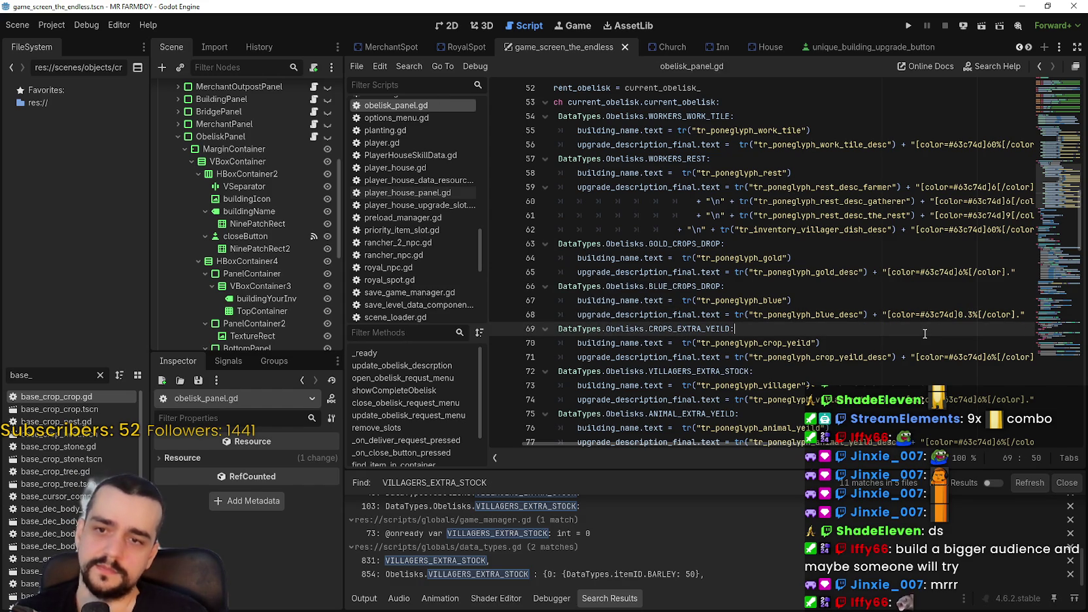
scroll(922, 334, up, 2)
scroll(884, 301, up, 4)
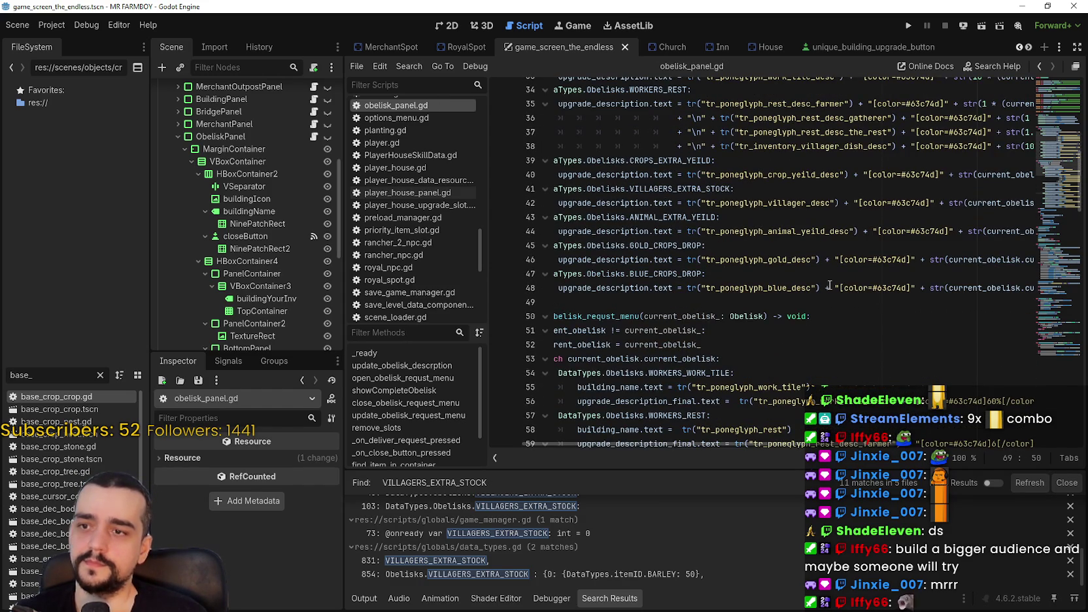
Change line 48 to str(0.0005 * (current_obelisk.current_upgrade+1)) and save
drag(835, 288, 1046, 289)
click(802, 288)
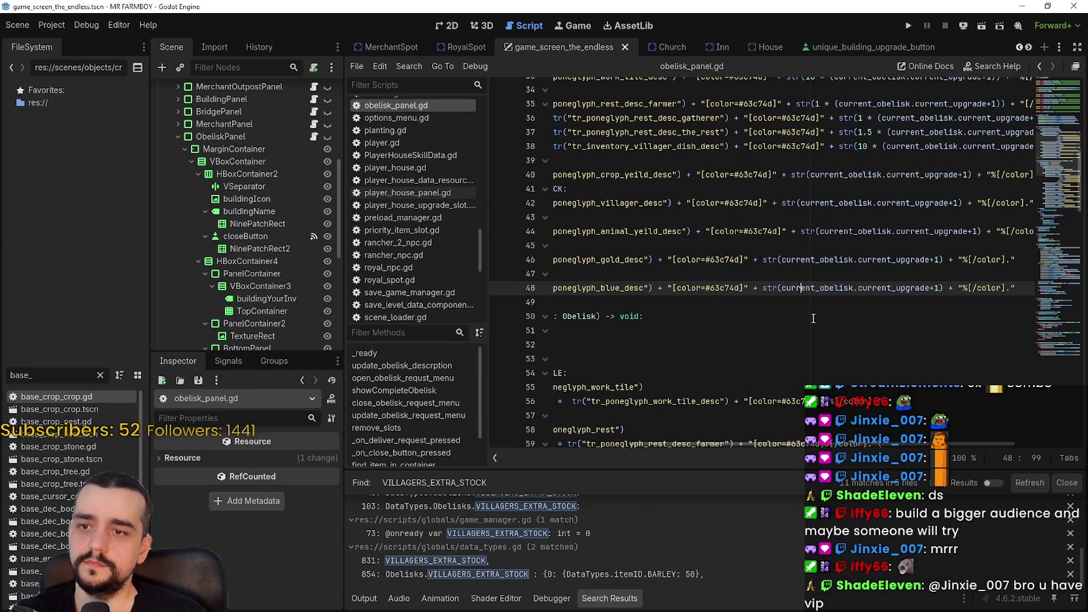
text(0.0005 *)
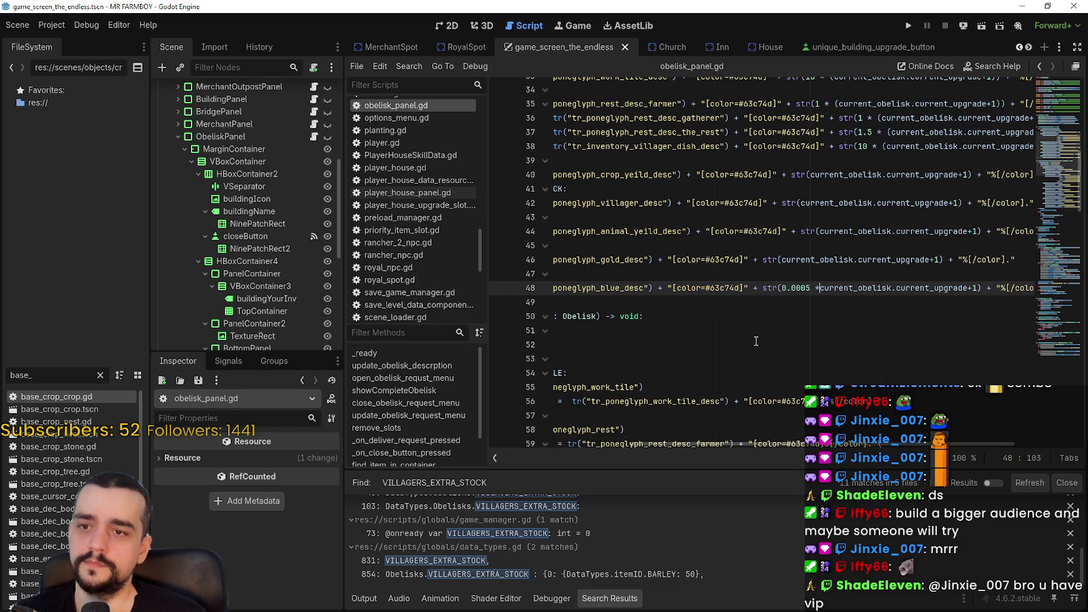
key(ctrl+shift+Right)
key(ctrl+shift+Right)
key(ctrl+shift+Right)
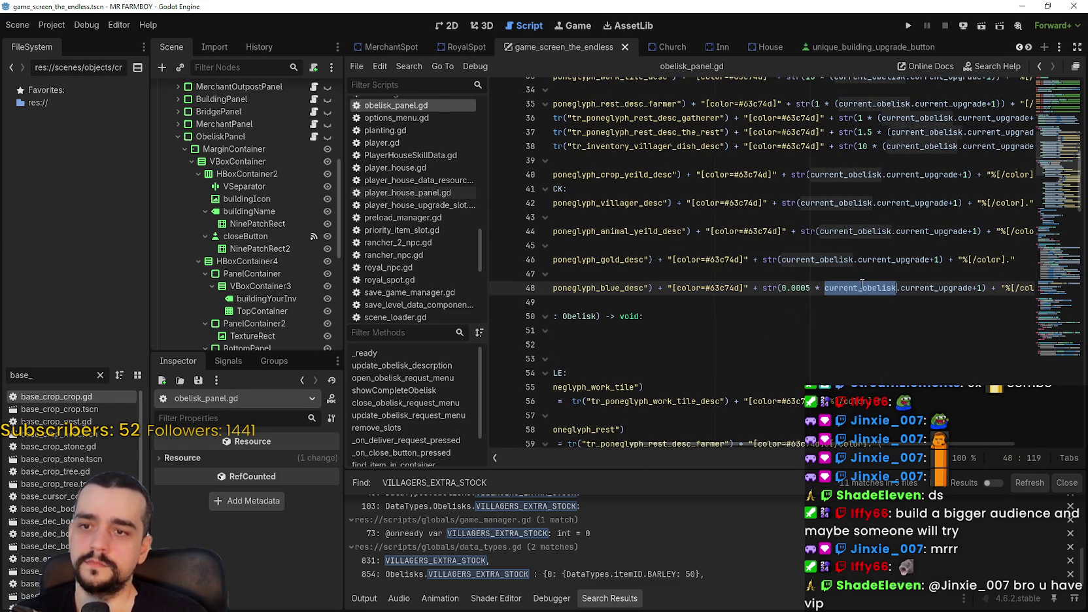
mouse_move(977, 288)
mouse_down()
mouse_move(825, 287)
mouse_move(980, 287)
mouse_up()
click(979, 288)
click(825, 287)
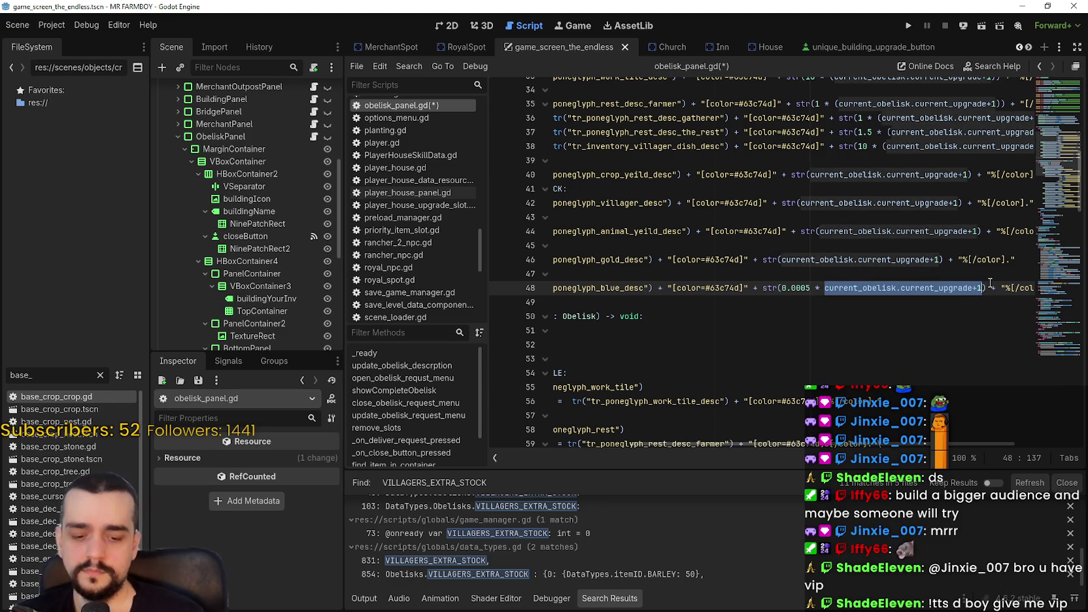
text(()
key(Down)
key(ctrl+s)
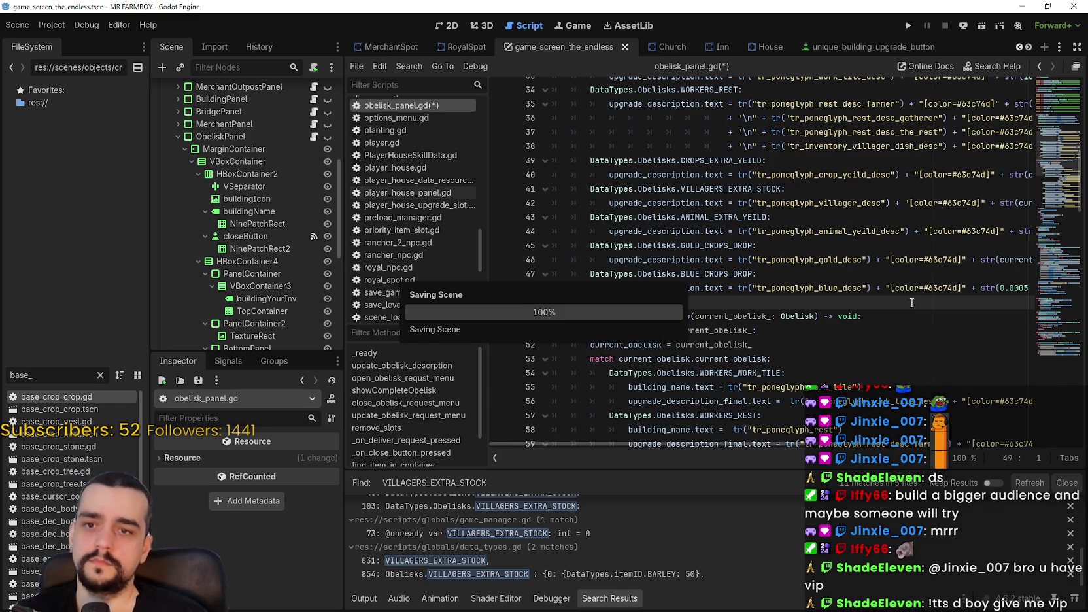
Review the new 0.0005 multiplier expression, then filter the FileSystem dock for 'tool'
scroll(719, 366, right, 5)
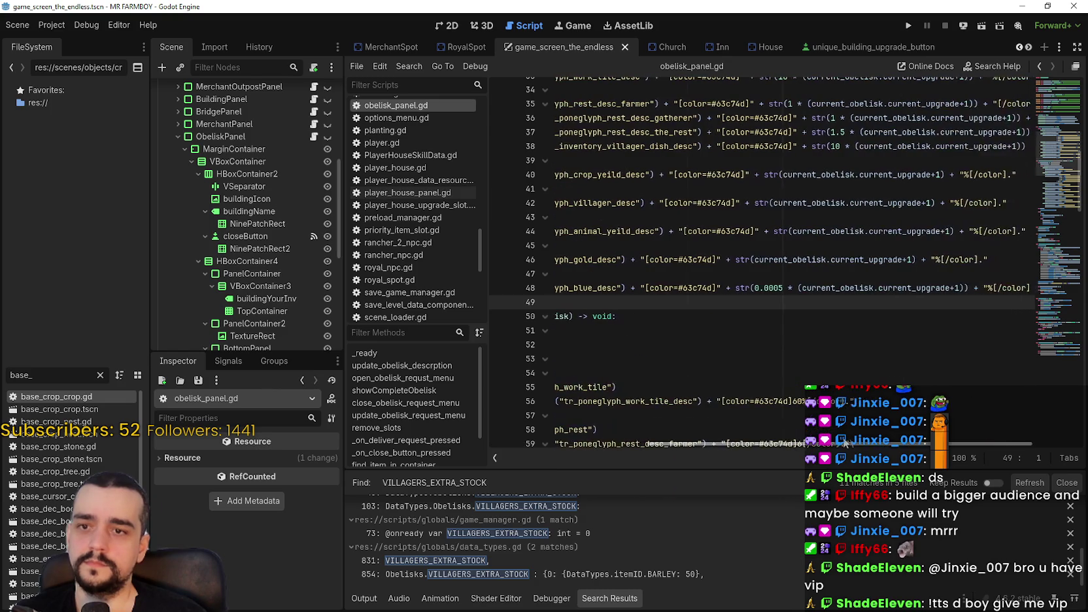
drag(755, 287, 957, 288)
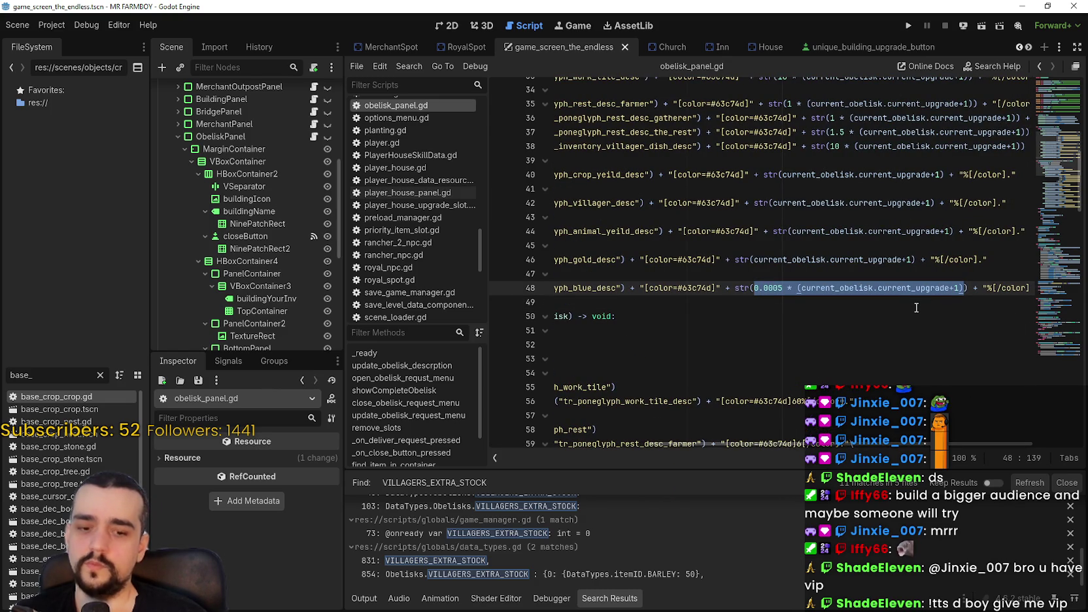
double_click(19, 375)
text(tool)
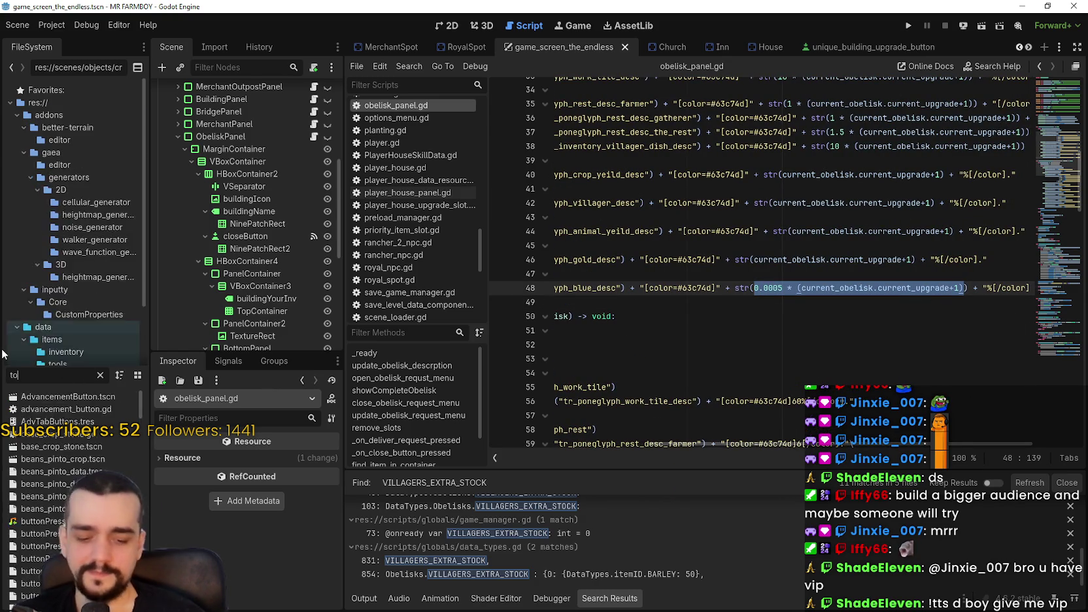
click(58, 445)
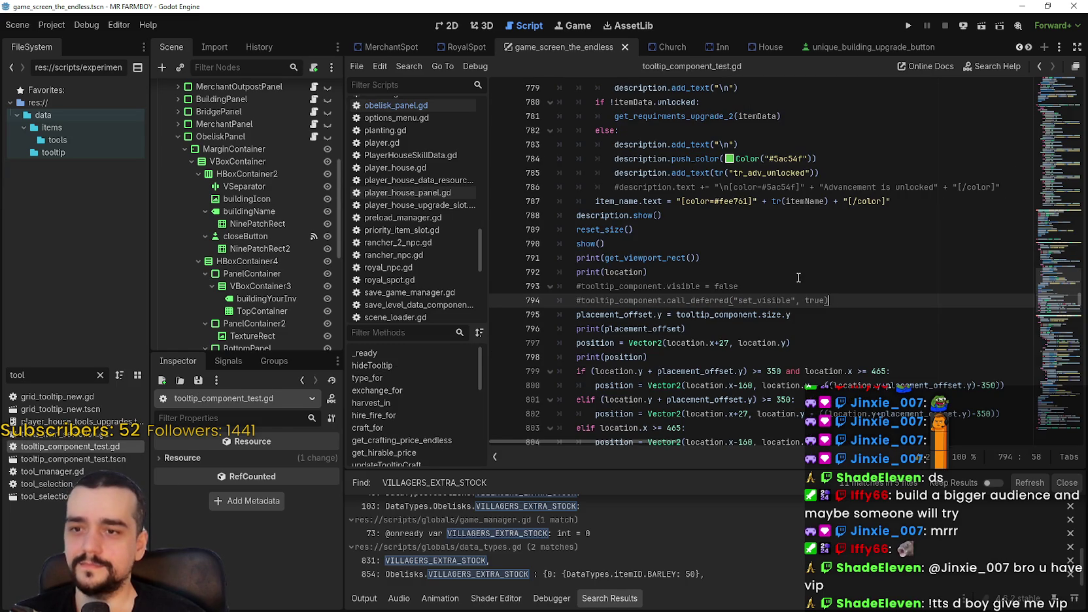
click(729, 286)
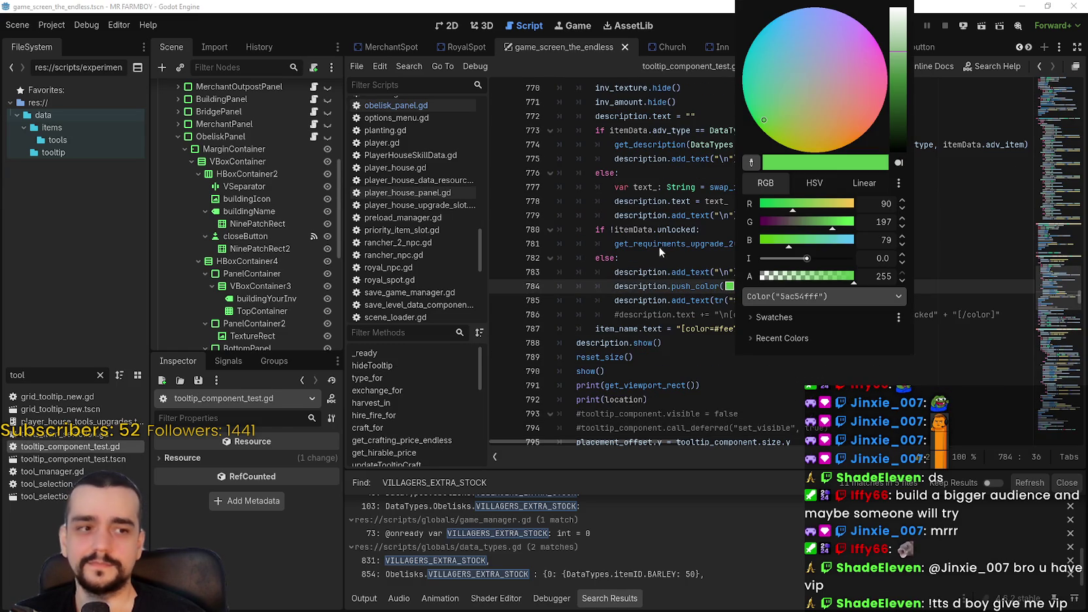
click(773, 370)
click(739, 347)
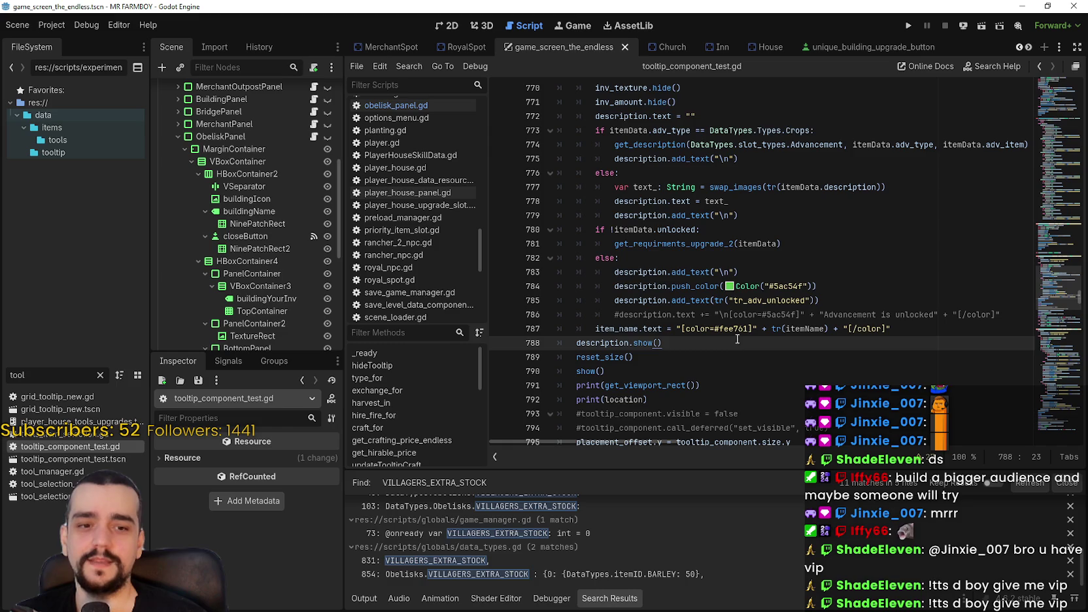
scroll(673, 334, down, 1)
scroll(673, 333, down, 1)
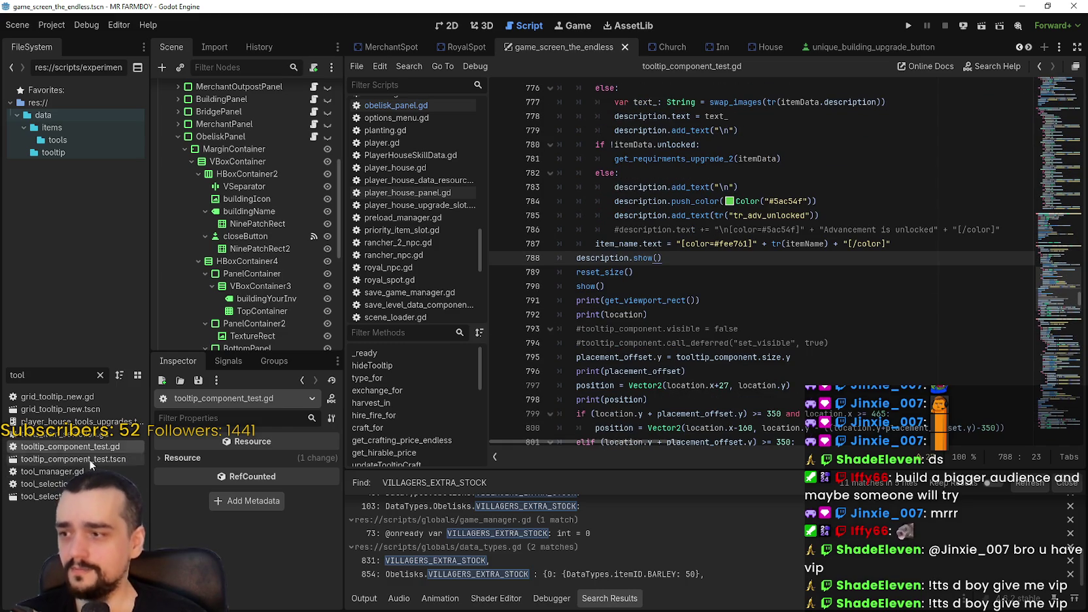
click(749, 275)
scroll(750, 283, up, 5)
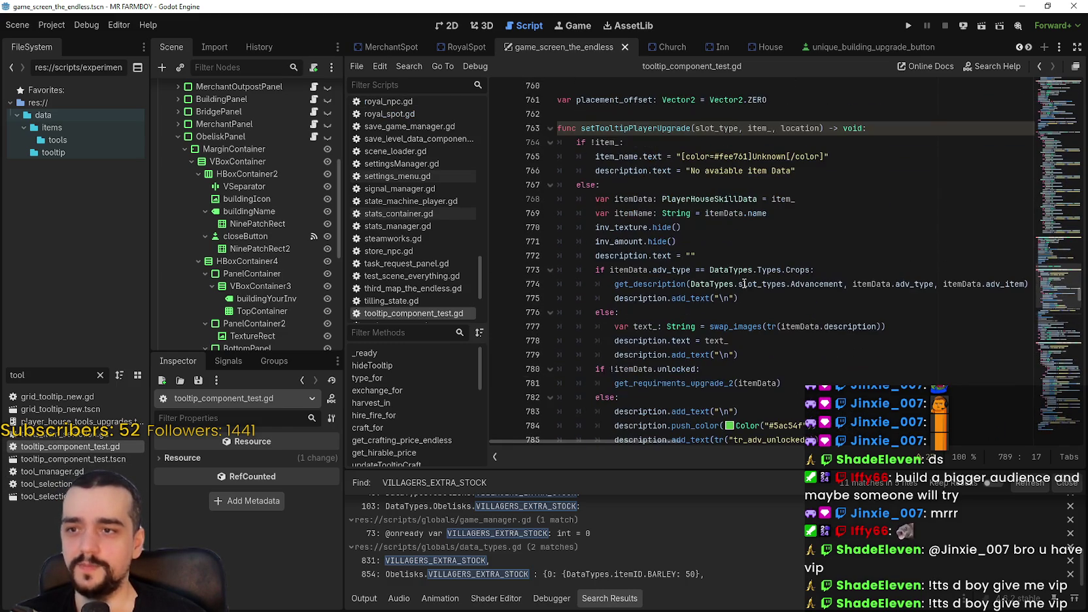
scroll(850, 314, down, 9)
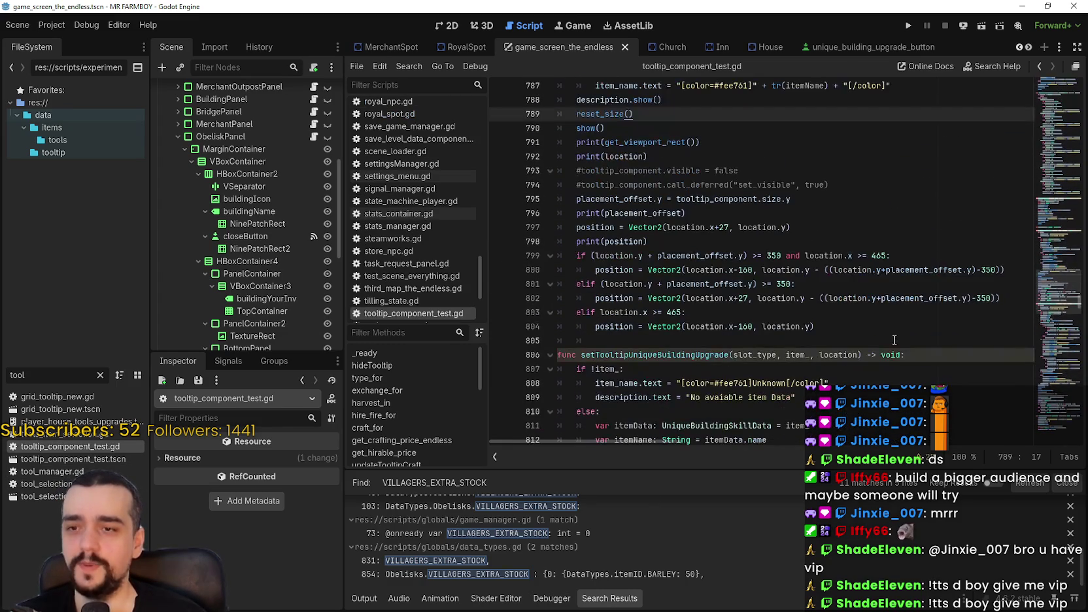
click(811, 298)
scroll(811, 308, down, 8)
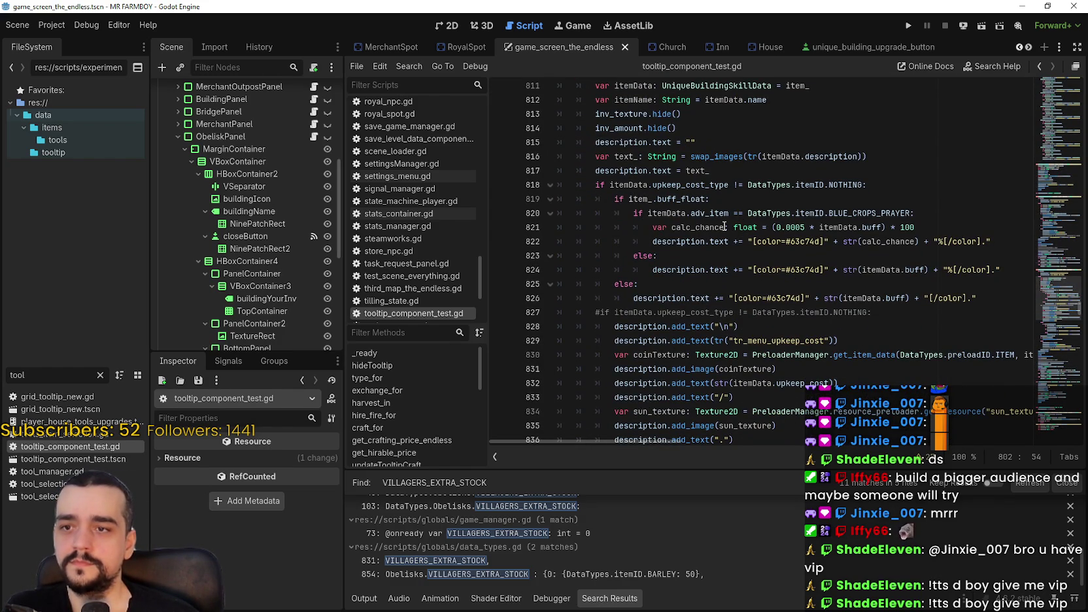
drag(652, 228, 961, 225)
key(ctrl+c)
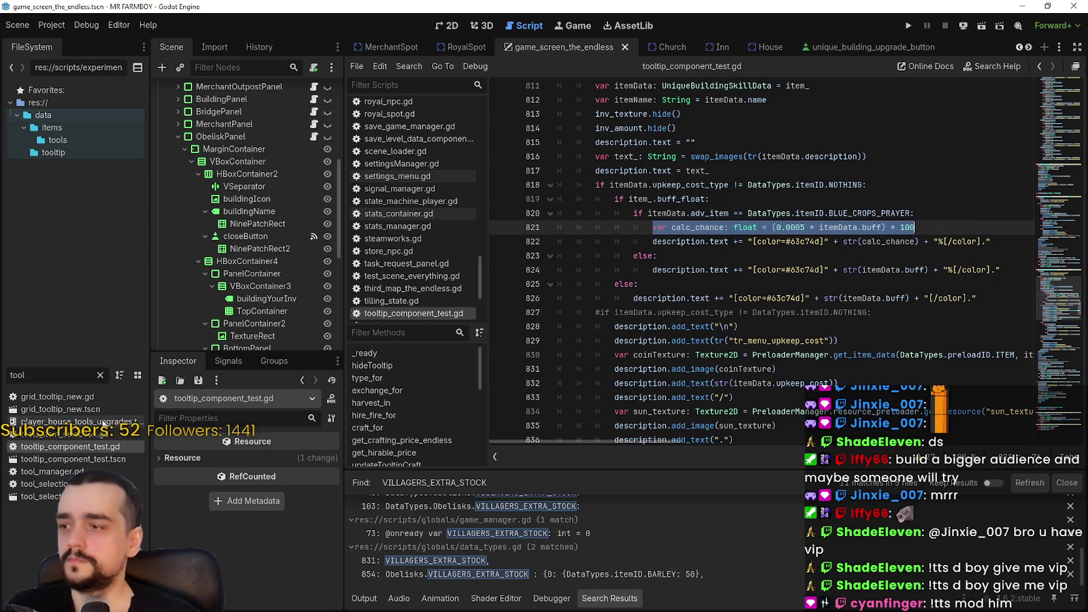
click(315, 138)
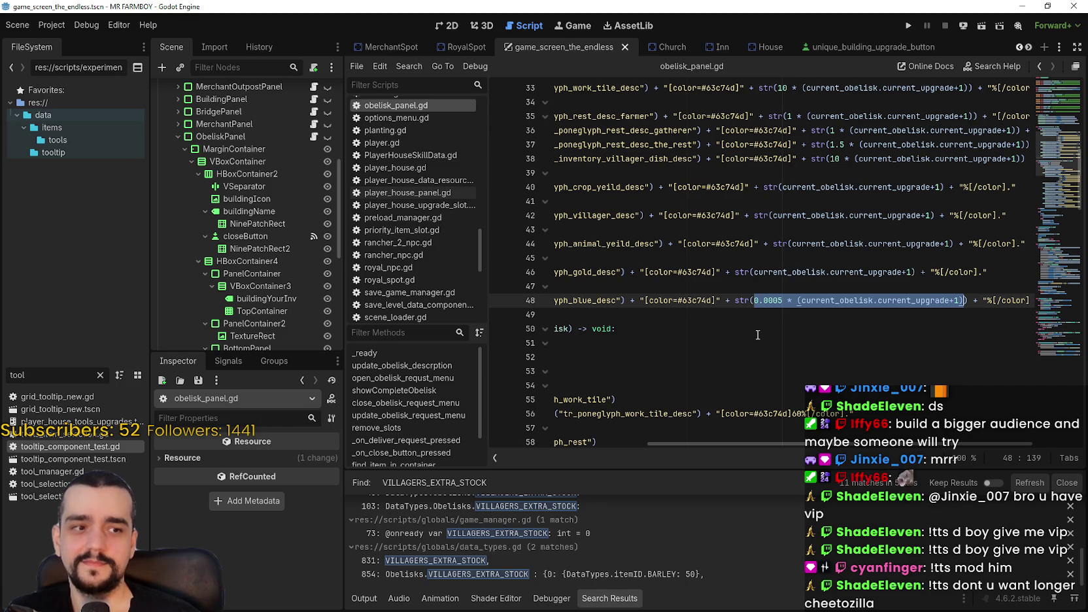
Insert a calc_chance declaration above the blue description, using current_obelisk.current_upgrade instead of itemData.buff
key(shift+Home)
key(shift+Home)
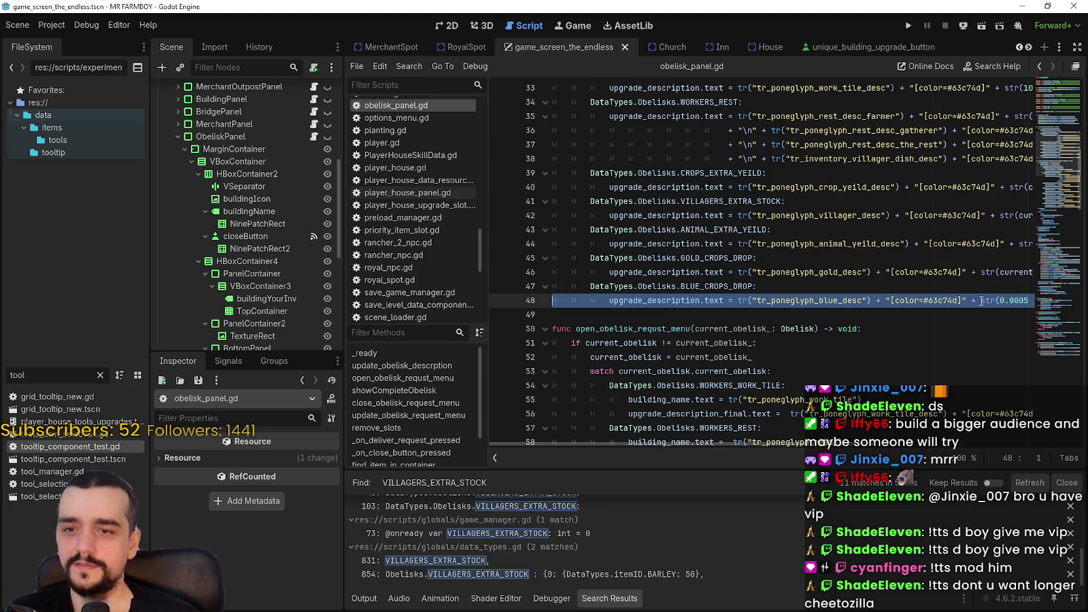
key(Home)
key(ctrl+shift+Return)
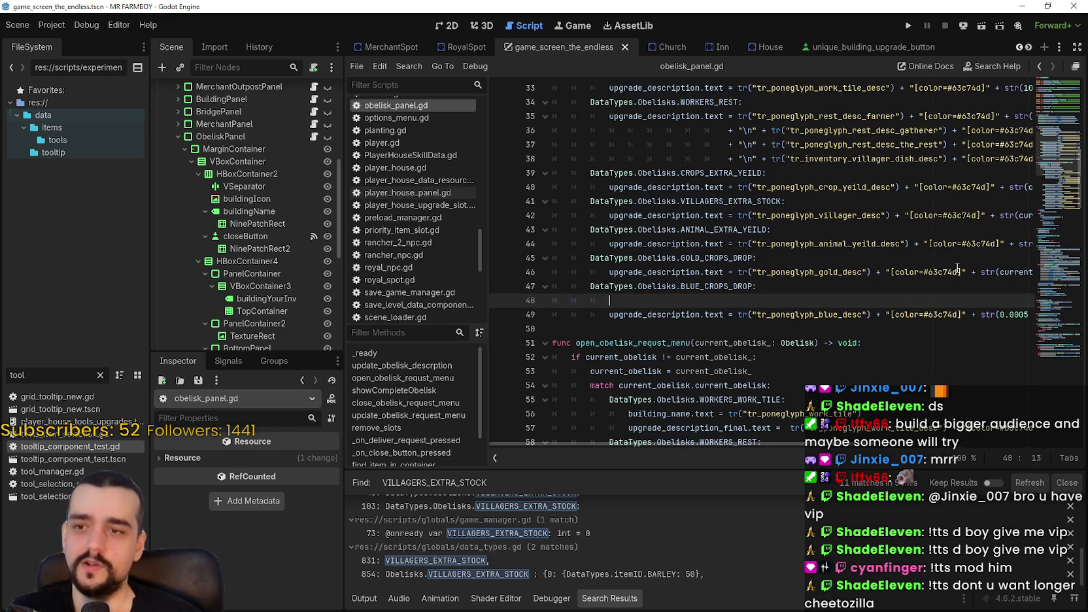
key(ctrl+v)
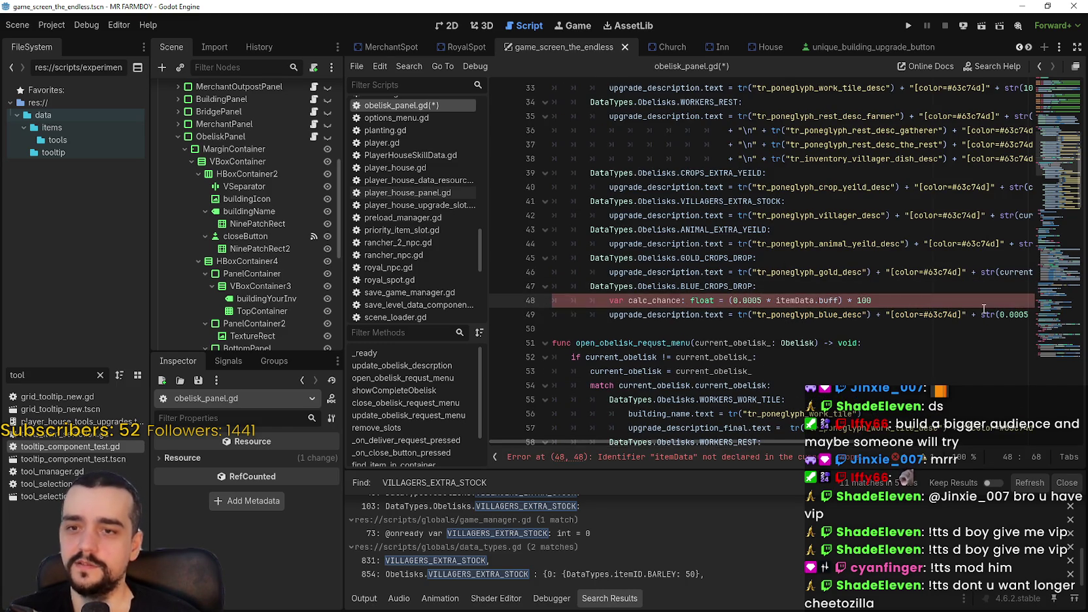
mouse_move(983, 313)
mouse_down()
mouse_move(1030, 312)
mouse_move(946, 314)
mouse_up()
key(ctrl+c)
drag(915, 442, 742, 442)
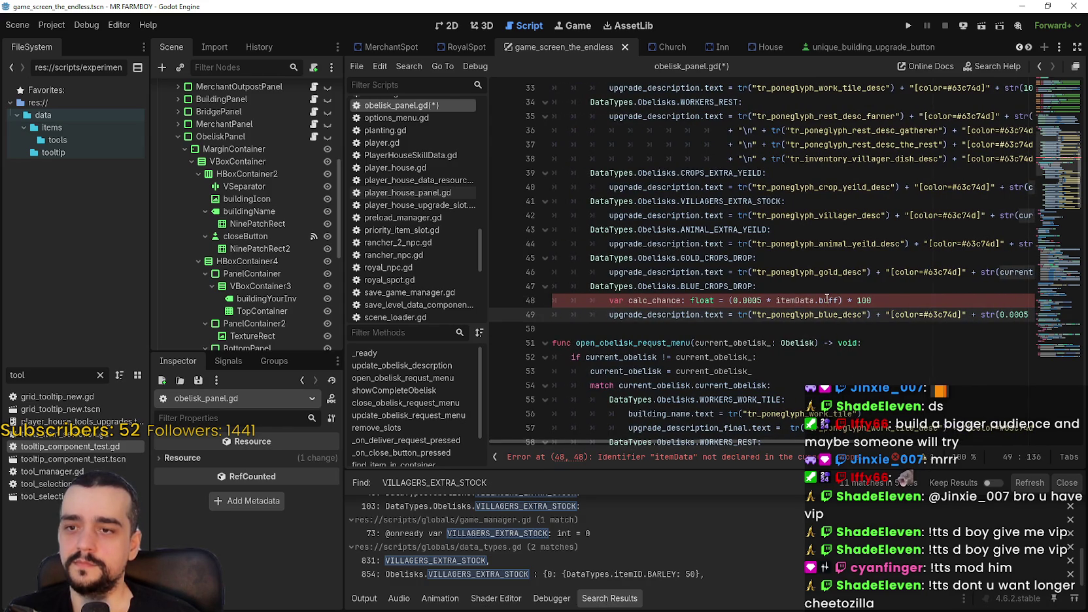
drag(844, 300, 776, 300)
key(ctrl+v)
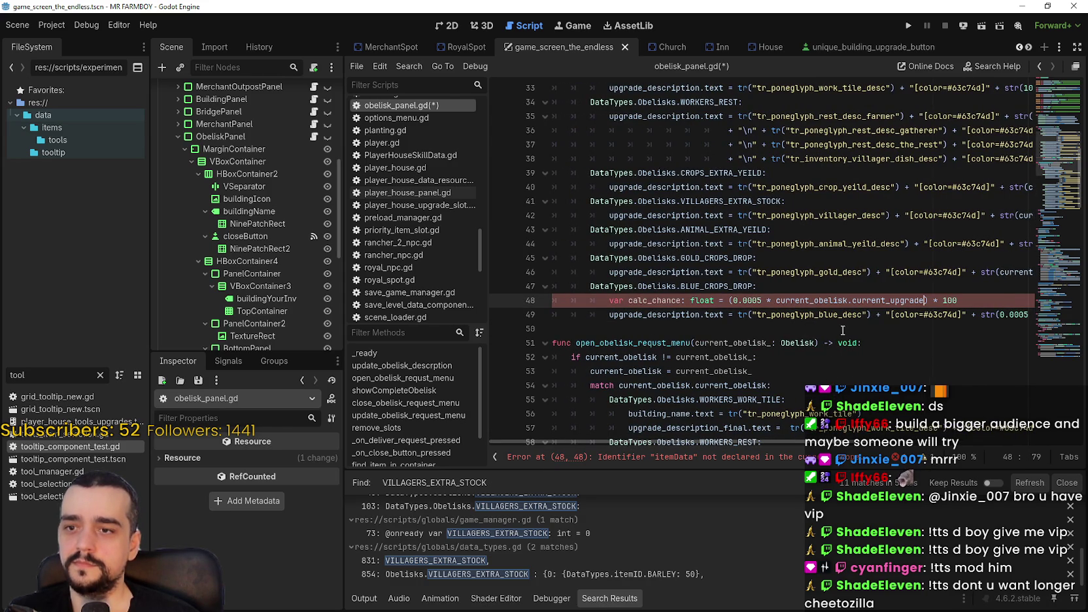
drag(857, 440, 1025, 438)
Make the formula (0.0005 * (current_obelisk.current_upgrade+1)) * 100, put calc_chance in the description, and save
click(937, 314)
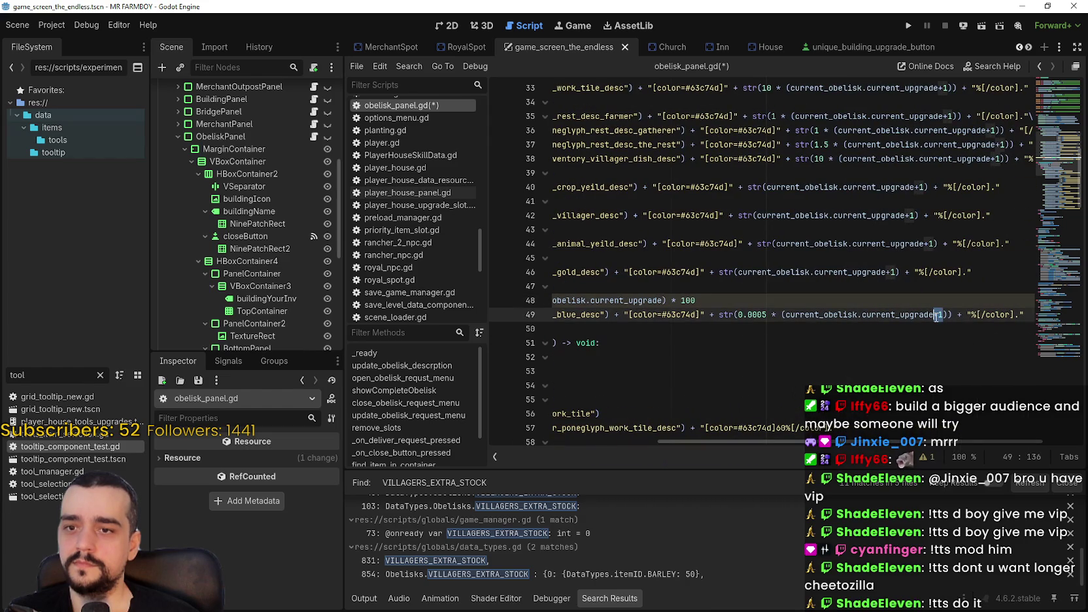
drag(732, 440, 582, 440)
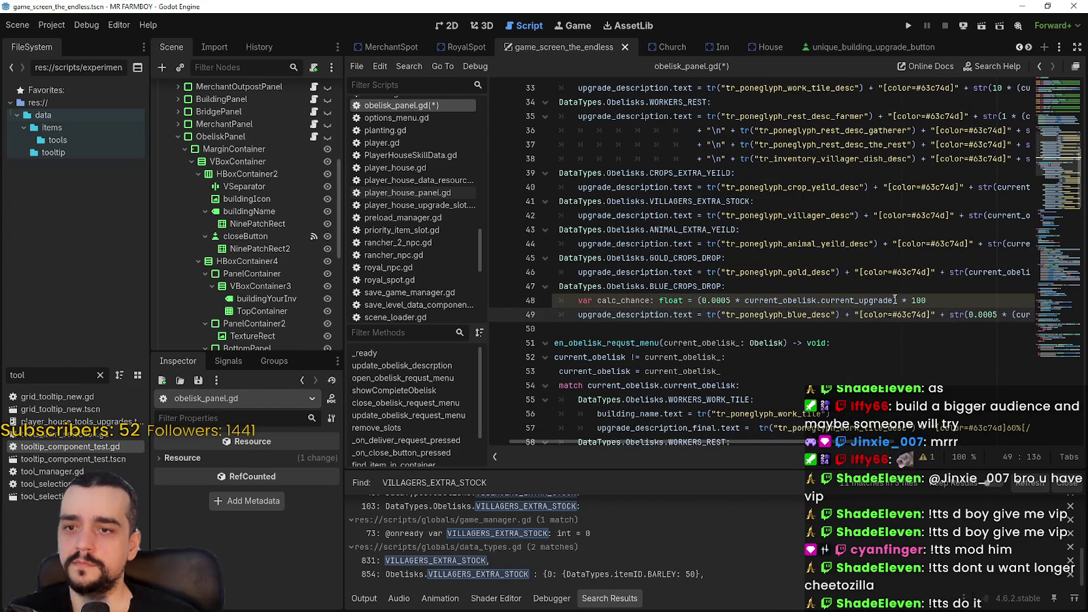
click(896, 300)
text(+1))
drag(903, 301, 745, 303)
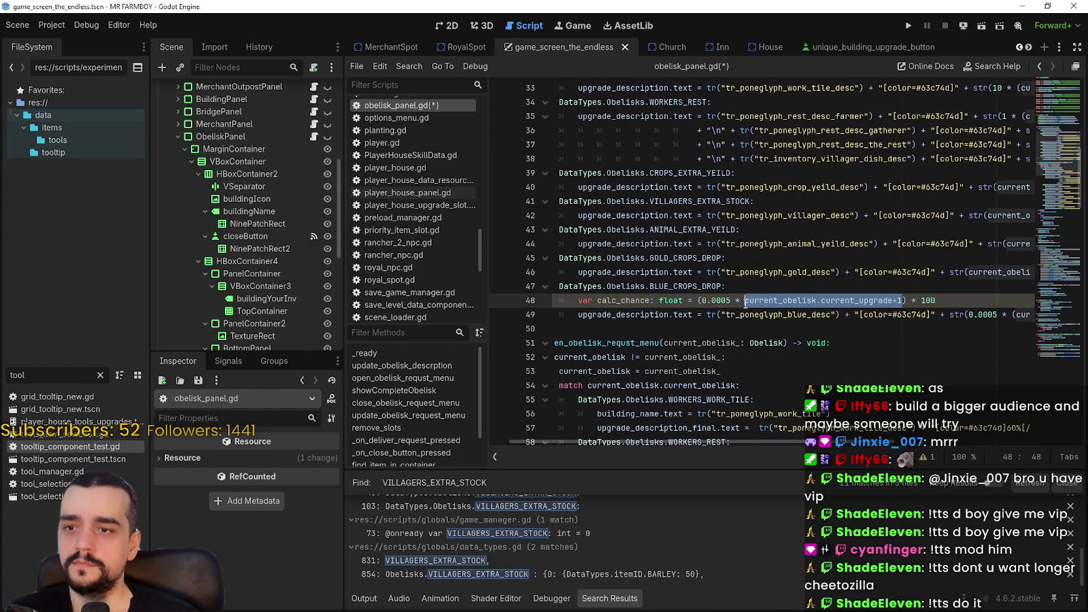
text(()
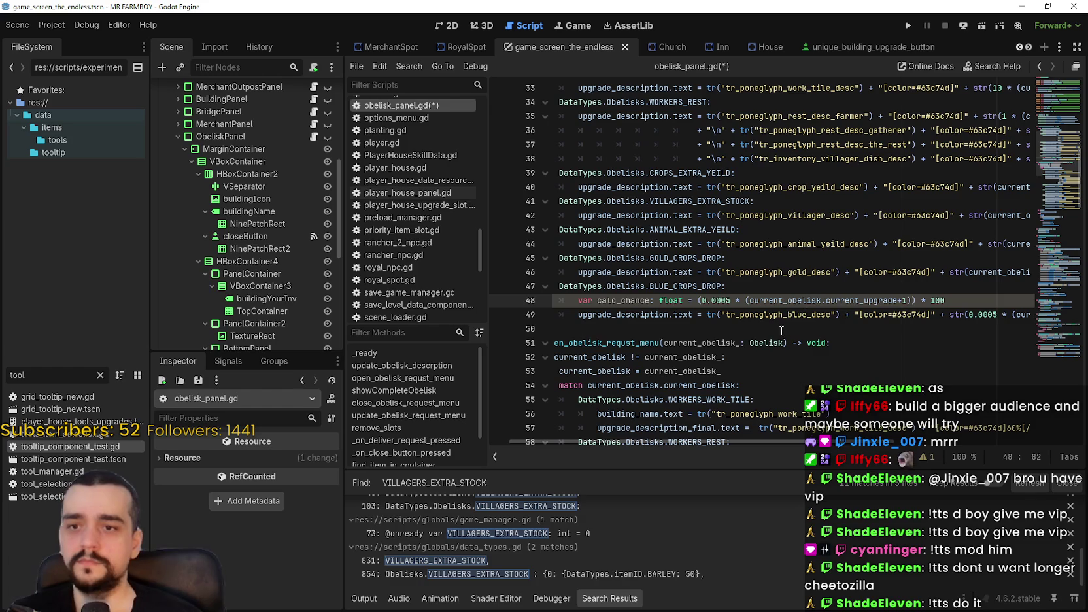
click(970, 314)
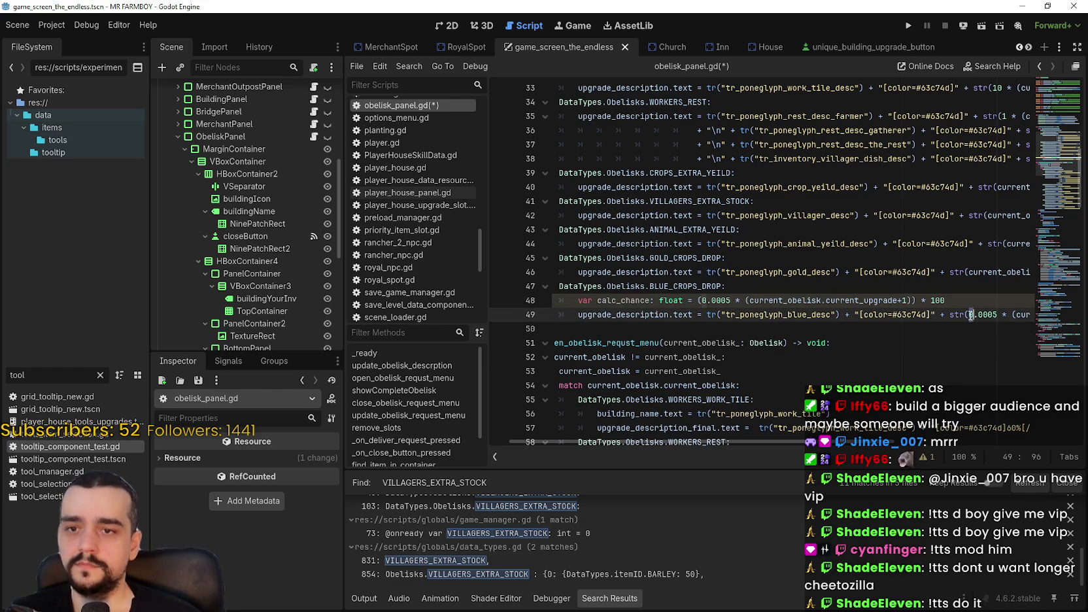
mouse_move(970, 314)
mouse_down()
mouse_move(1026, 317)
mouse_move(946, 317)
mouse_move(940, 327)
mouse_up()
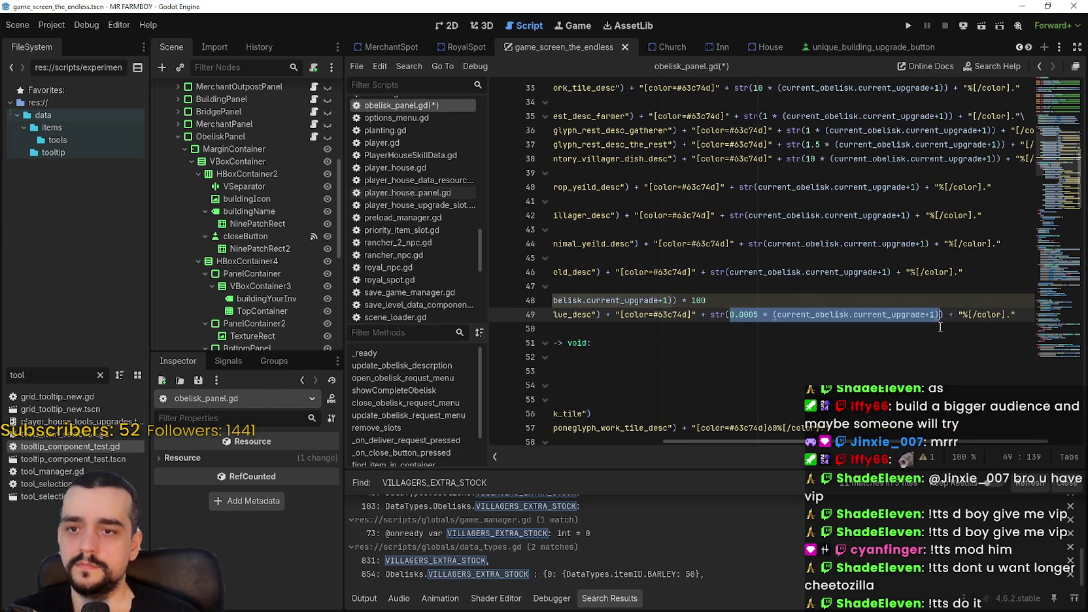
text(calc_chance)
scroll(733, 359, left, 5)
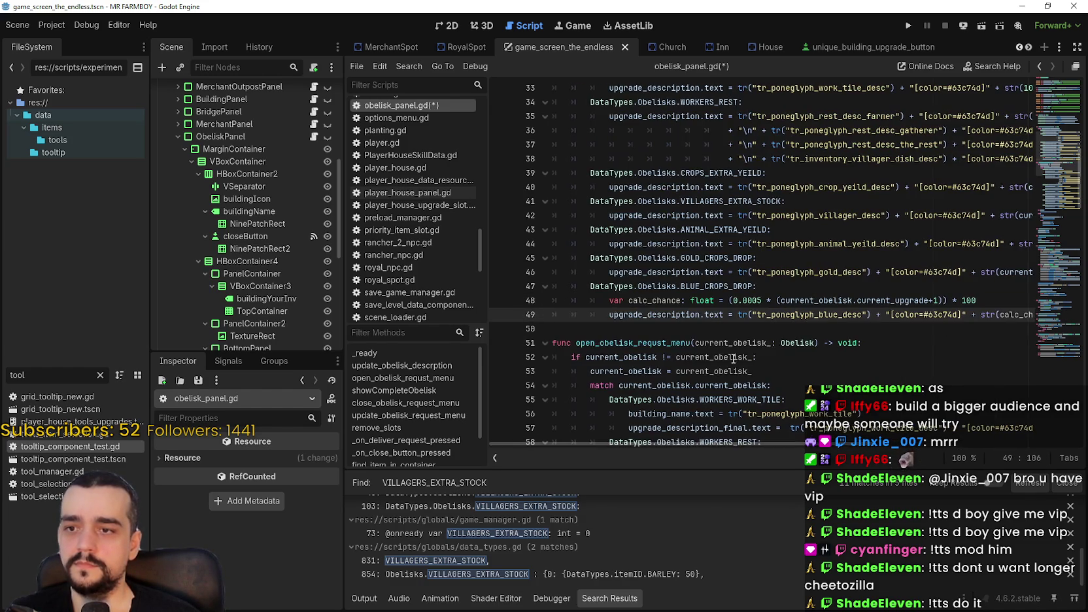
click(773, 329)
key(ctrl+s)
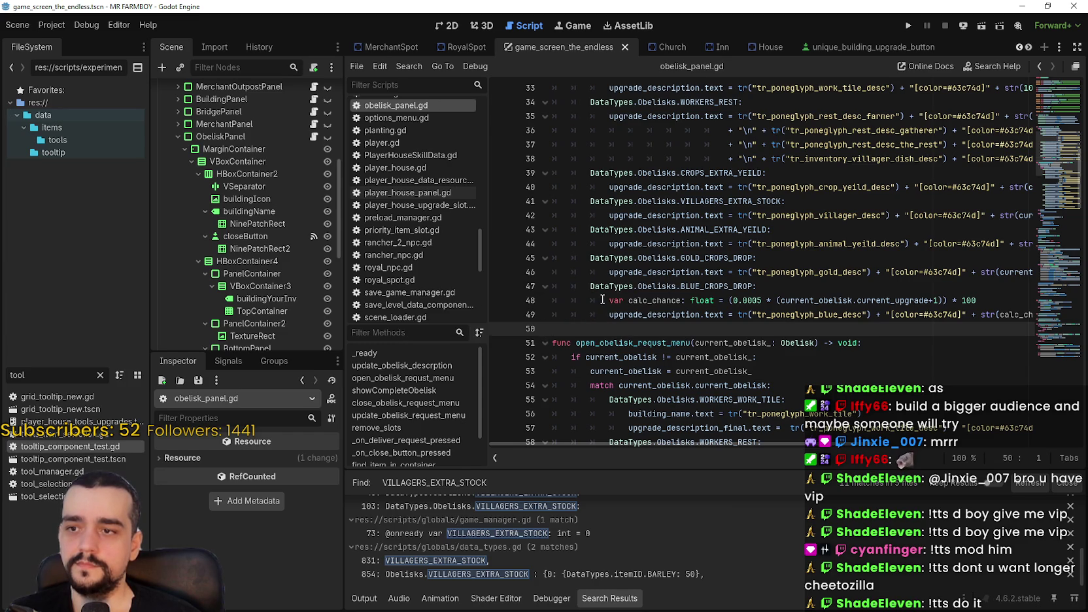
Review the new calc_chance line and check its 0.0005 factor
drag(602, 299, 1035, 302)
scroll(970, 311, down, 9)
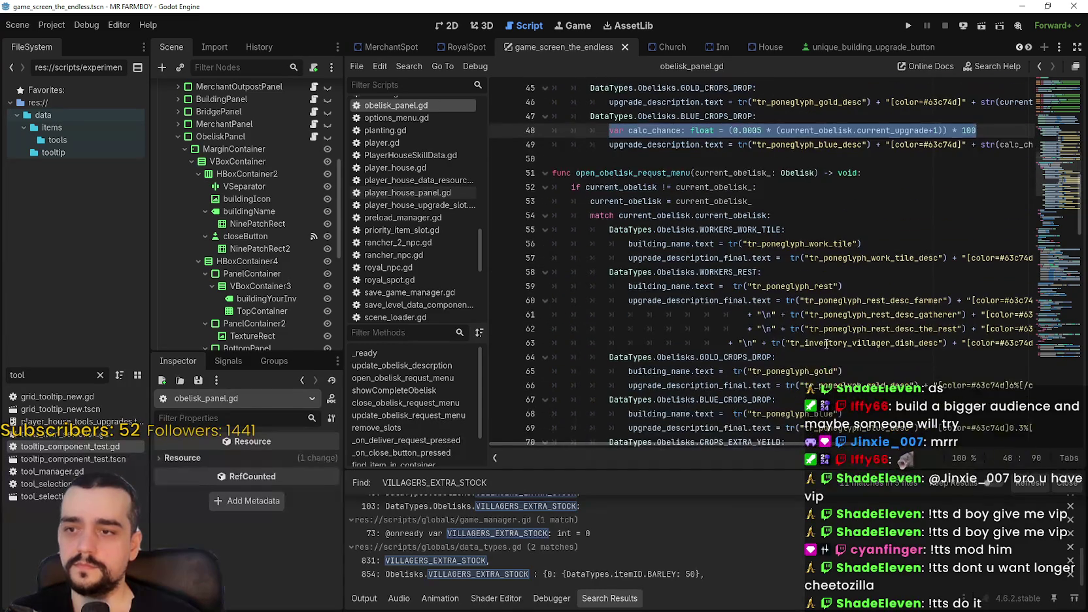
scroll(745, 313, up, 2)
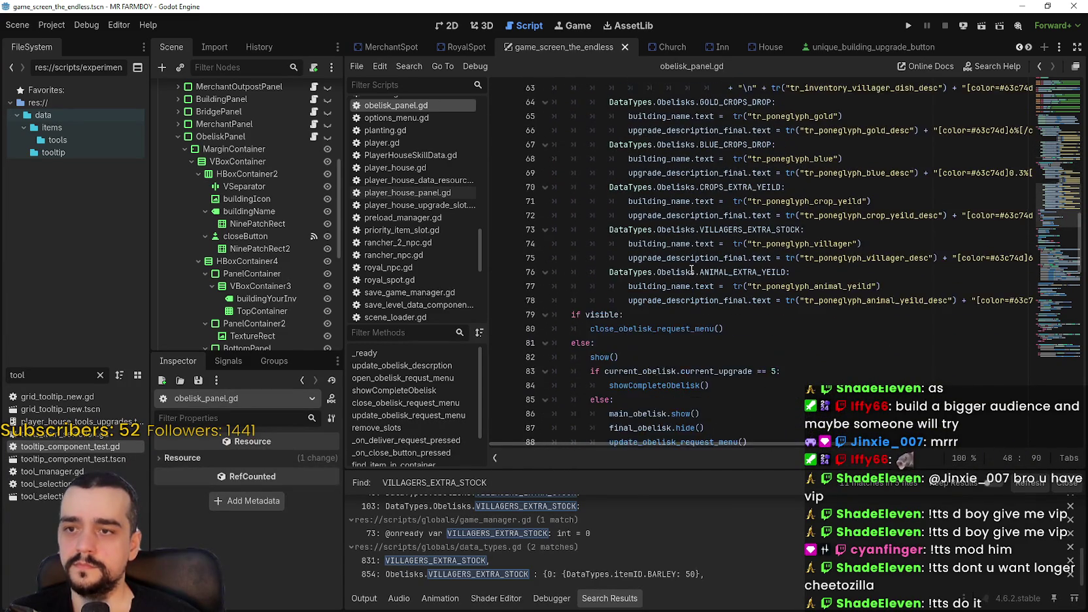
scroll(690, 271, up, 3)
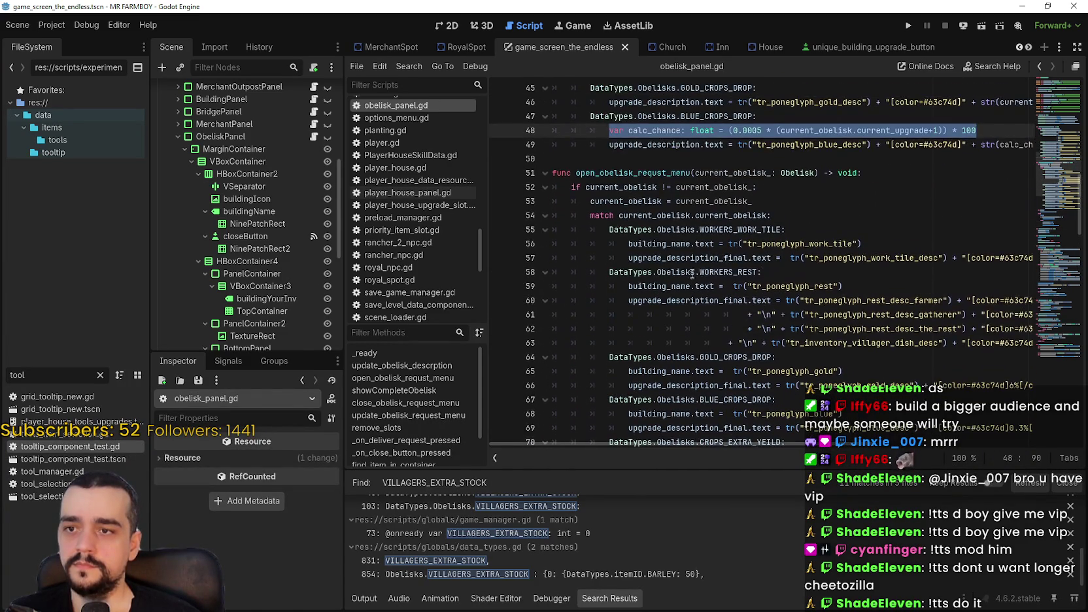
scroll(852, 319, up, 6)
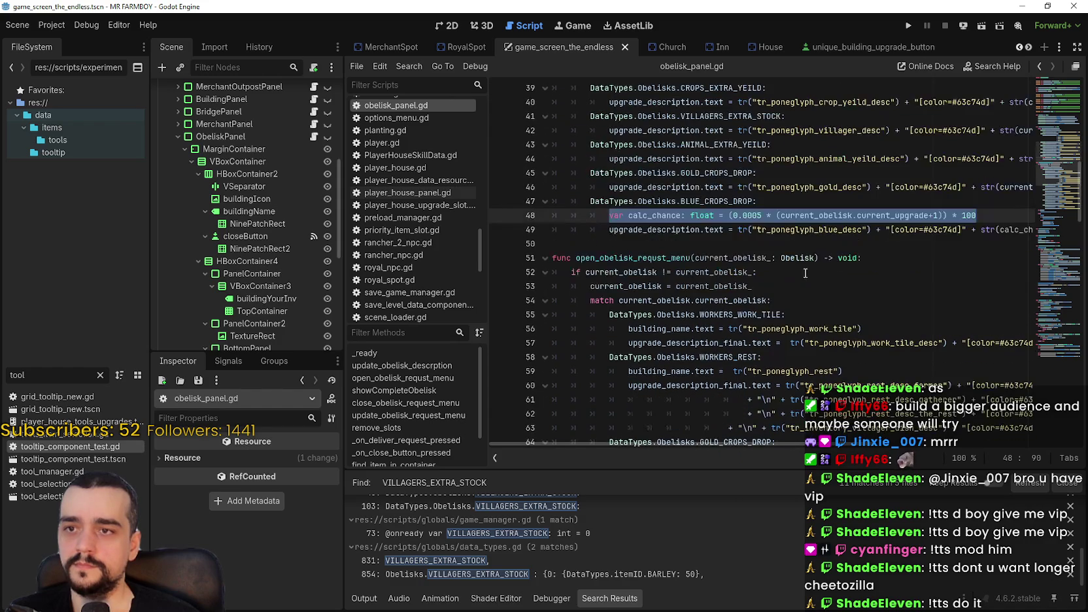
double_click(752, 215)
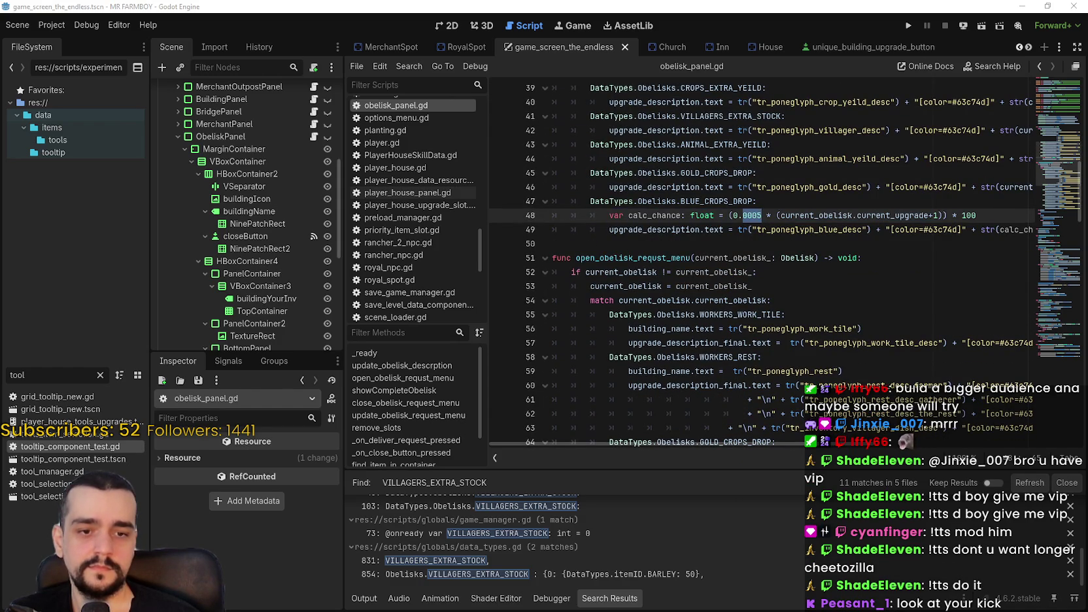
In Calculator, compute 0.0005 × 6, giving 0.003
key(alt+Tab)
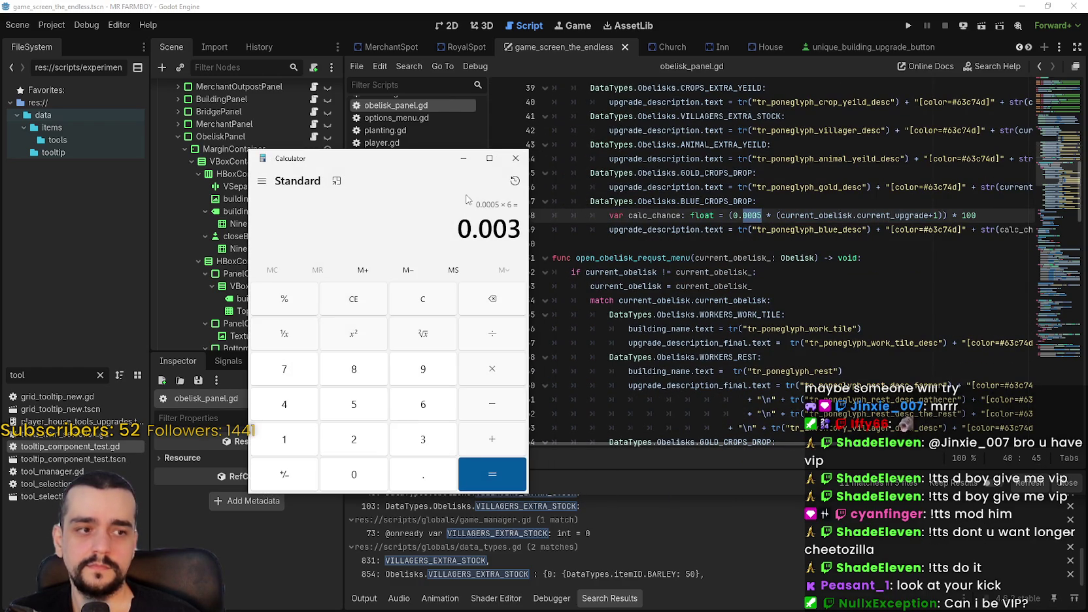
drag(426, 167, 414, 144)
click(410, 282)
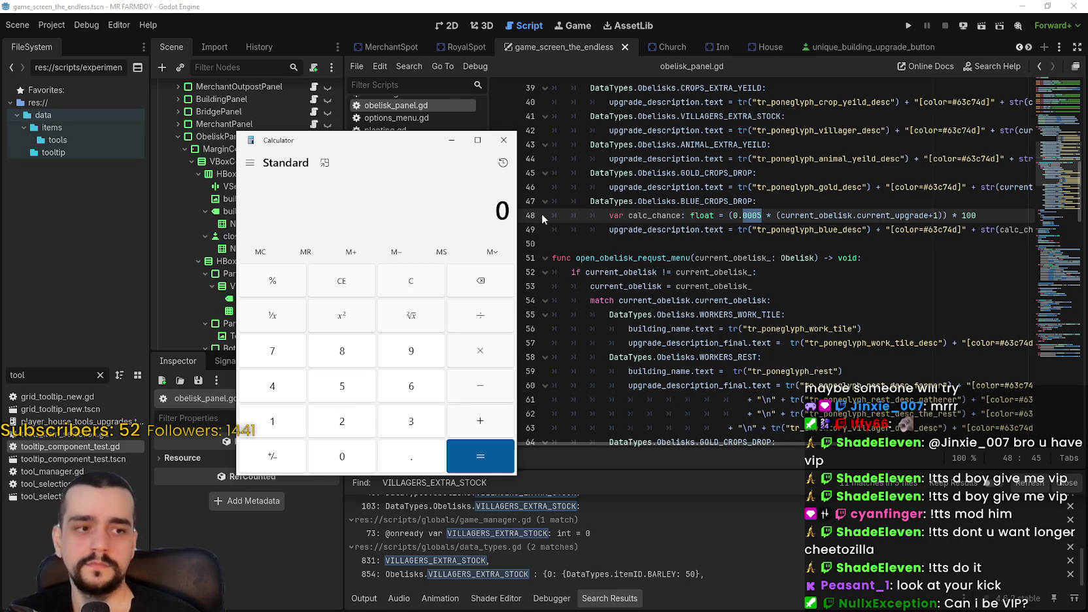
click(451, 140)
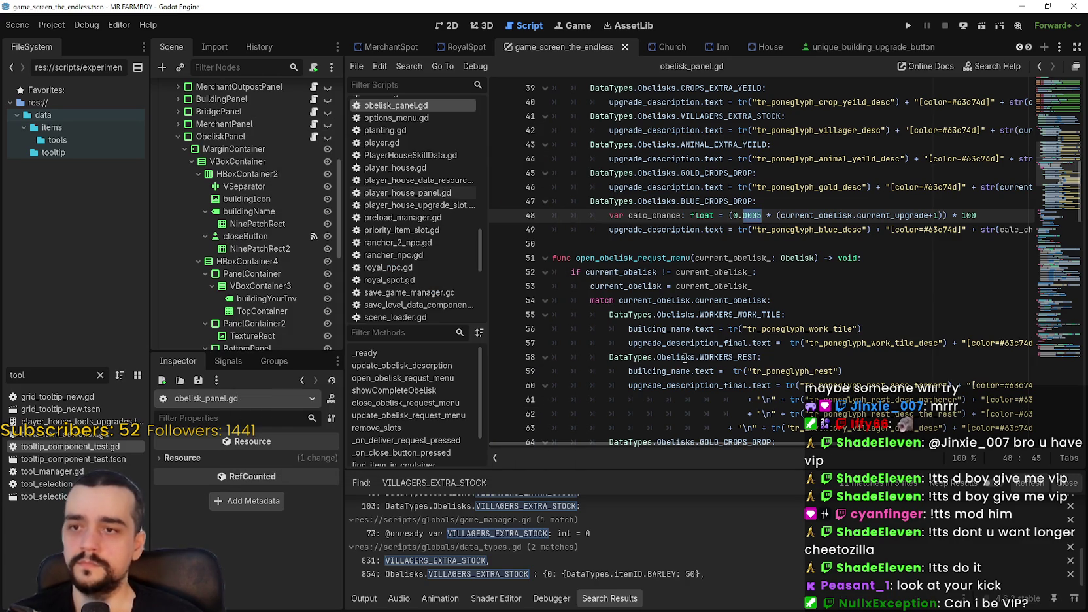
click(774, 300)
key(alt+Tab)
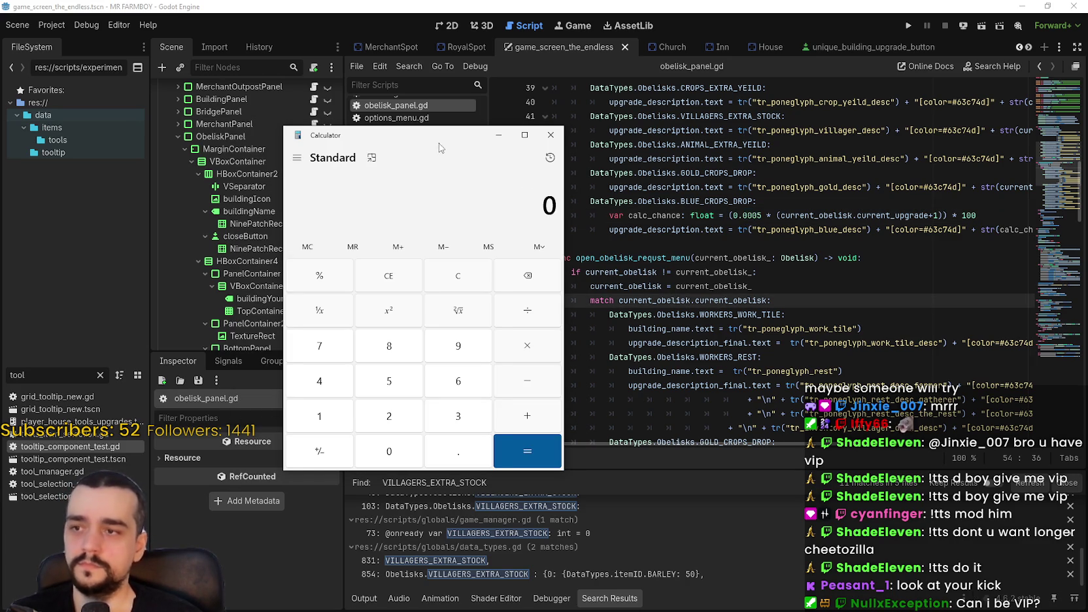
drag(453, 139, 377, 140)
text(.000)
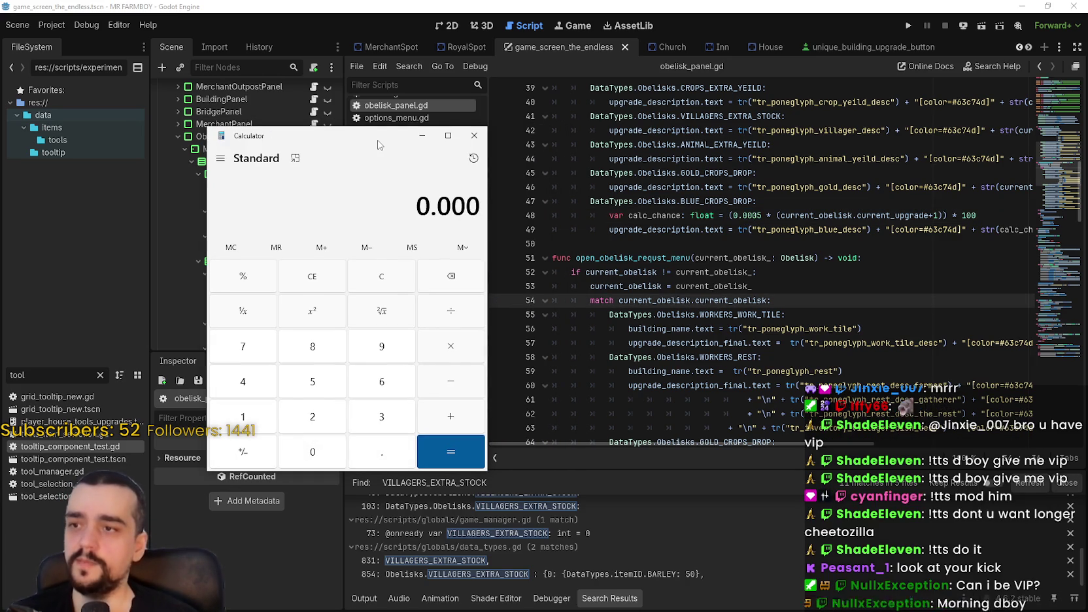
text(5)
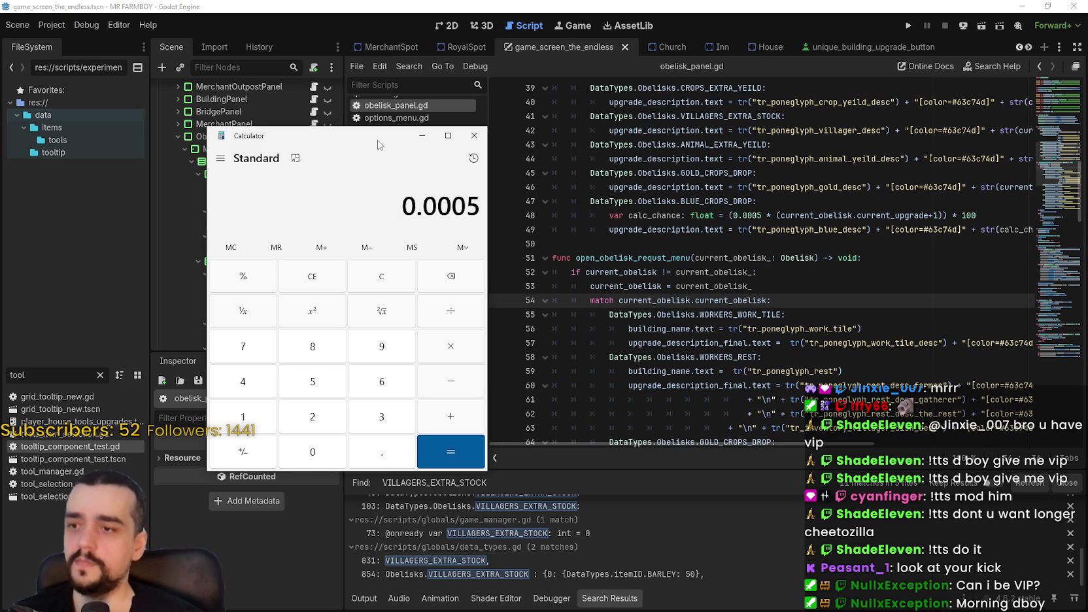
click(451, 353)
text(6)
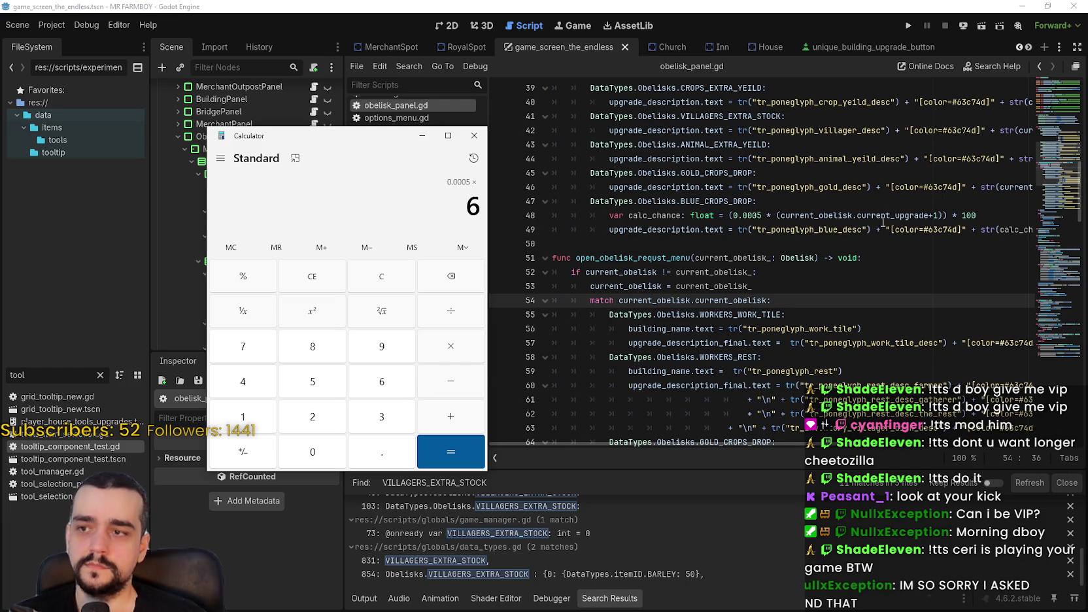
click(446, 447)
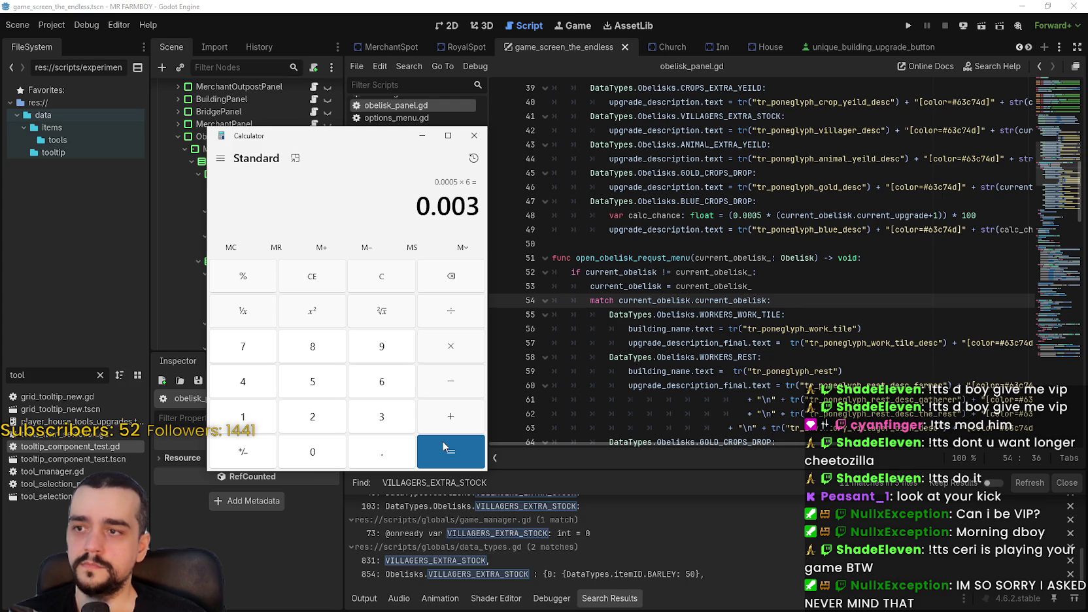
Multiply the 0.003 result by 100 to get 0.3, then return to the script
click(451, 351)
text(100)
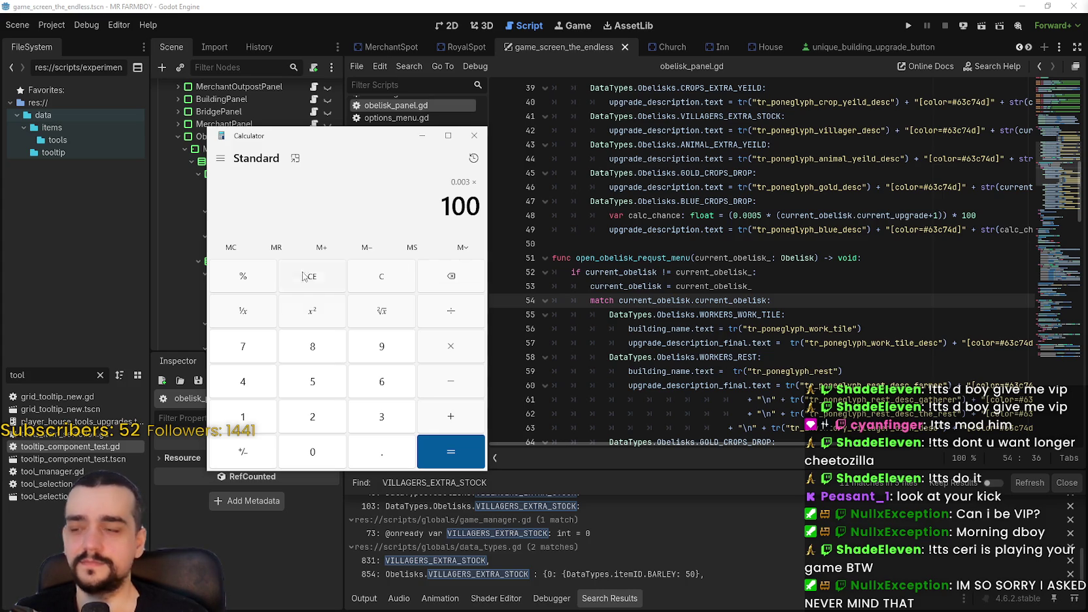
click(429, 447)
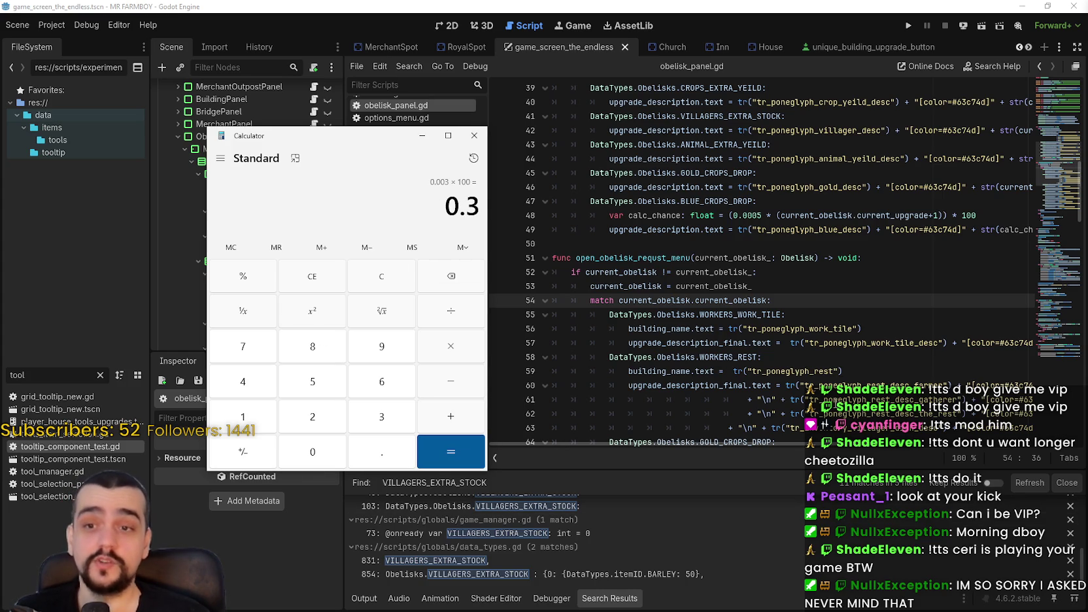
click(884, 270)
key(alt+Tab)
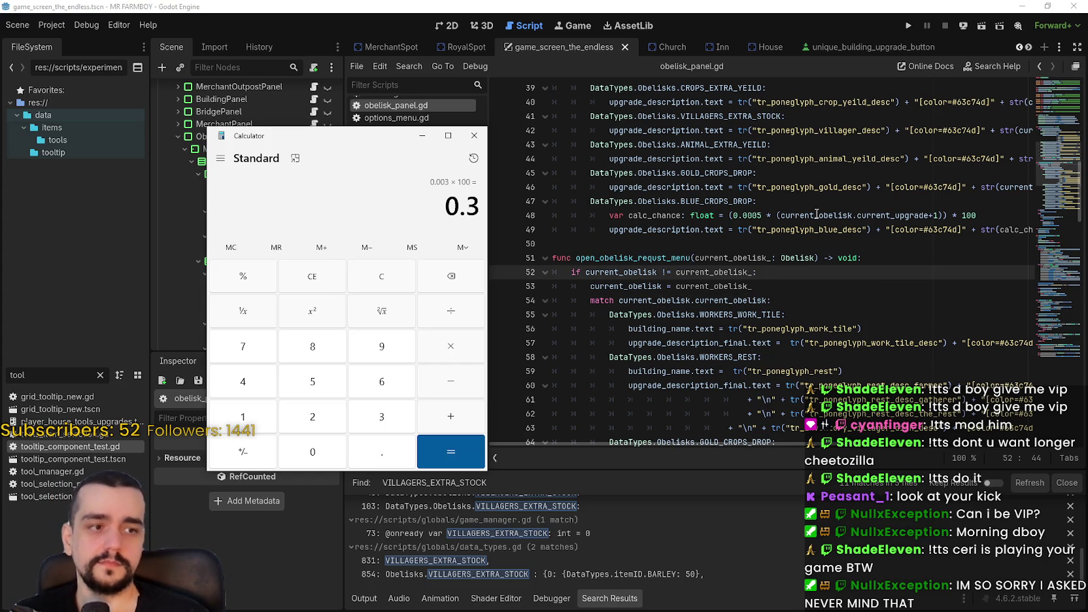
key(alt+Tab)
Save obelisk_panel.gd and scroll up through the obelisk description code
click(633, 230)
key(ctrl+s)
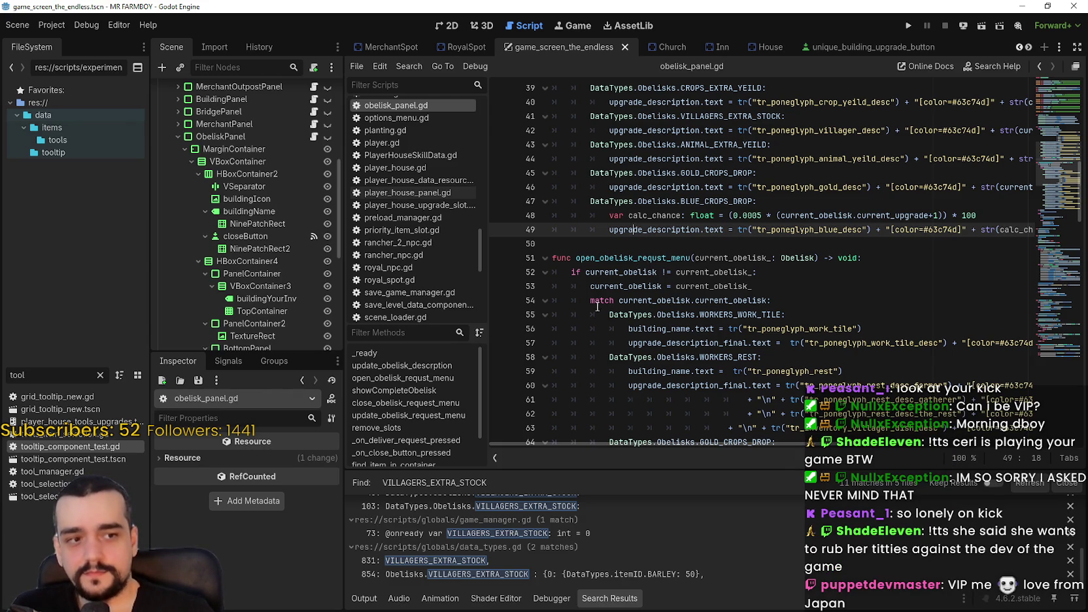
click(710, 243)
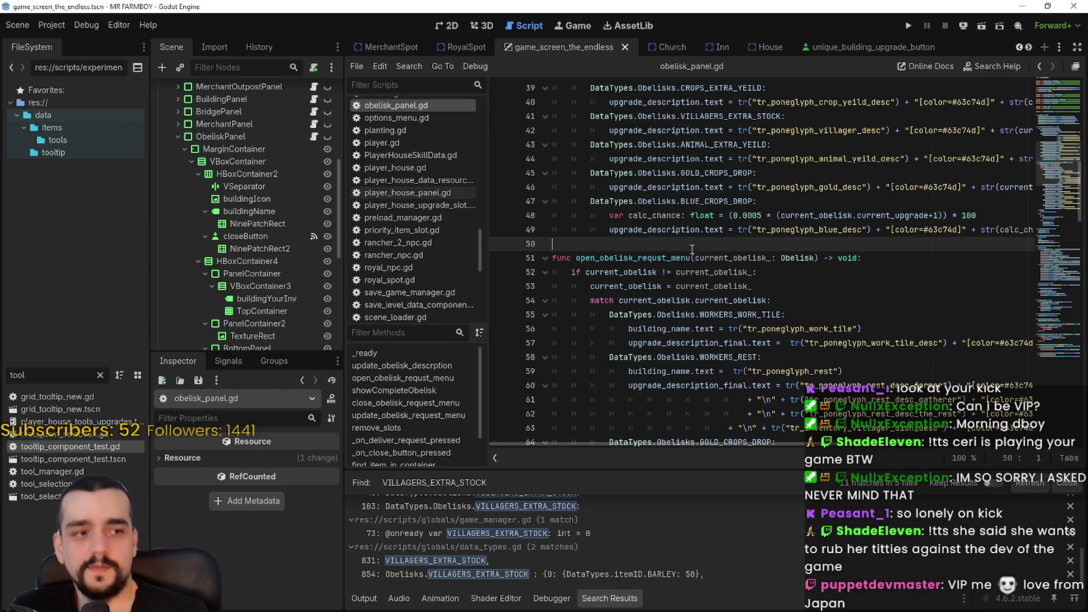
click(690, 257)
scroll(685, 300, up, 2)
click(685, 215)
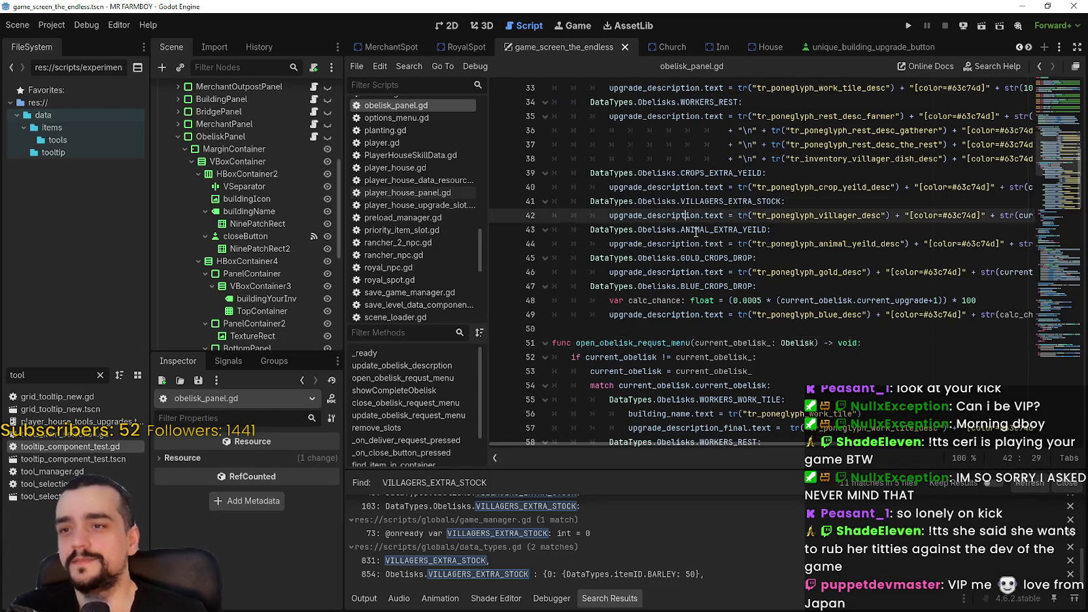
scroll(685, 215, up, 2)
Close the Calculator and put the caret on blank line 29 near update_obelisk_descrption
key(alt+Tab)
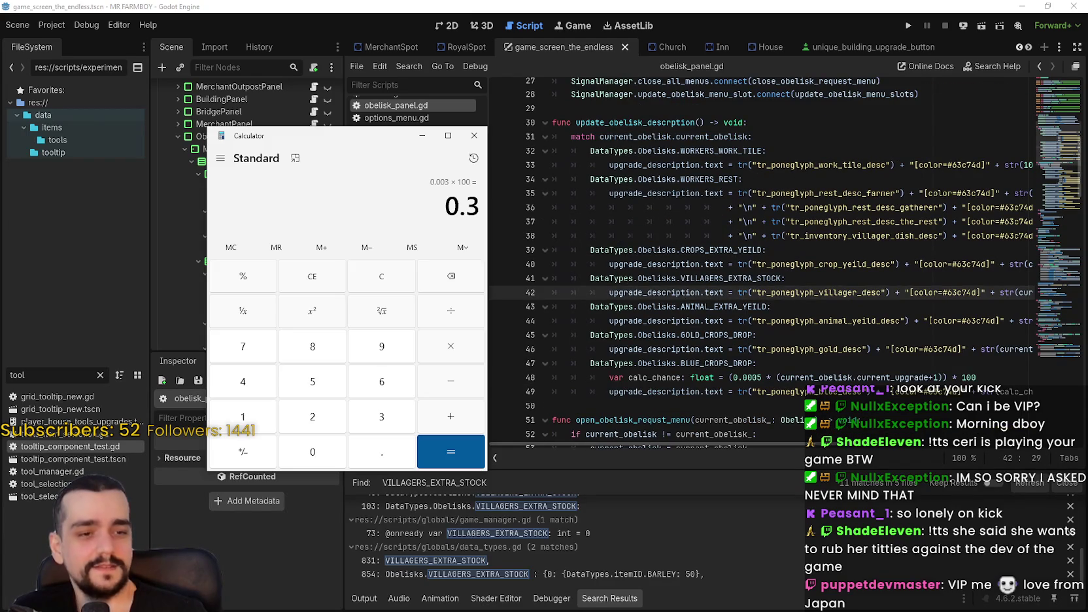
key(alt+Tab)
click(659, 151)
scroll(660, 151, up, 2)
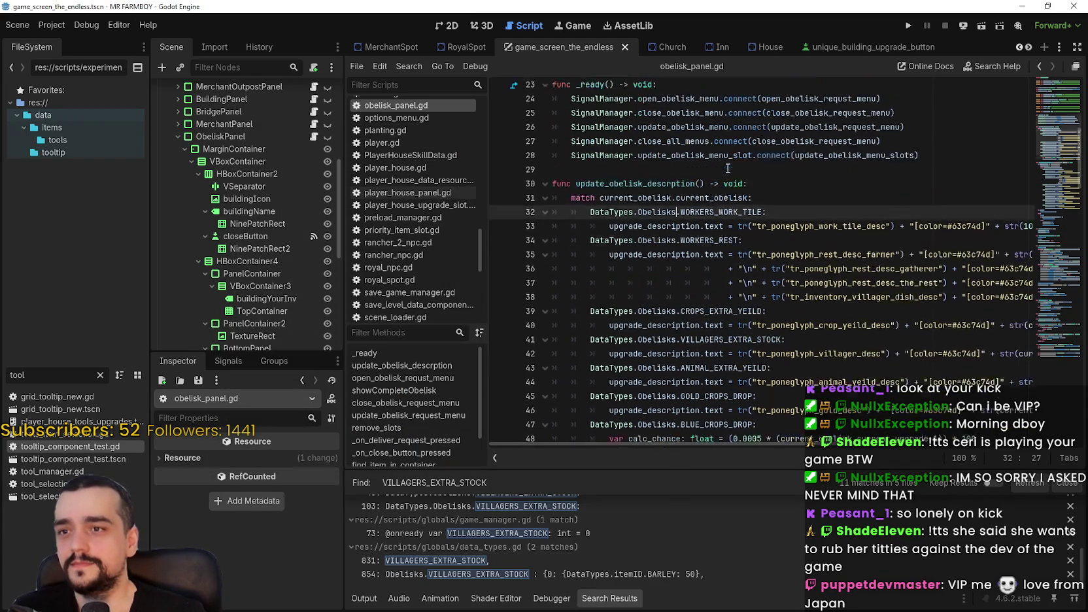
click(654, 193)
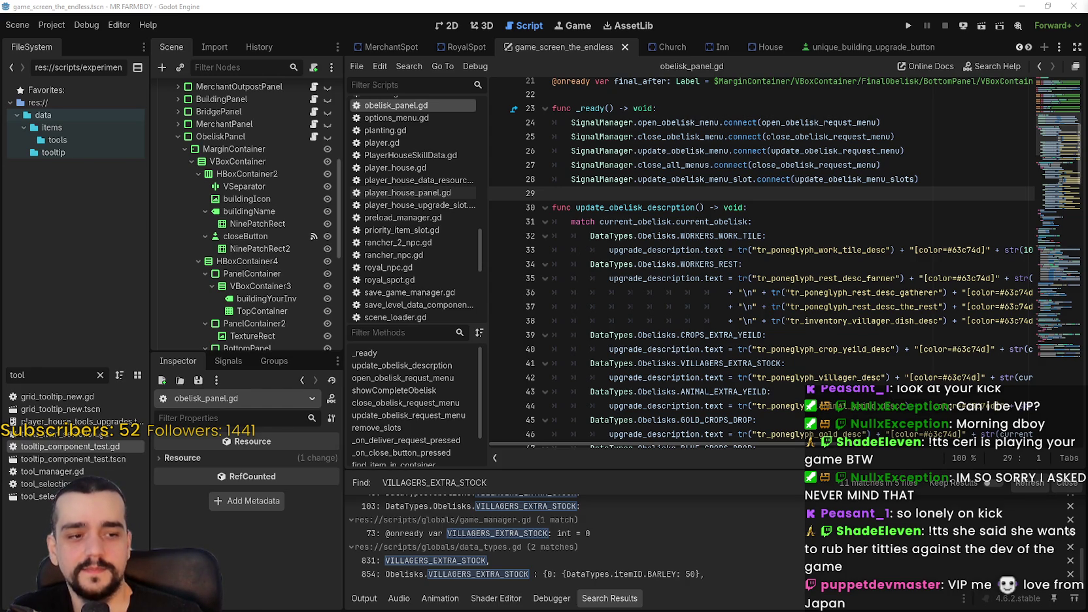
Bring up the Casterlabs Dashboard and scroll the chat back to read the question about what's being worked on
key(alt+Tab)
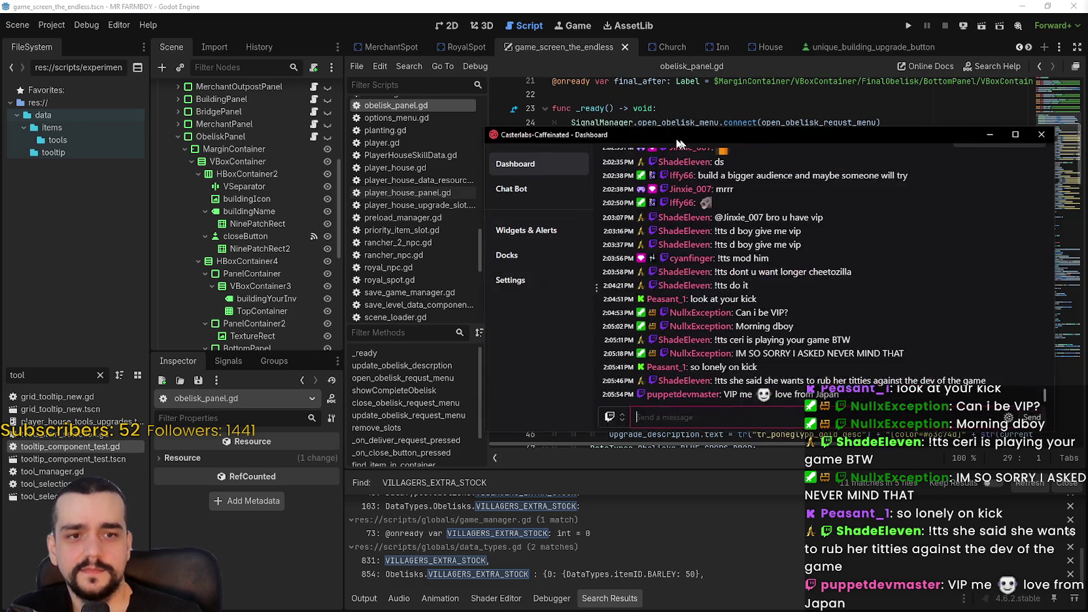
scroll(607, 241, up, 10)
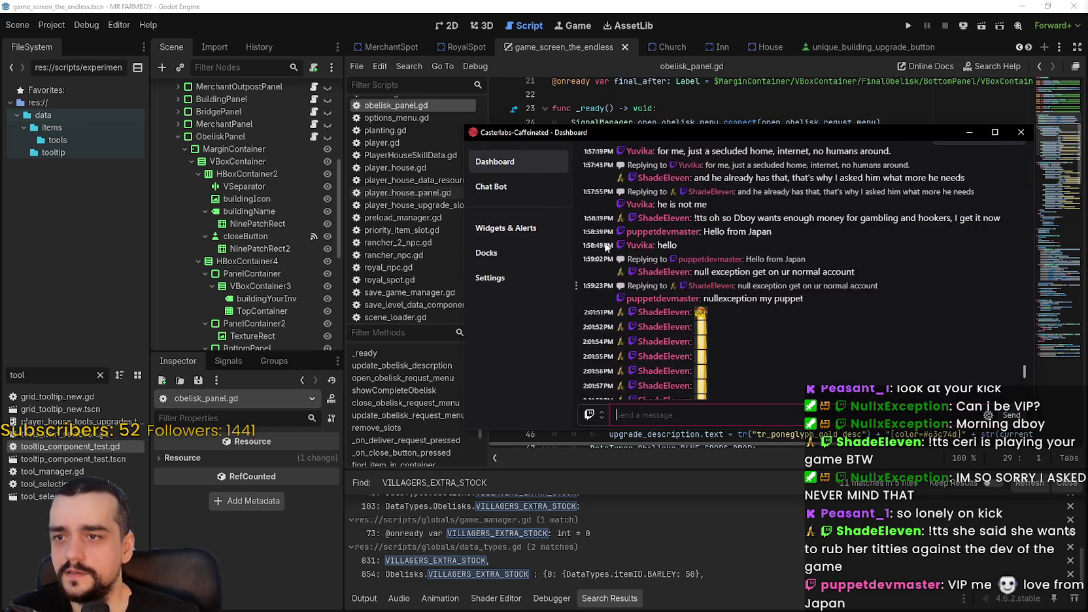
scroll(607, 323, up, 5)
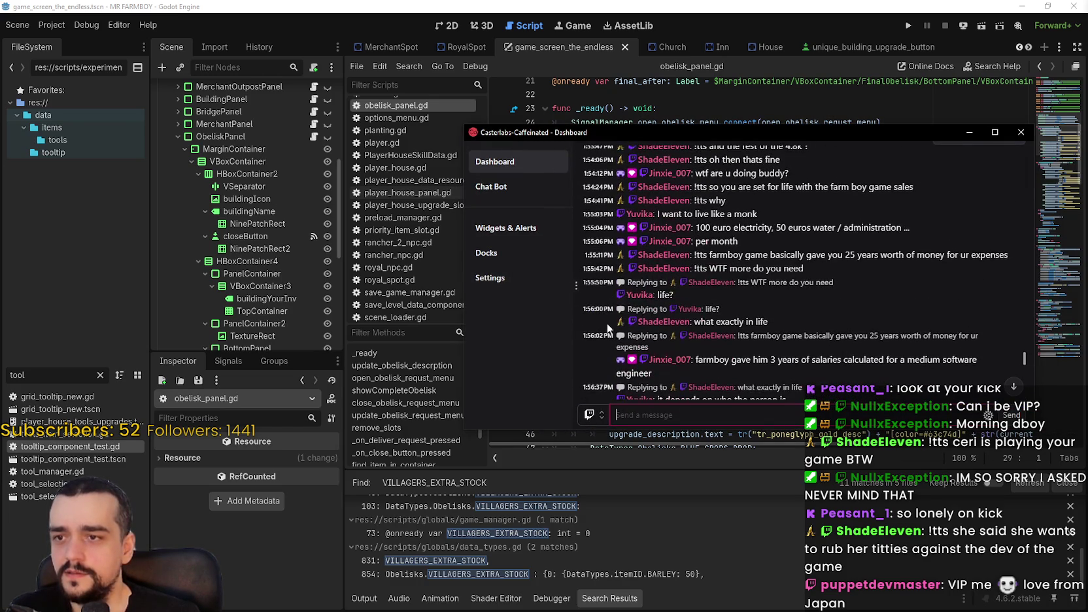
scroll(631, 279, up, 4)
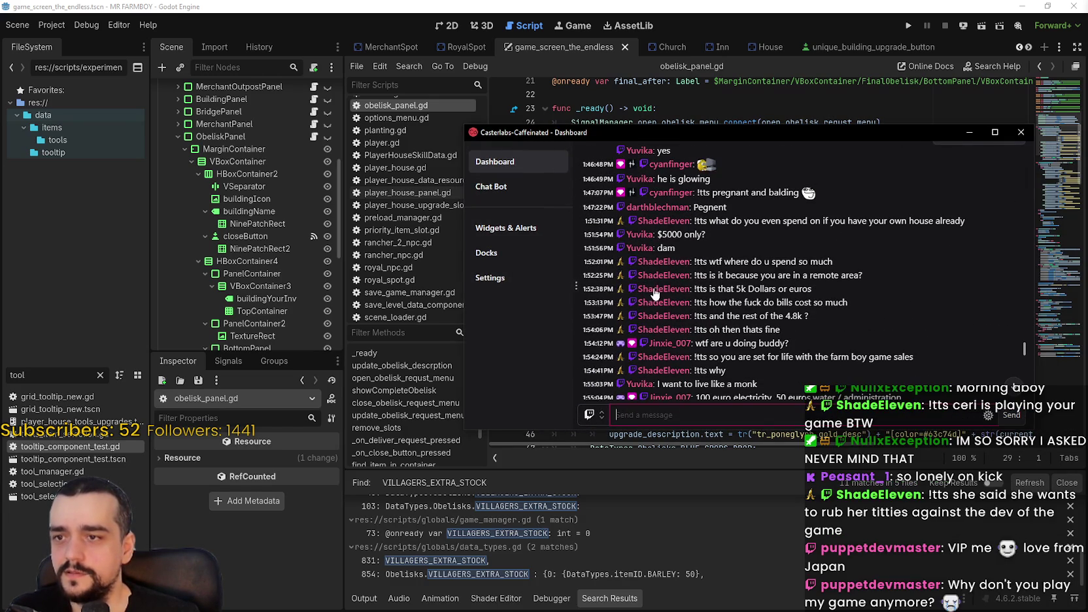
scroll(710, 301, up, 2)
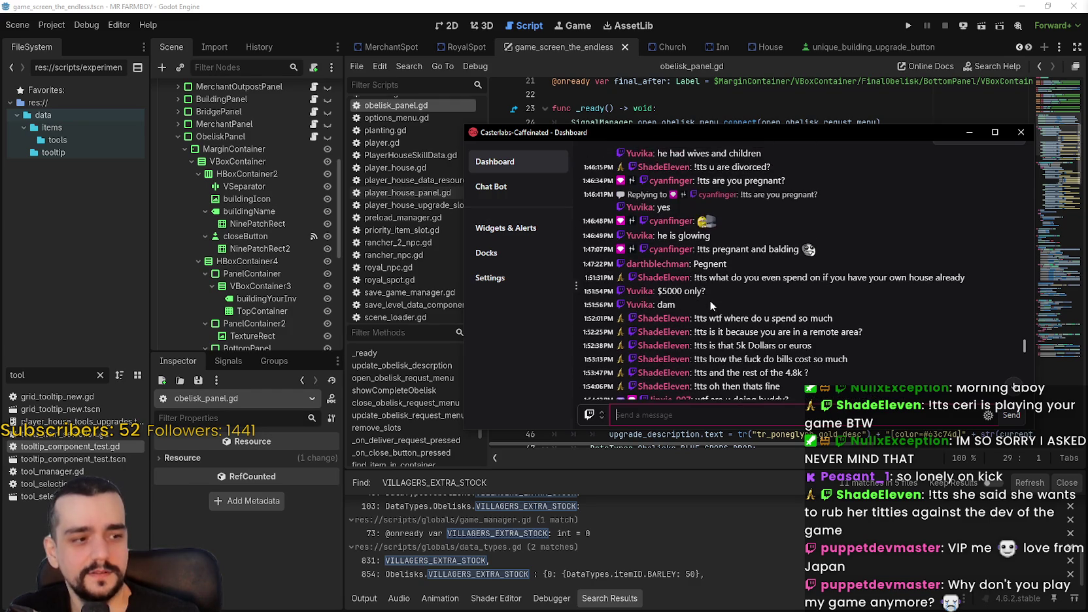
scroll(710, 300, down, 2)
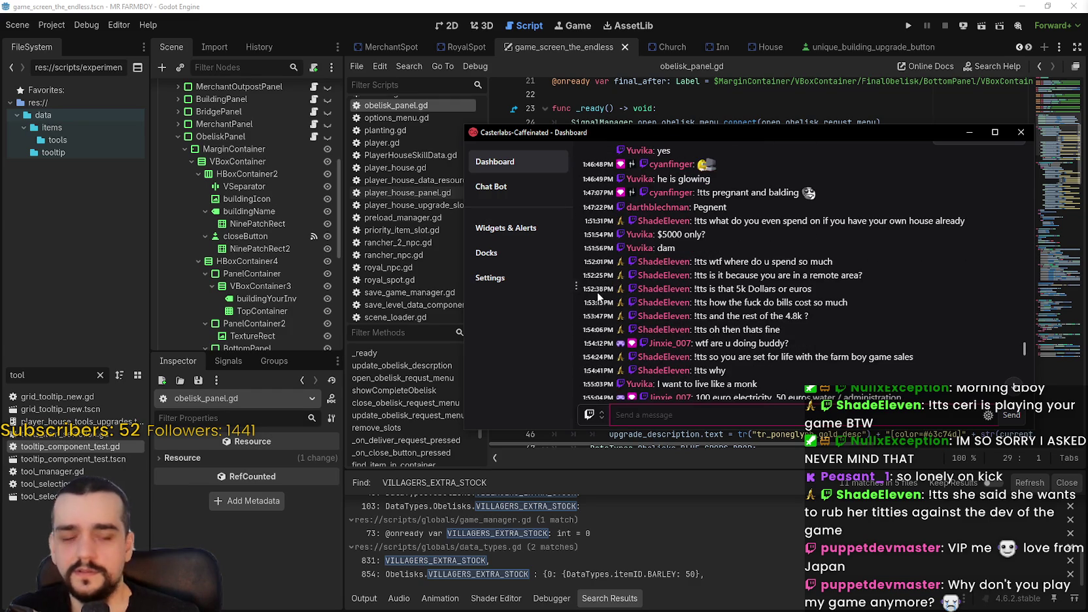
scroll(596, 291, up, 5)
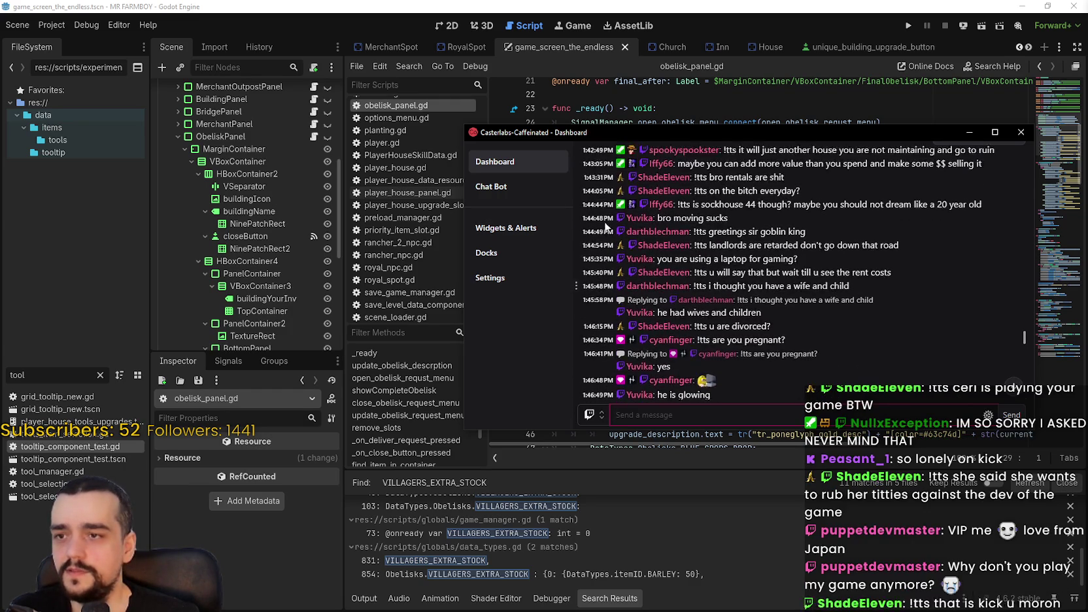
scroll(604, 226, up, 3)
scroll(619, 251, up, 3)
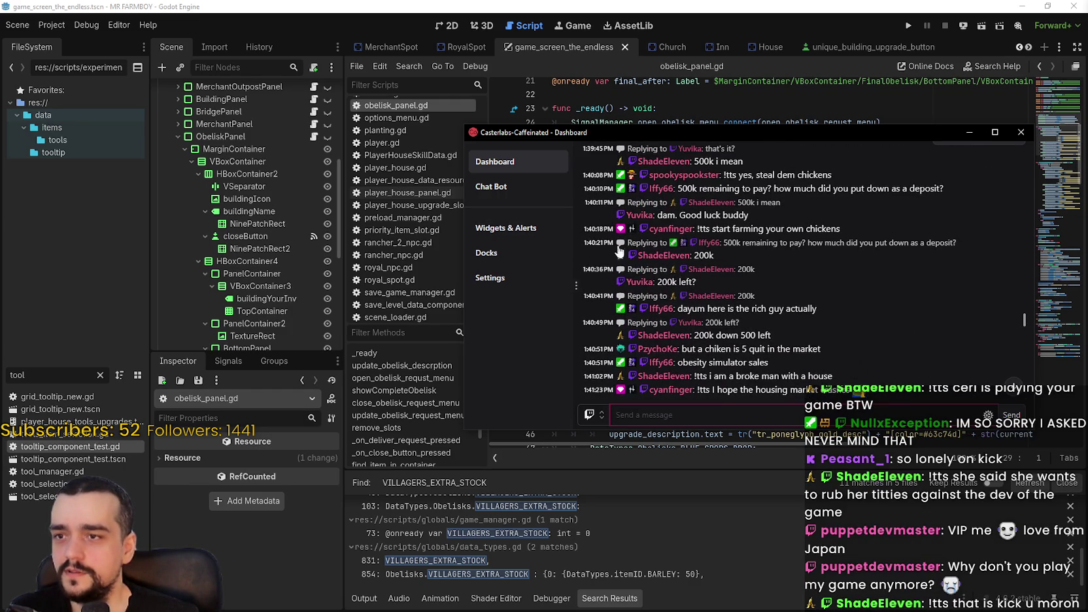
scroll(647, 269, up, 2)
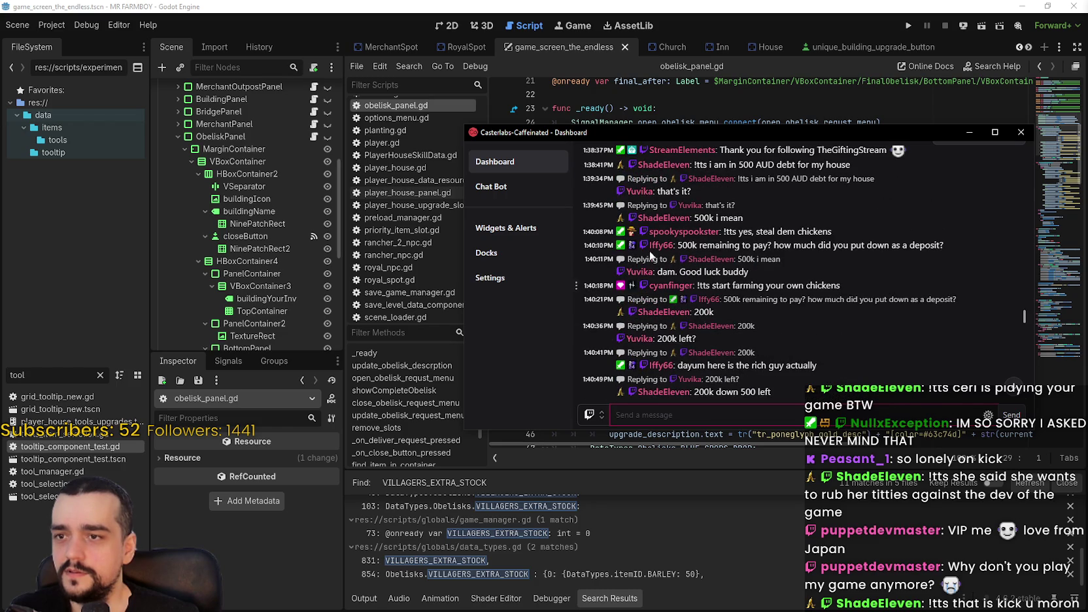
scroll(595, 239, up, 4)
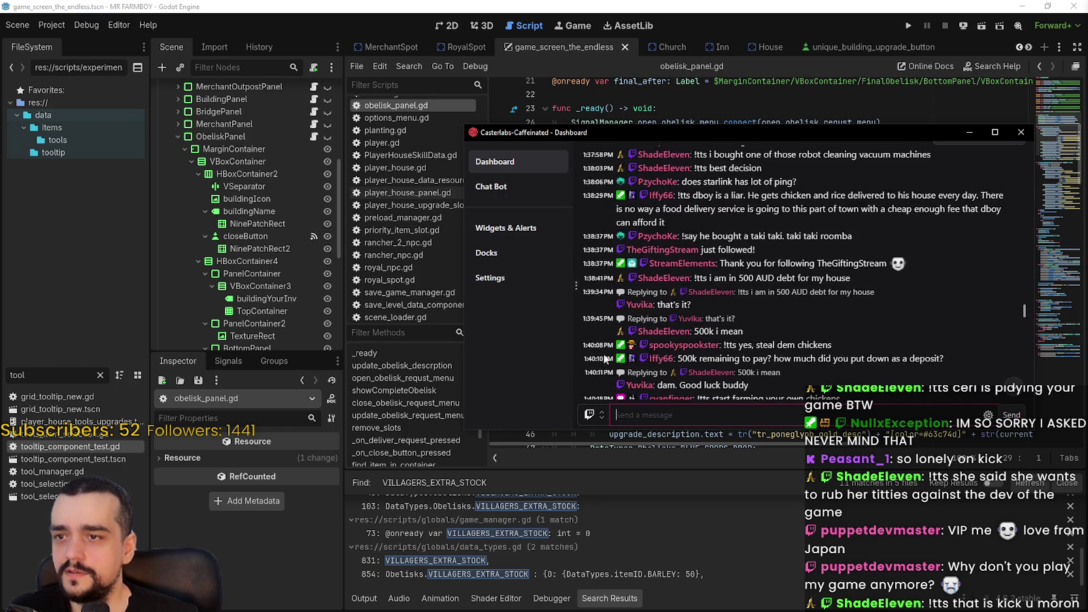
scroll(608, 302, up, 4)
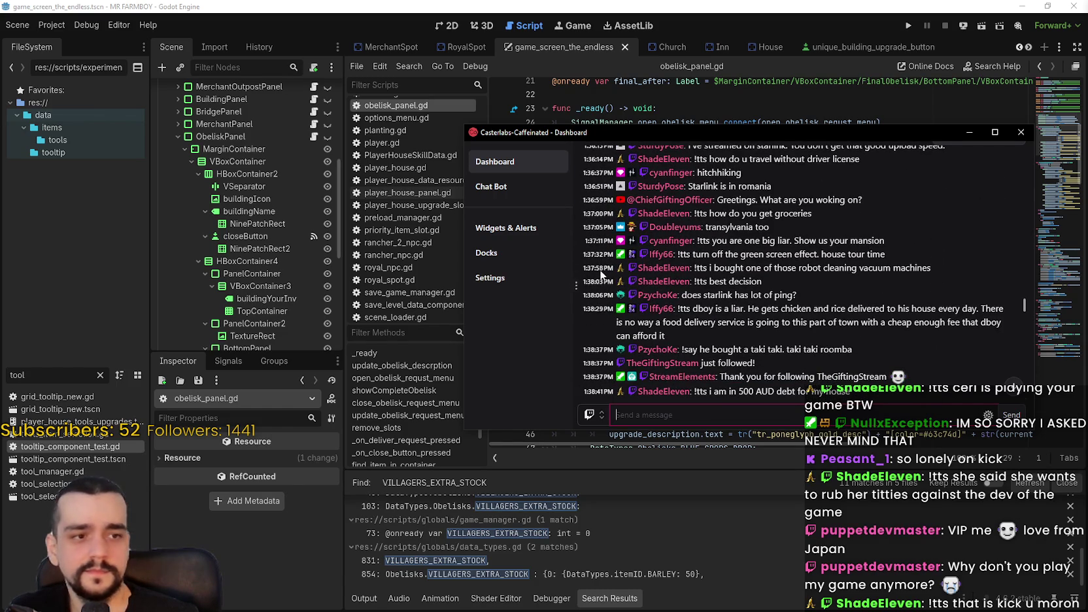
scroll(600, 270, up, 2)
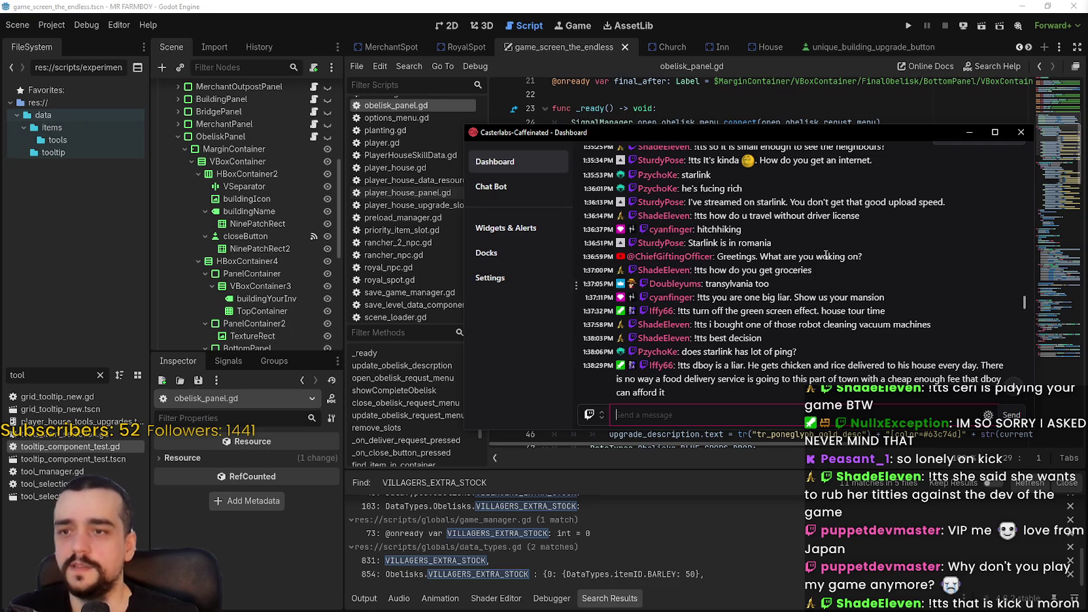
drag(874, 257, 628, 255)
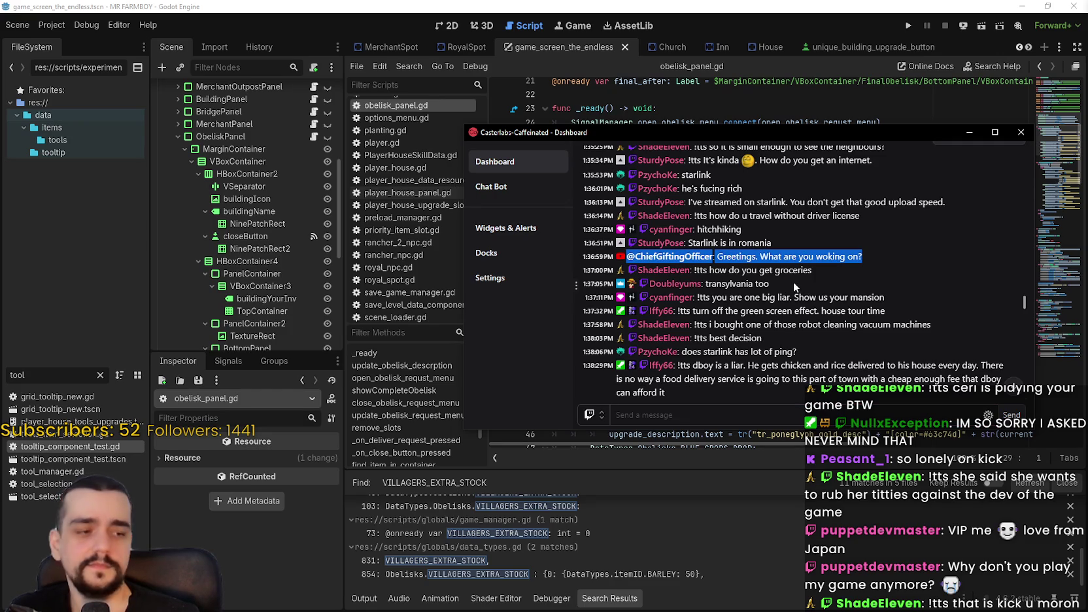
scroll(792, 276, up, 2)
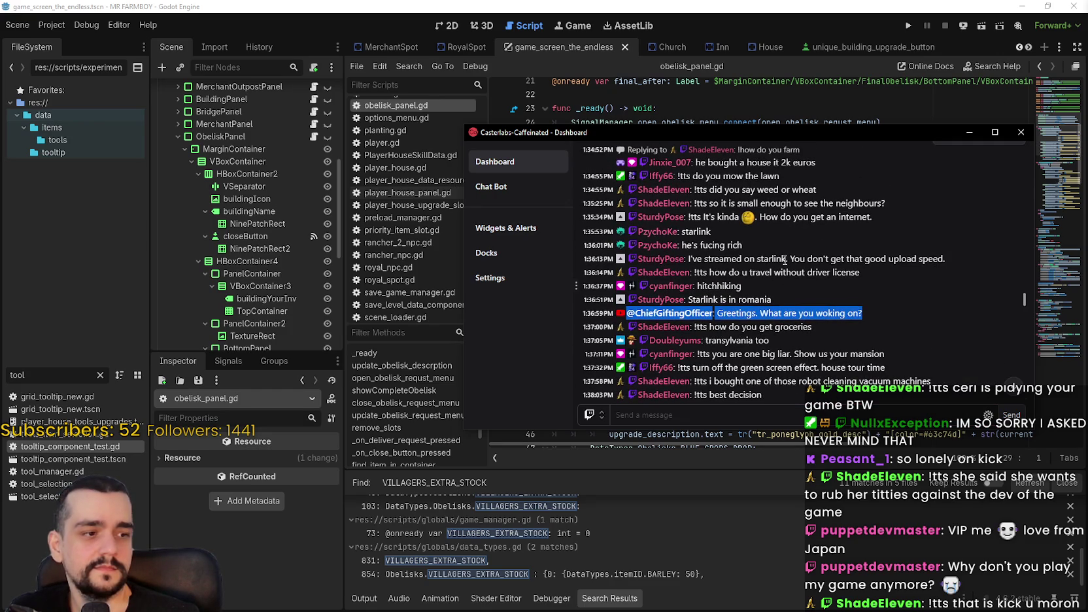
scroll(901, 309, down, 2)
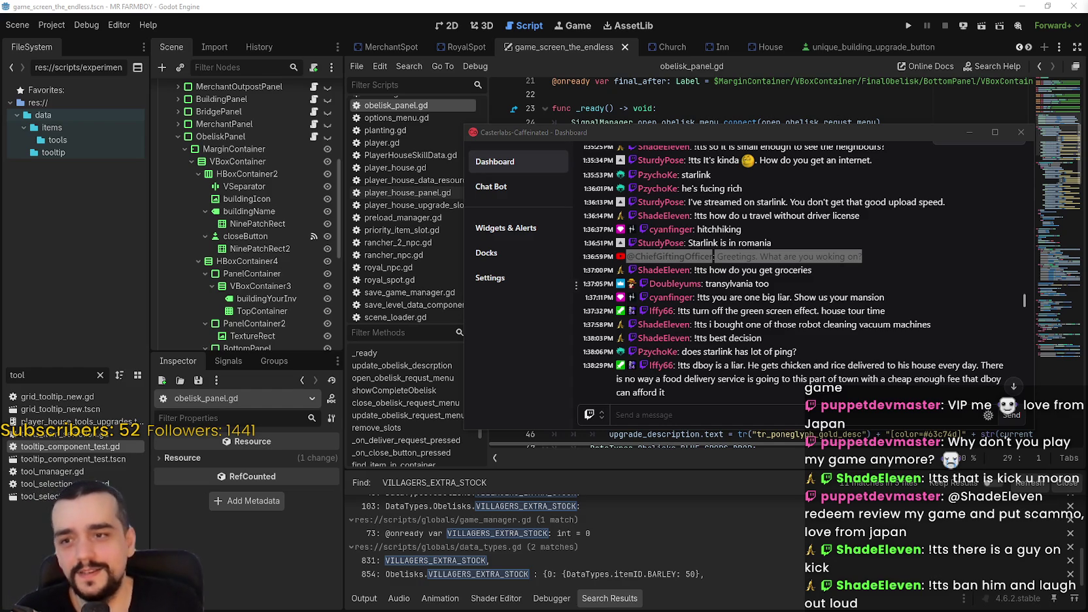
Return to the latest chat messages and drag the Dashboard window off screen to reveal the code
scroll(720, 190, down, 5)
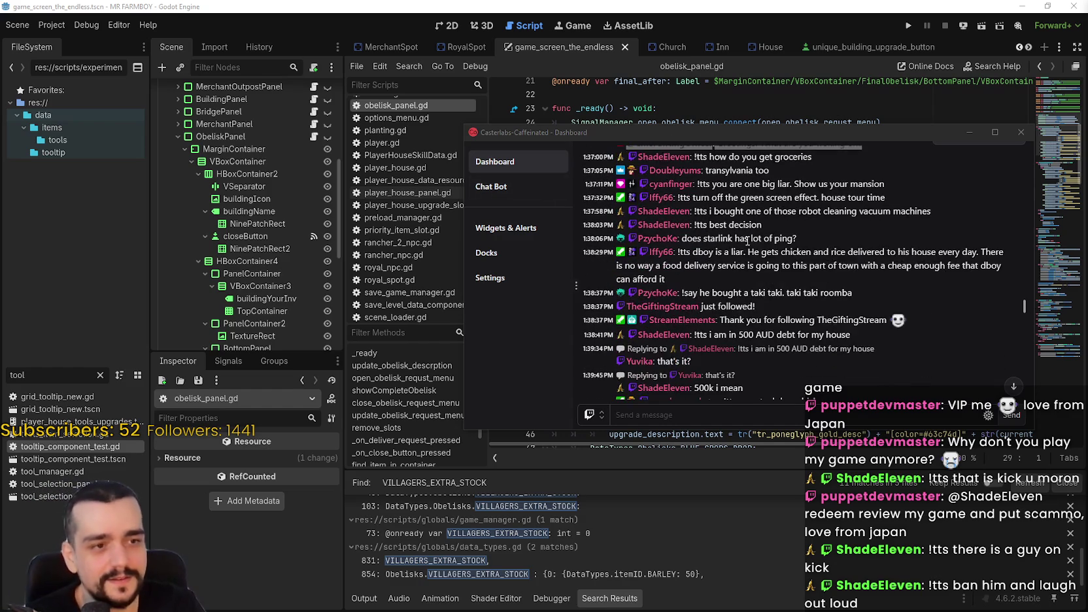
scroll(813, 293, down, 7)
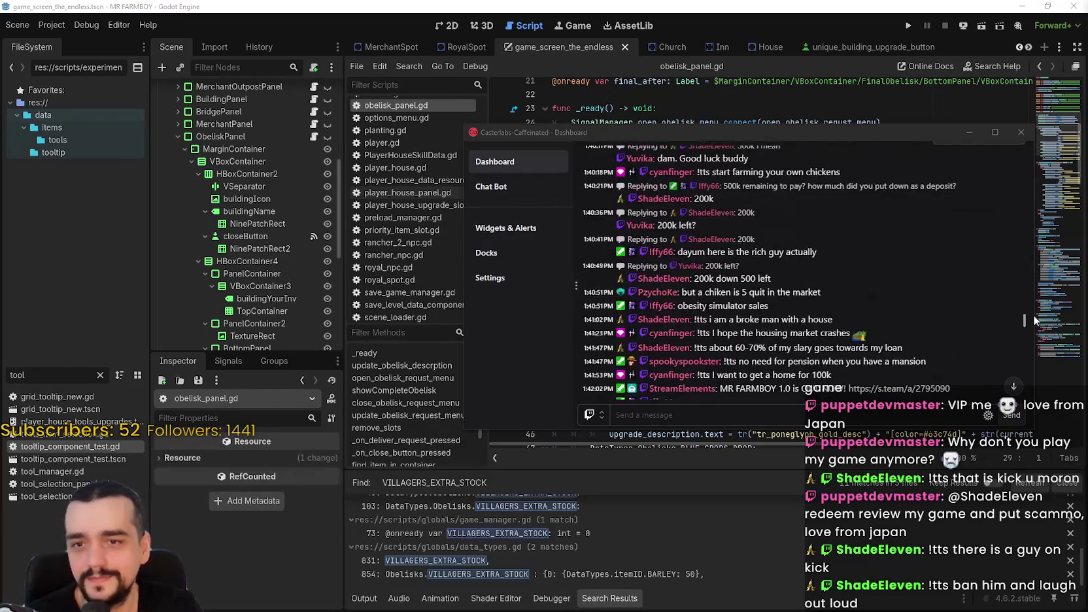
mouse_move(1026, 314)
mouse_down()
mouse_move(1013, 386)
mouse_move(850, 405)
mouse_up()
click(824, 415)
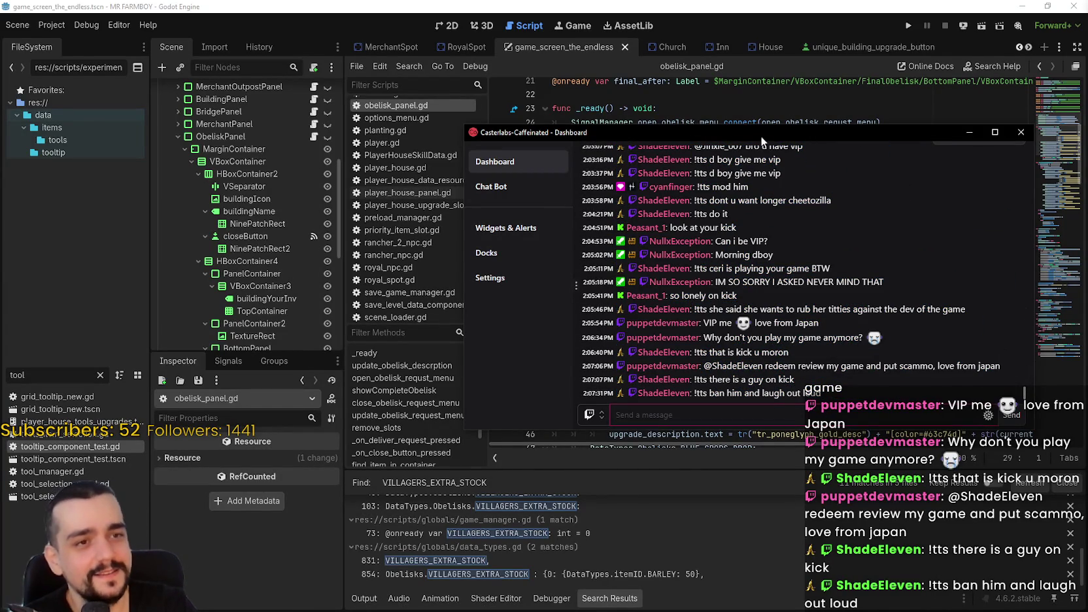
drag(761, 135, 1087, 135)
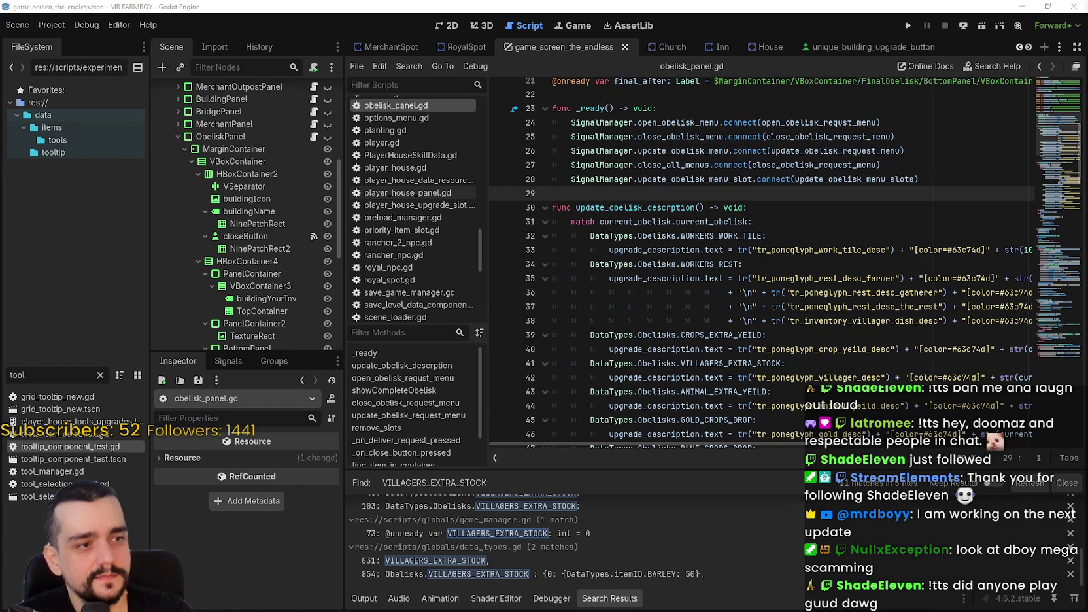
Save the scene and obelisk_panel.gd with Ctrl+S
click(649, 208)
click(654, 188)
key(ctrl+s)
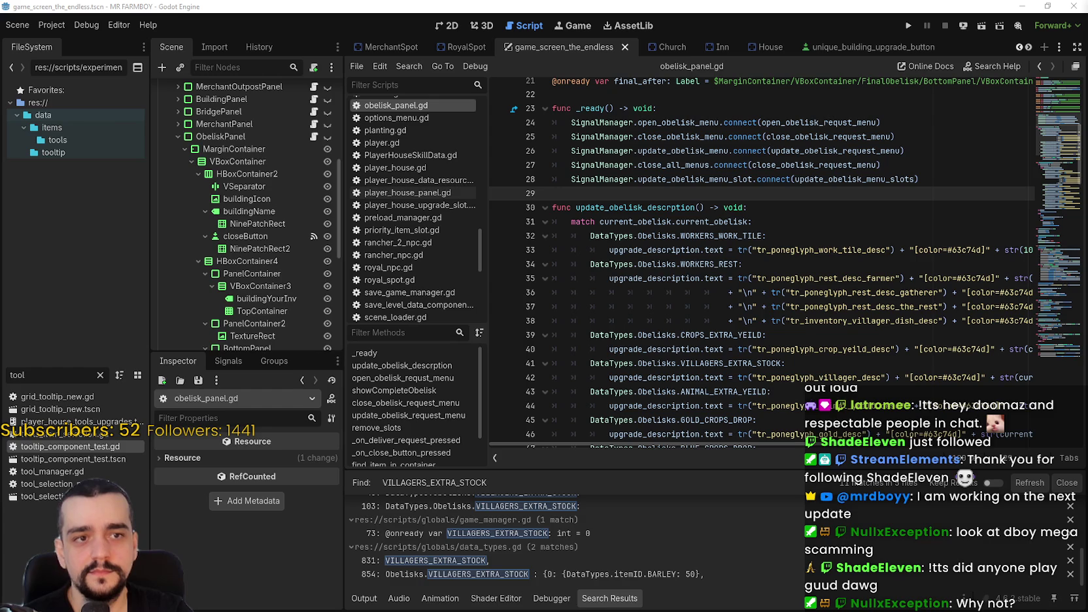
click(782, 249)
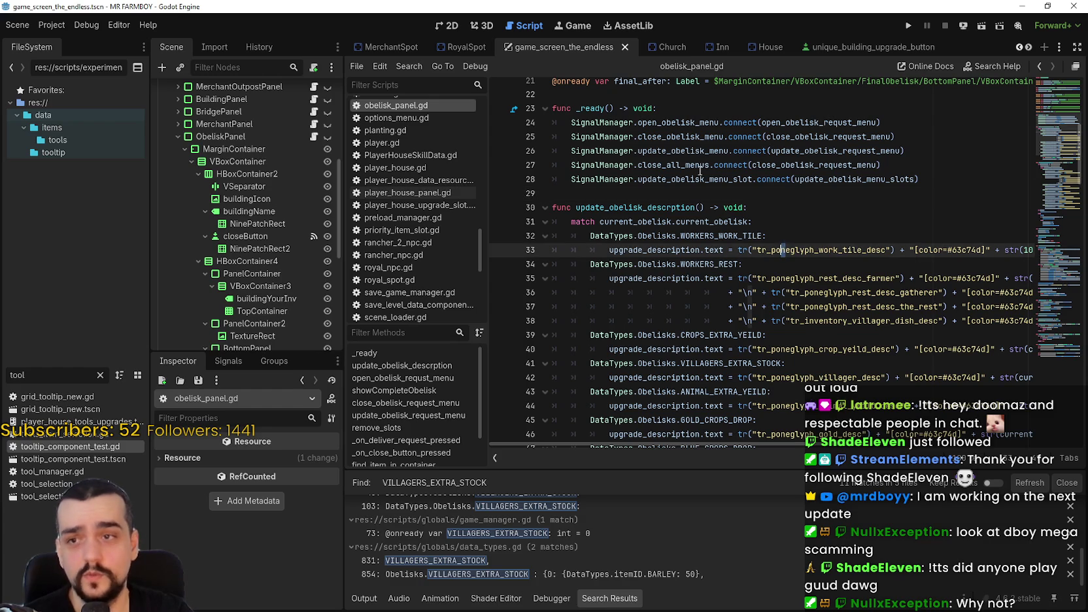
click(691, 191)
Look over open_obelisk_requst_menu and save the script again
scroll(663, 324, down, 3)
click(631, 363)
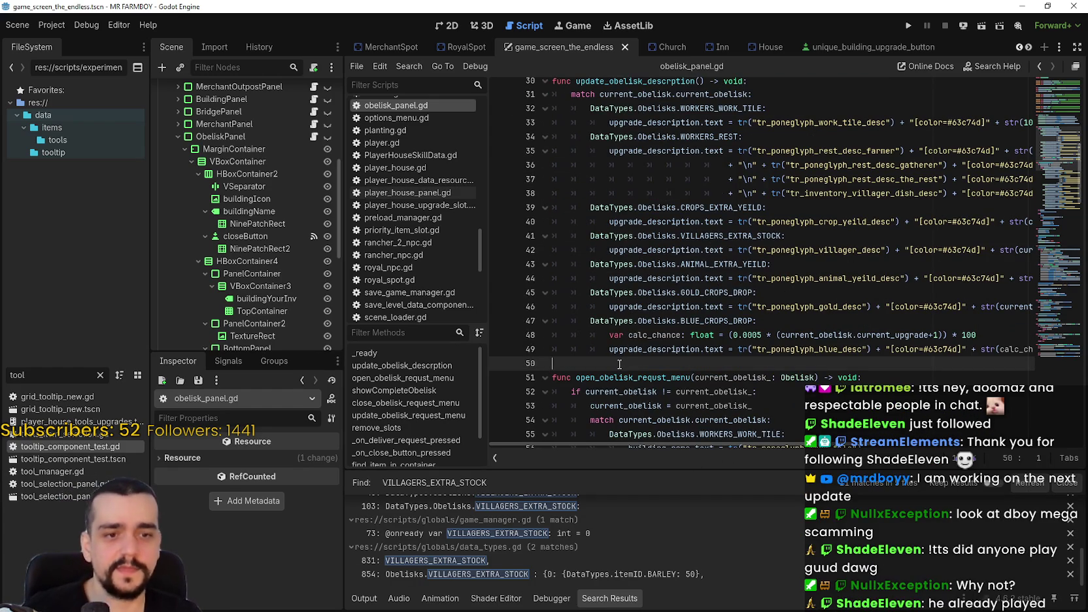
mouse_move(686, 286)
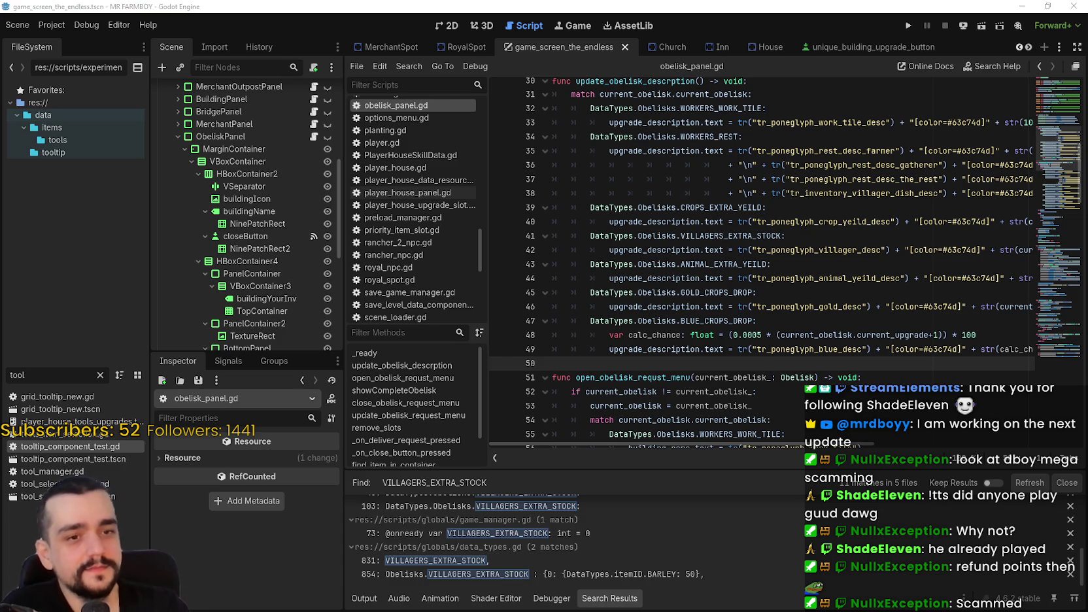
scroll(627, 273, up, 4)
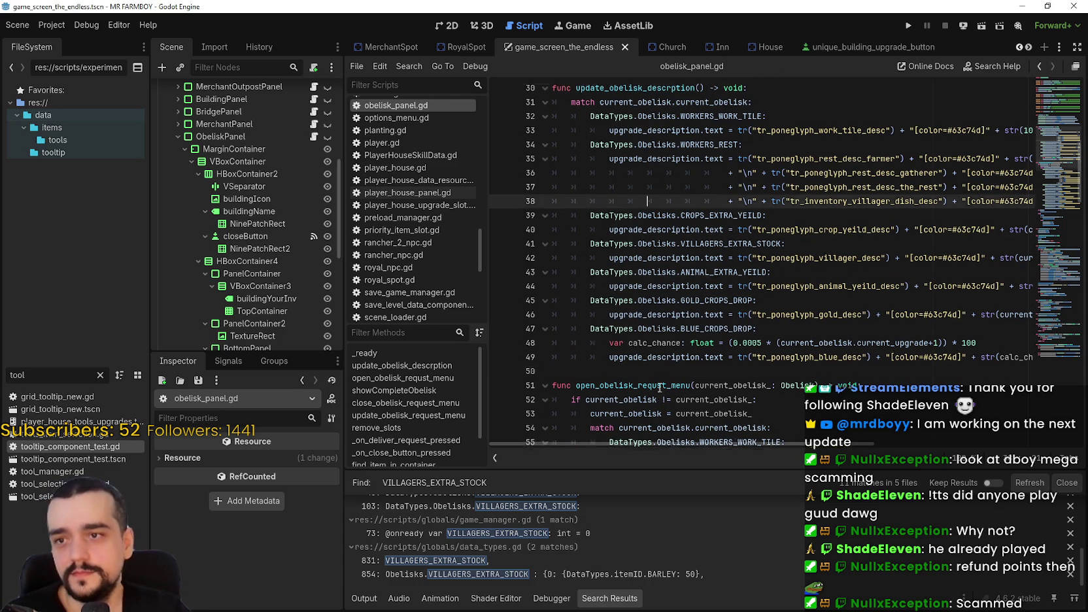
scroll(673, 272, down, 6)
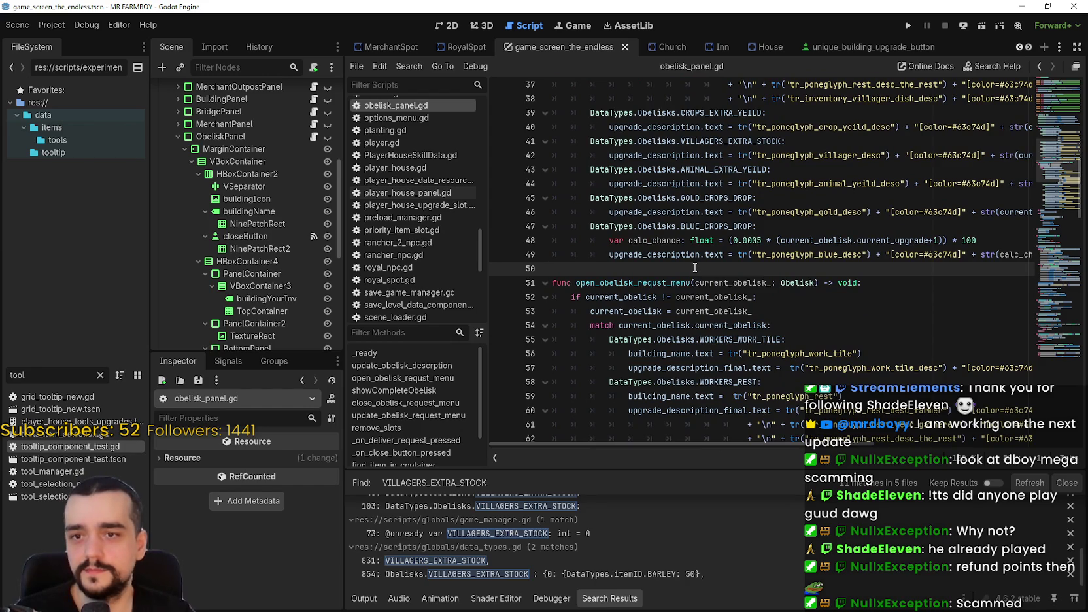
scroll(694, 268, up, 1)
scroll(695, 268, down, 10)
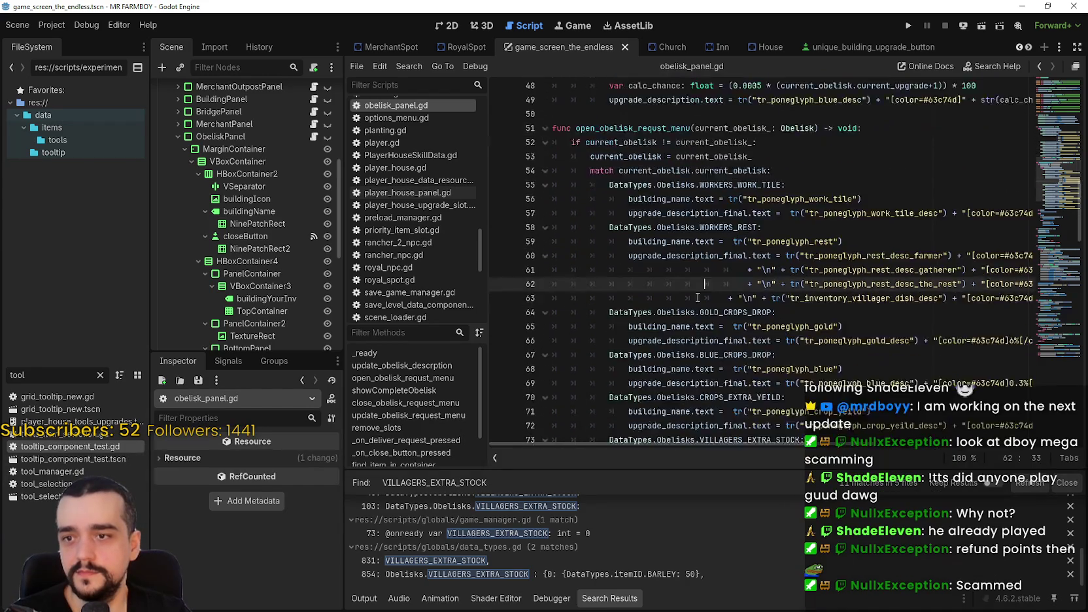
key(ctrl+s)
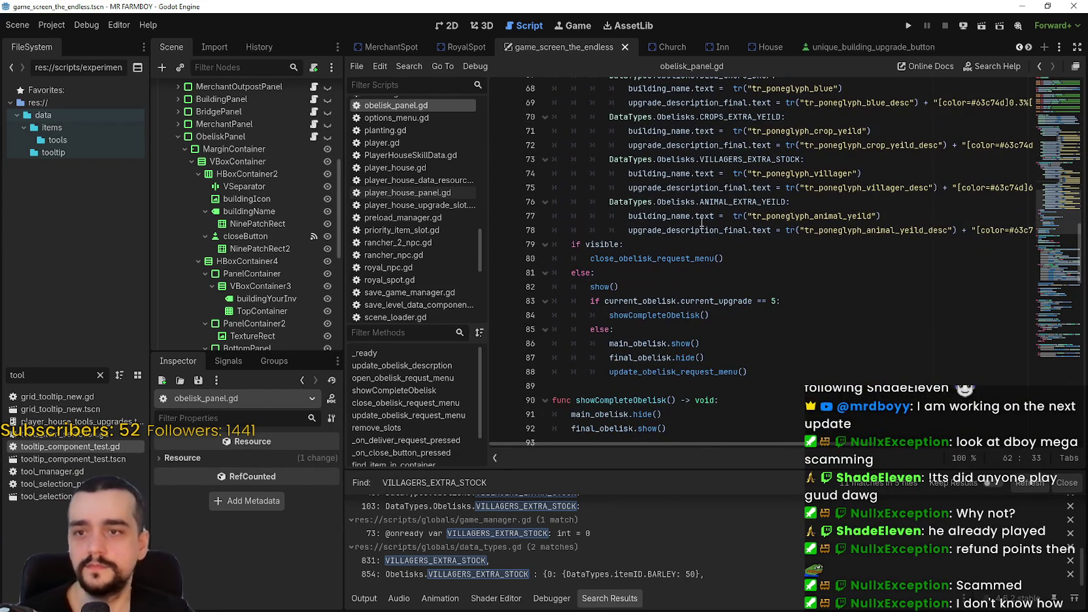
scroll(702, 222, up, 4)
scroll(701, 223, up, 5)
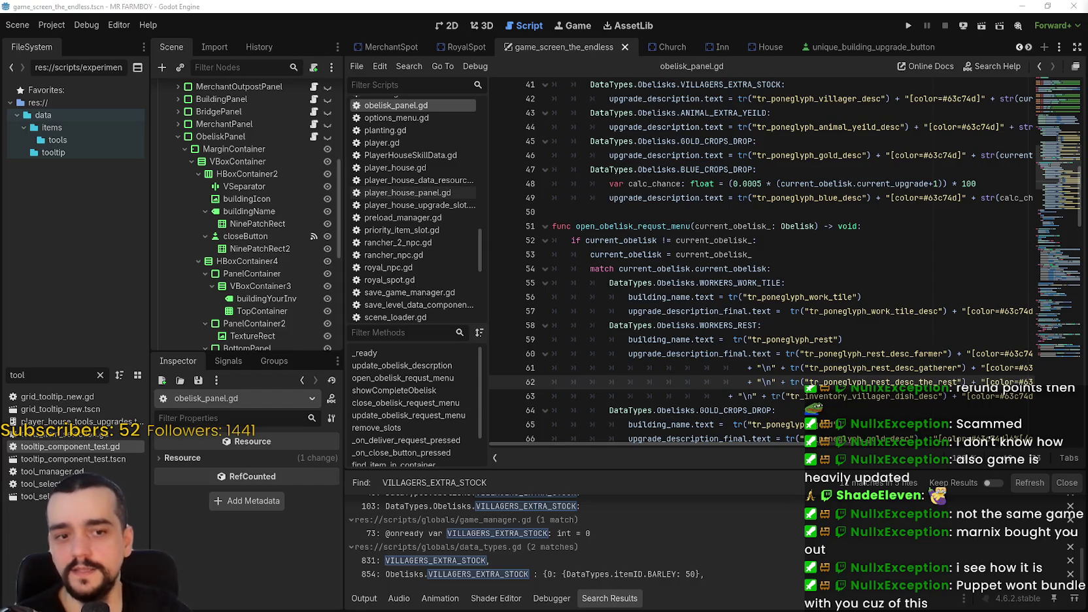
Place the caret on the work tile name line in open_obelisk_requst_menu
click(553, 212)
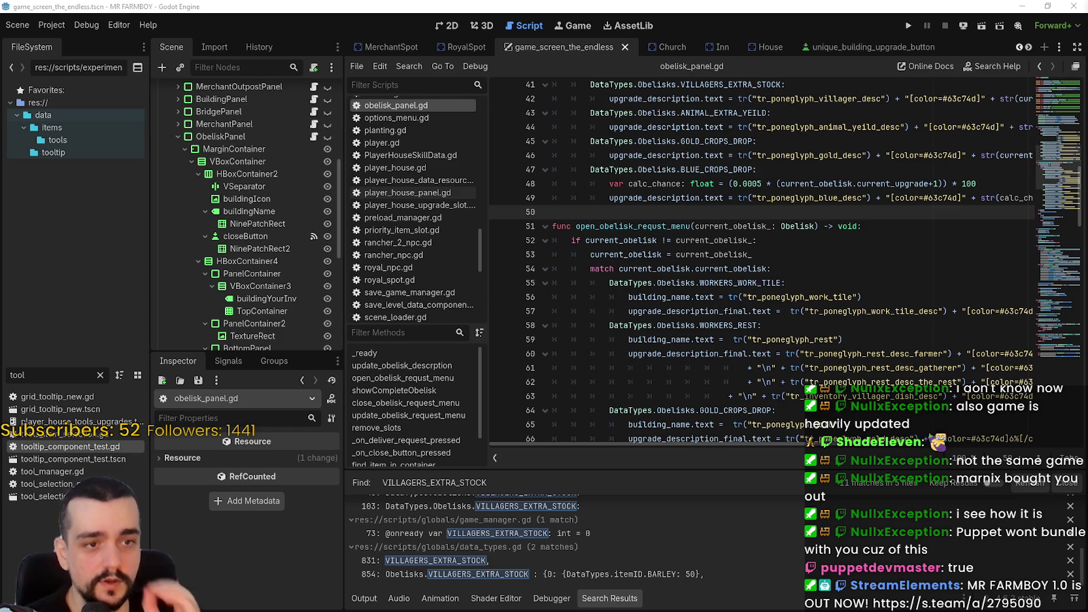
click(709, 297)
scroll(849, 245, up, 1)
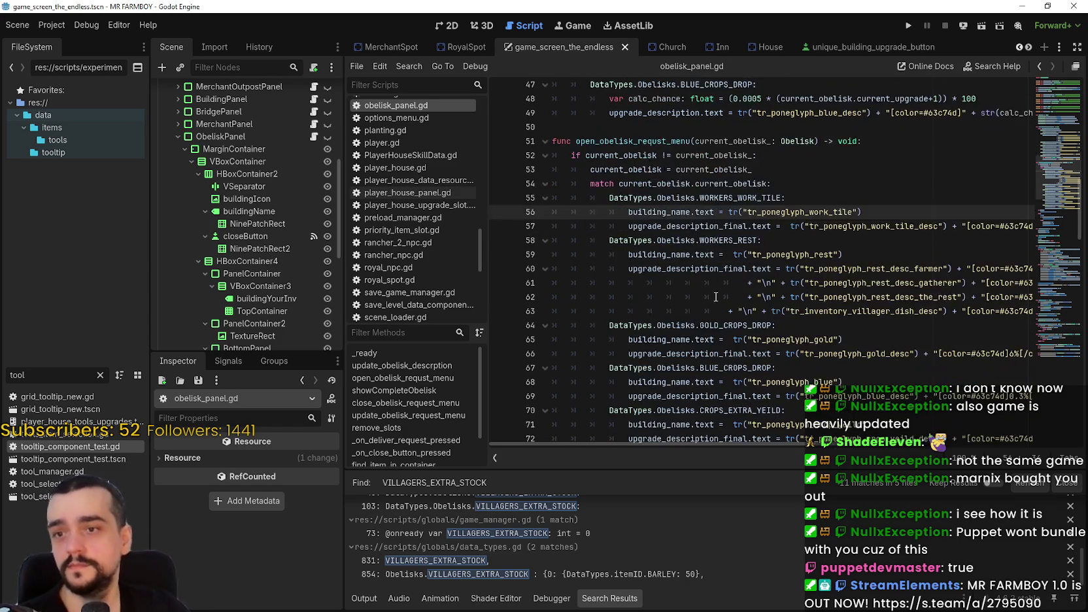
Run MR FARMBOY with F5 and open the Select Save Game list of saves and coin totals
key(F5)
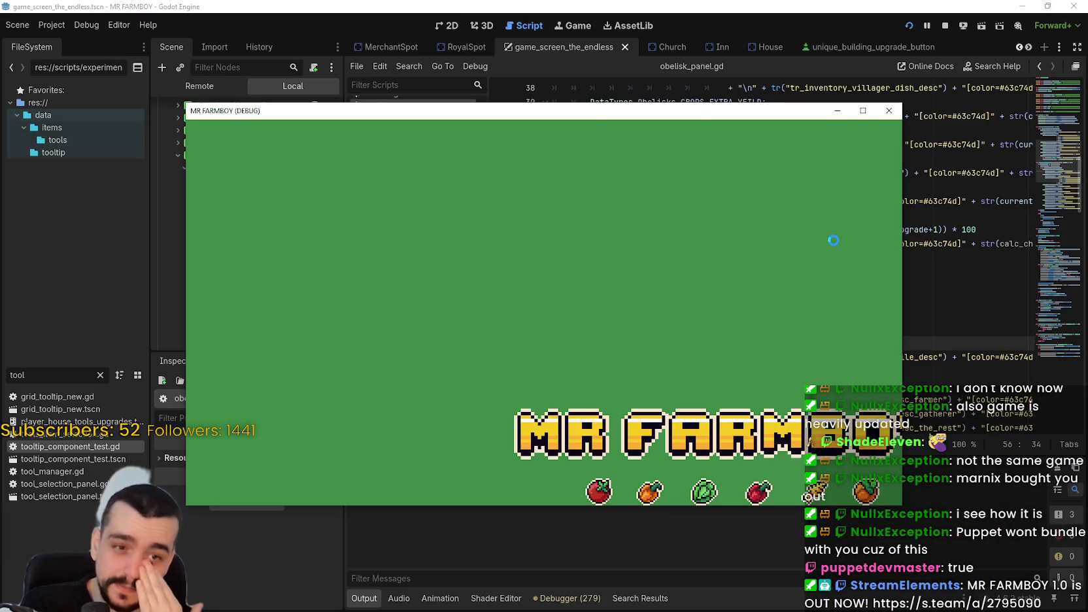
click(533, 270)
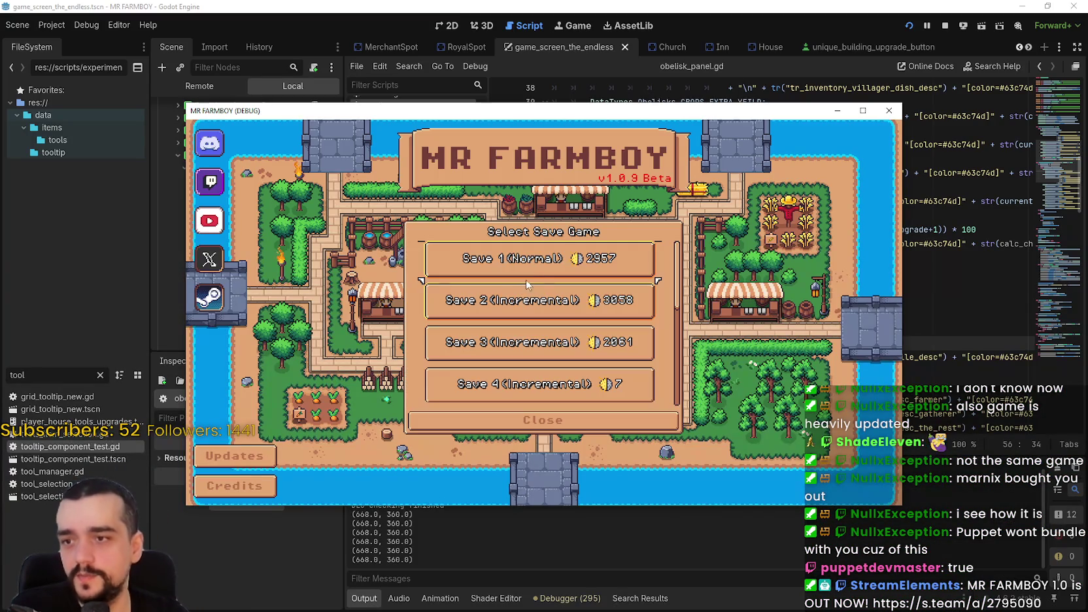
mouse_move(516, 299)
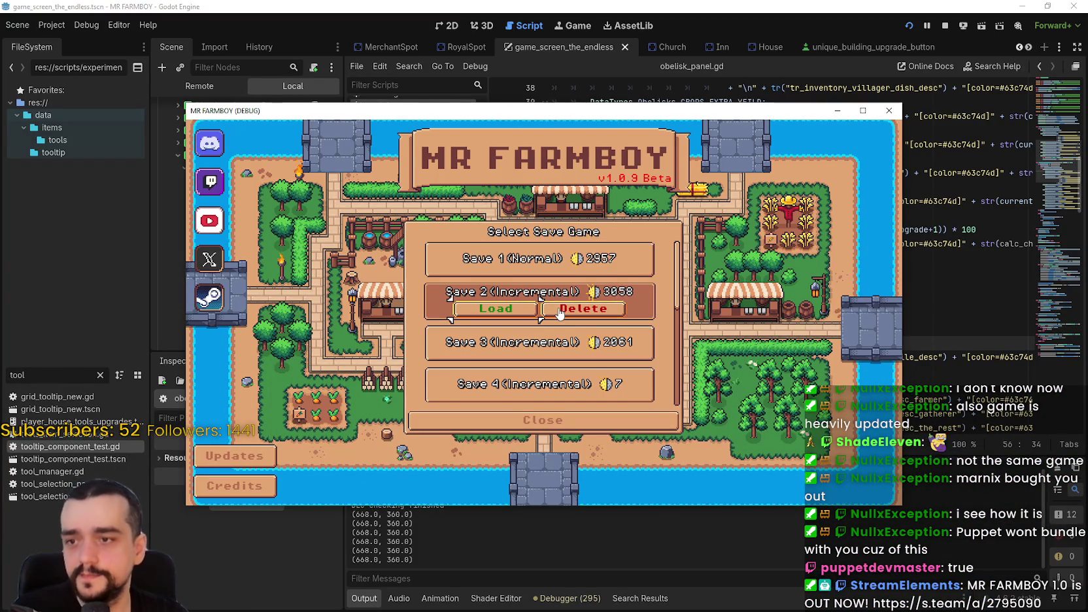
scroll(548, 331, down, 1)
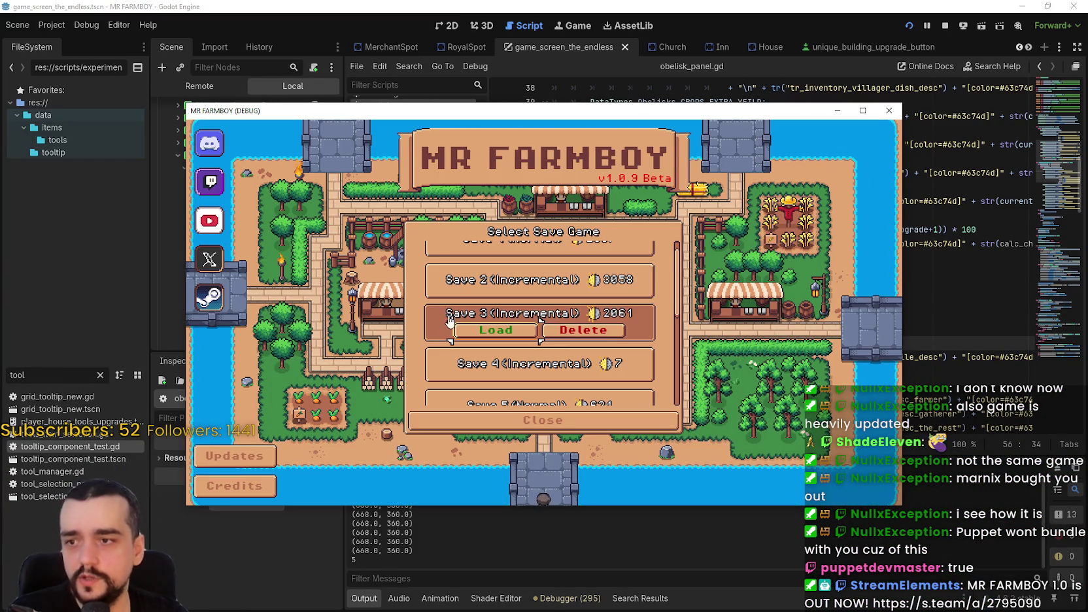
Load Save 3 and walk the farmer left past the houses toward the barns
click(478, 334)
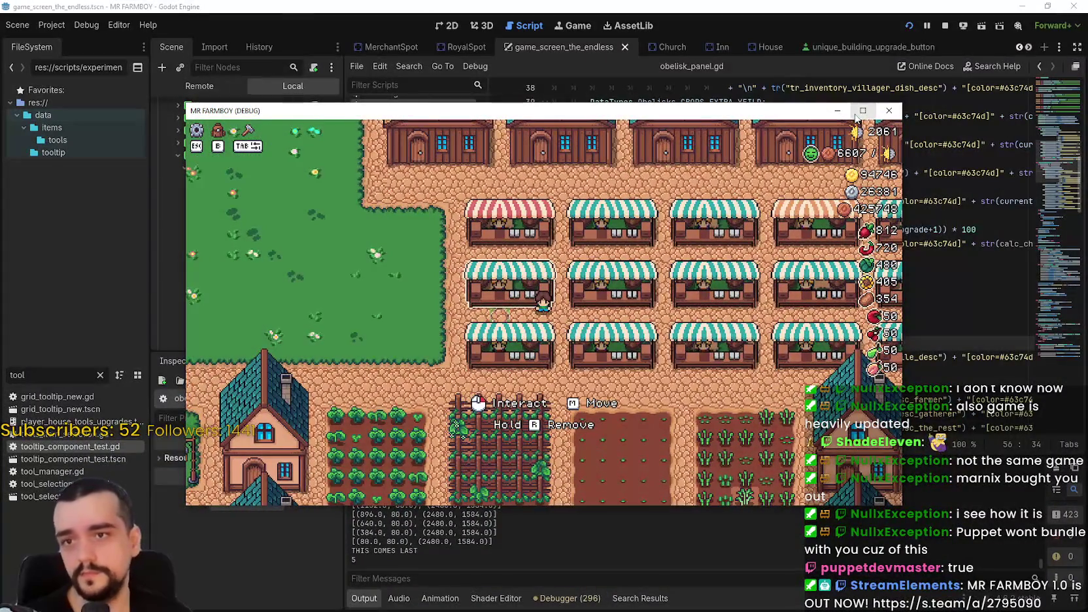
key(a)
key(s)
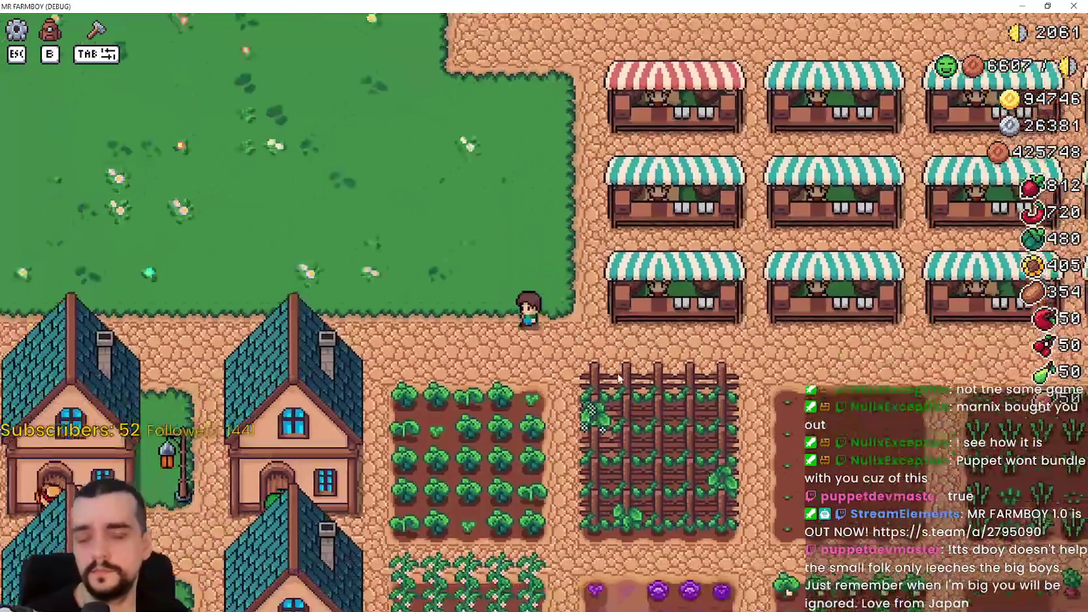
key(a)
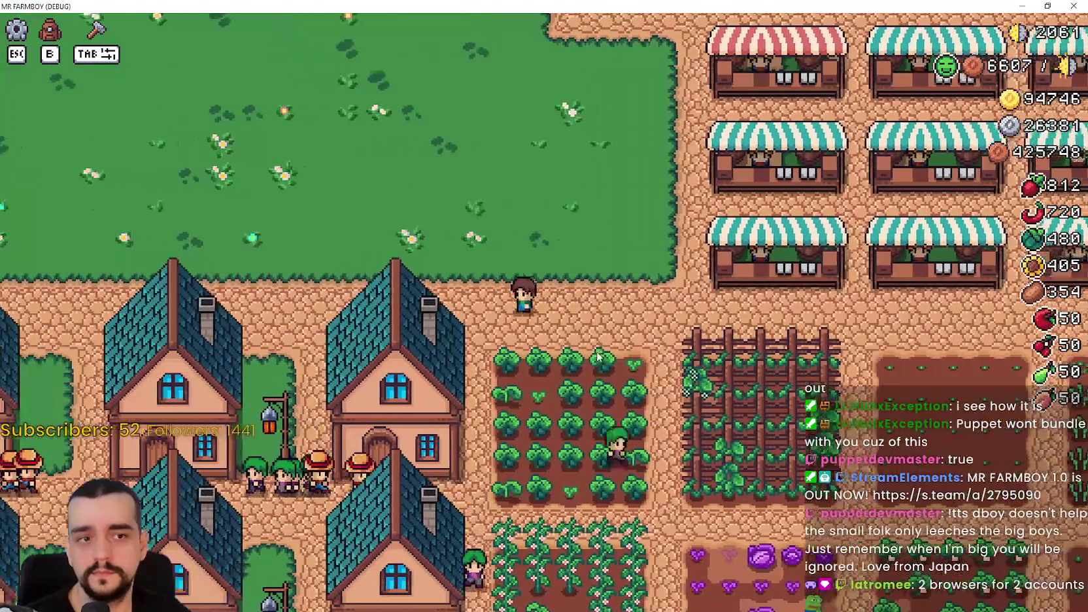
key(a)
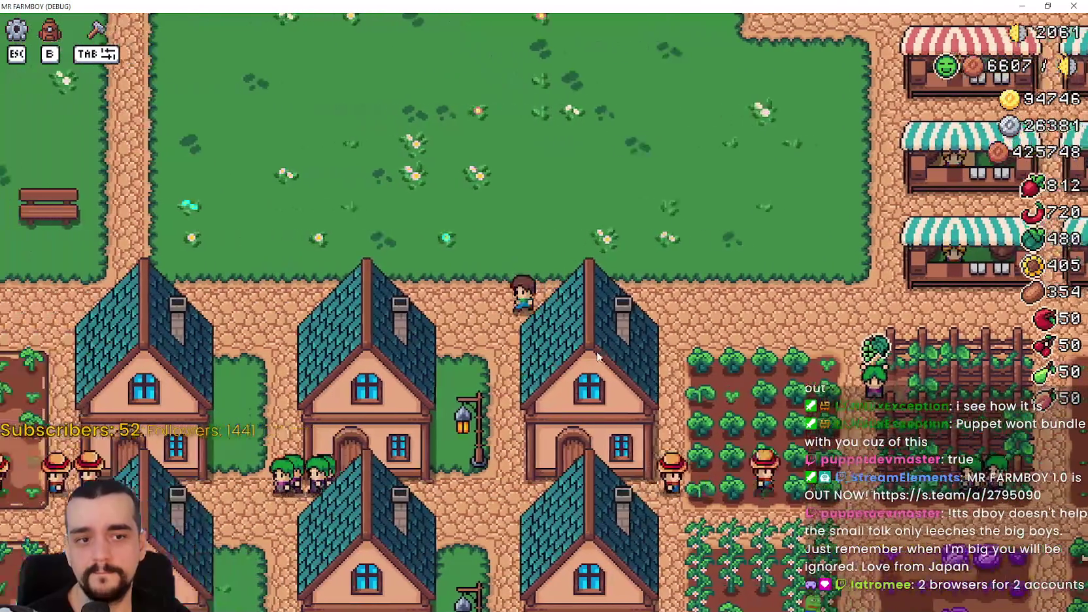
key(a)
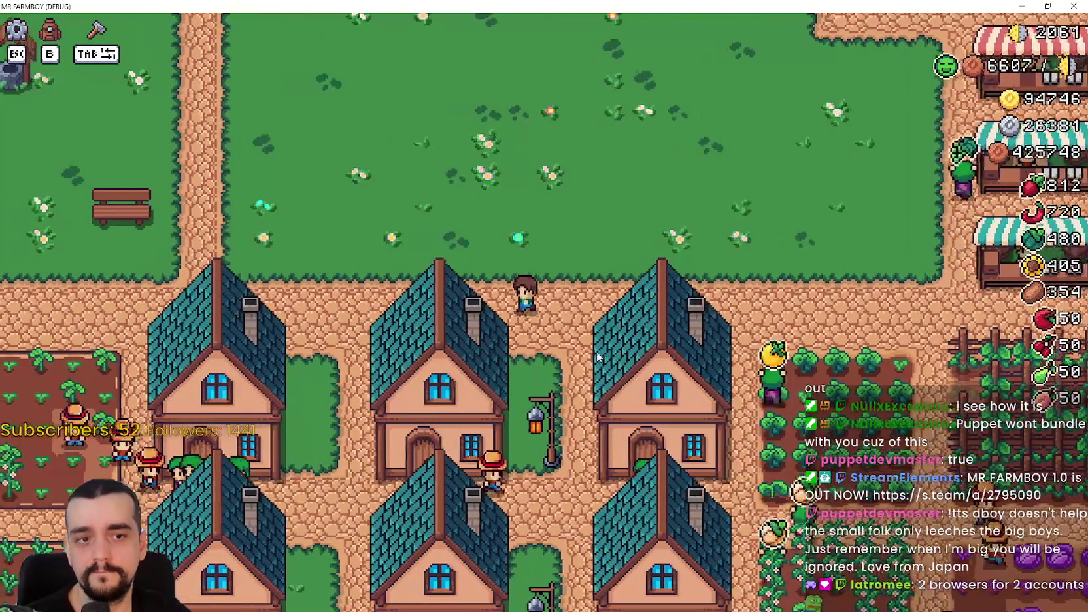
key(a)
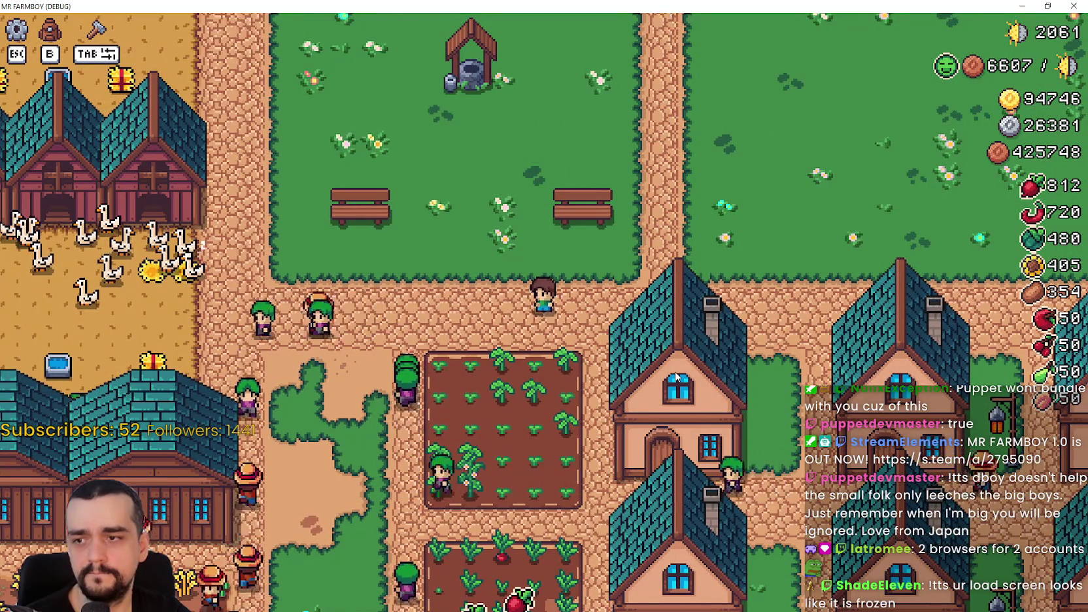
Zoom the camera and walk the farmer around the crop plot, grass paths and barns
scroll(677, 377, up, 2)
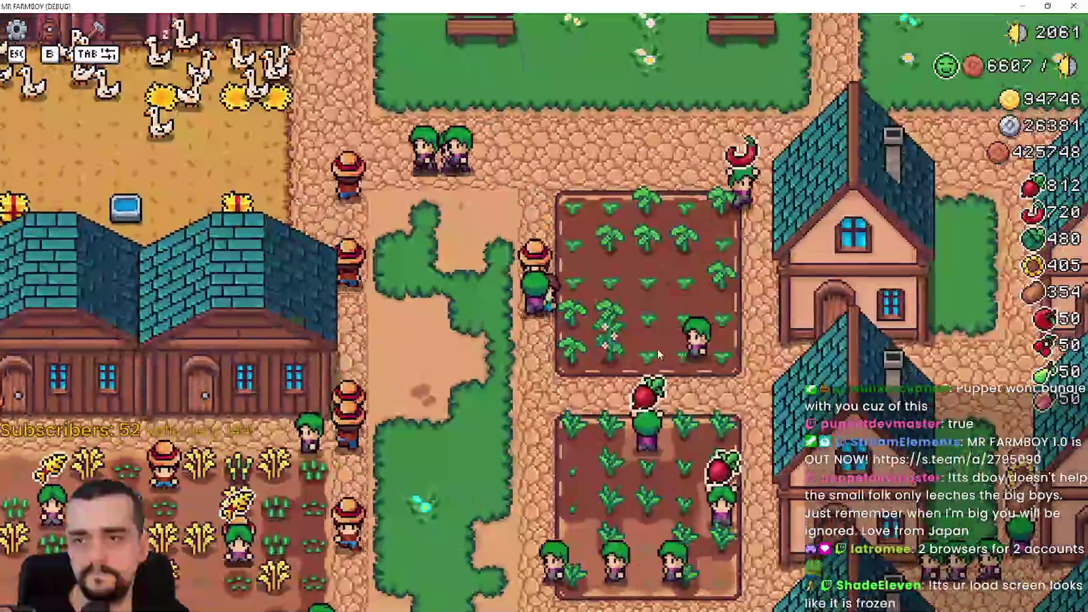
key(s)
key(a)
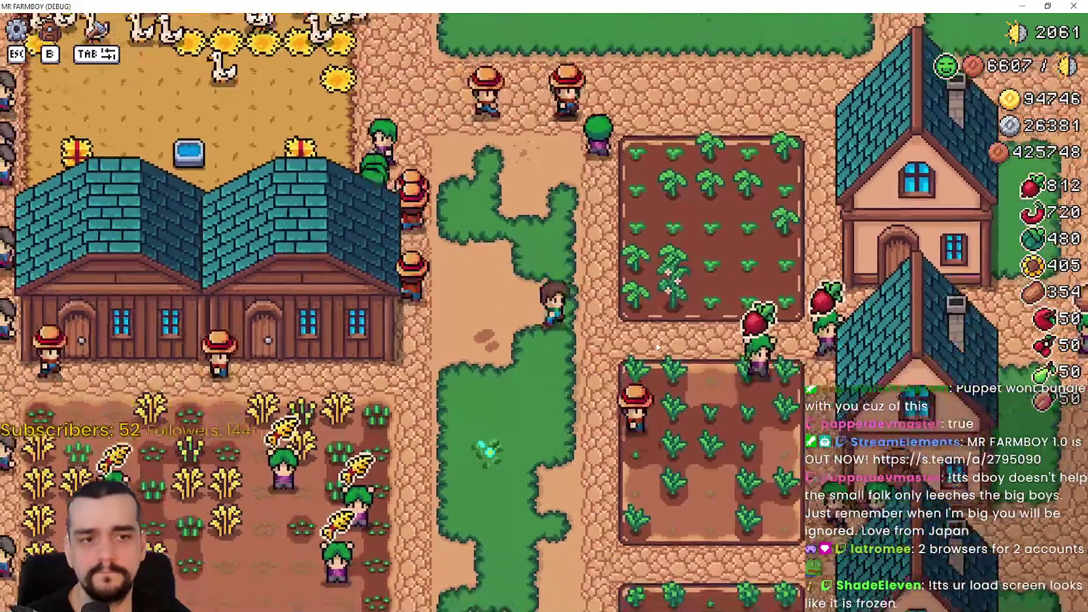
key(d)
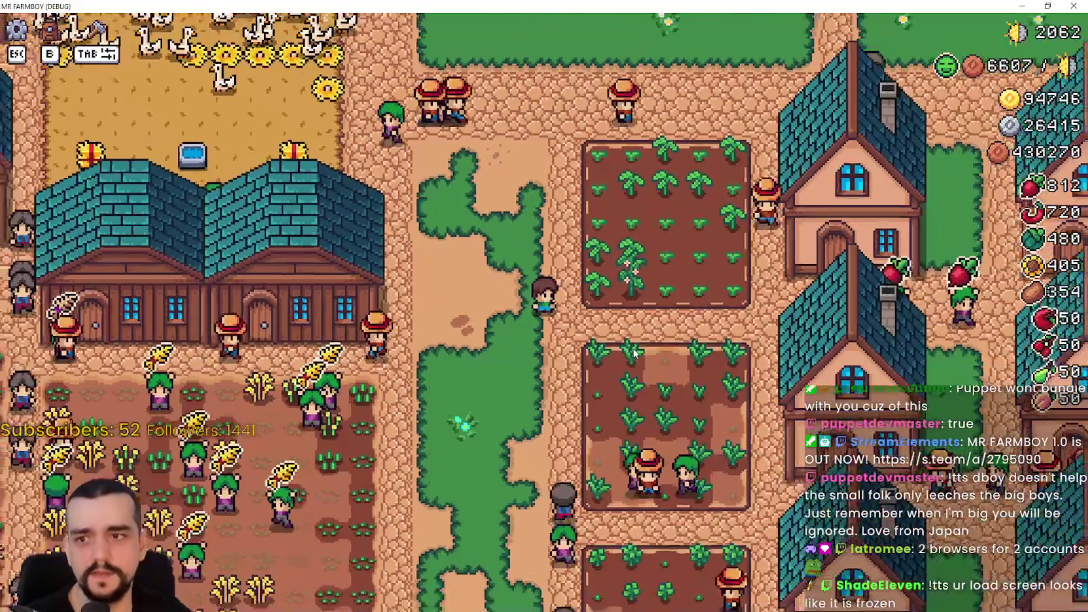
scroll(633, 353, down, 2)
key(s)
key(a)
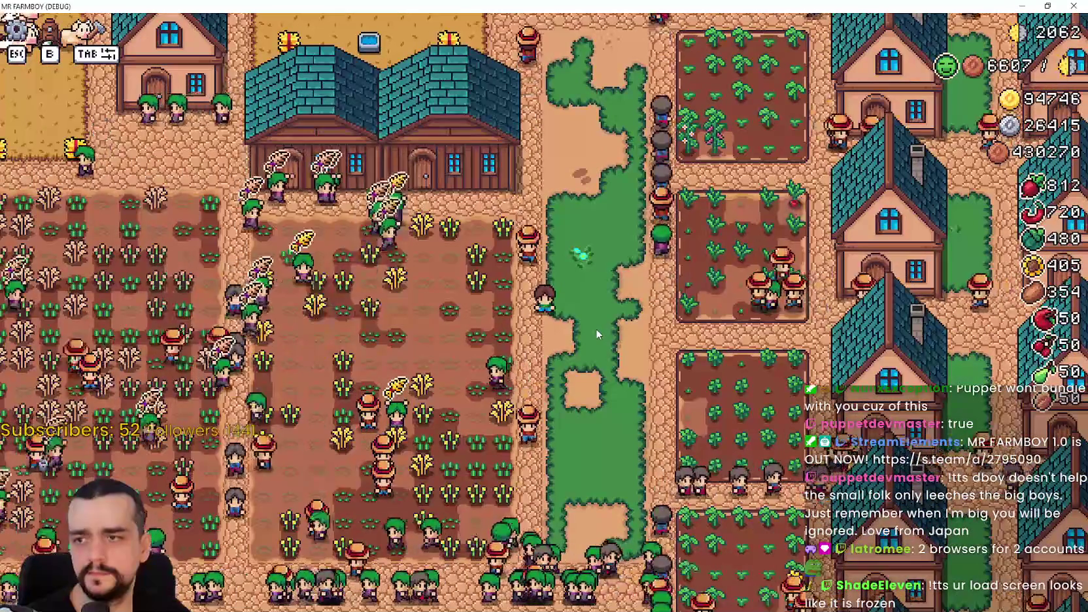
key(s)
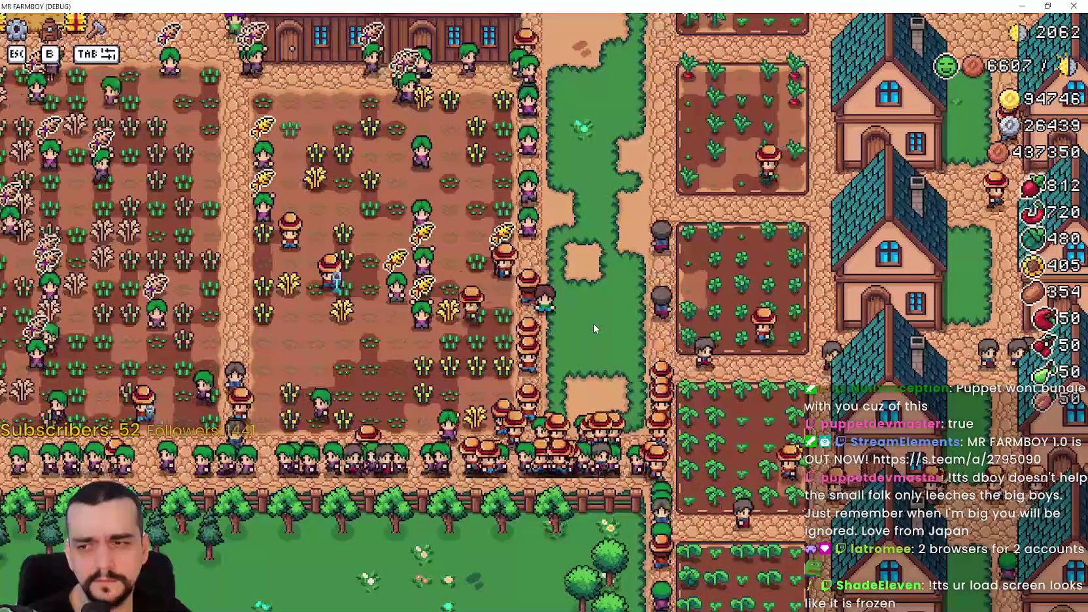
key(w)
key(d)
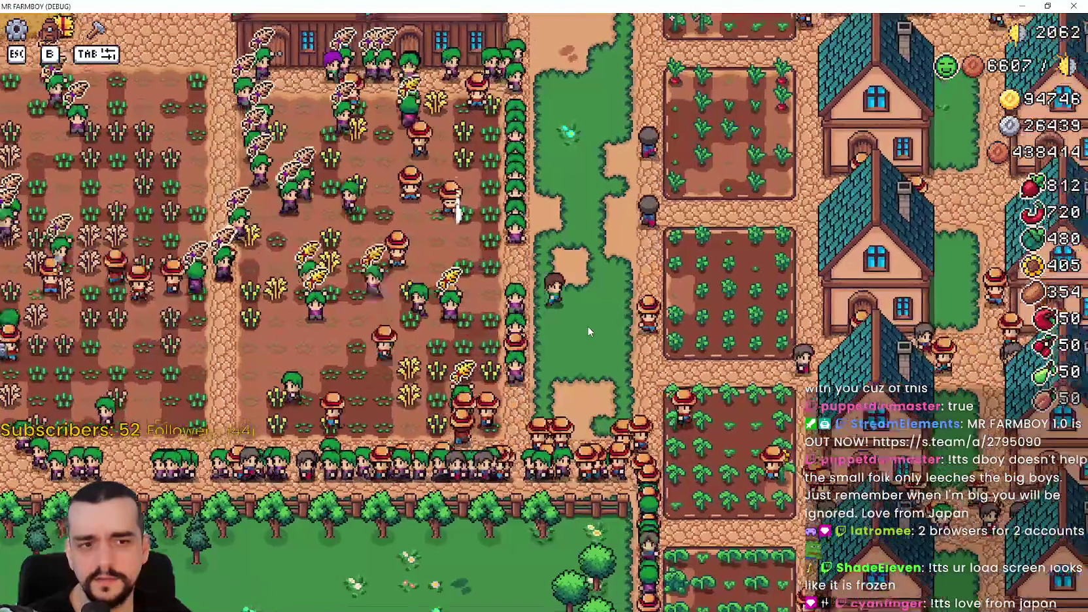
key(w)
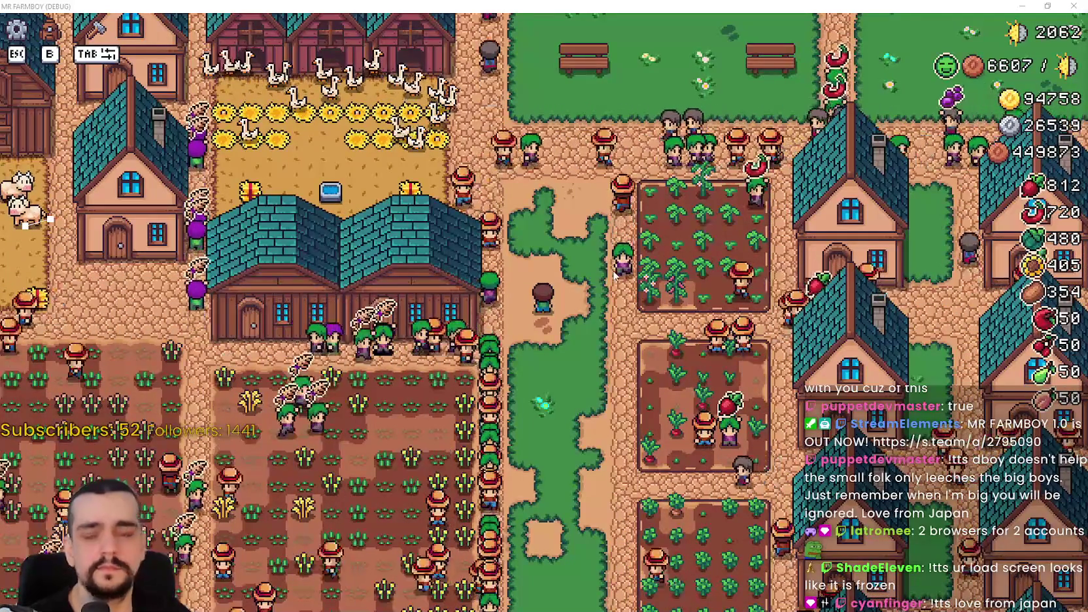
key(s)
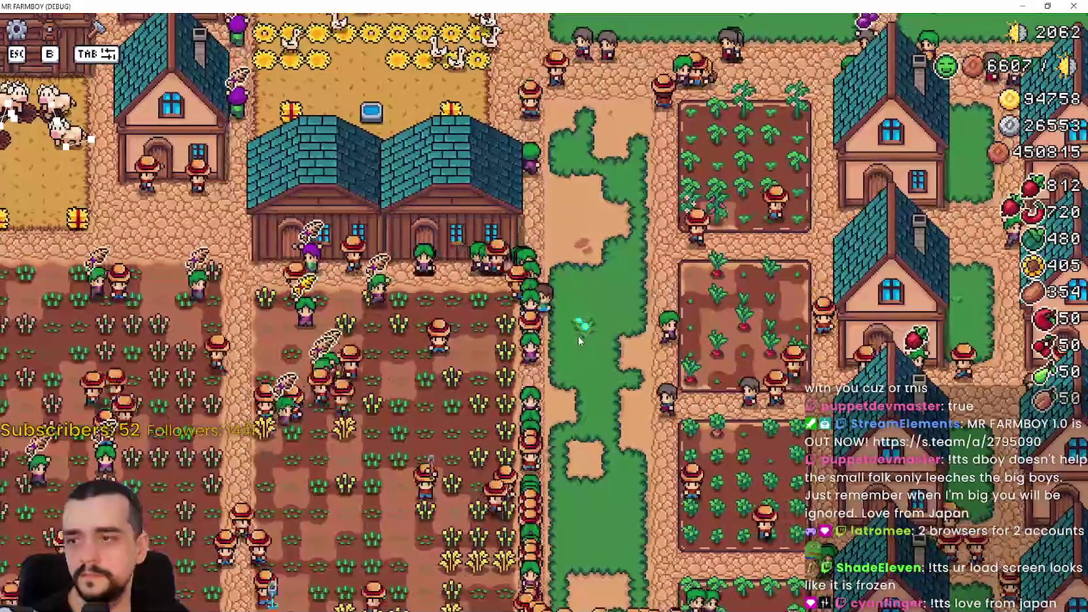
key(a)
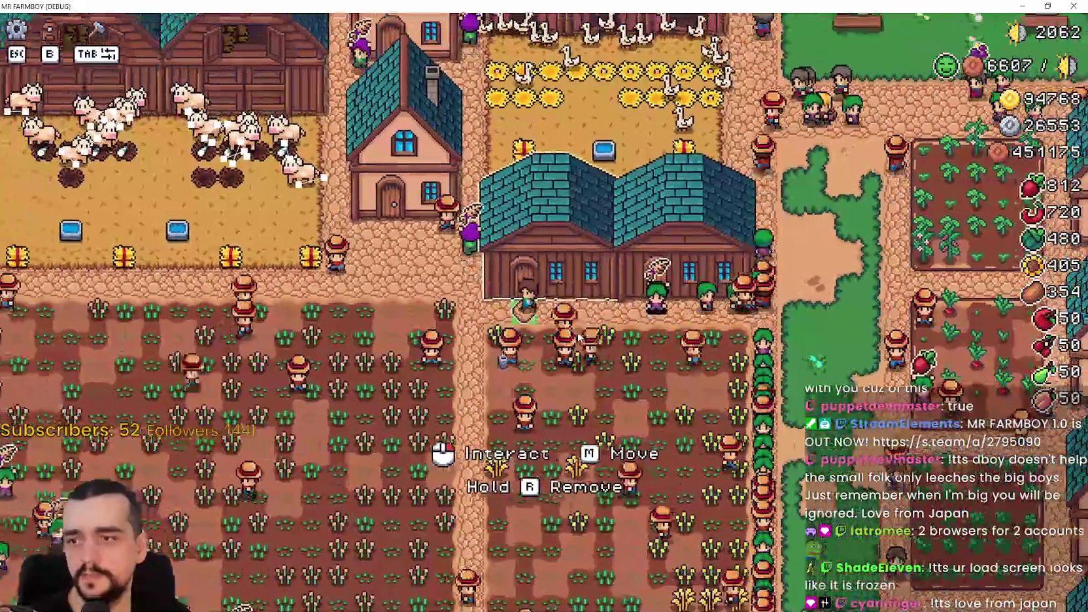
key(a)
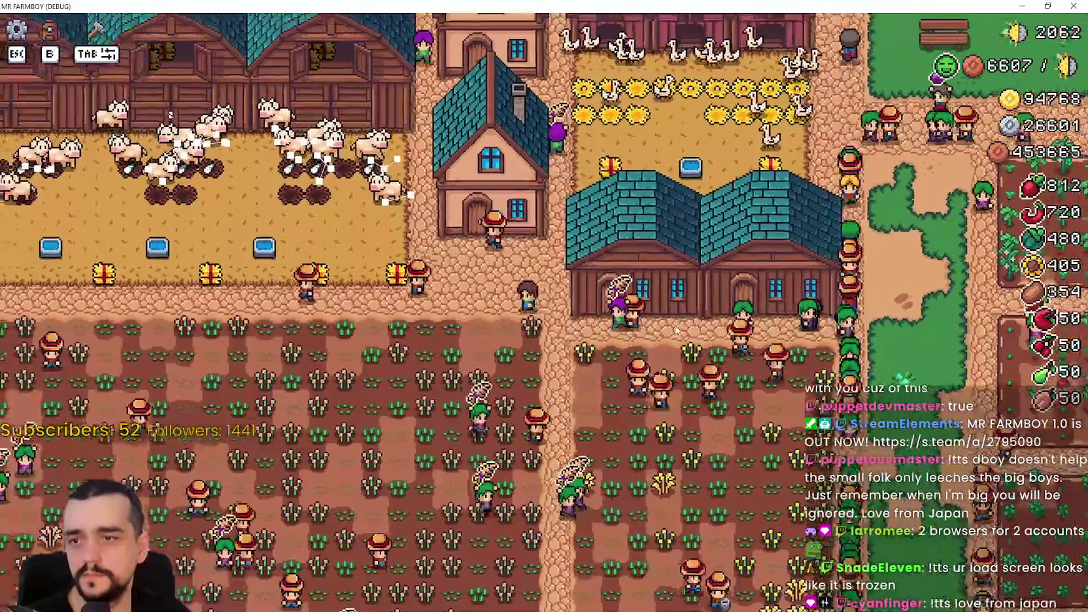
Pan the view right across the farm, sunflower fields and houses, then up to the market stalls
scroll(618, 292, down, 3)
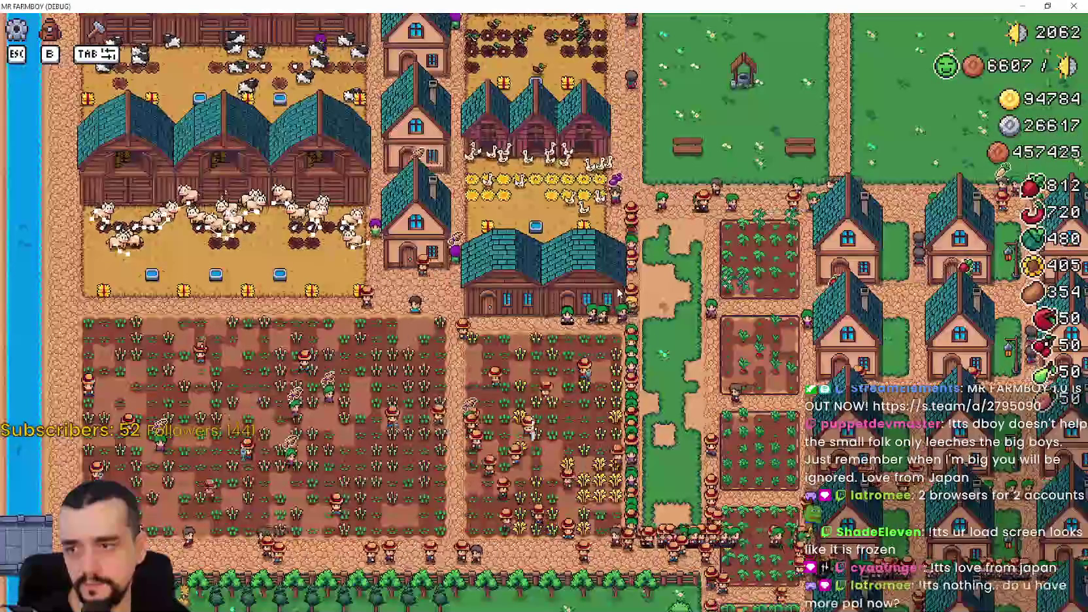
key(s)
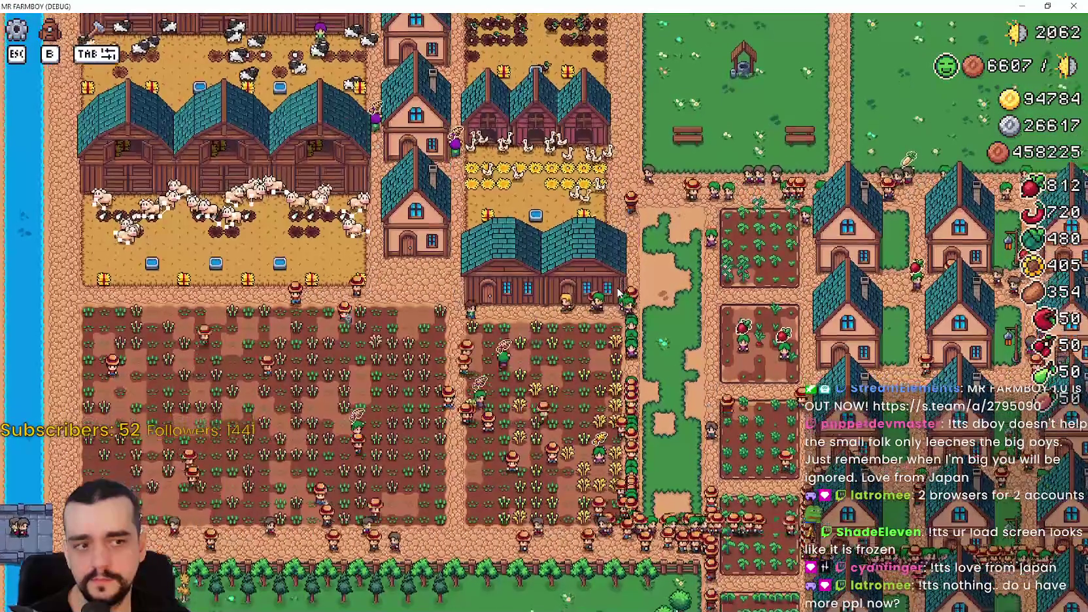
key(d)
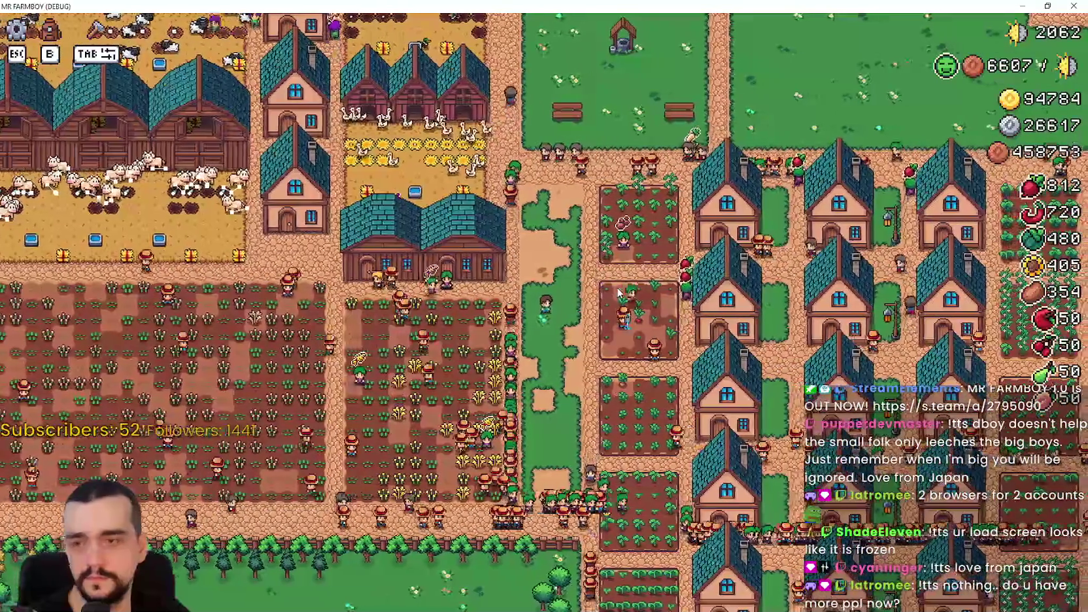
scroll(618, 292, up, 3)
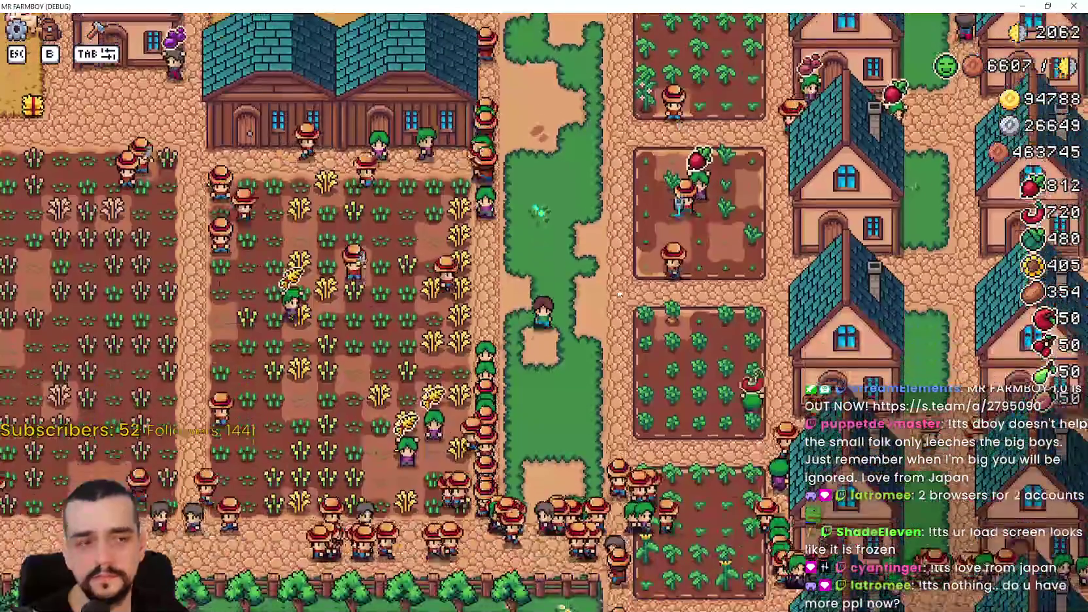
key(d)
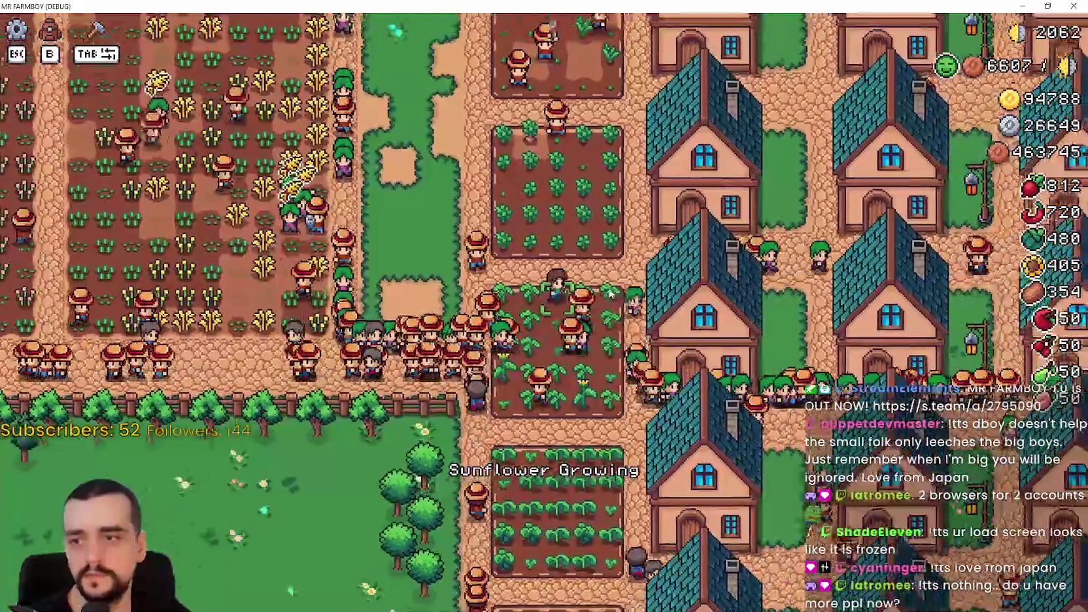
key(d)
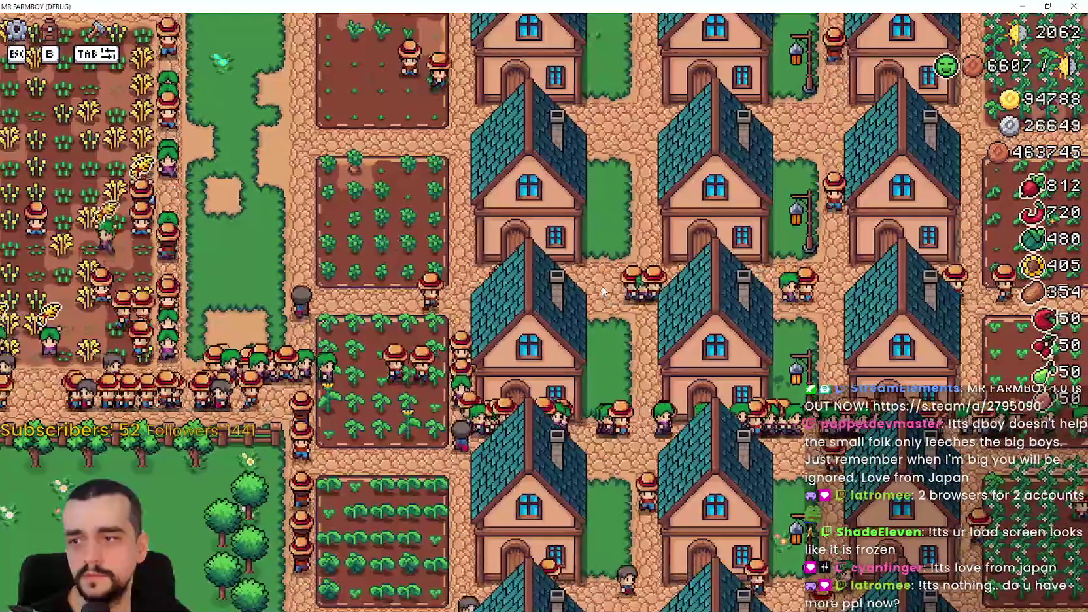
key(d)
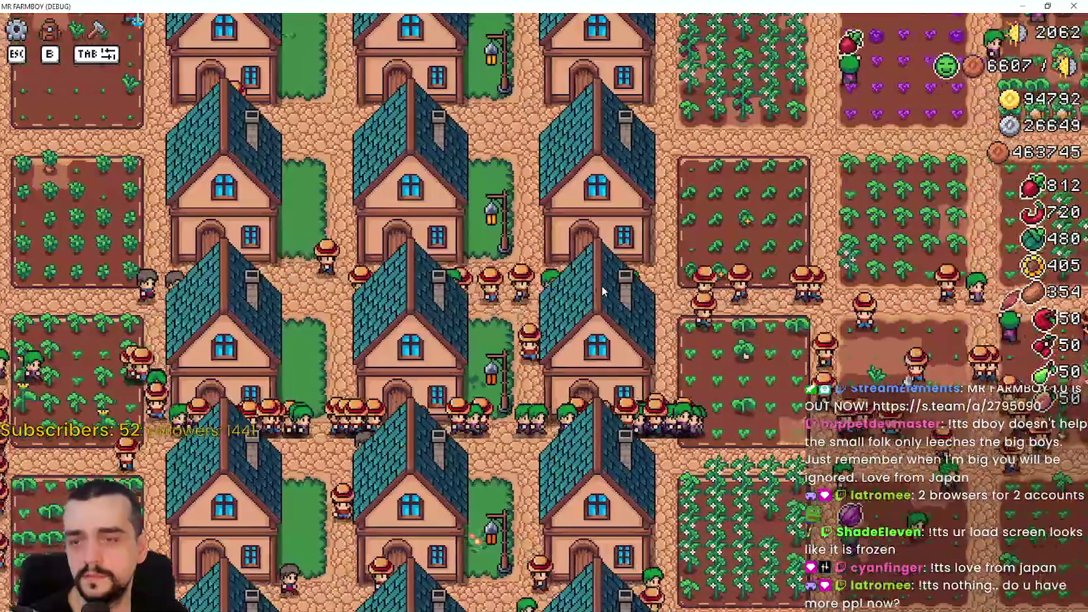
scroll(602, 291, down, 5)
scroll(602, 290, up, 5)
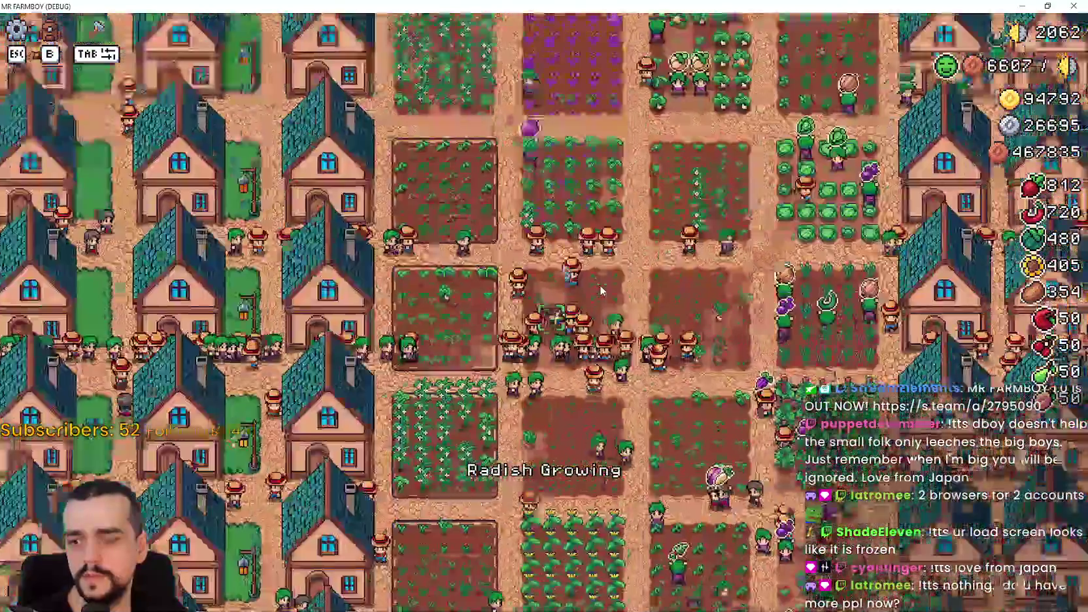
scroll(602, 291, up, 3)
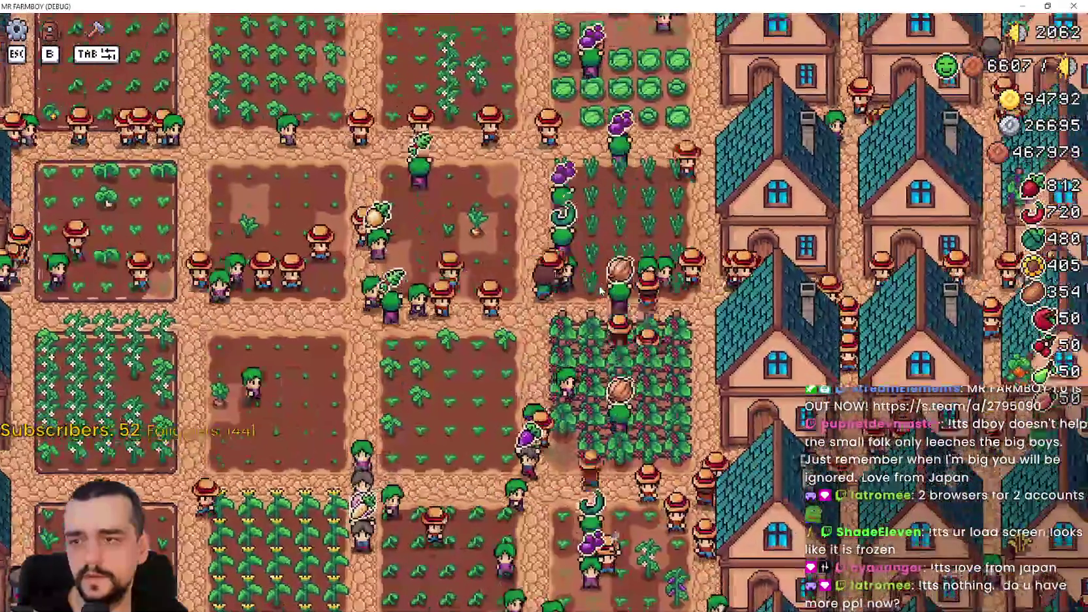
key(w)
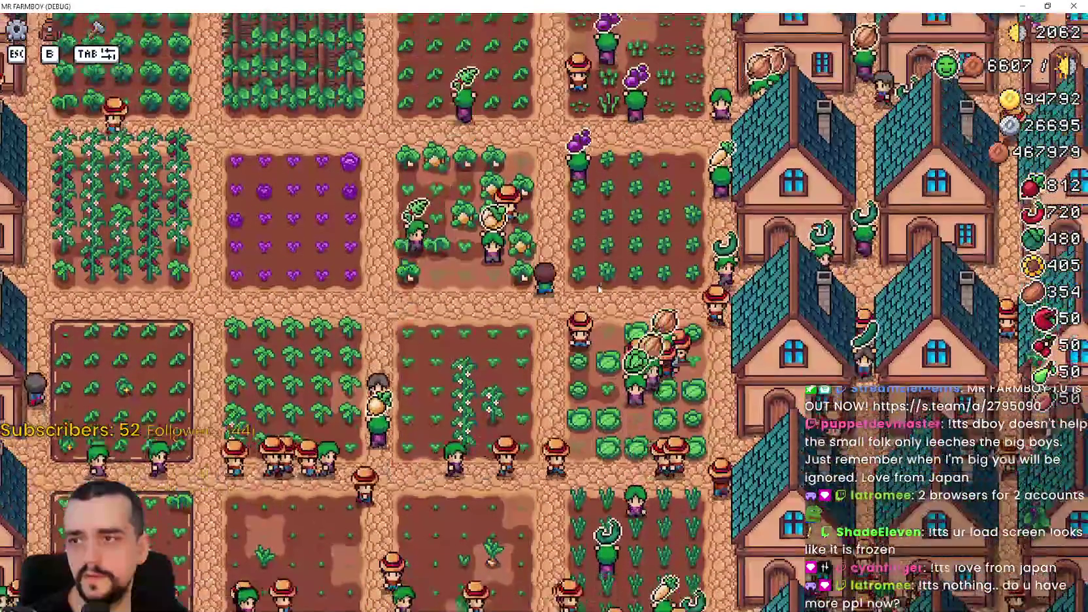
key(w)
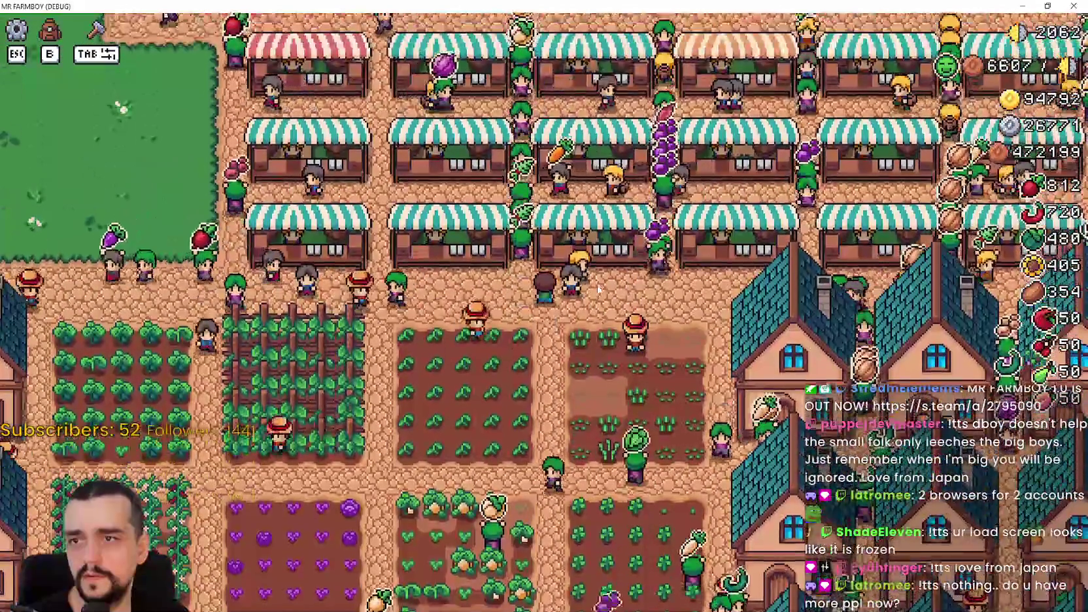
Walk the farmer left past the houses and south-west through the village to the river
key(a)
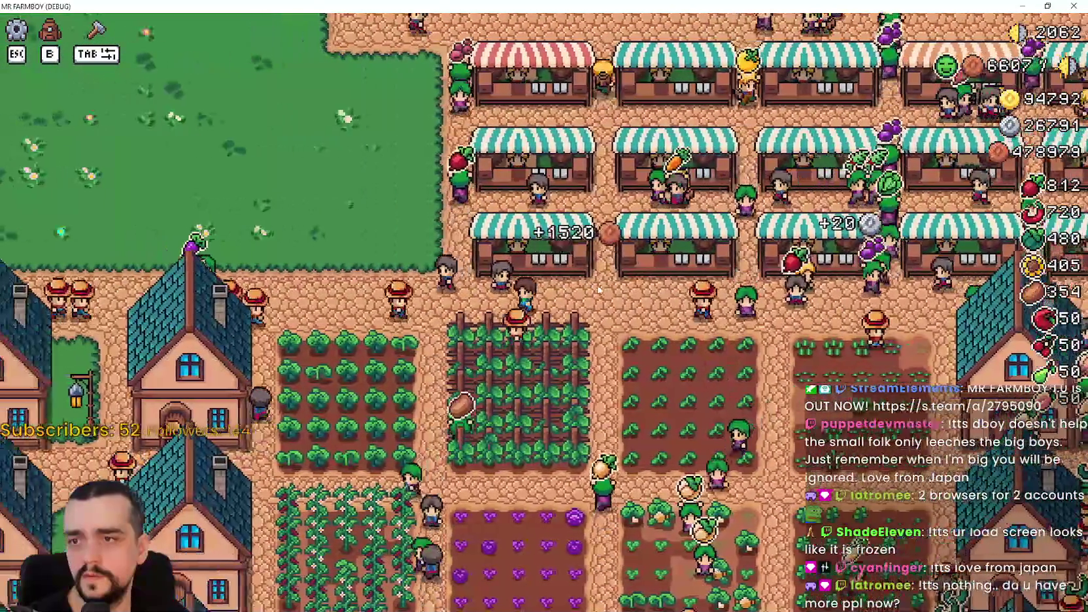
key(a)
key(w)
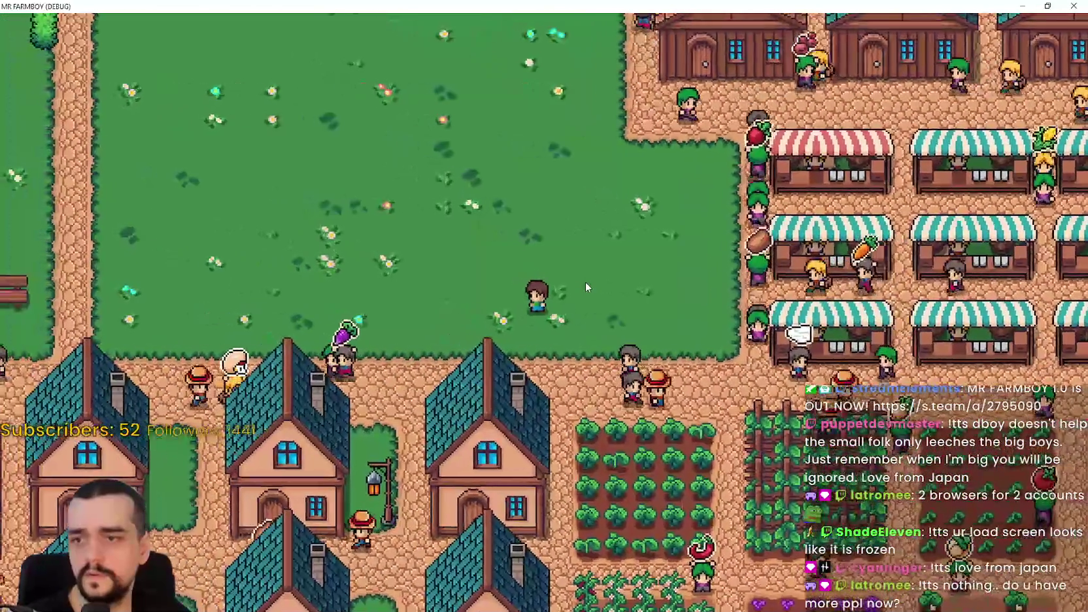
key(a)
key(s)
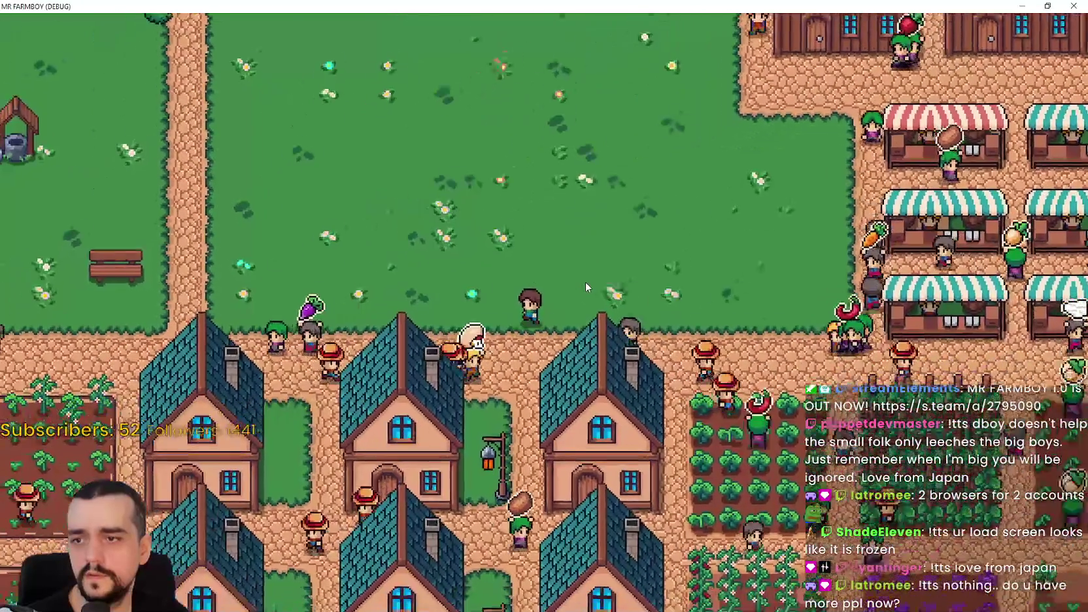
key(s)
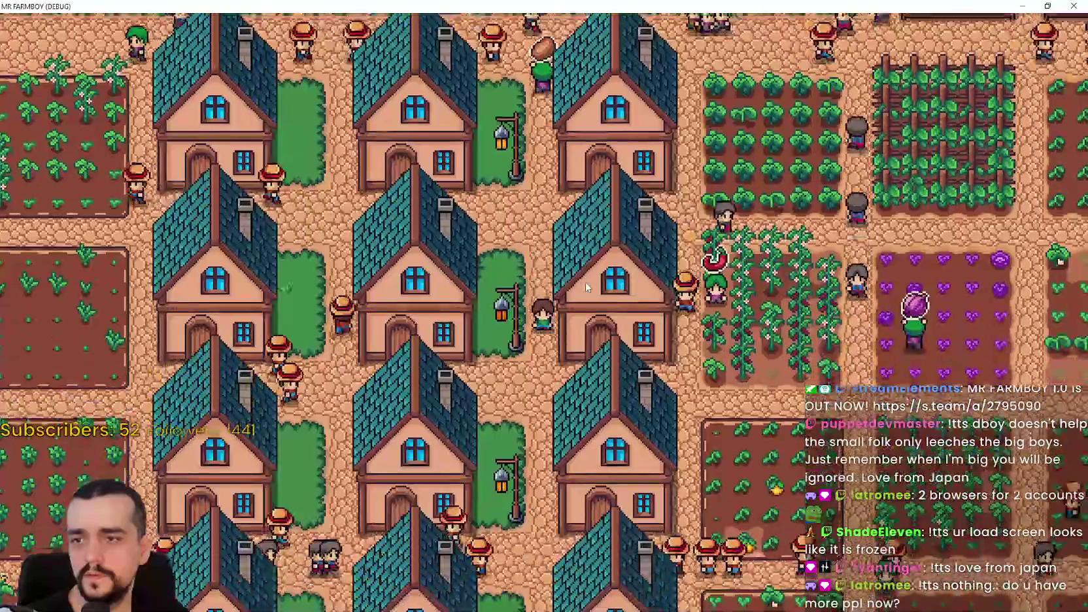
key(s)
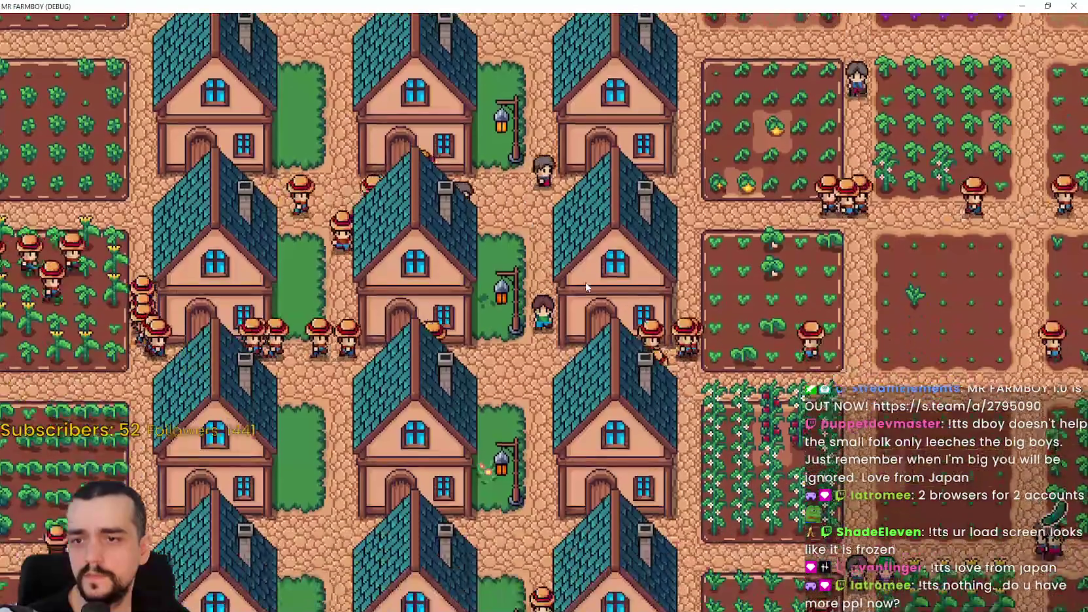
key(s)
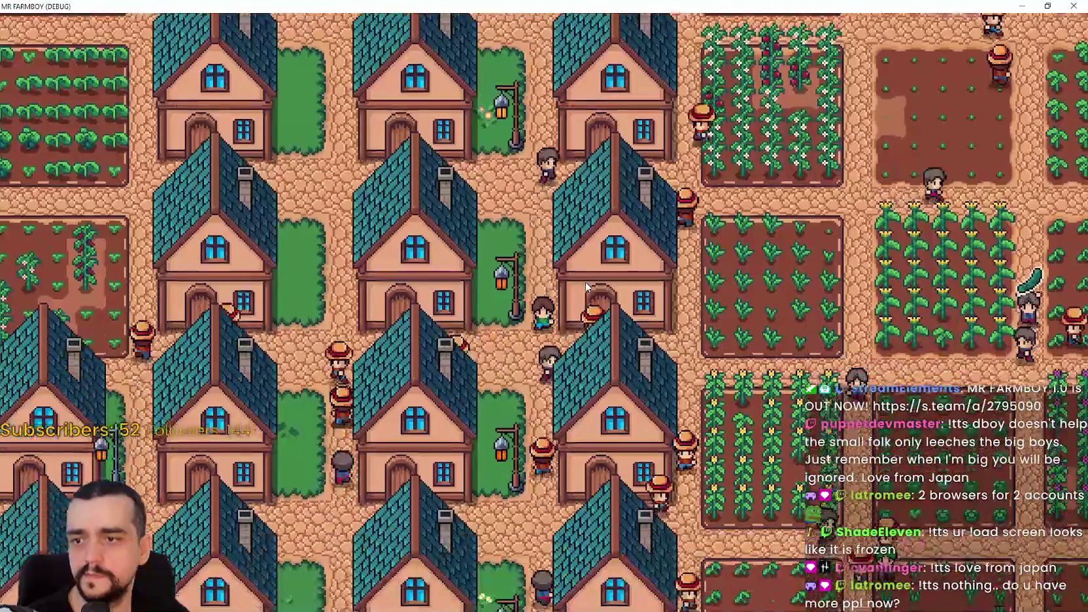
key(s)
key(a)
key(s)
key(a)
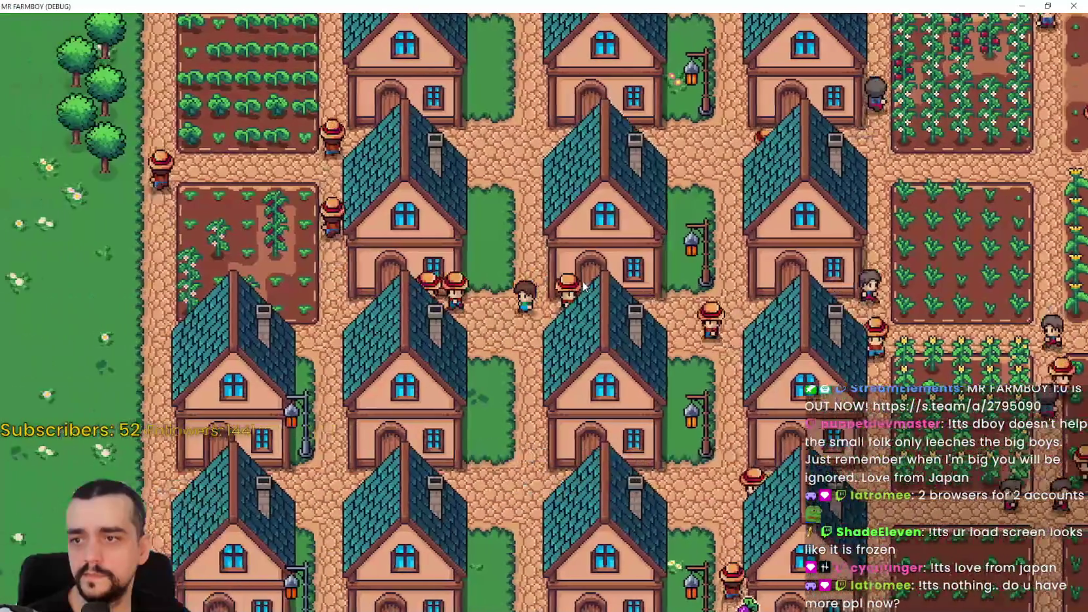
key(s)
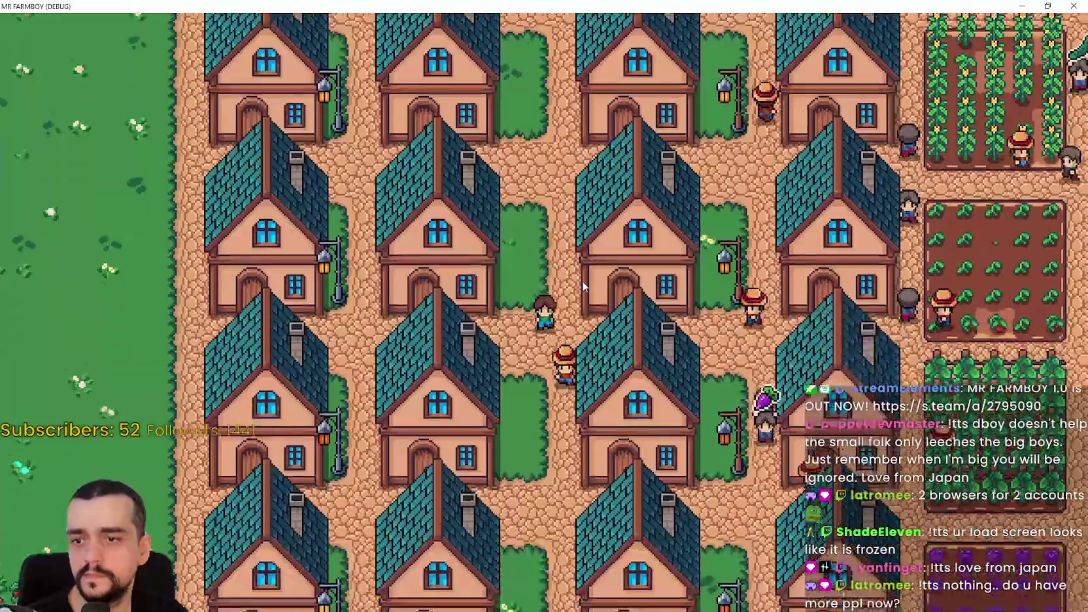
key(d)
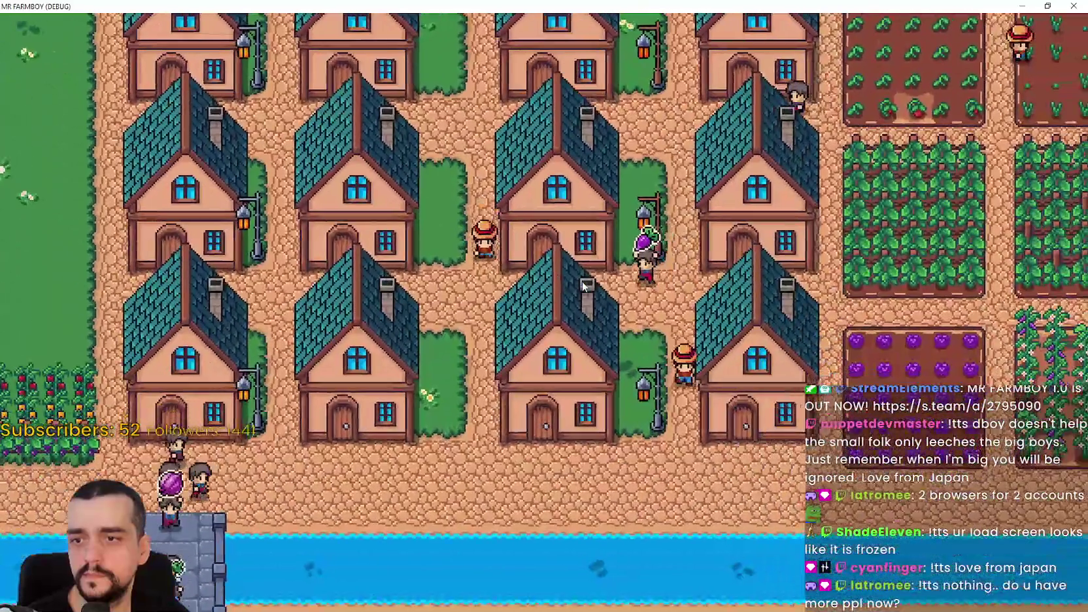
Walk the farmer along the river, right past the crop fields and market stalls, to the houses
key(w)
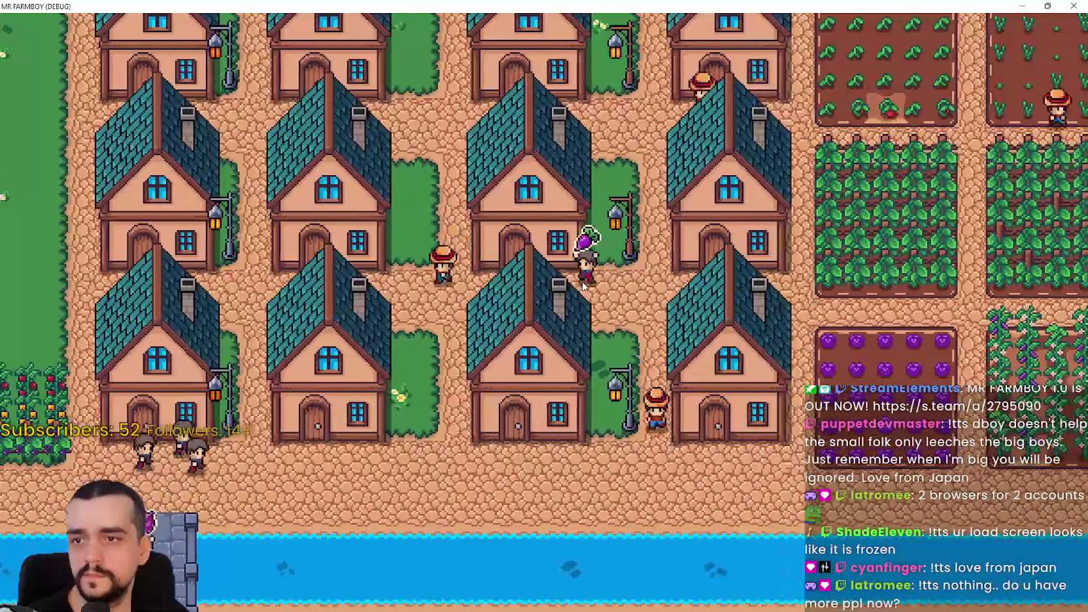
key(w)
key(d)
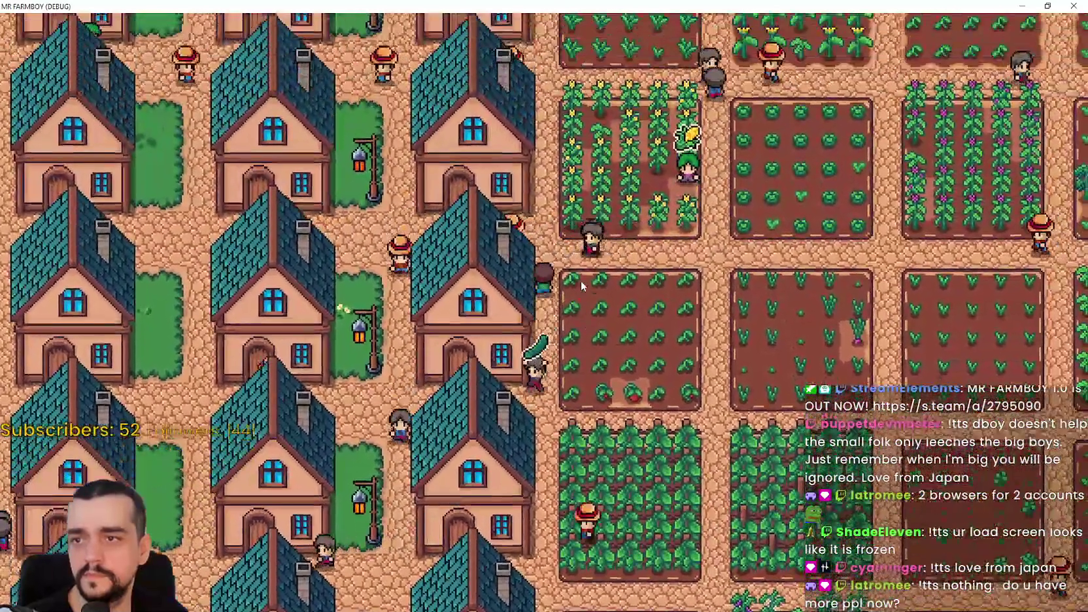
key(d)
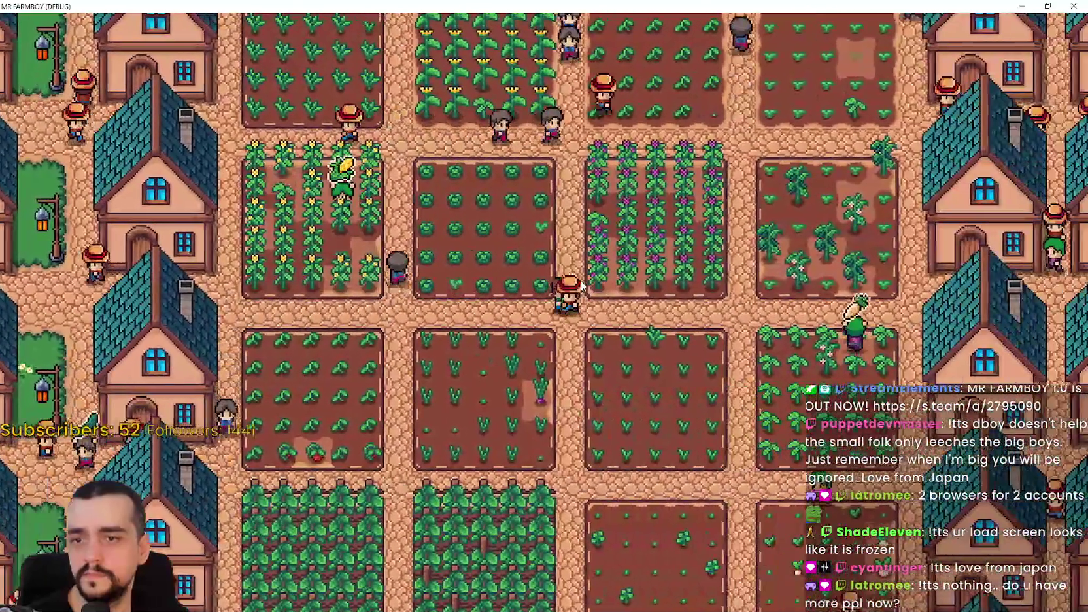
key(d)
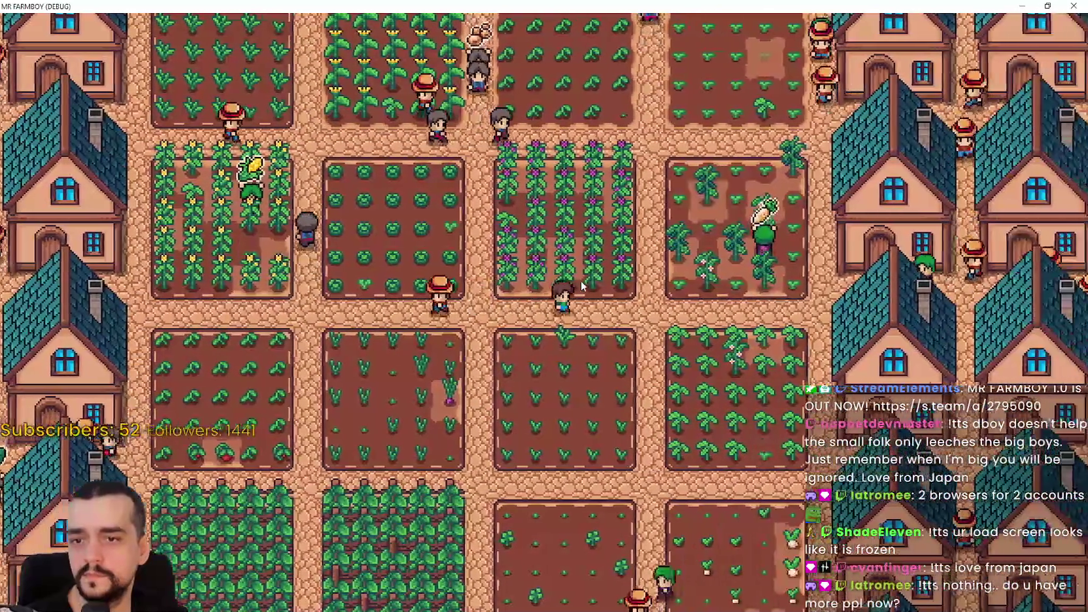
key(w)
key(d)
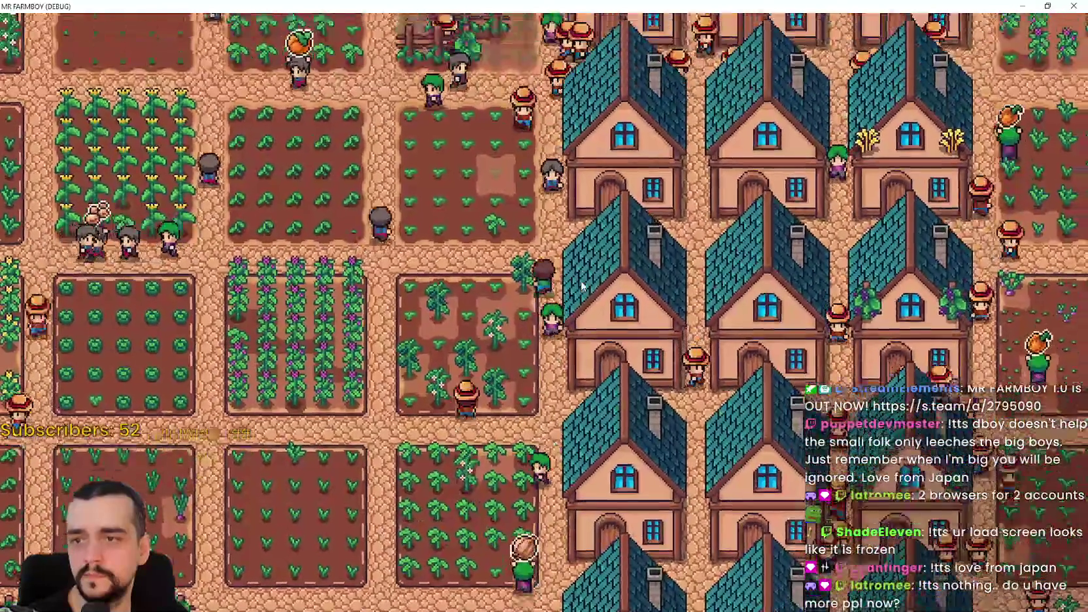
key(d)
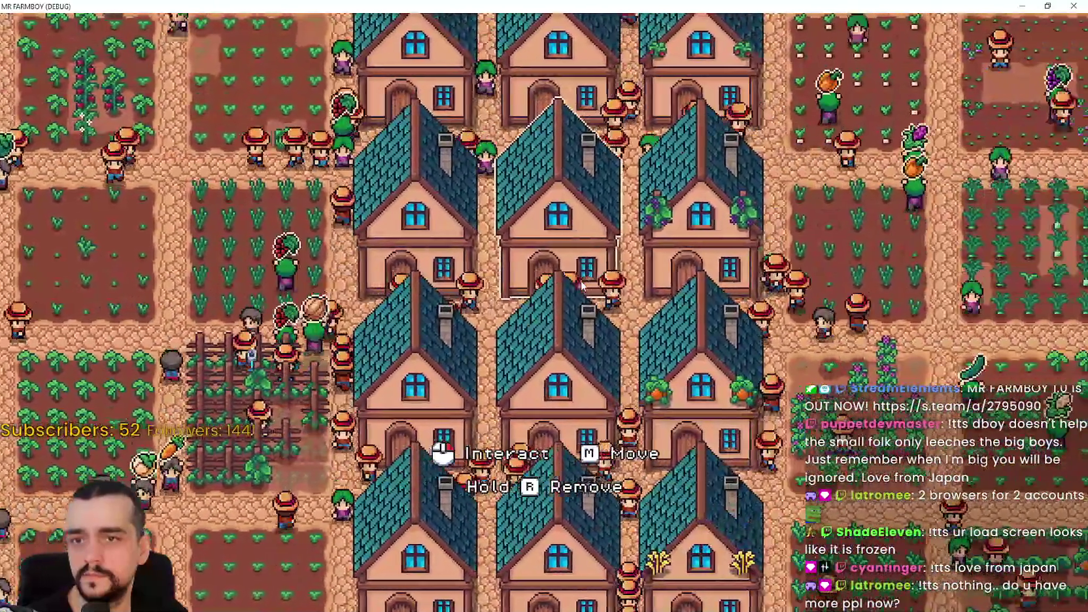
key(d)
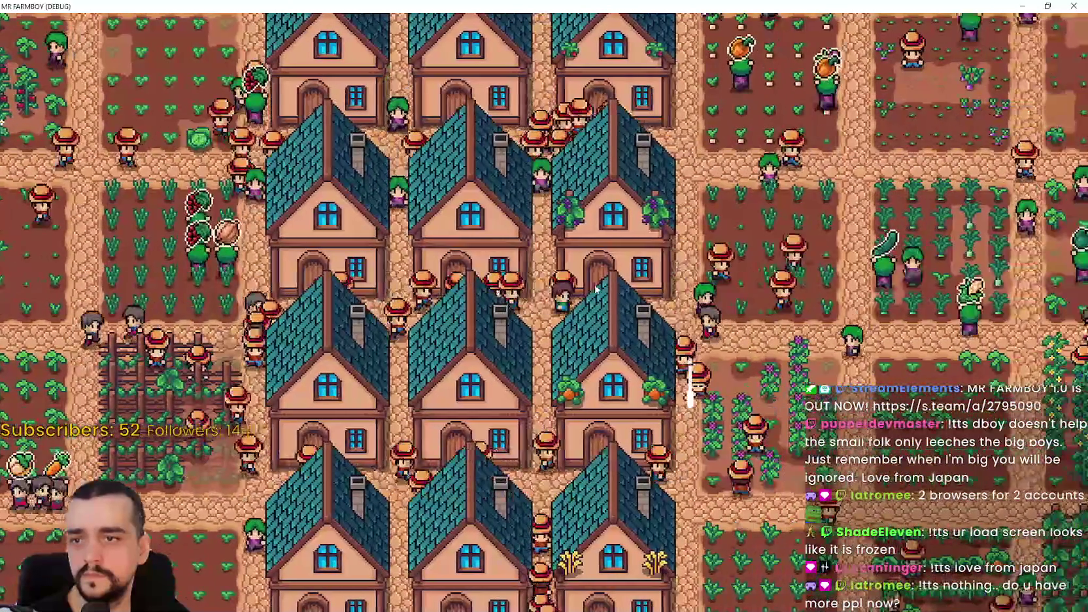
key(w)
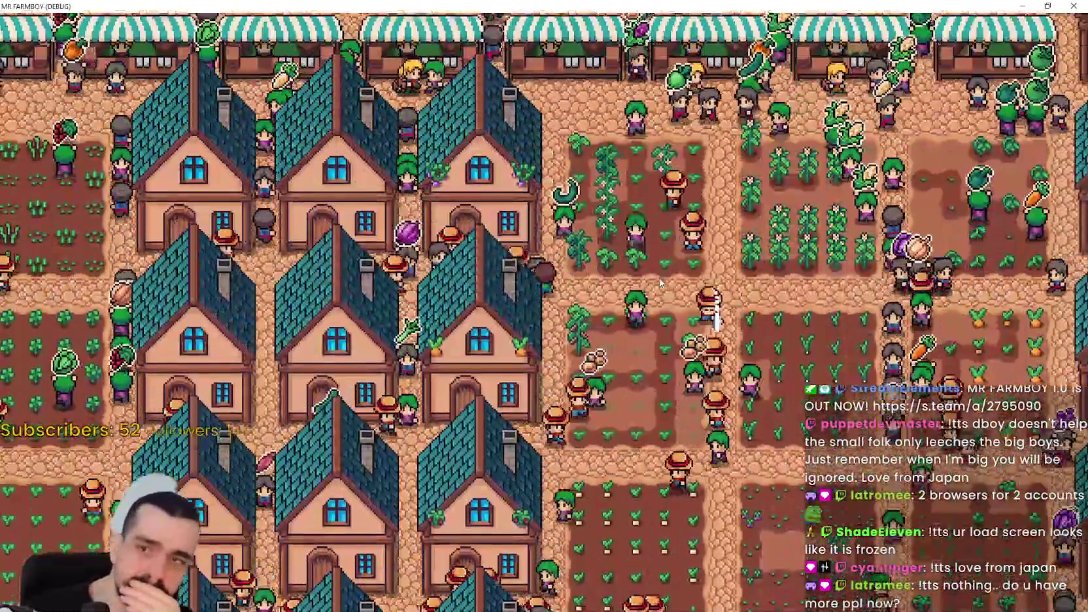
key(w)
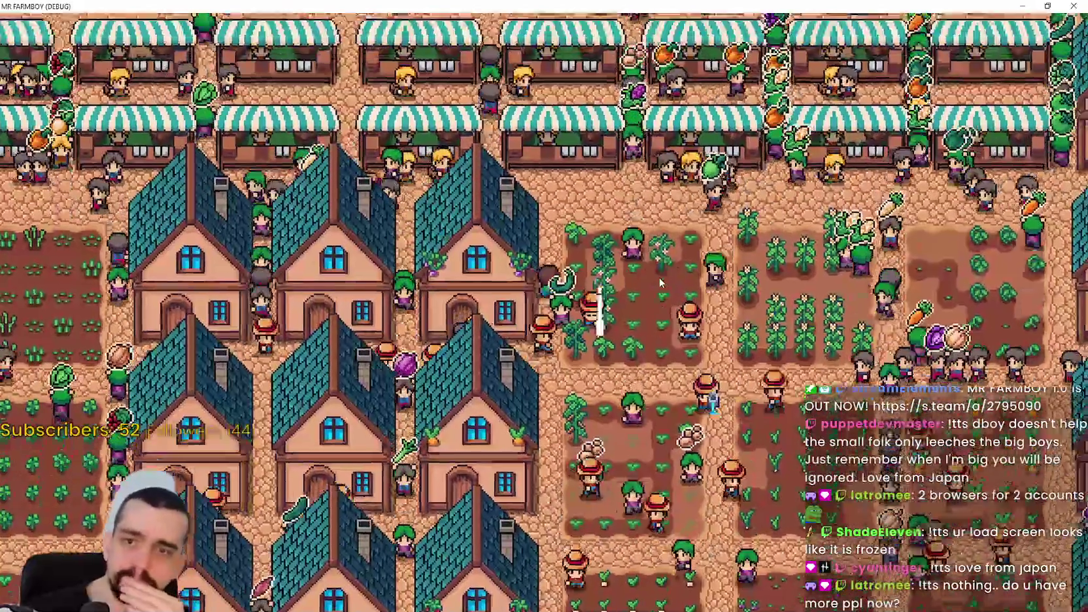
key(d)
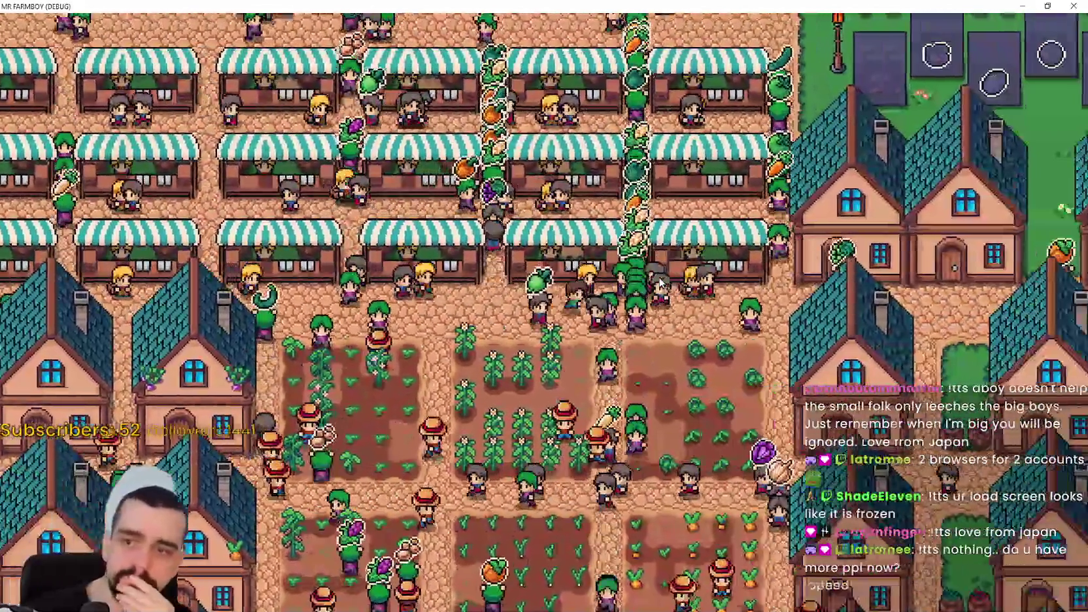
key(d)
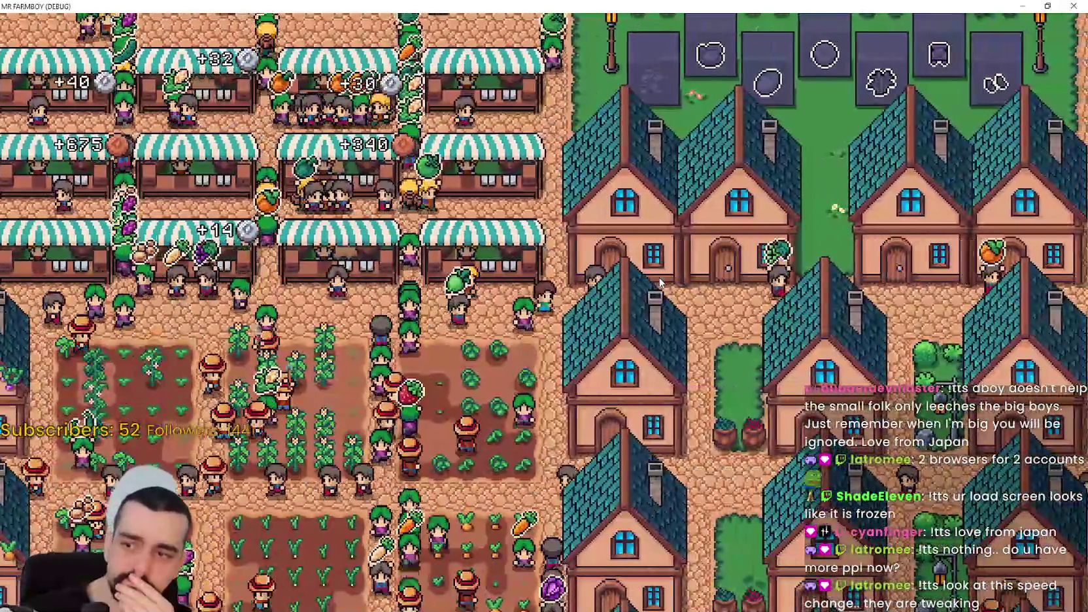
key(d)
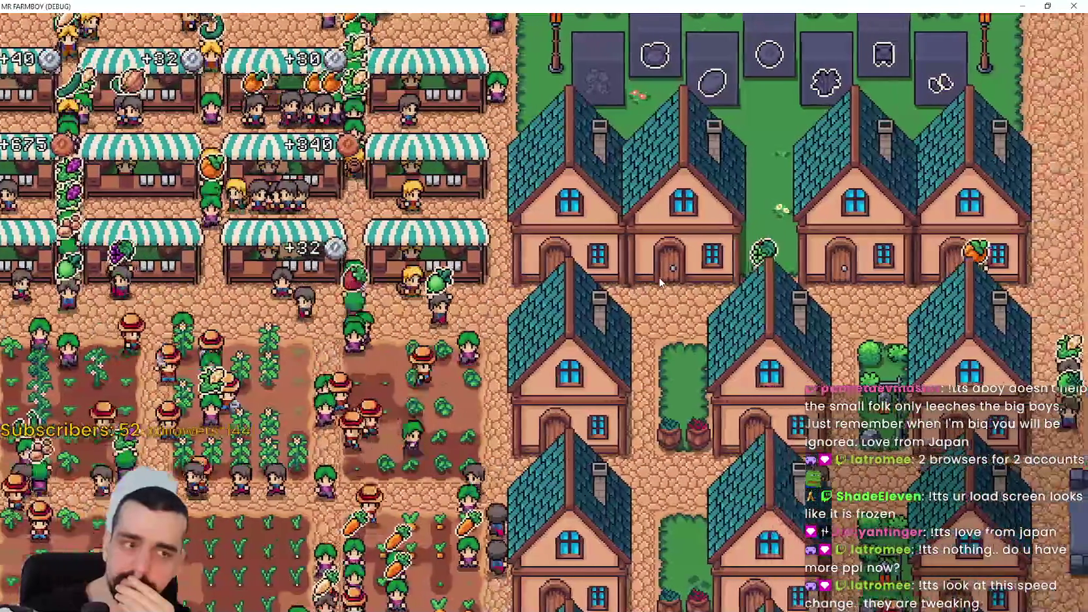
key(s)
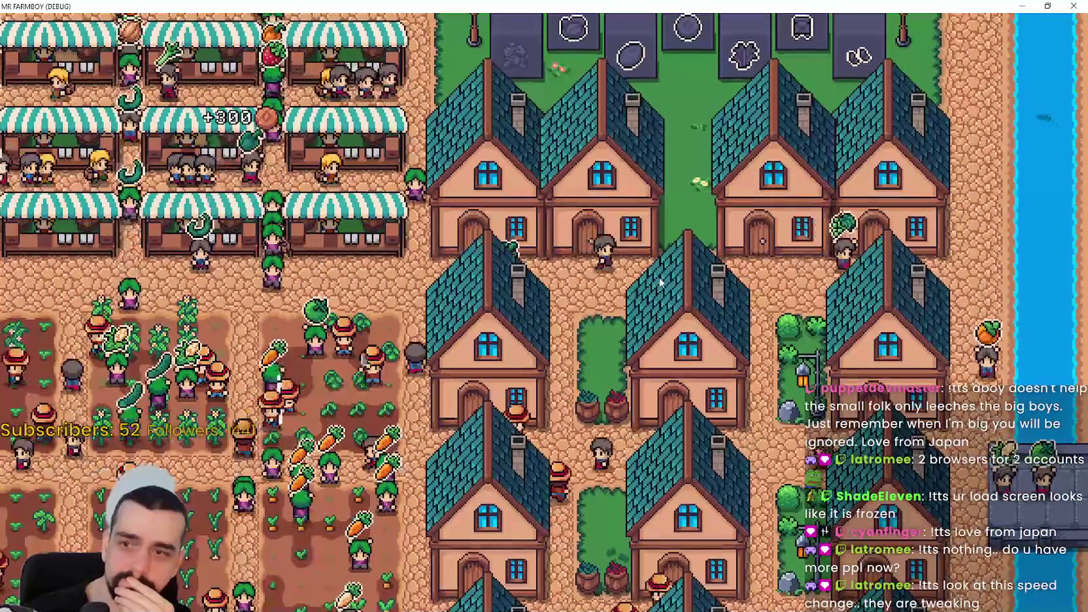
key(s)
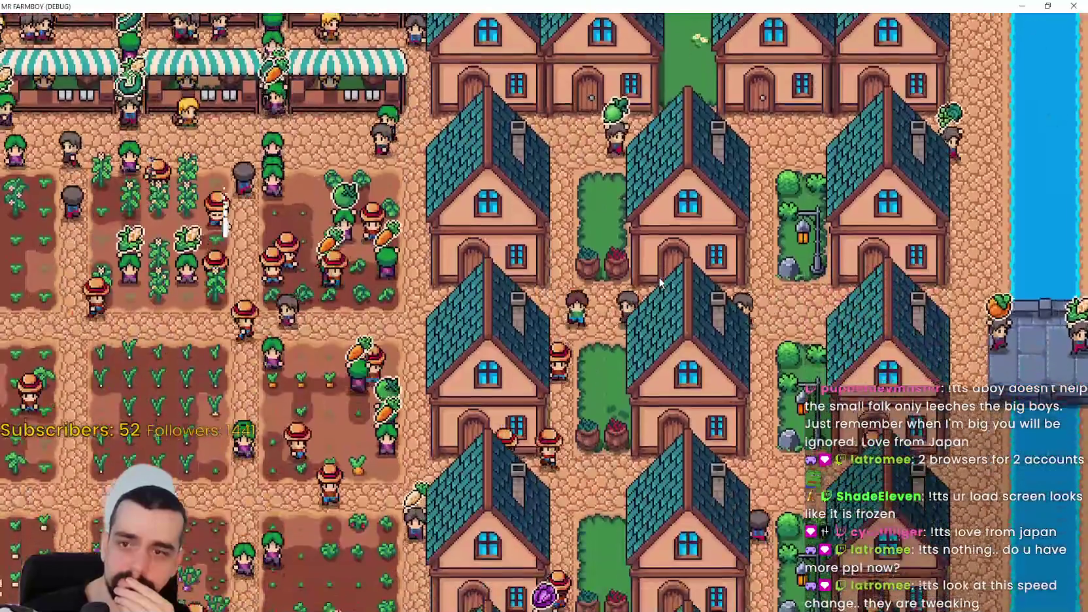
key(s)
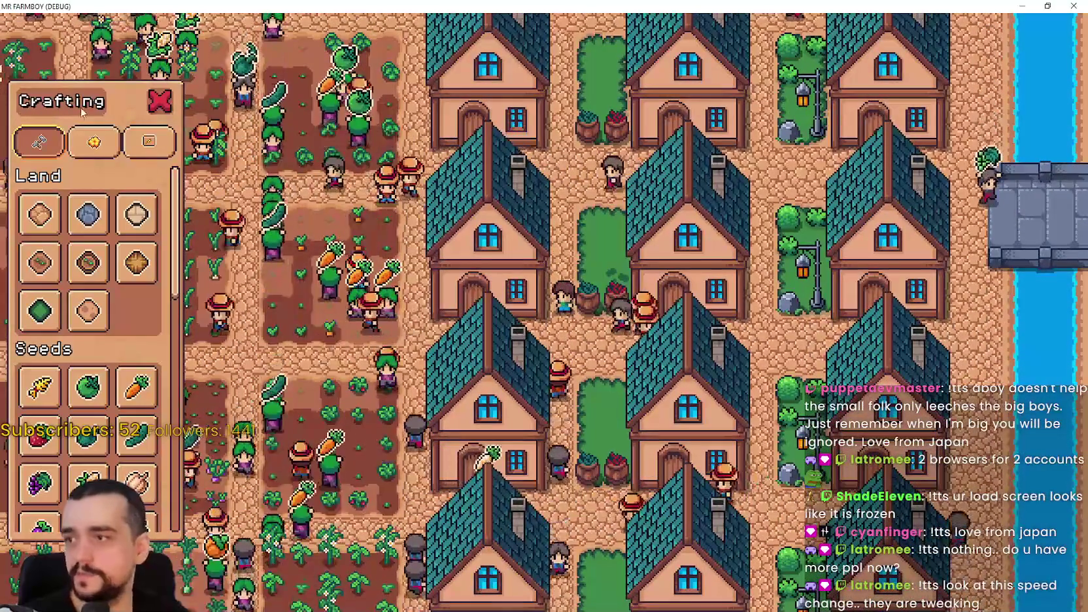
Lay Road Tile stone road in front of the houses, then cancel tile placement
key(w)
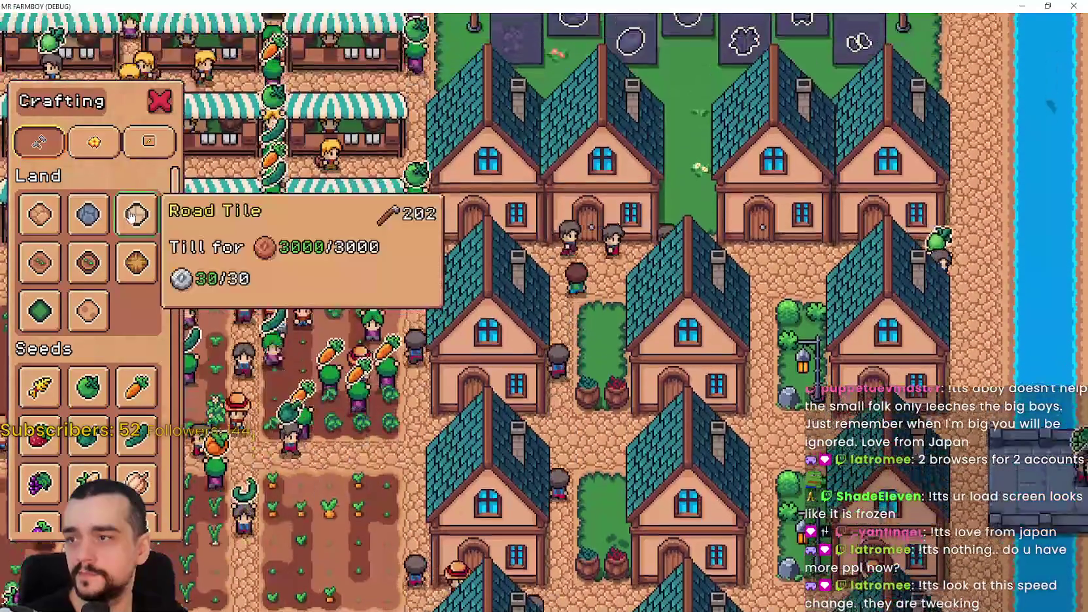
click(133, 217)
key(a)
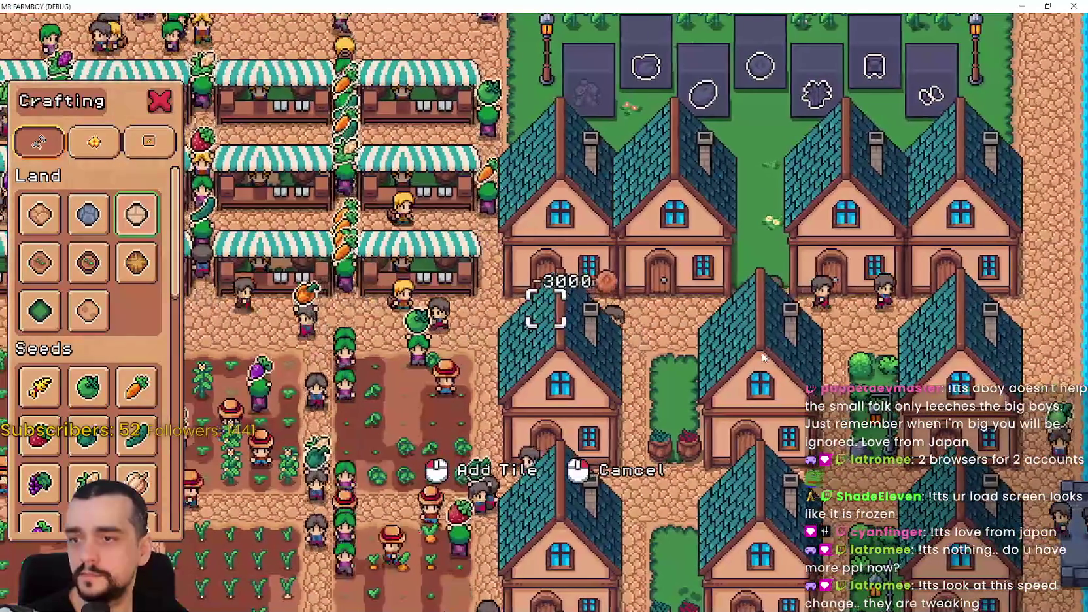
key(d)
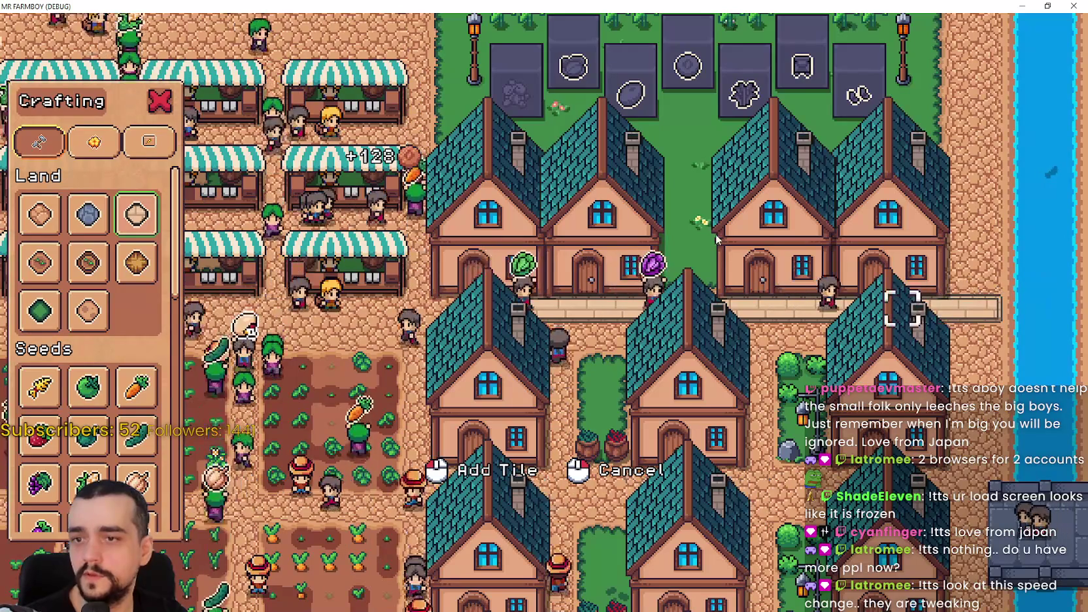
right_click(518, 380)
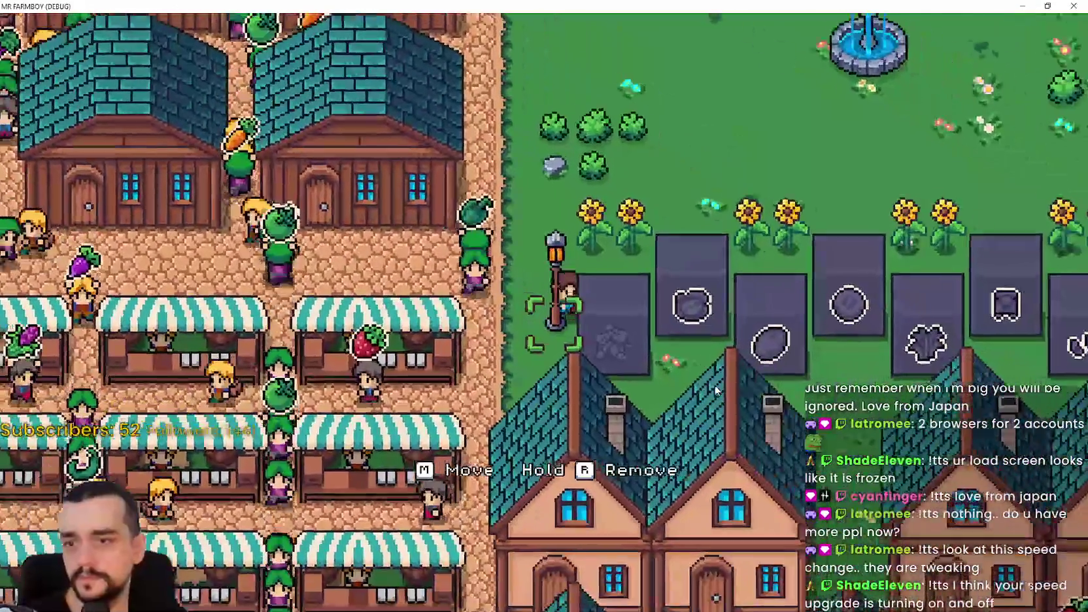
Walk along the plinths and view the Gold Chance and Animal Yield poneglyph panels
key(e)
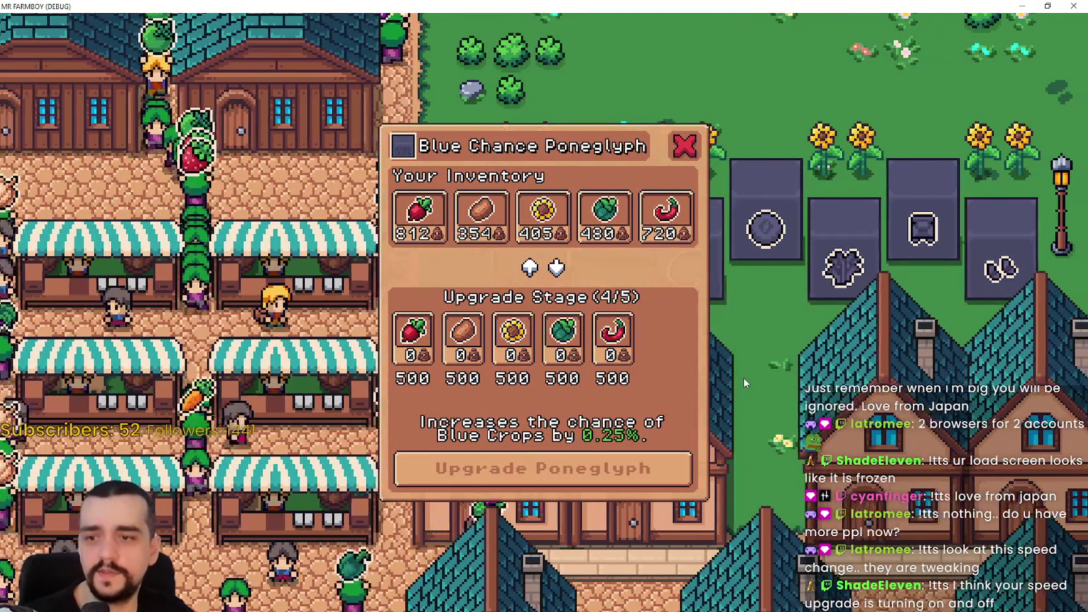
key(w)
key(d)
click(739, 375)
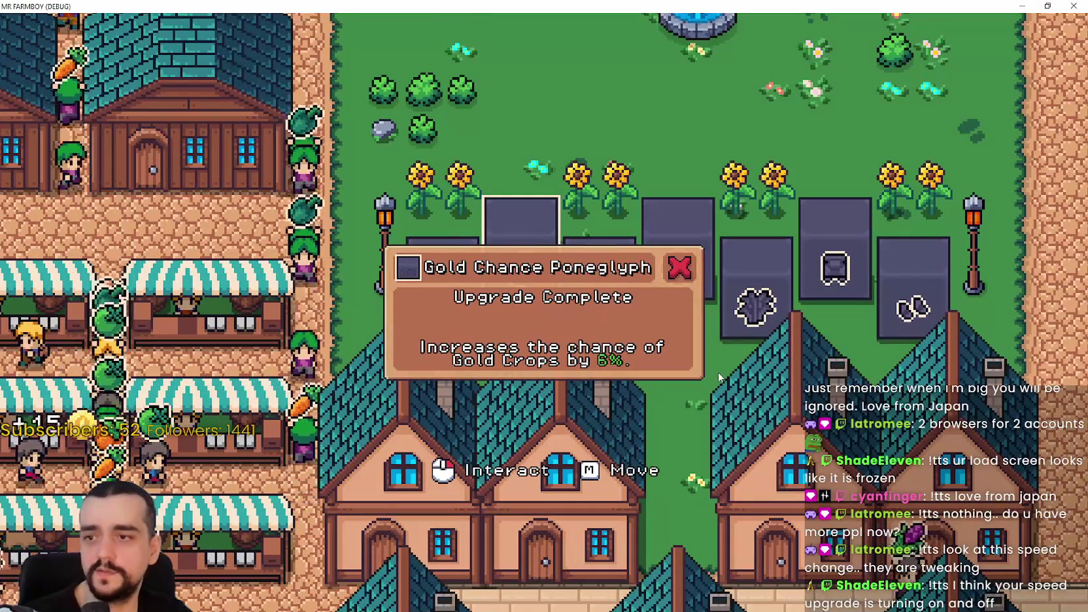
key(s)
key(d)
click(713, 374)
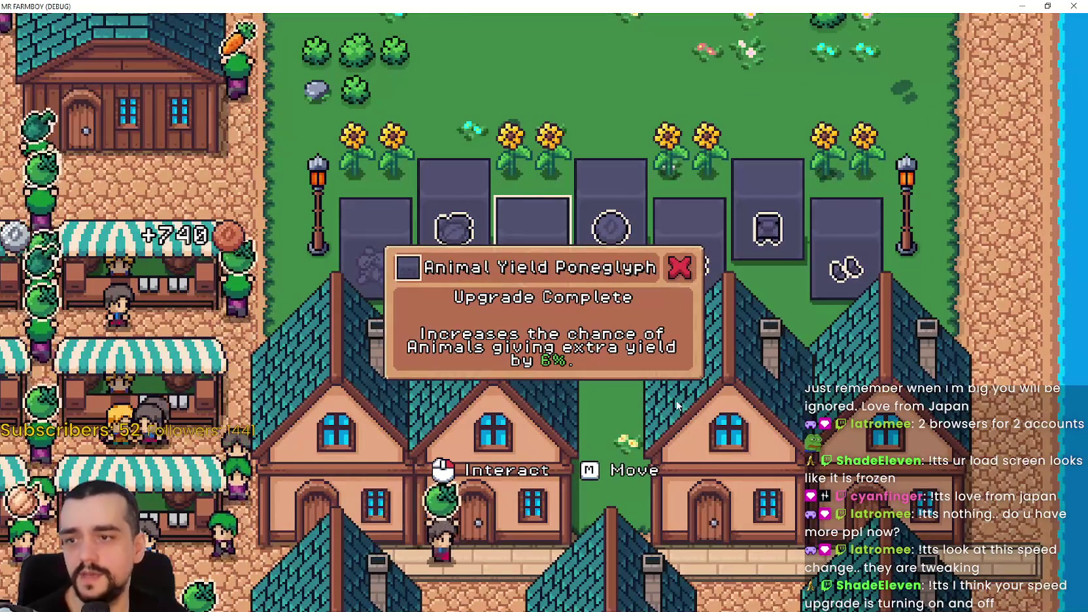
View the Villager Buy and Crops Yield poneglyph panels, then close them
key(w)
key(d)
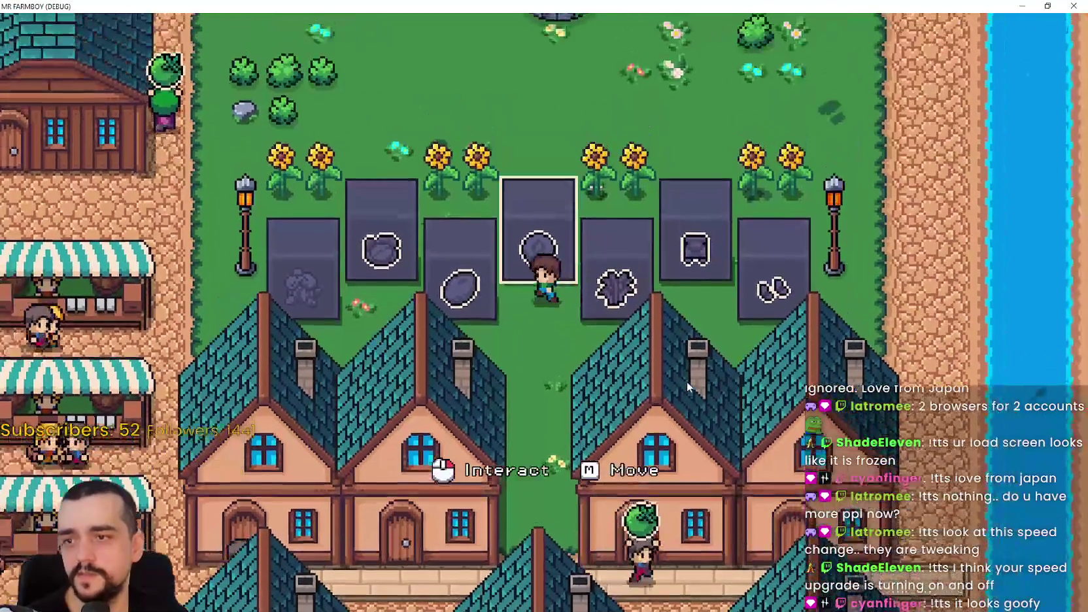
click(435, 355)
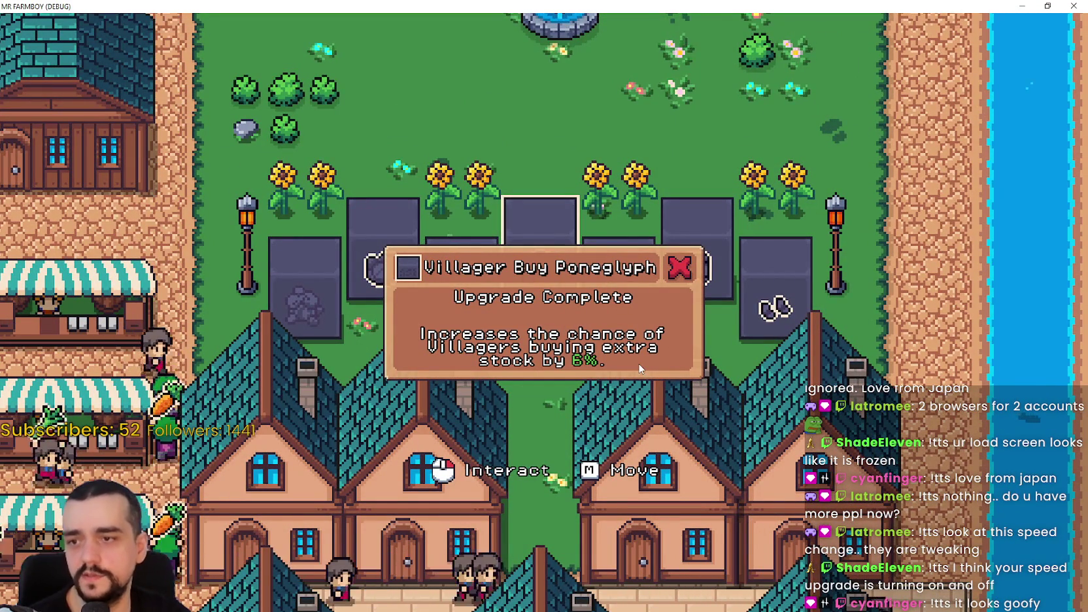
key(s)
key(d)
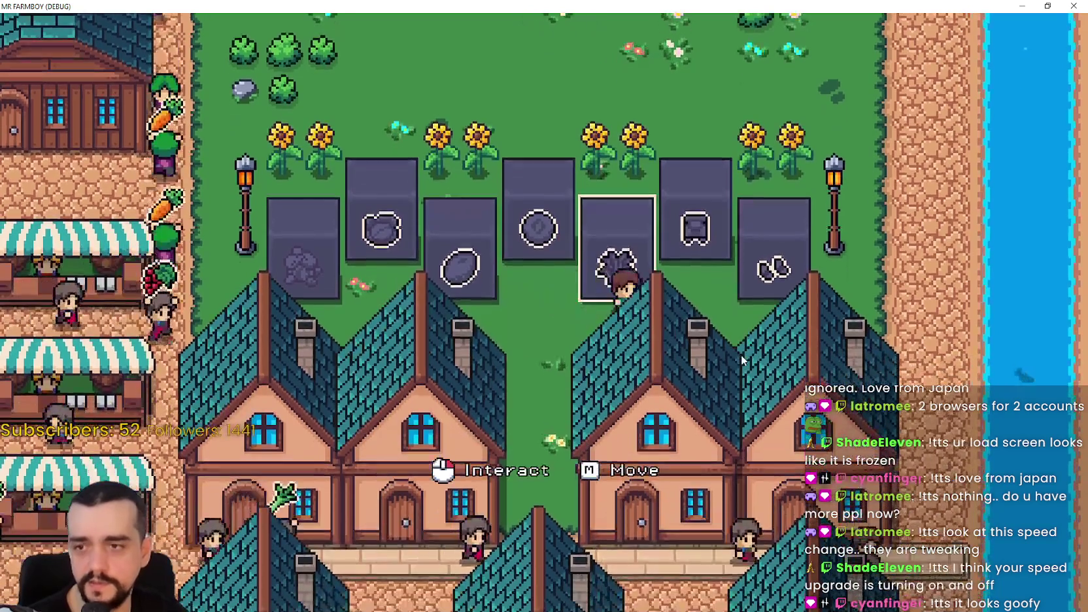
click(706, 366)
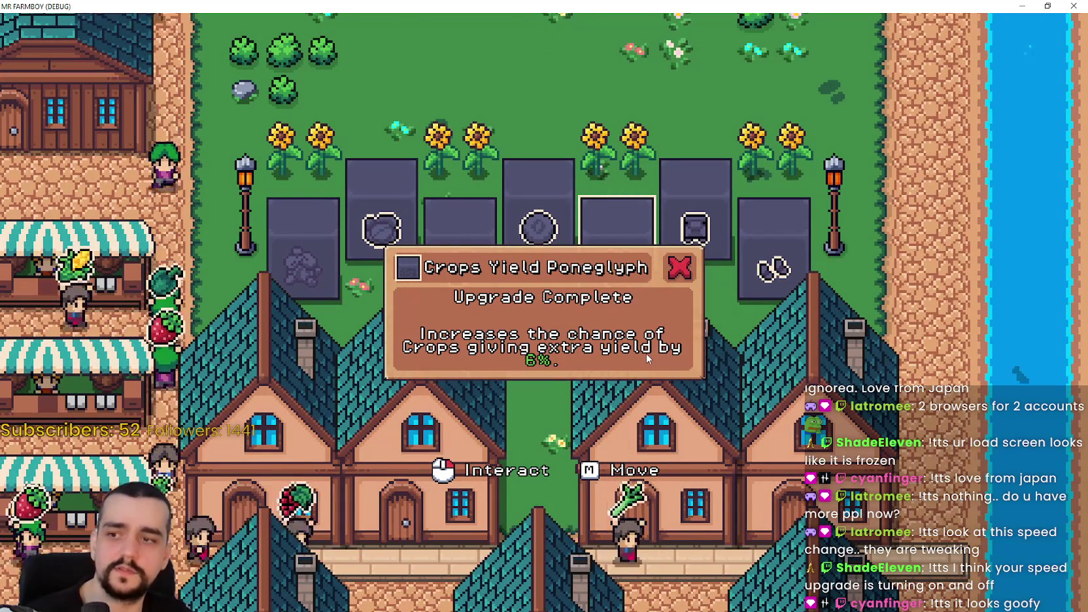
click(710, 363)
key(w)
key(a)
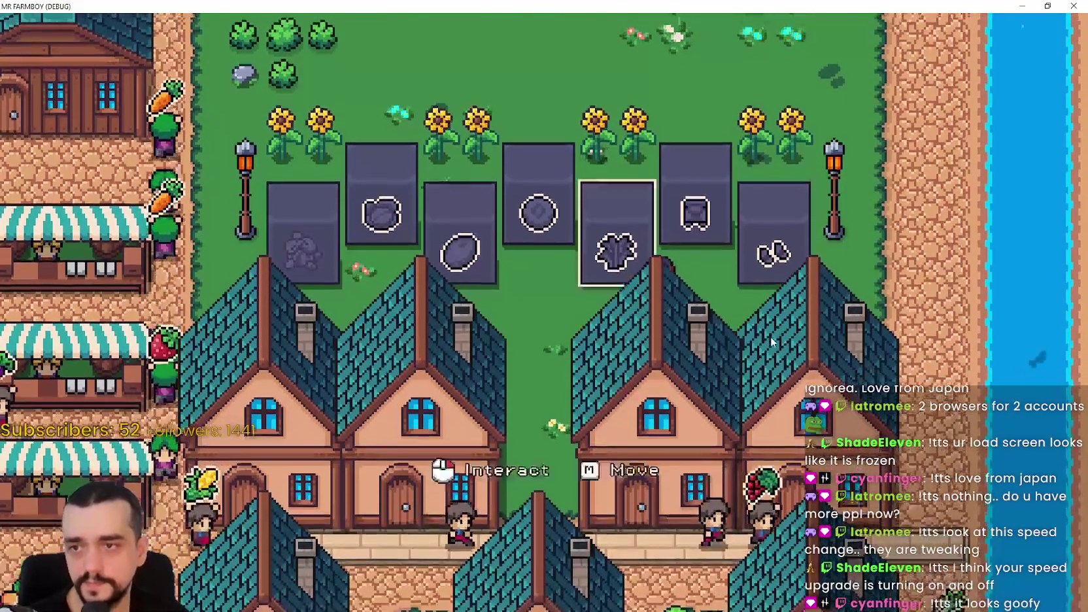
Check the colored descriptions on the Worker Rest and Worker Speed poneglyph panels
click(769, 338)
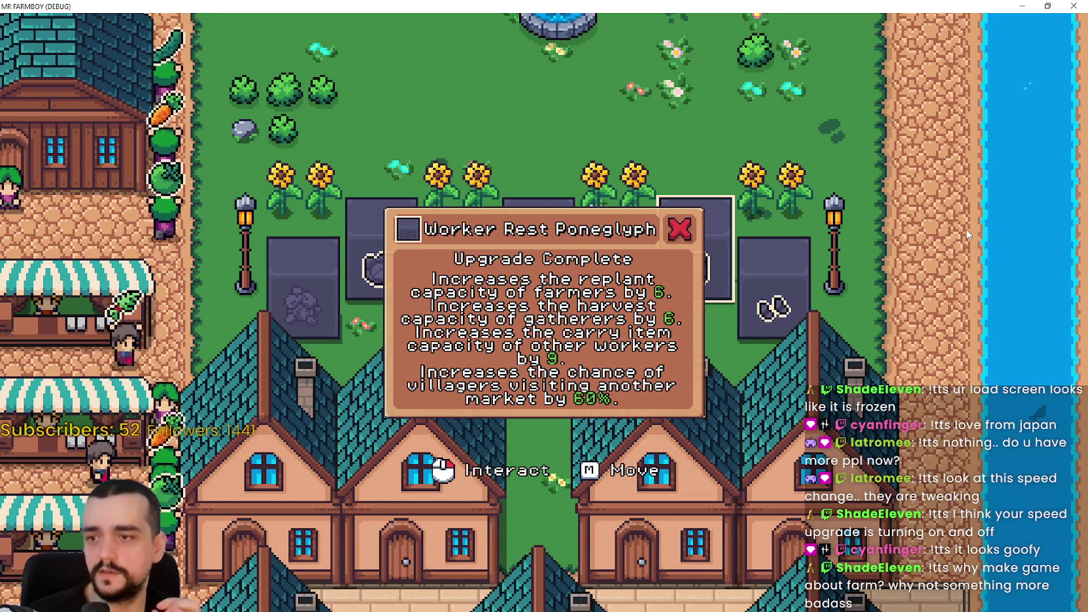
click(968, 234)
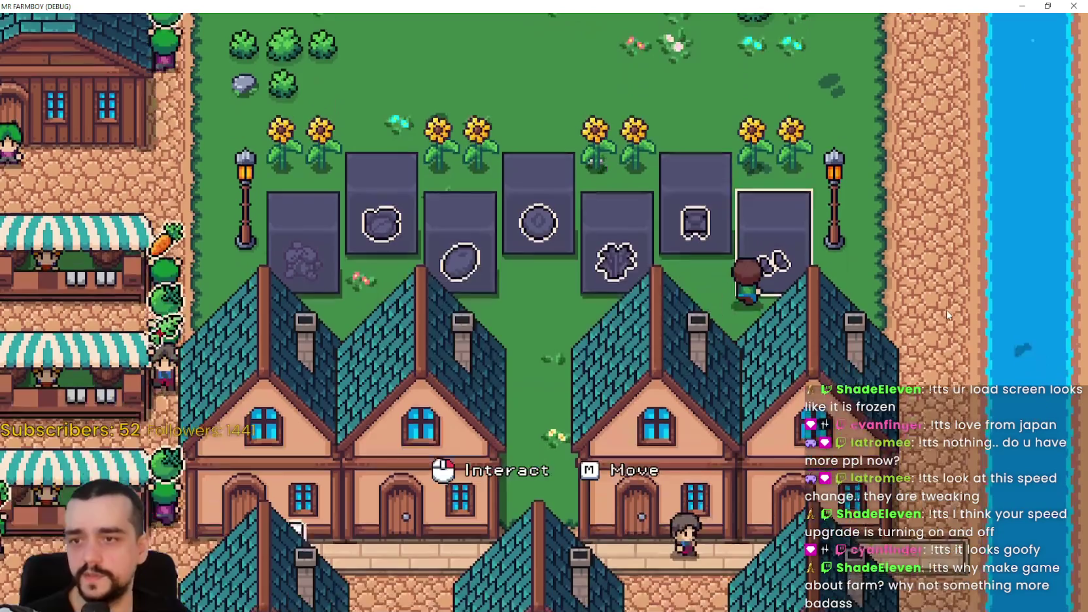
click(448, 270)
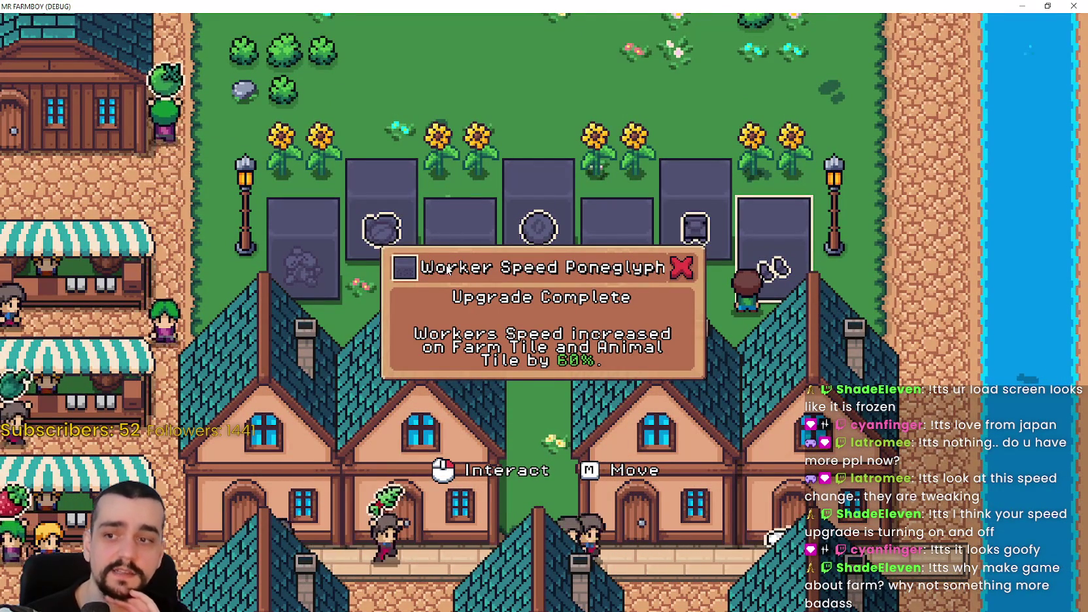
scroll(448, 268, up, 2)
click(447, 269)
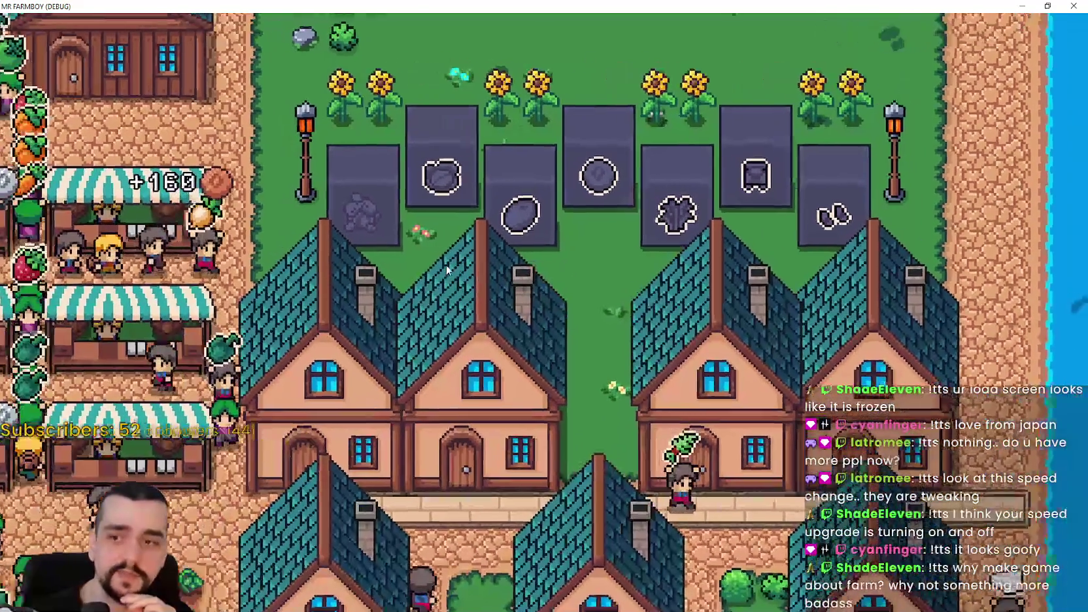
Walk the farmer to the farm fields, pause the game, and return to Godot
key(s)
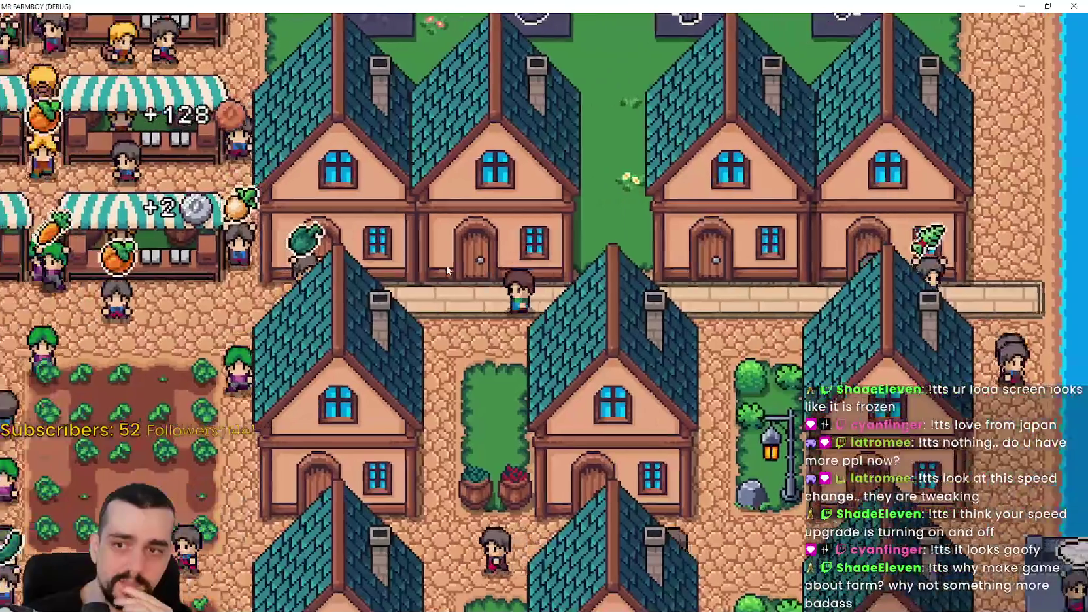
key(s)
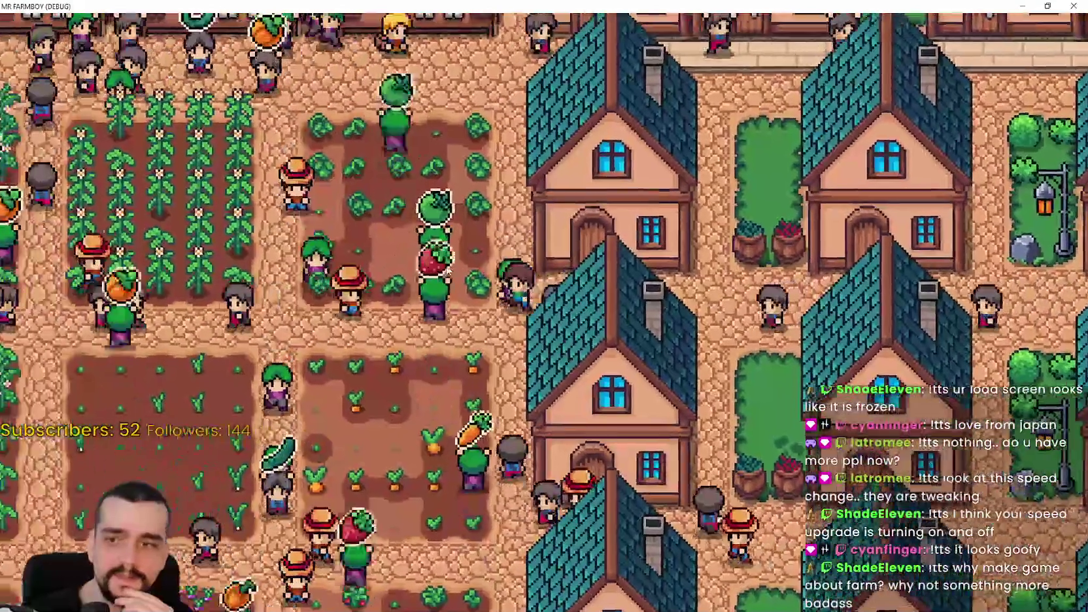
key(a)
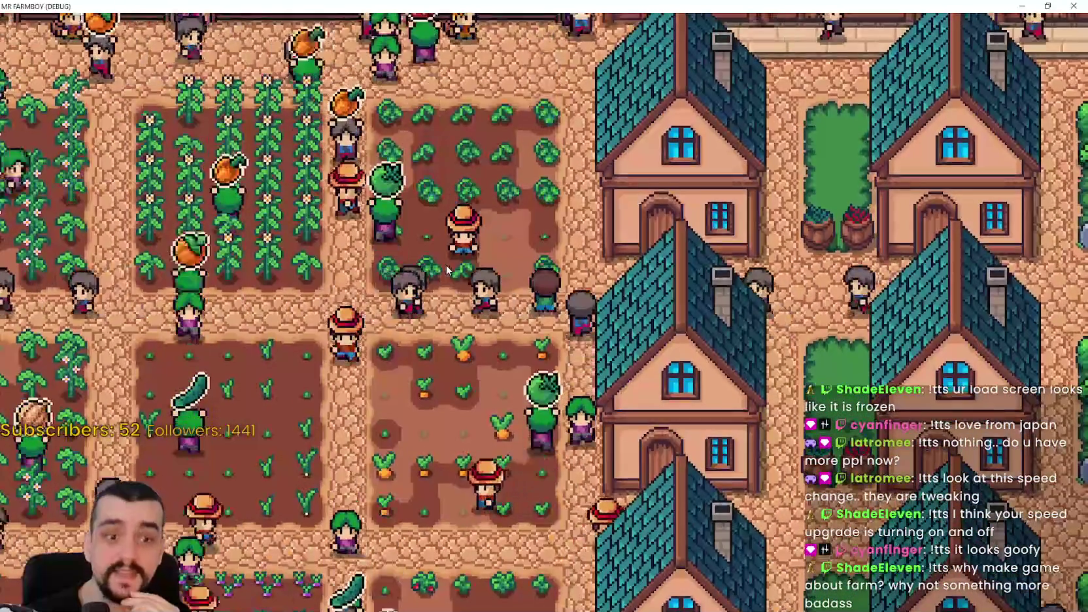
key(Escape)
key(Escape)
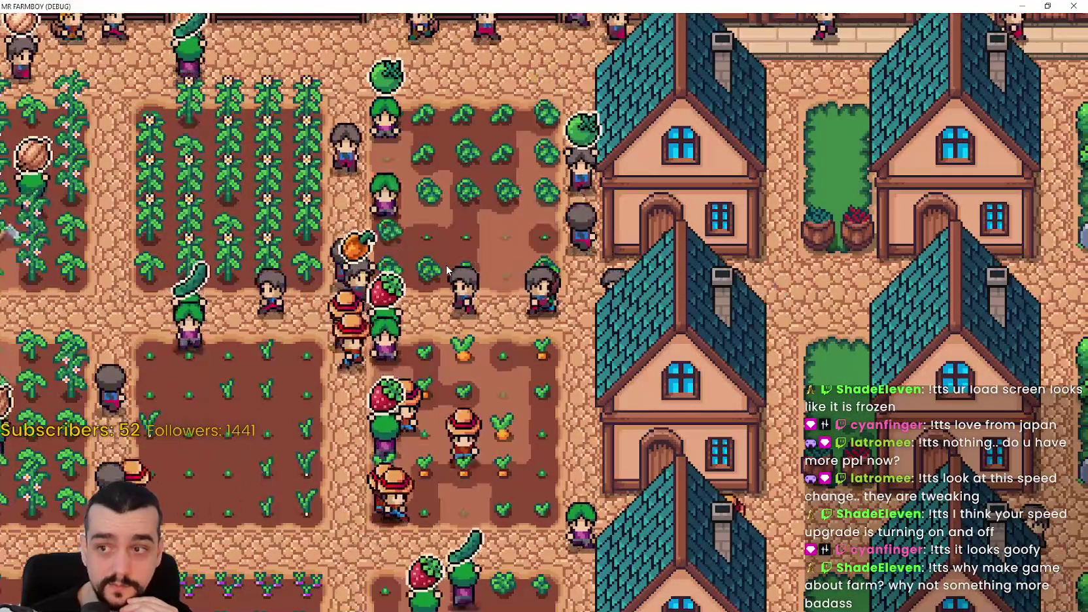
key(Escape)
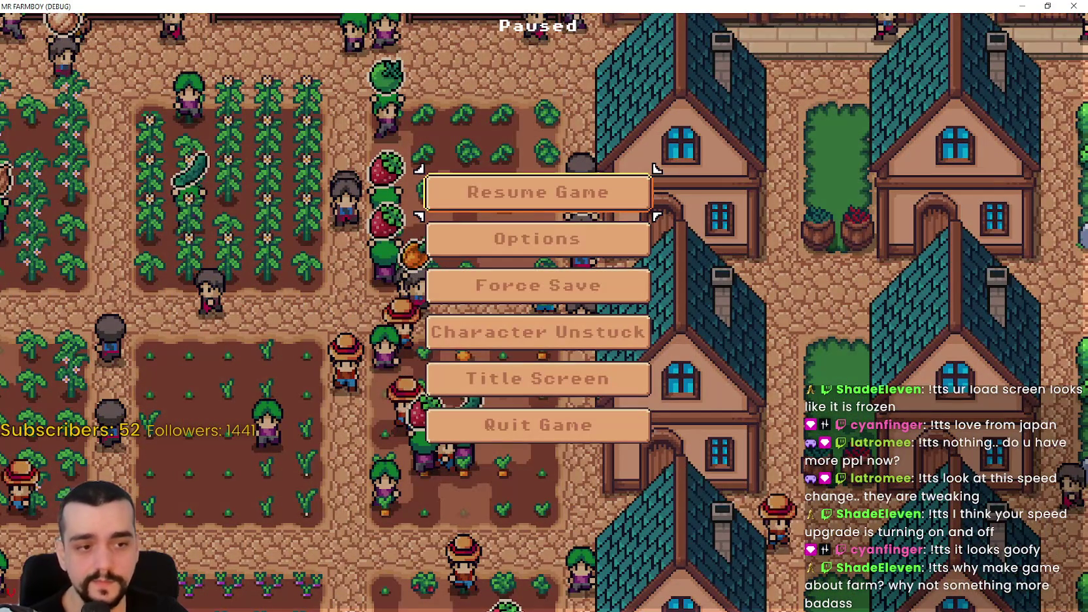
key(alt+Tab)
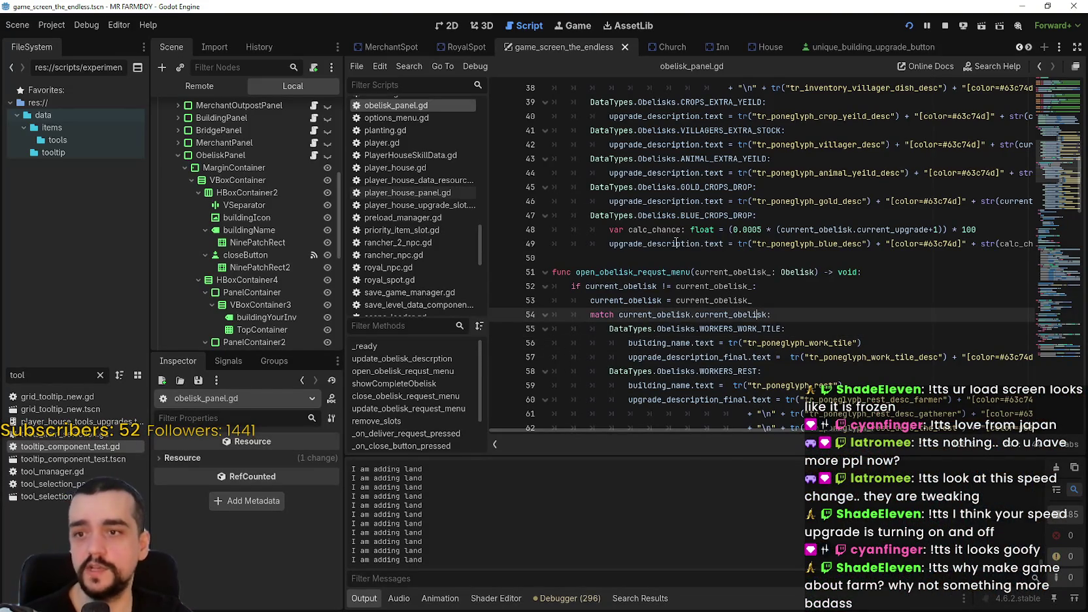
Filter the FileSystem for 'farm' and open the farmer_npc.tscn scene
click(99, 375)
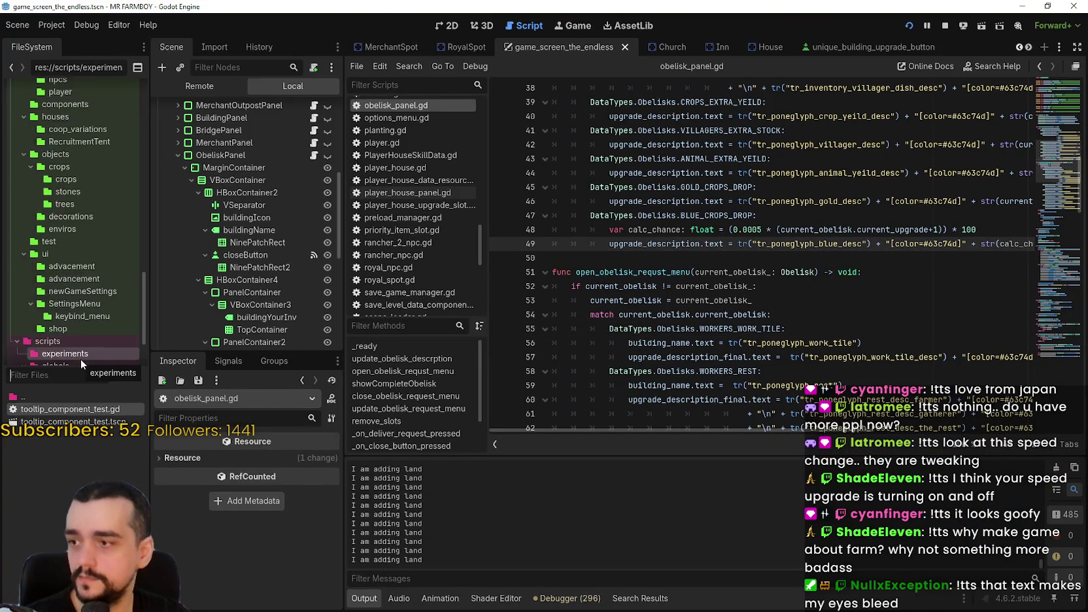
text(farm)
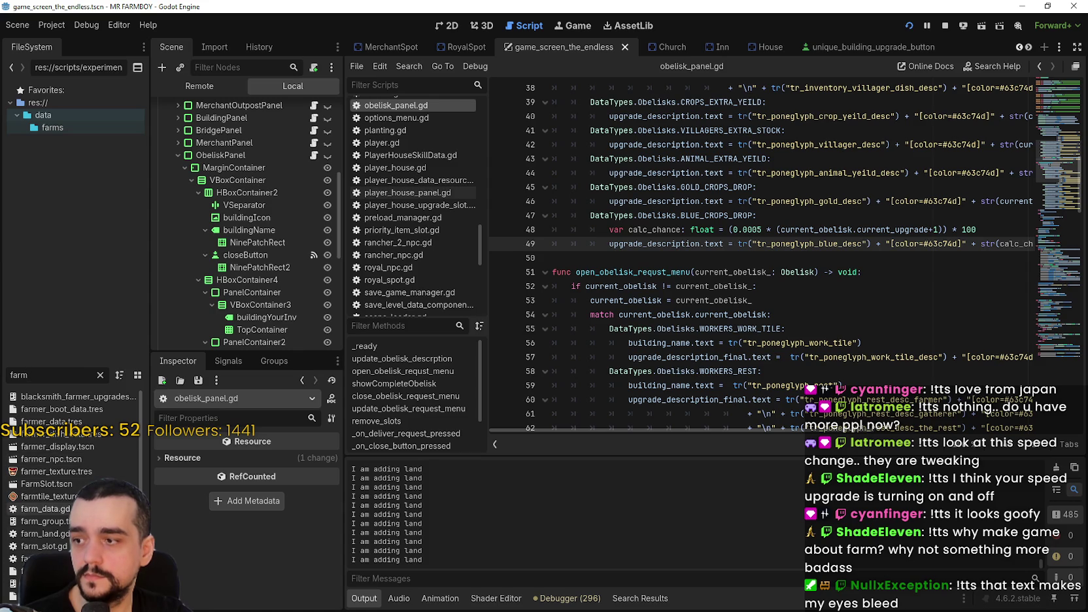
click(88, 457)
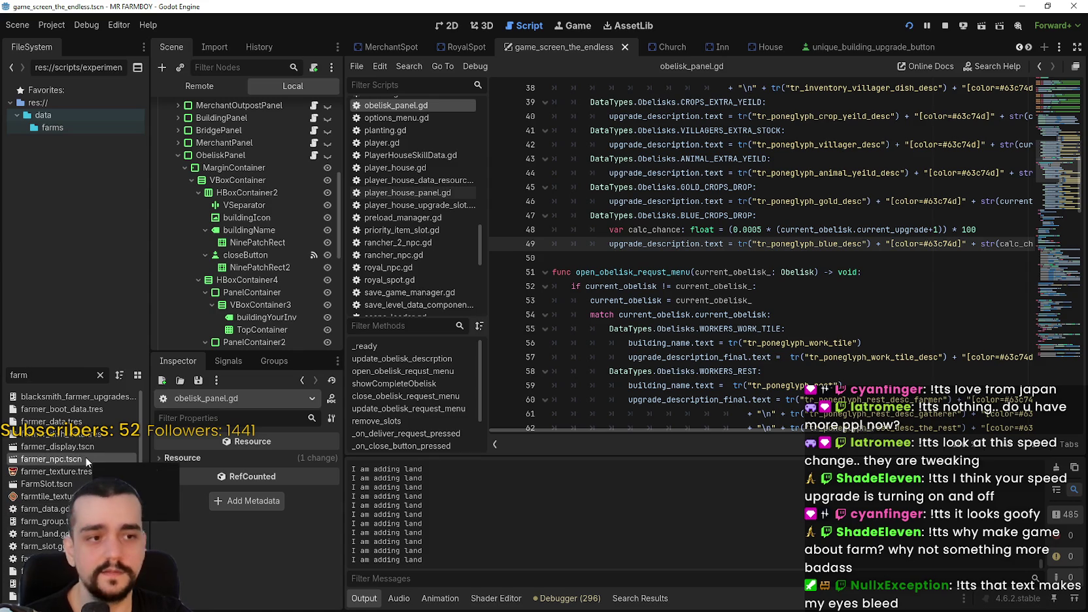
double_click(91, 461)
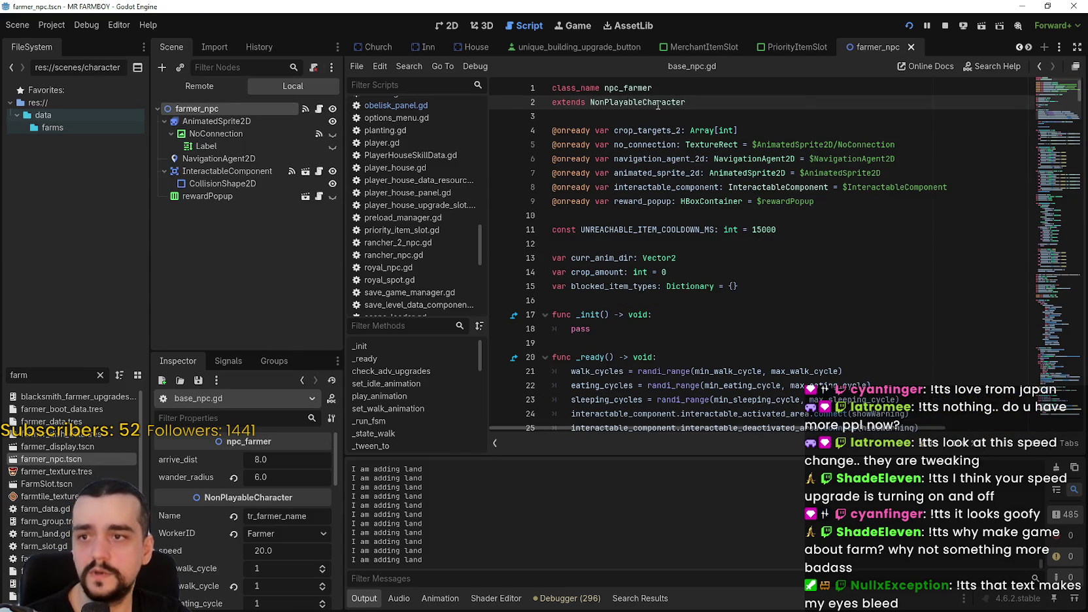
Look up the NonPlayableCharacter class definition, then resume the paused MR FARMBOY game
right_click(618, 106)
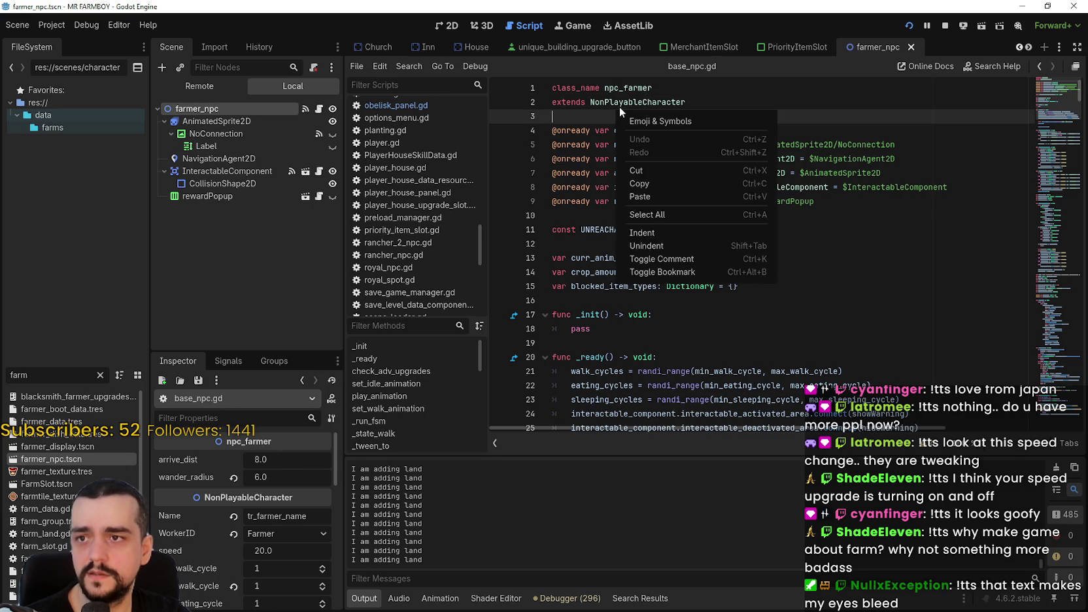
right_click(618, 105)
click(688, 285)
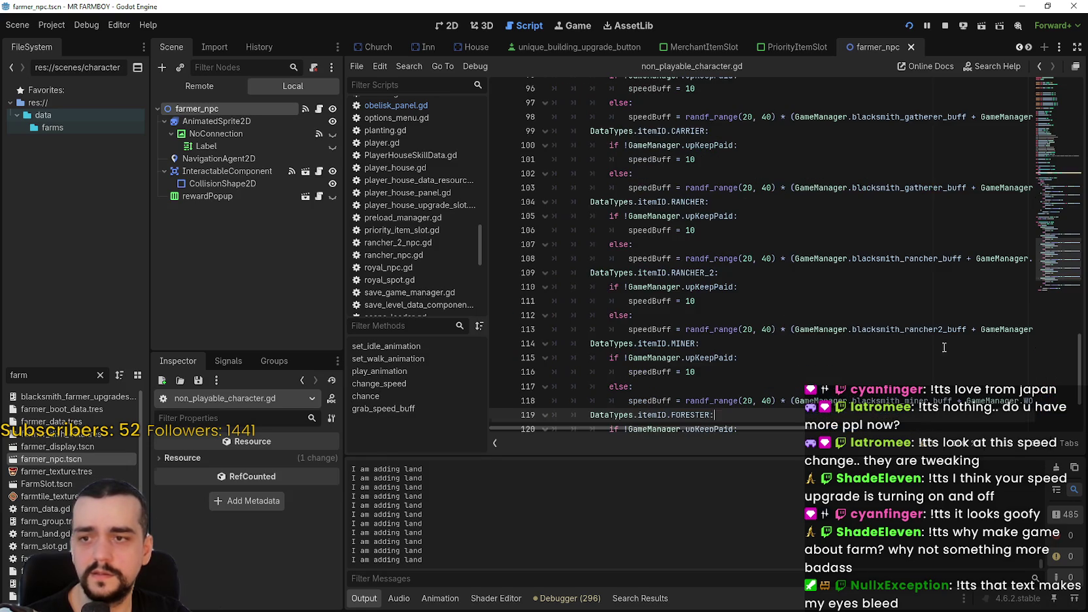
key(alt+Tab)
click(625, 216)
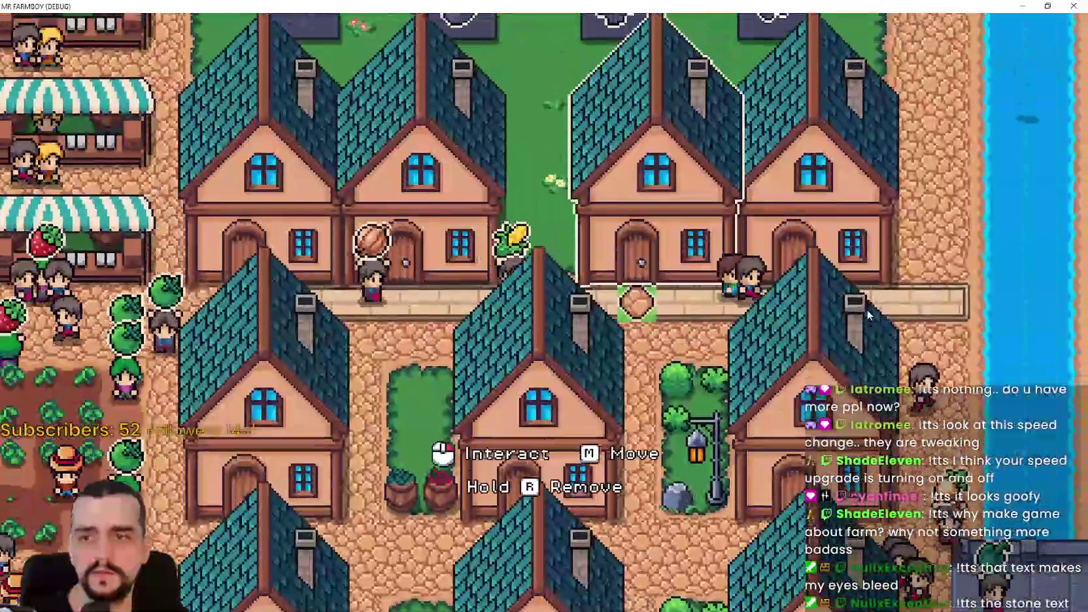
Recheck the Worker Speed and Crops Yield poneglyph panels
click(850, 308)
key(Escape)
key(w)
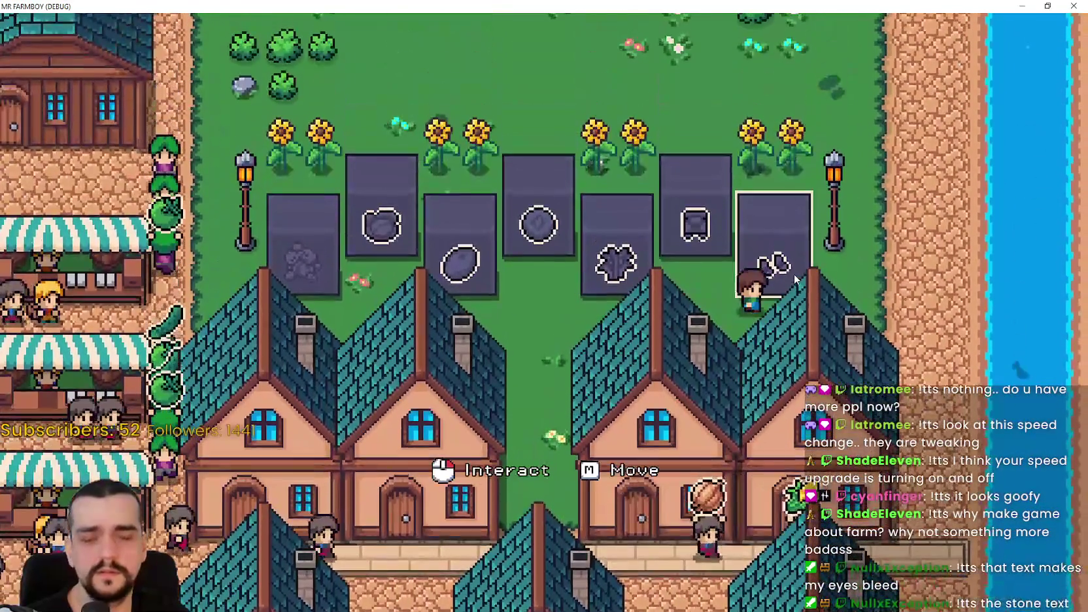
click(796, 280)
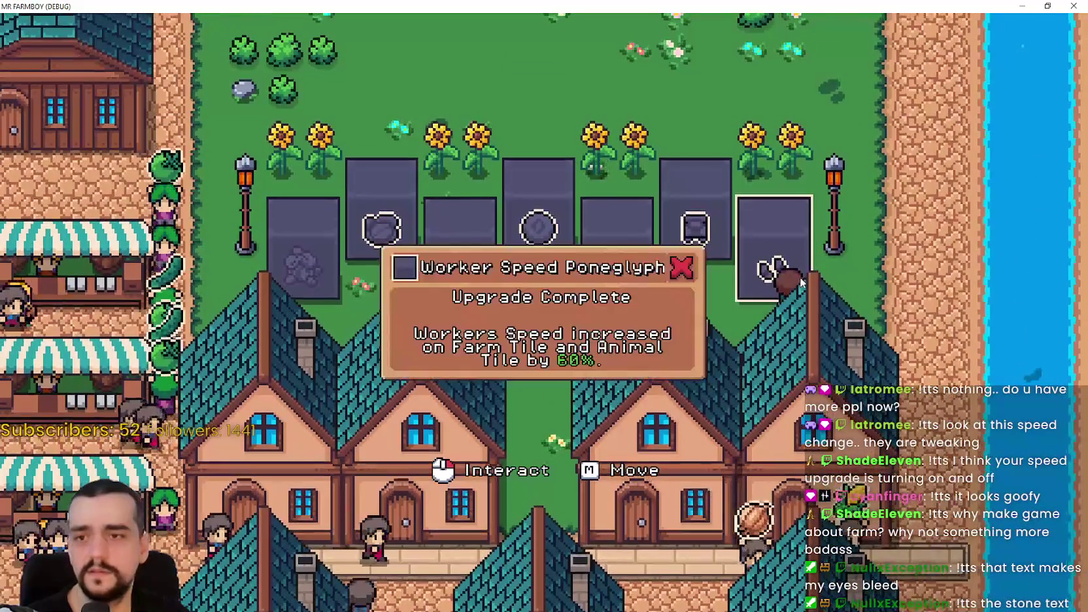
key(a)
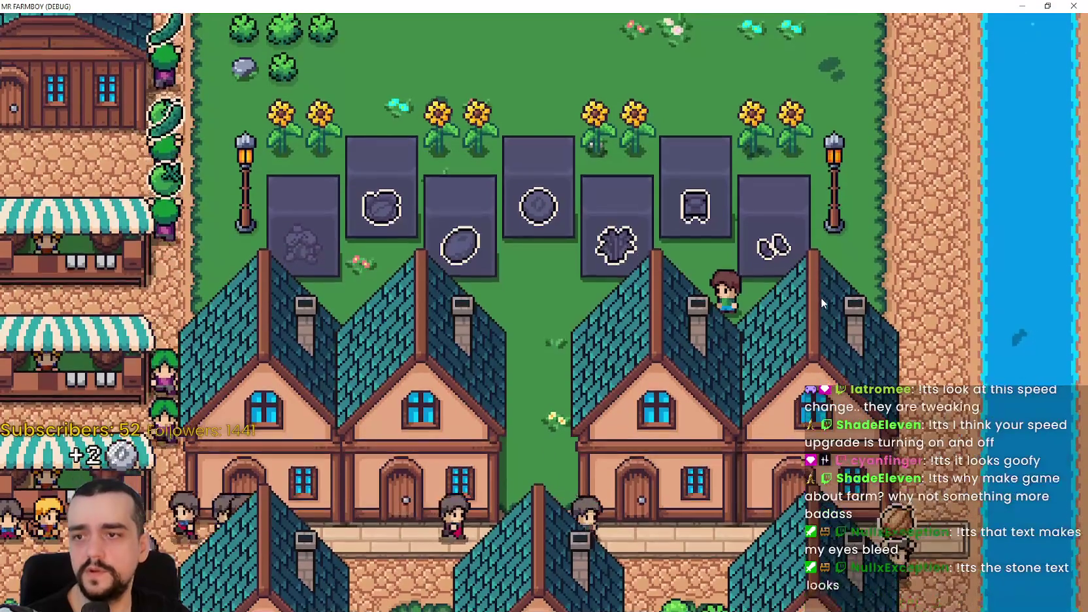
click(822, 300)
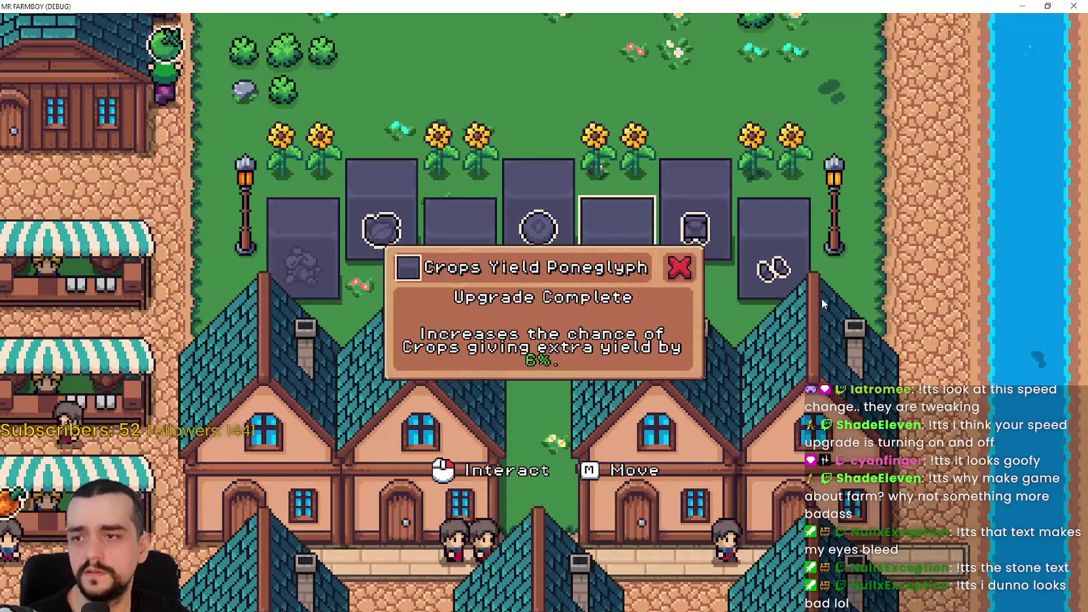
click(822, 303)
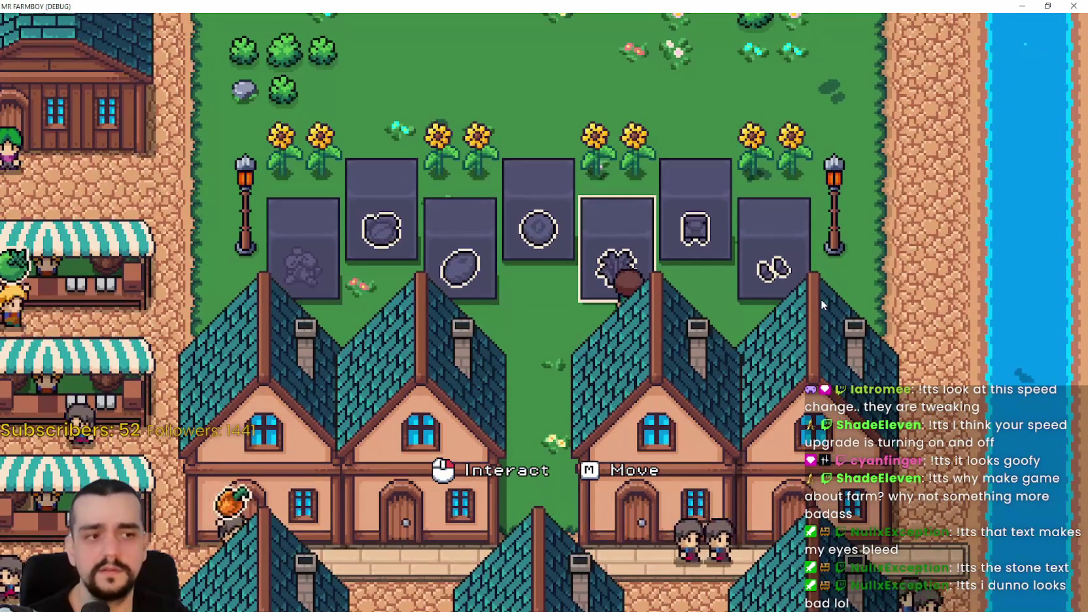
key(d)
Set the game's video mode to Borderless Window in Options > Video and resume
key(Escape)
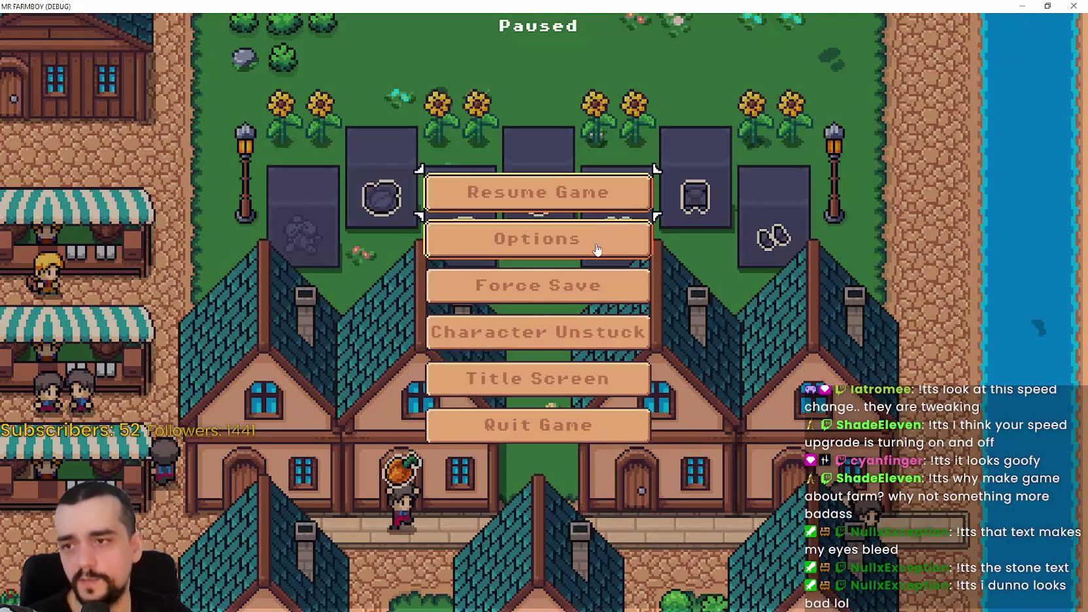
click(597, 249)
click(352, 211)
click(540, 249)
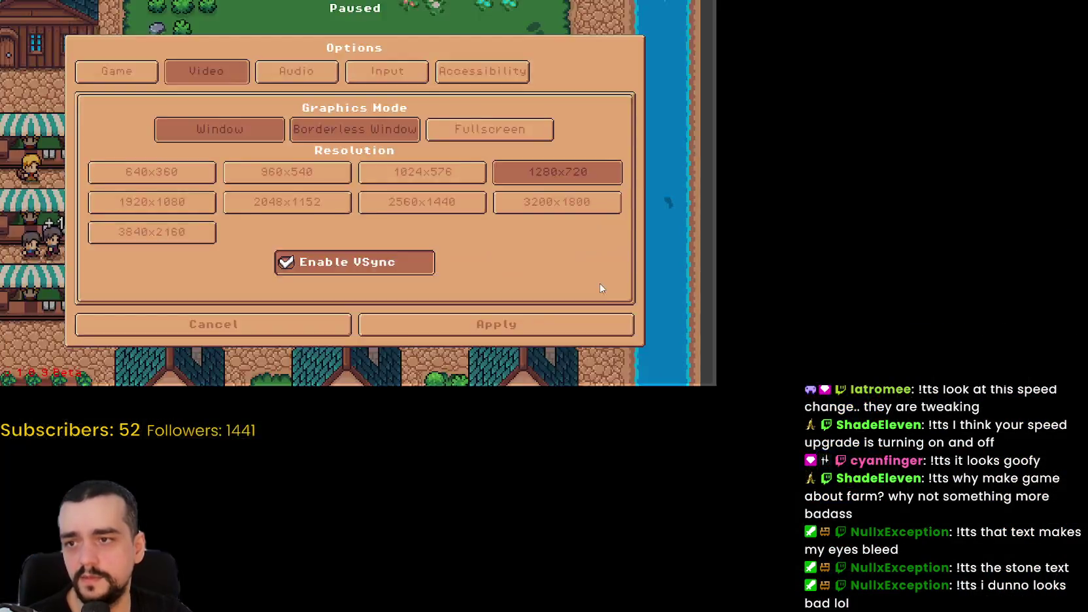
key(Escape)
click(574, 201)
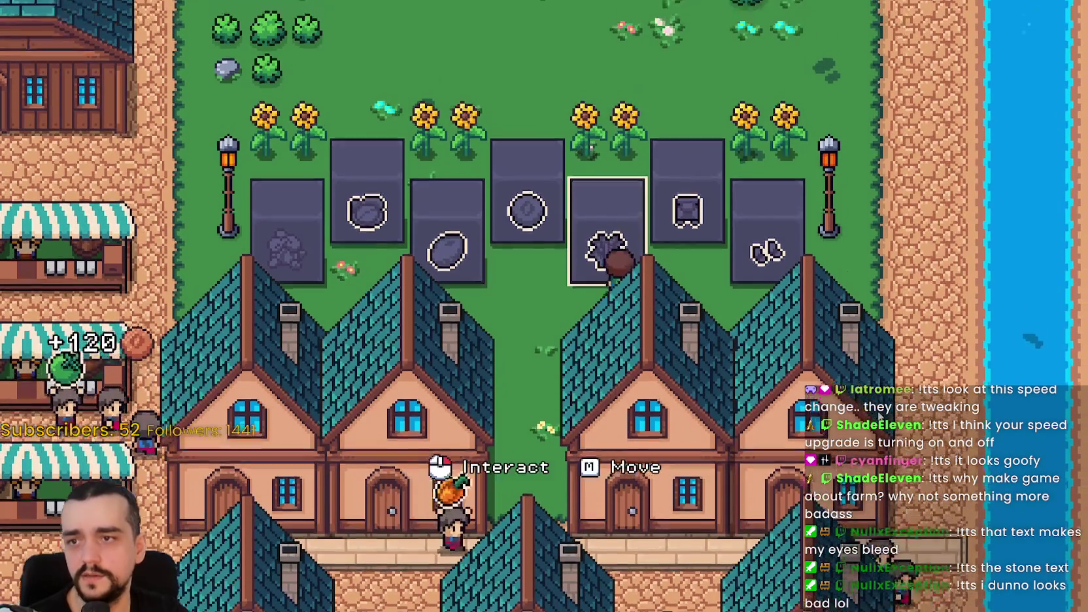
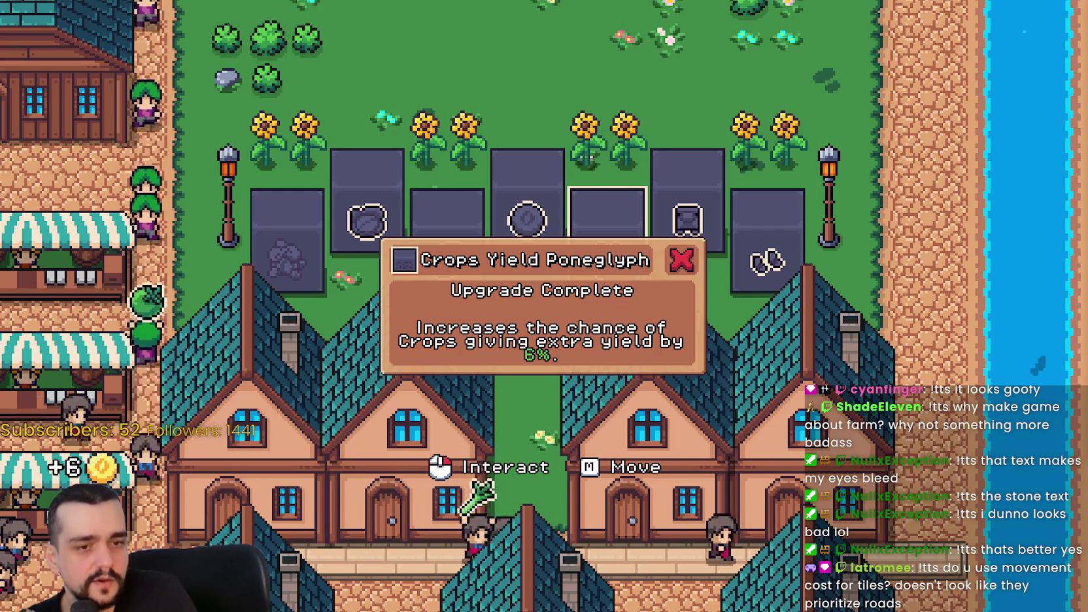
Return to non_playable_character.gd and read line 93's farmer speed-buff expression in grab_speed_buff
key(alt+Tab)
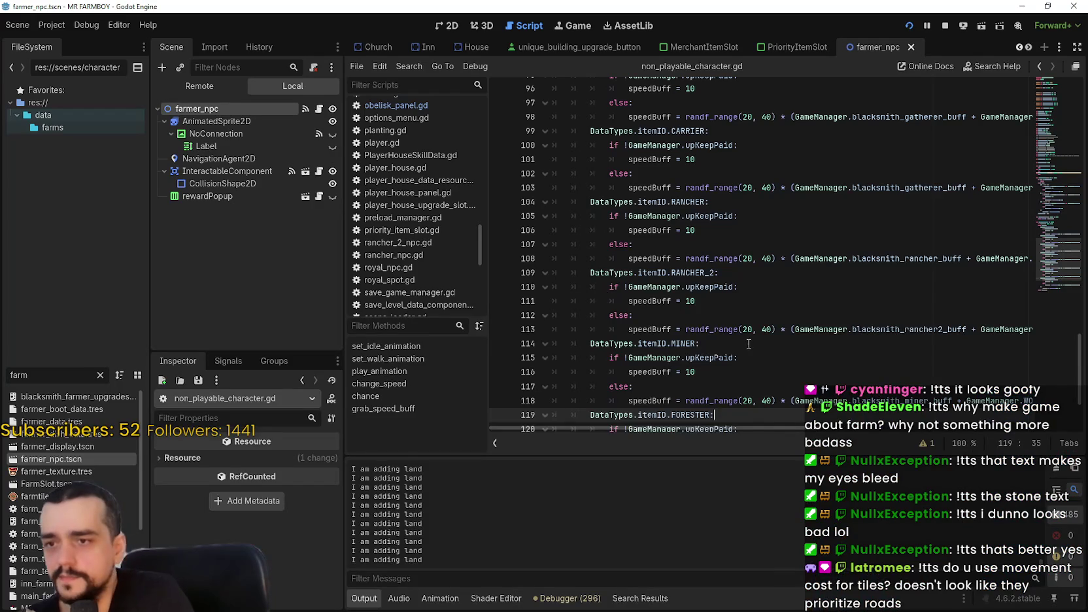
scroll(748, 340, down, 3)
click(758, 318)
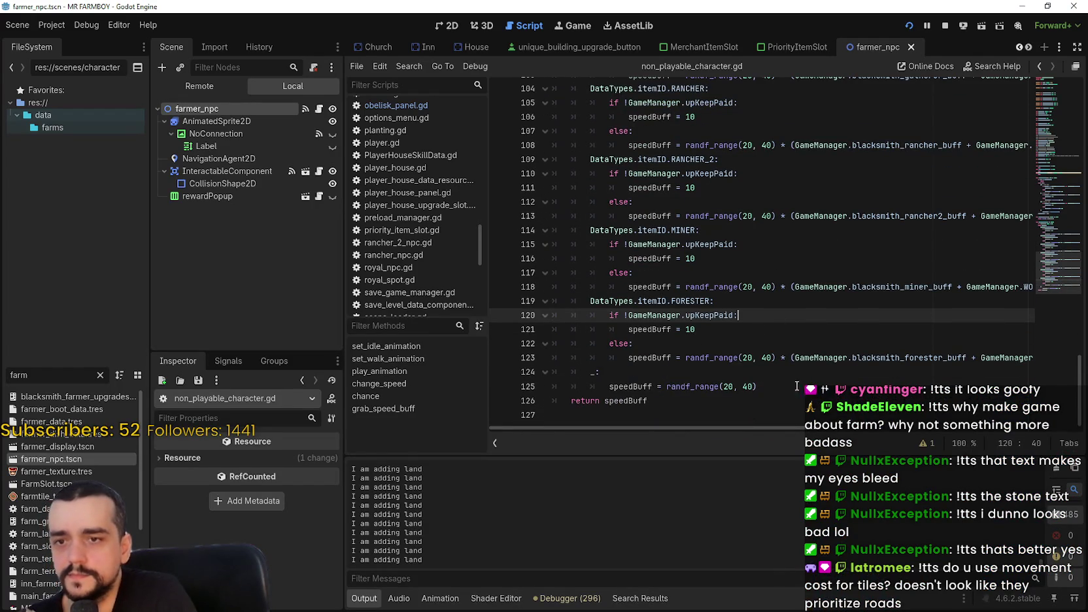
click(786, 419)
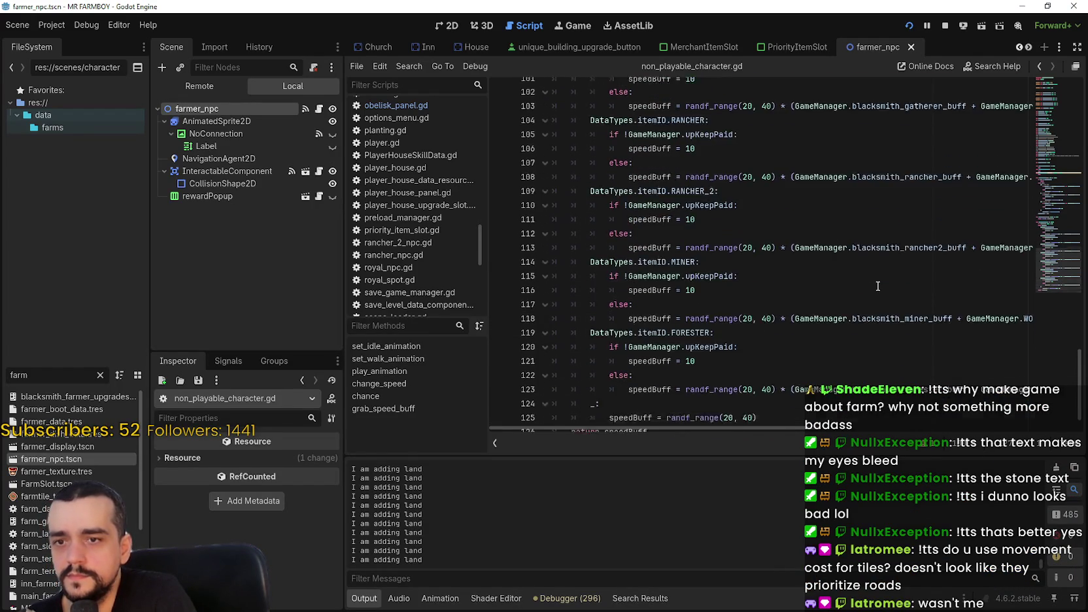
scroll(865, 282, up, 2)
scroll(786, 208, up, 4)
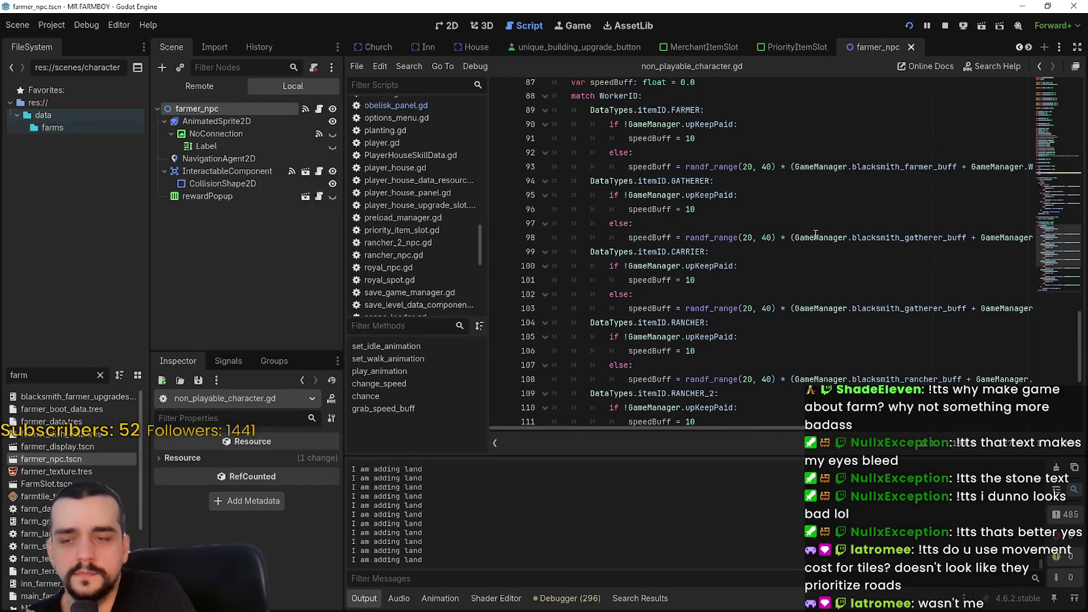
click(812, 229)
click(802, 169)
key(ctrl+shift+Right)
key(ctrl+shift+Right)
key(ctrl+shift+Right)
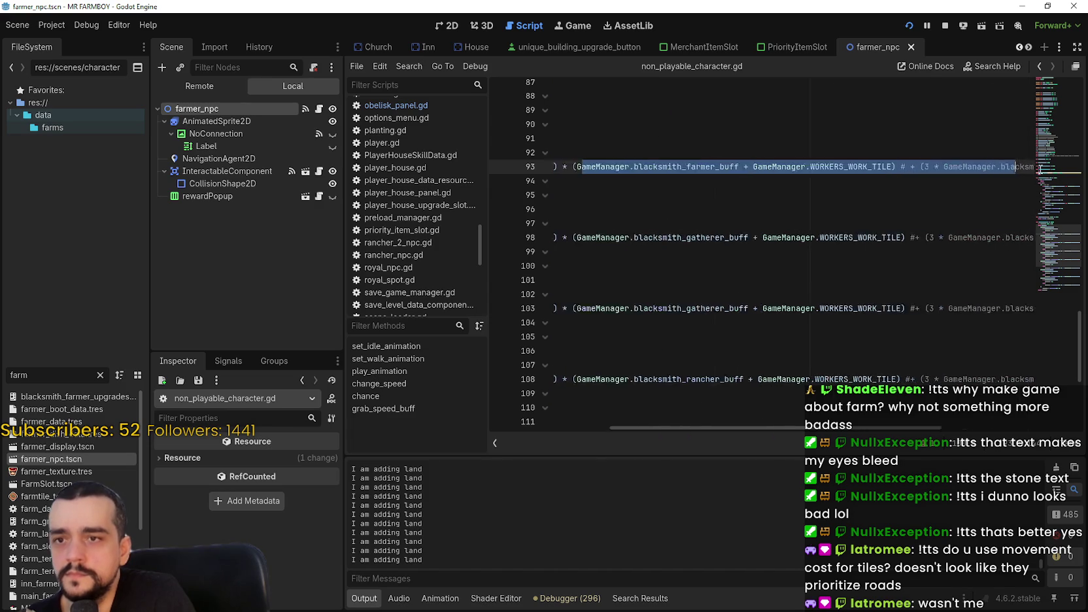
key(Down)
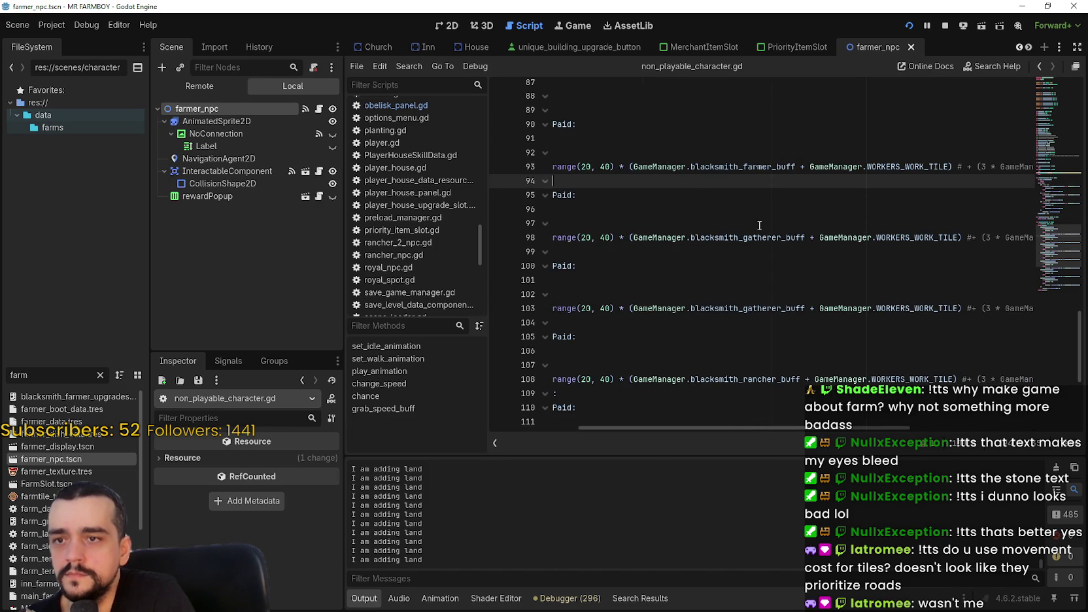
Highlight every WORKERS_WORK_TILE use, then select the GATHERER case on line 94
scroll(817, 262, down, 3)
scroll(837, 317, down, 3)
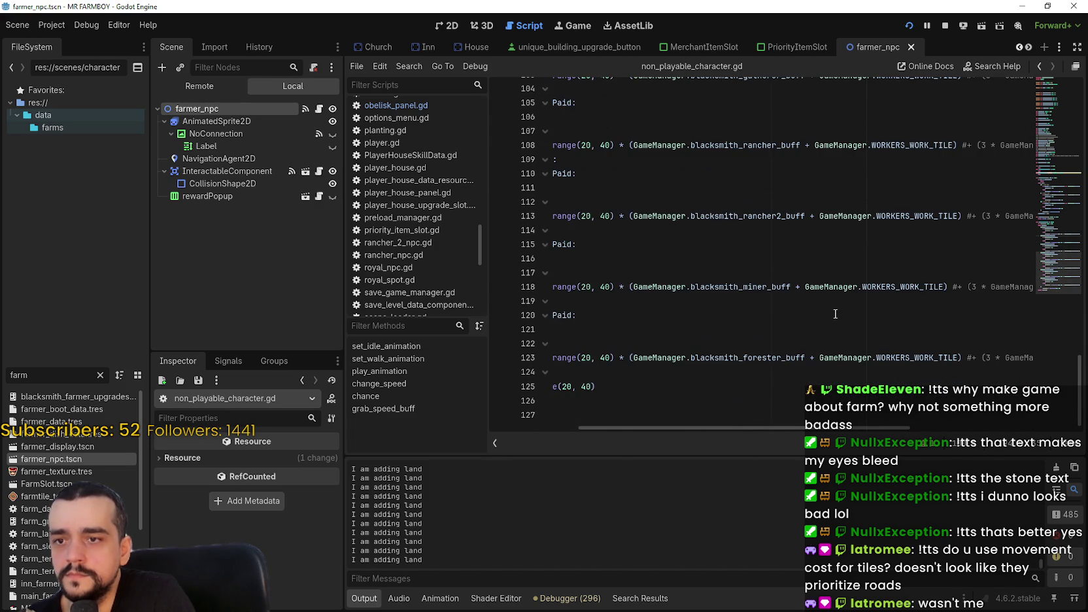
scroll(835, 313, up, 7)
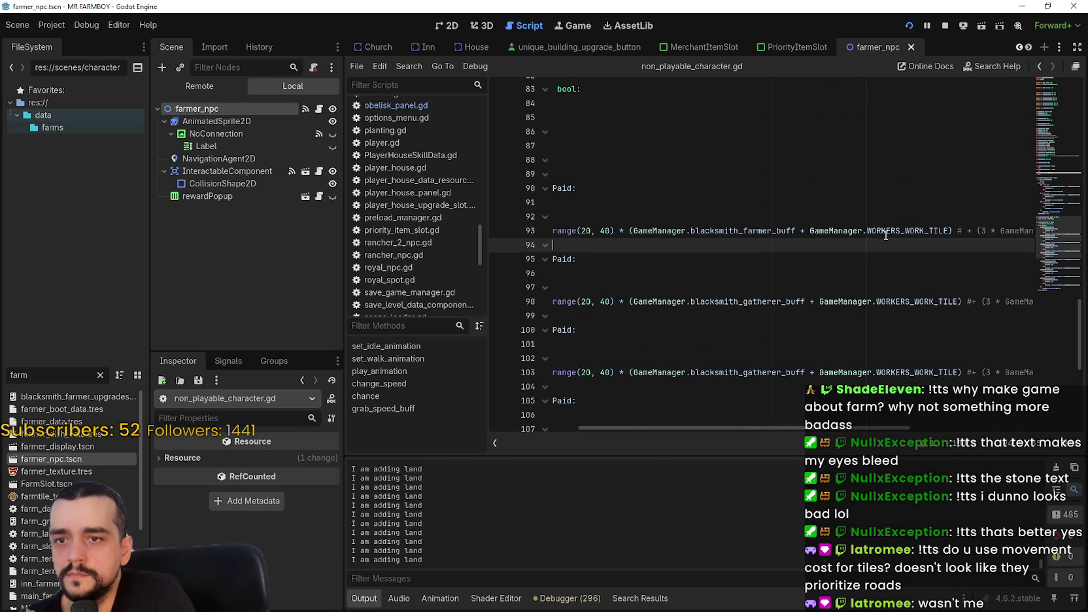
double_click(884, 230)
drag(859, 429, 835, 429)
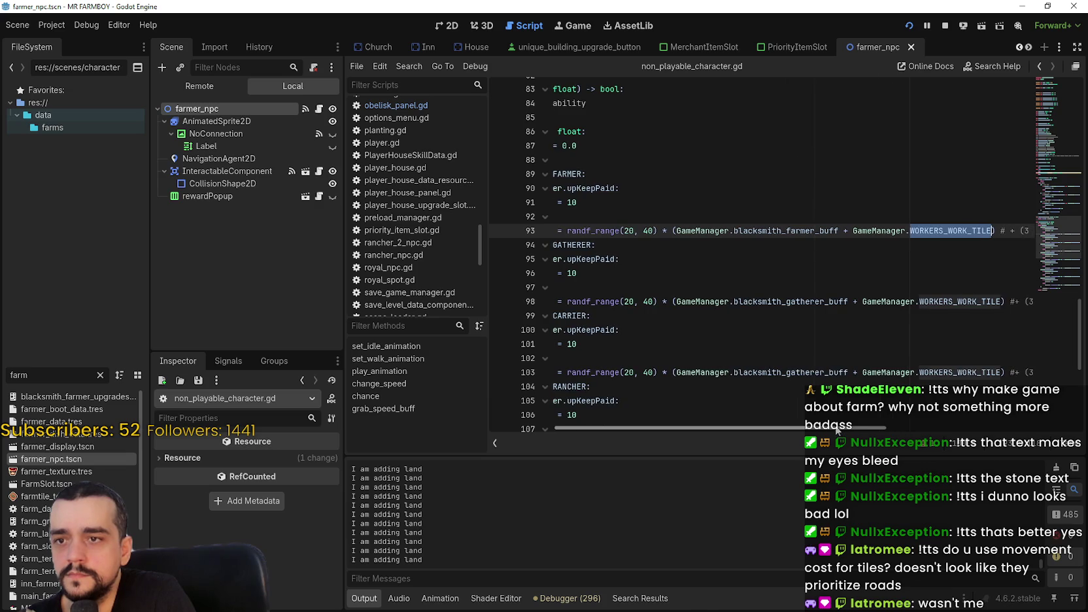
click(935, 233)
mouse_move(942, 233)
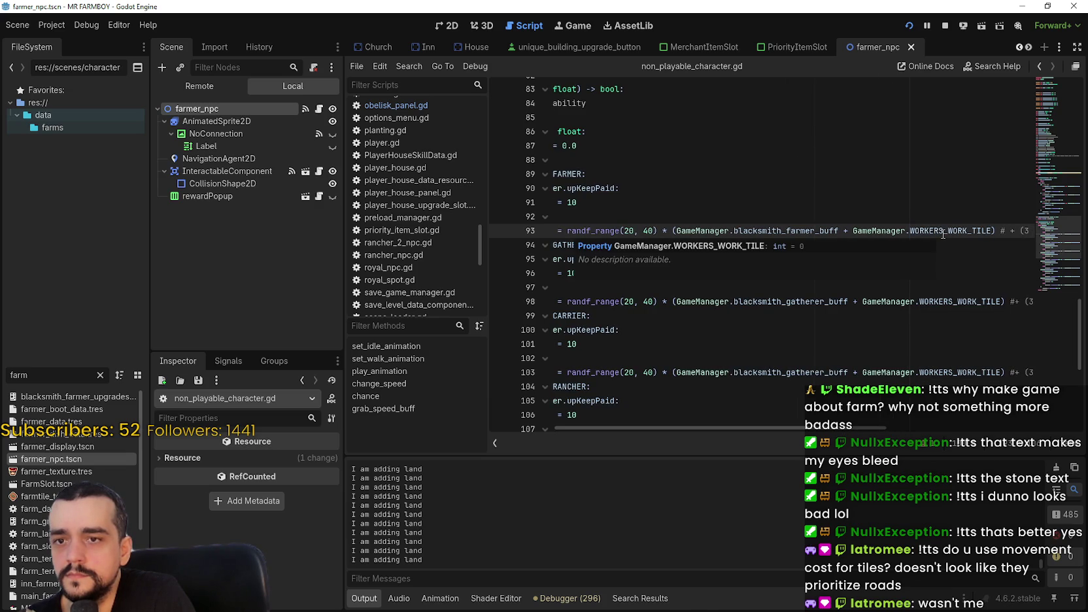
triple_click(608, 243)
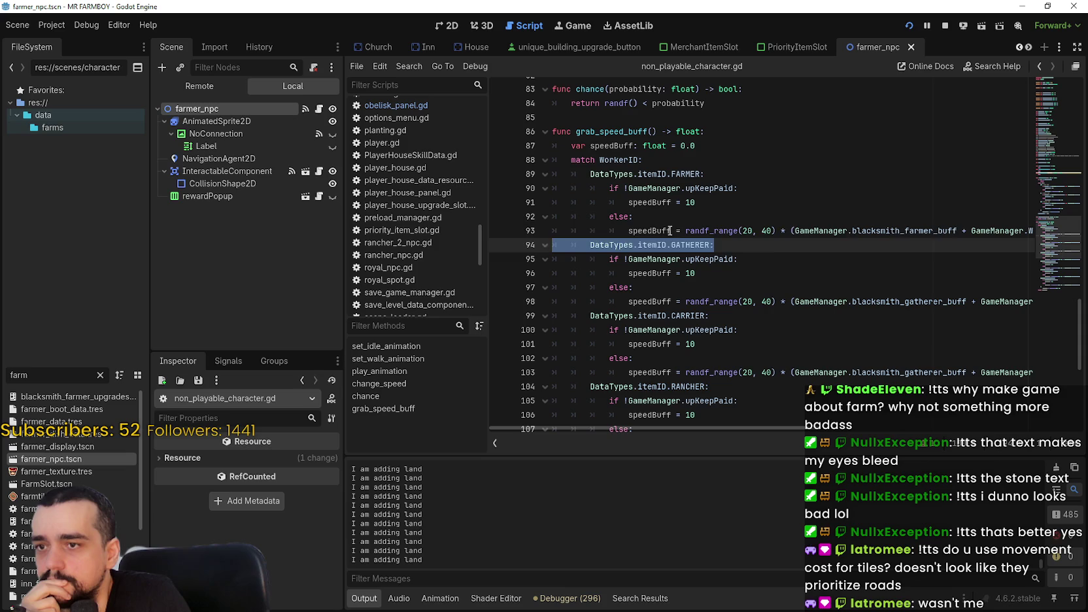
Set a breakpoint on line 94's GATHERER case
key(Up)
click(499, 243)
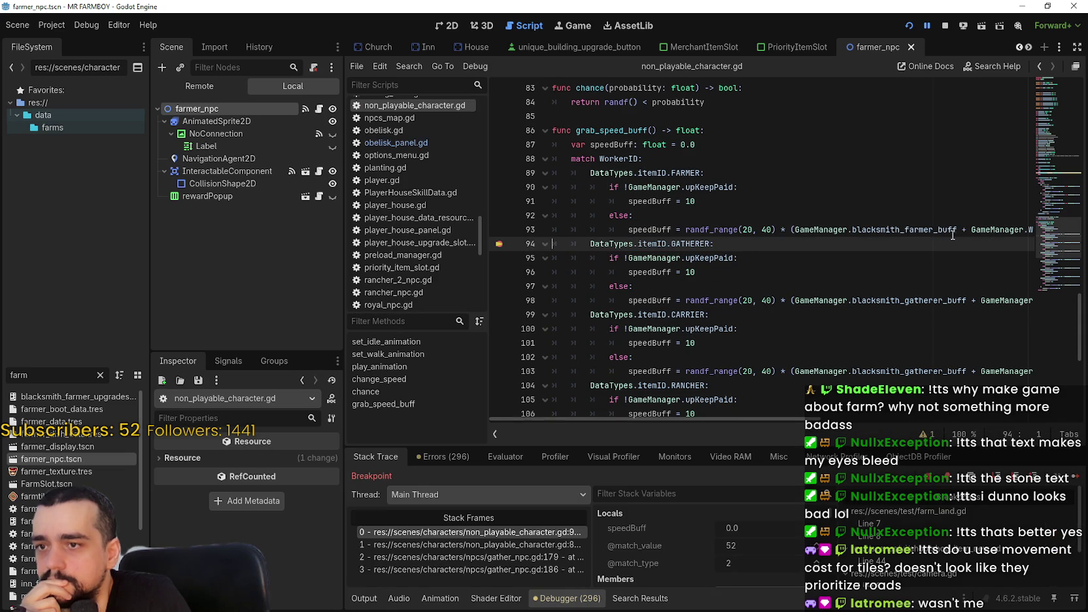
drag(993, 229, 1014, 230)
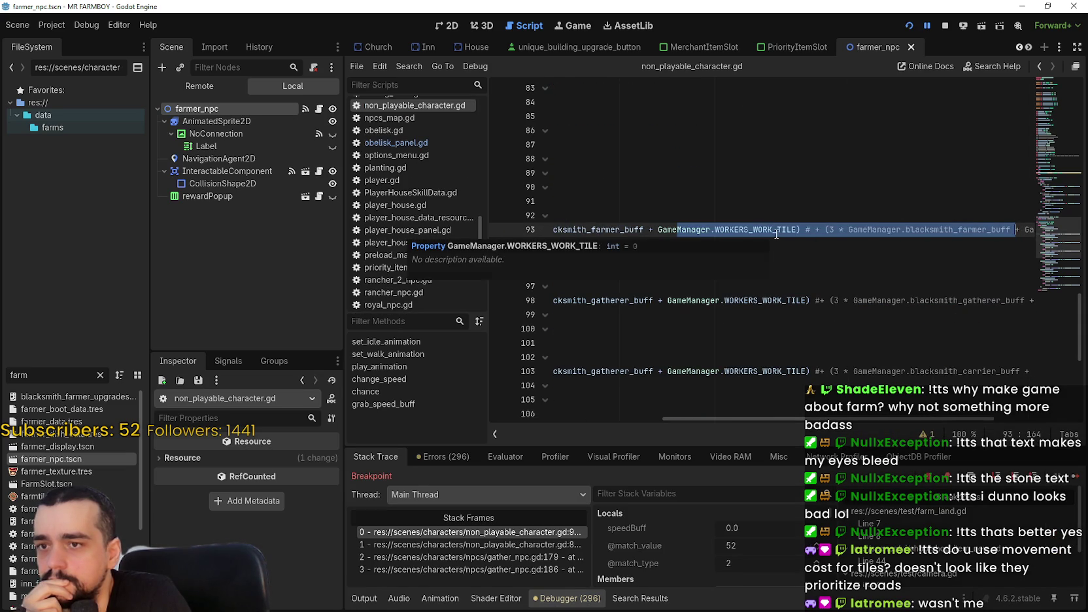
drag(776, 244, 503, 229)
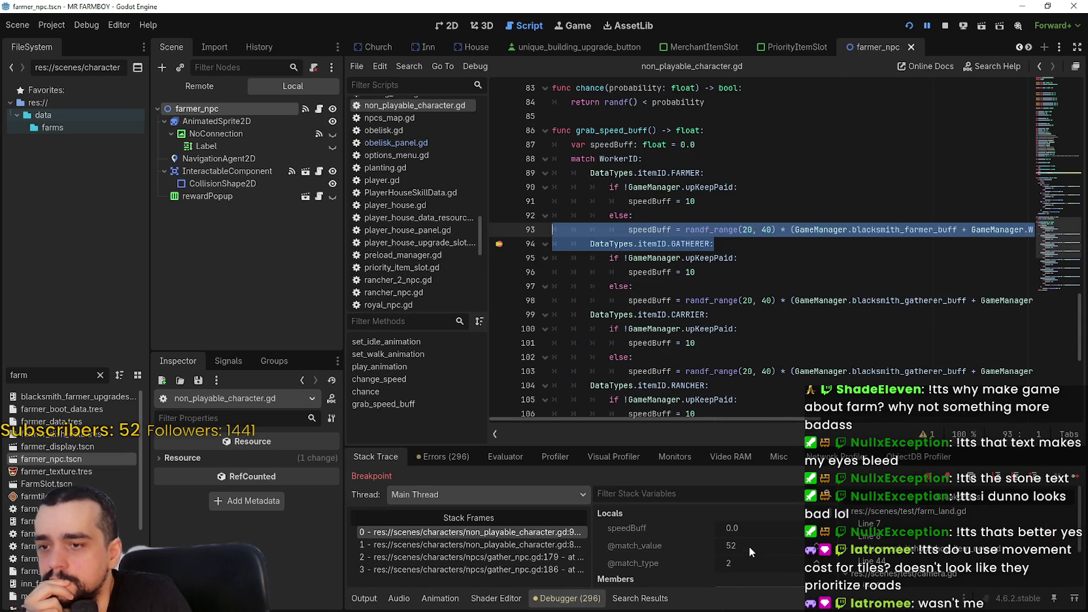
Filter the paused game's stack variables for 'GameM' and inspect the live GameManager node
scroll(749, 554, down, 3)
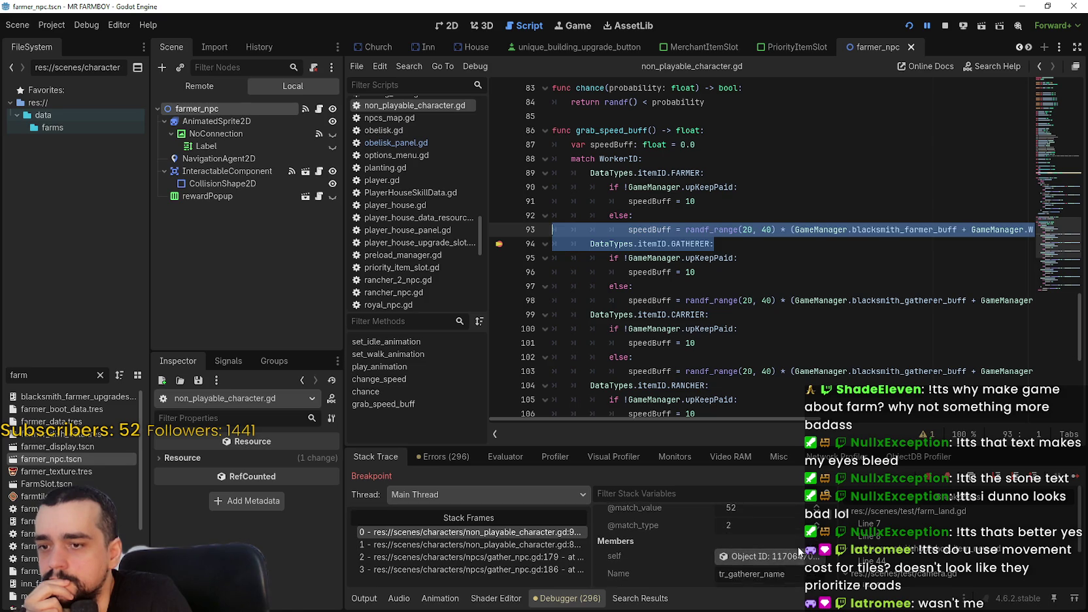
scroll(797, 549, down, 1)
scroll(754, 560, down, 1)
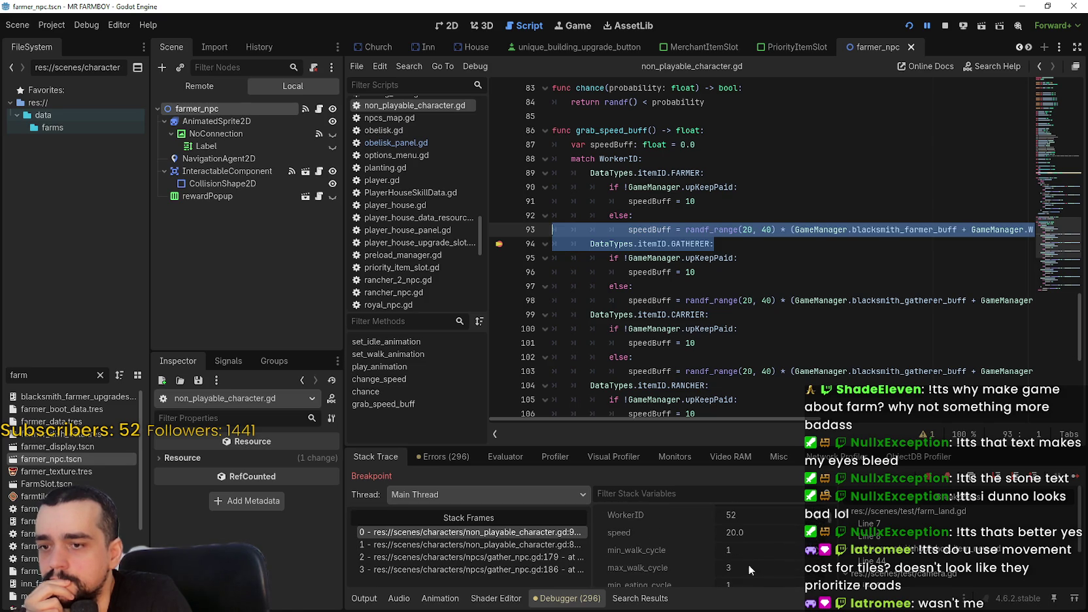
scroll(674, 529, down, 3)
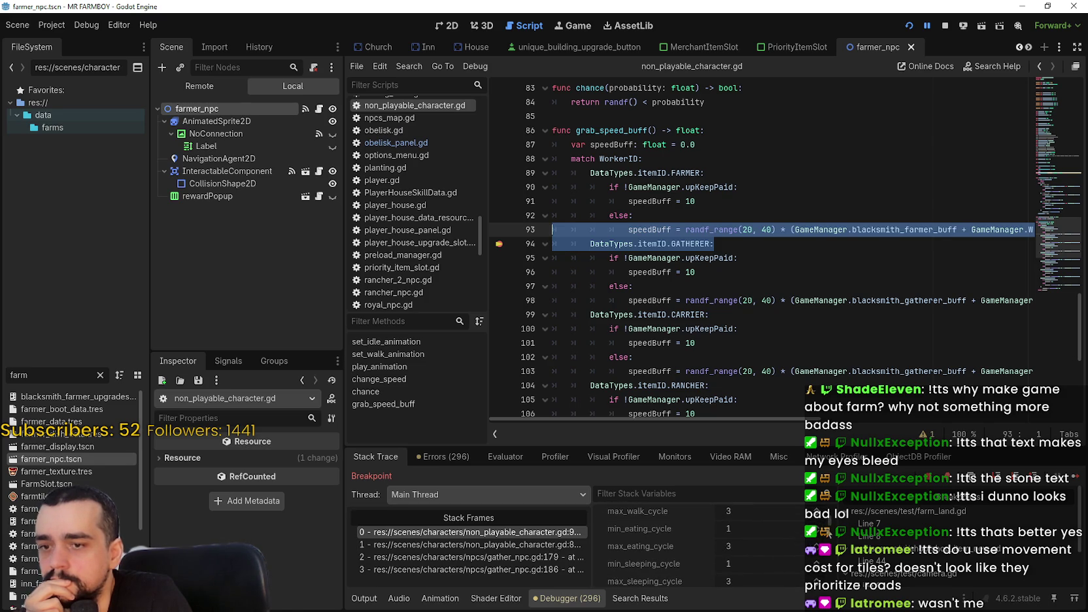
scroll(828, 523, down, 5)
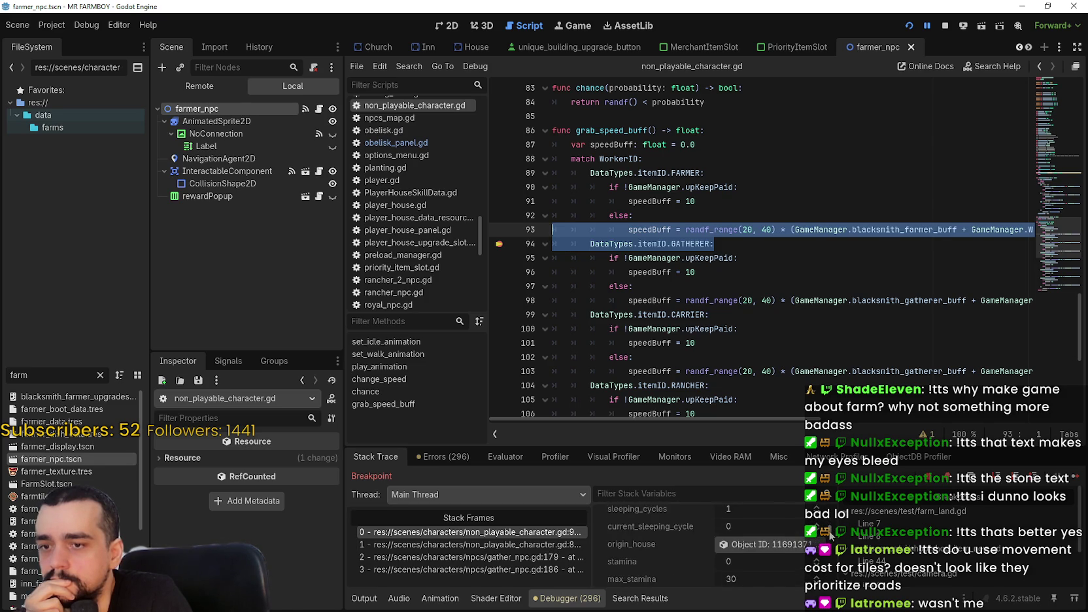
scroll(829, 561, down, 3)
scroll(961, 402, right, 10)
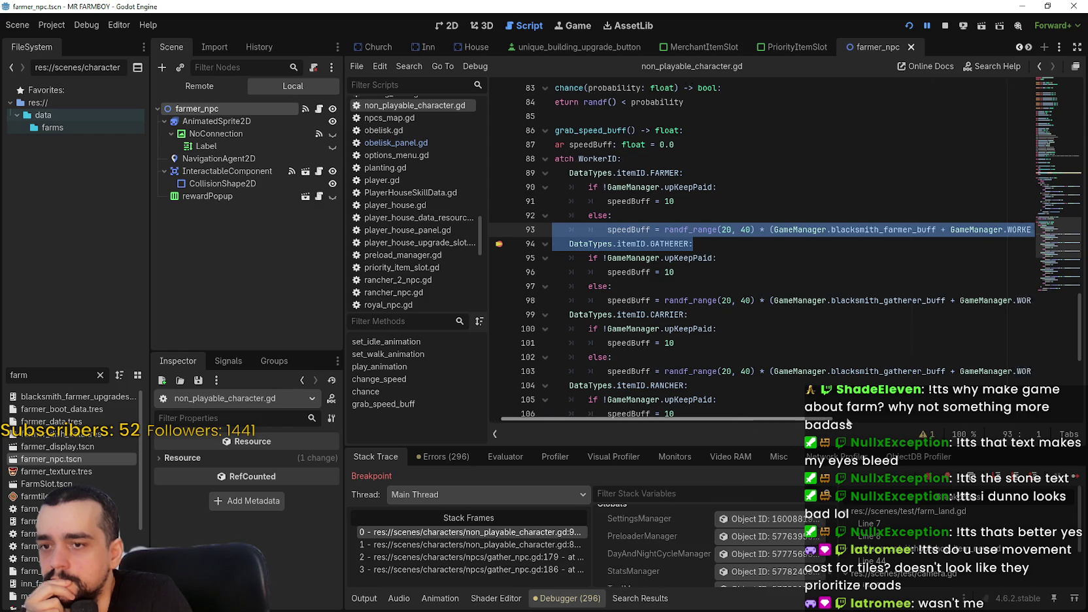
click(774, 230)
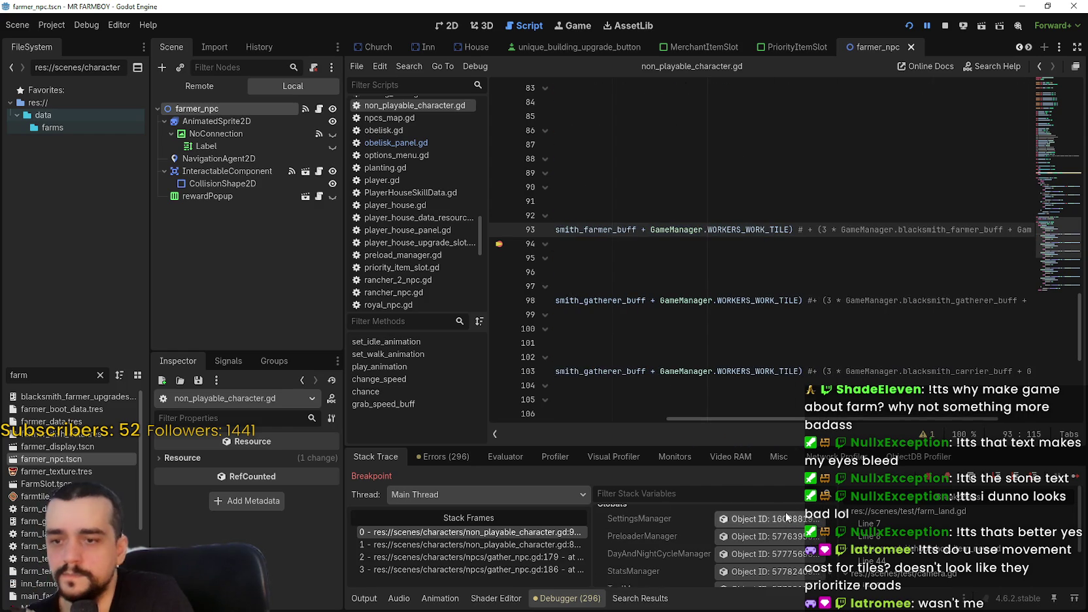
click(702, 491)
text(GameM)
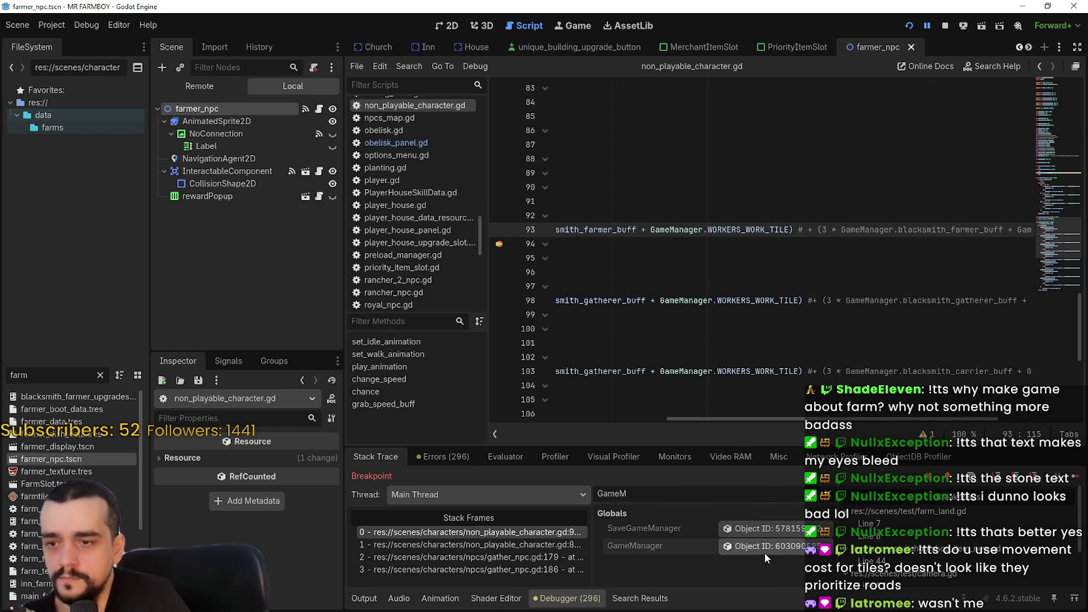
click(764, 549)
Filter GameManager's Inspector properties for 'Worker' to check WORKERS_WORK_TILE is 5
click(273, 423)
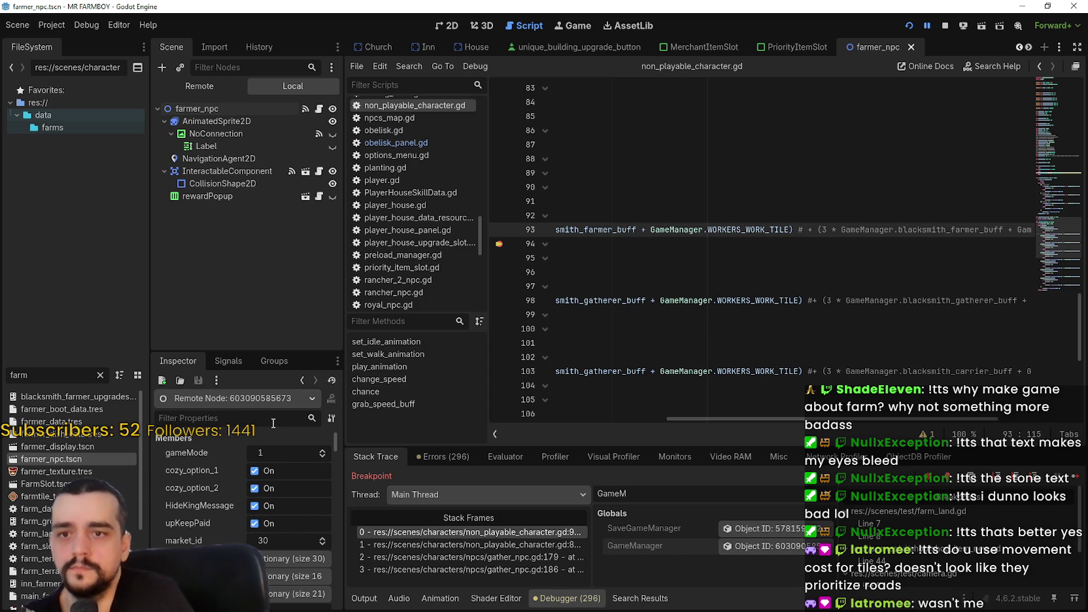
text(Worker)
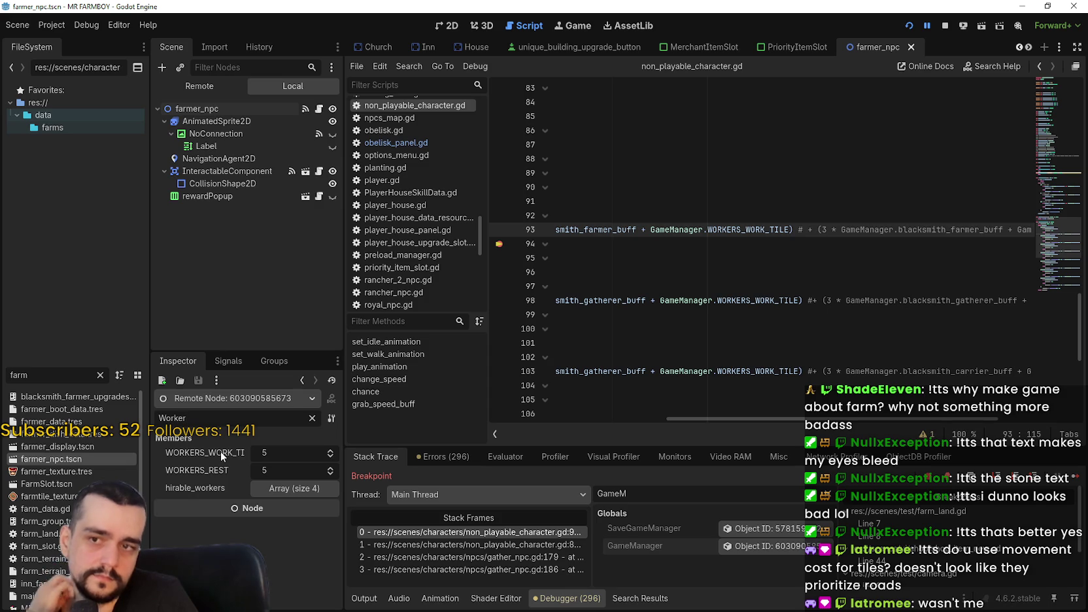
drag(814, 419, 892, 423)
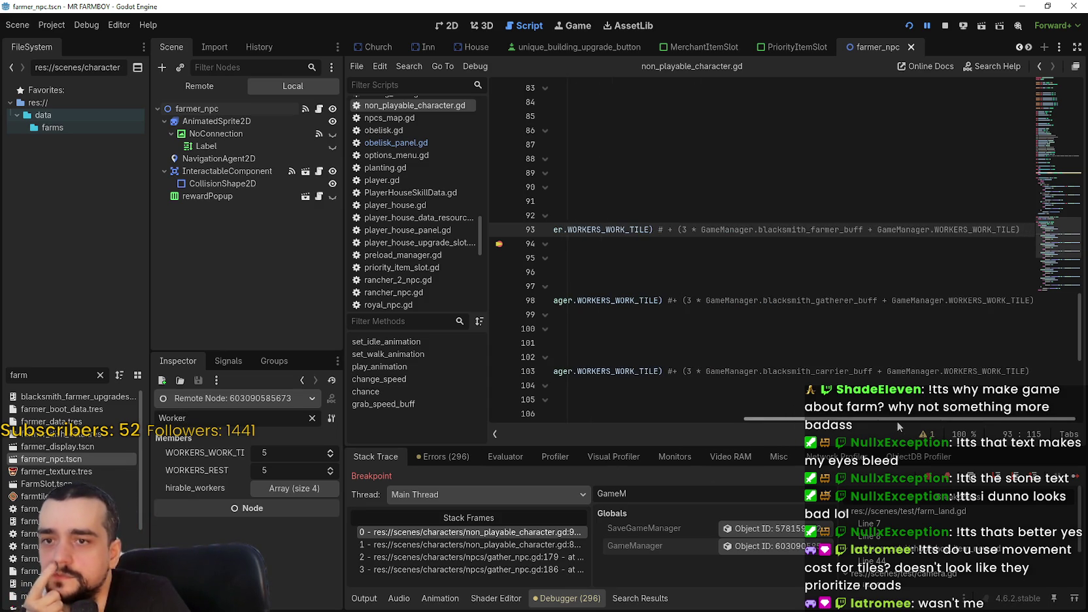
drag(897, 421, 685, 418)
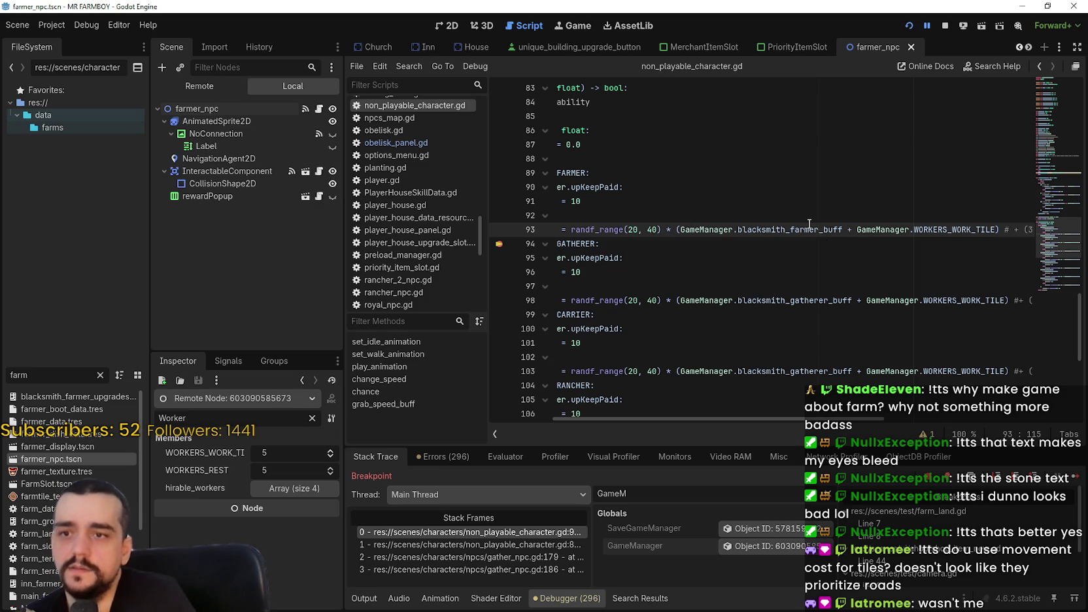
Refilter for 'black' to see blacksmith buffs at 1.0, and place Calculator at the left
double_click(196, 417)
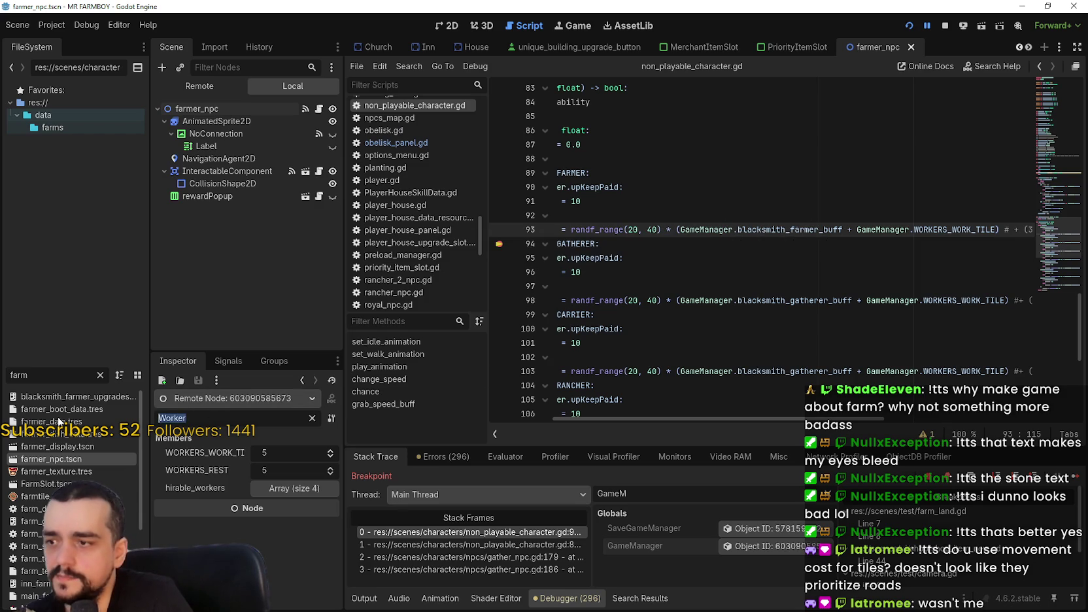
text(bl;ack)
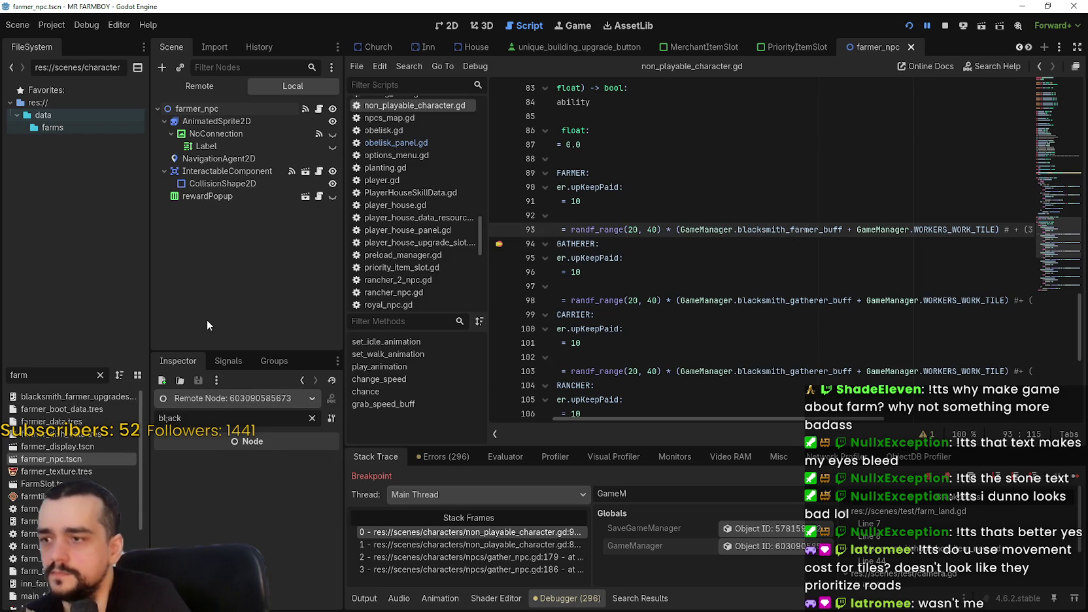
key(BackSpace)
key(BackSpace)
key(BackSpace)
text(ack)
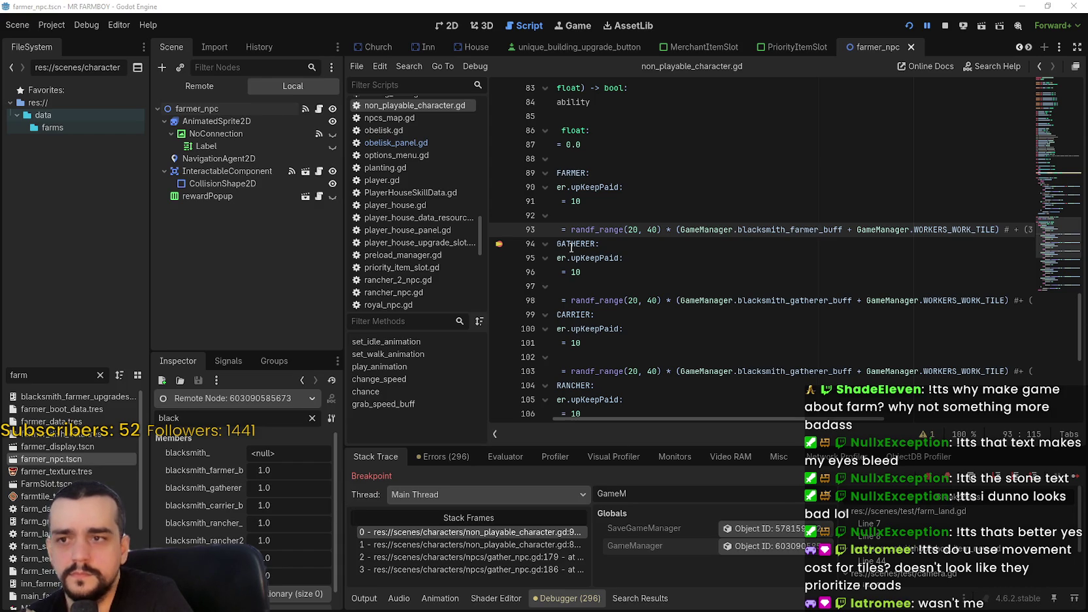
key(XF86Calculator)
drag(349, 146, 183, 137)
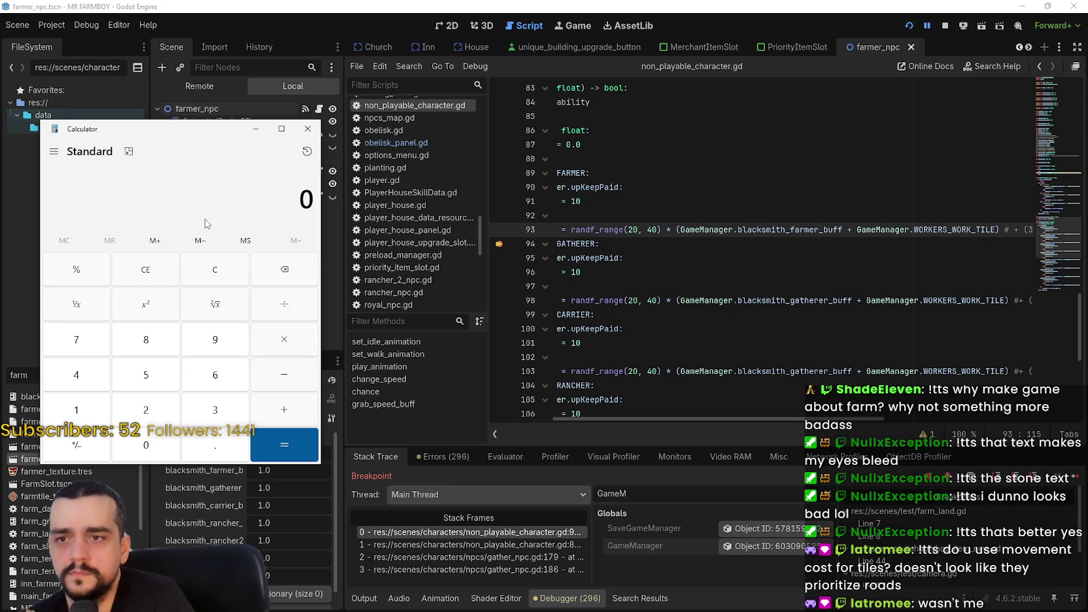
Work out 1 + 5 = 6 in Calculator, then move it aside and return to the script
text(1)
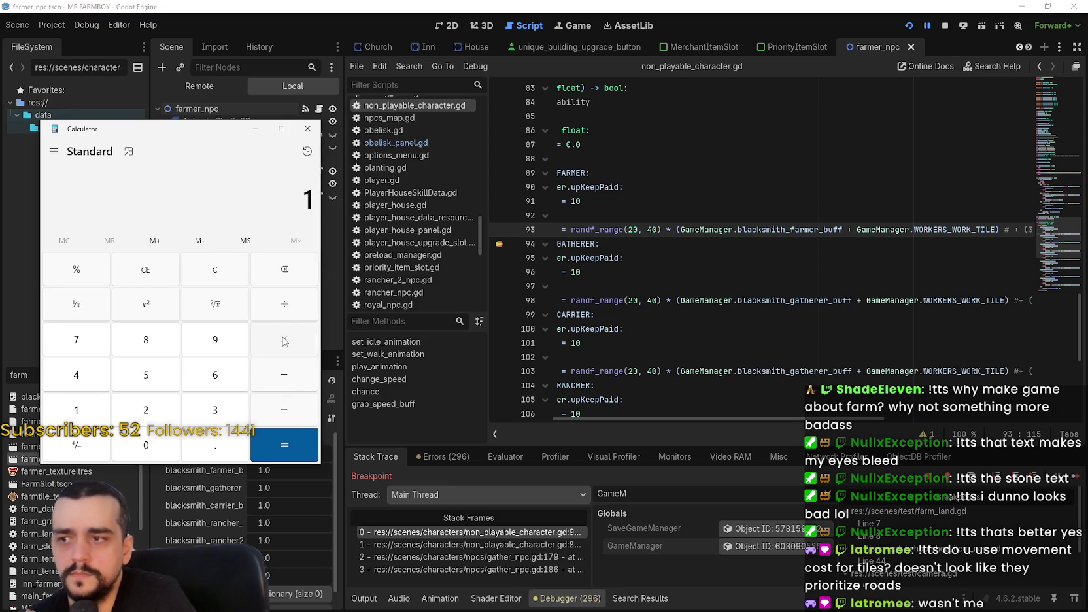
click(285, 416)
text(5)
click(300, 445)
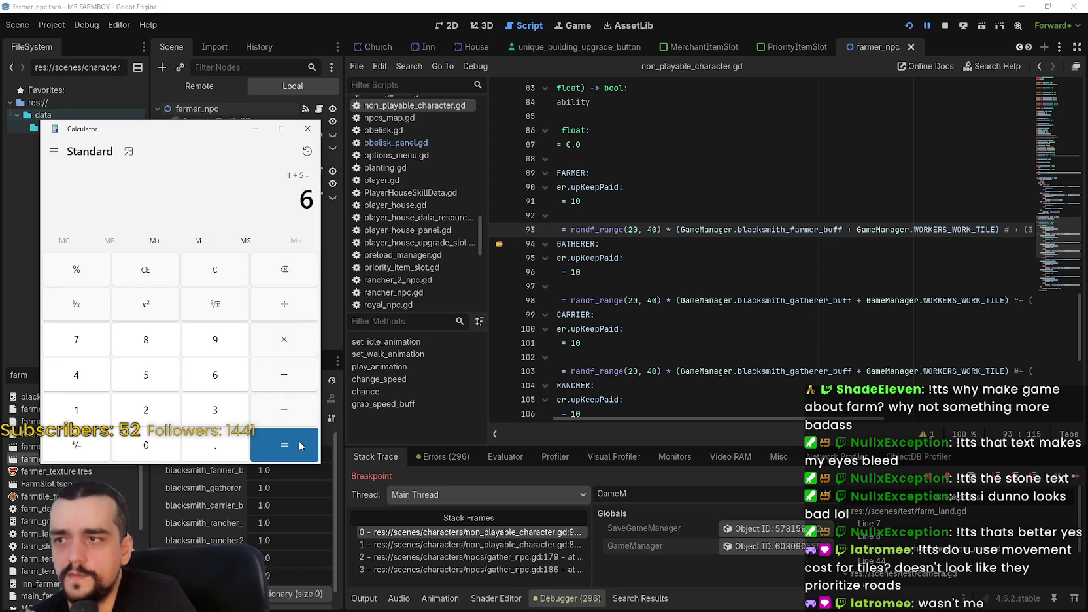
drag(222, 138, 209, 133)
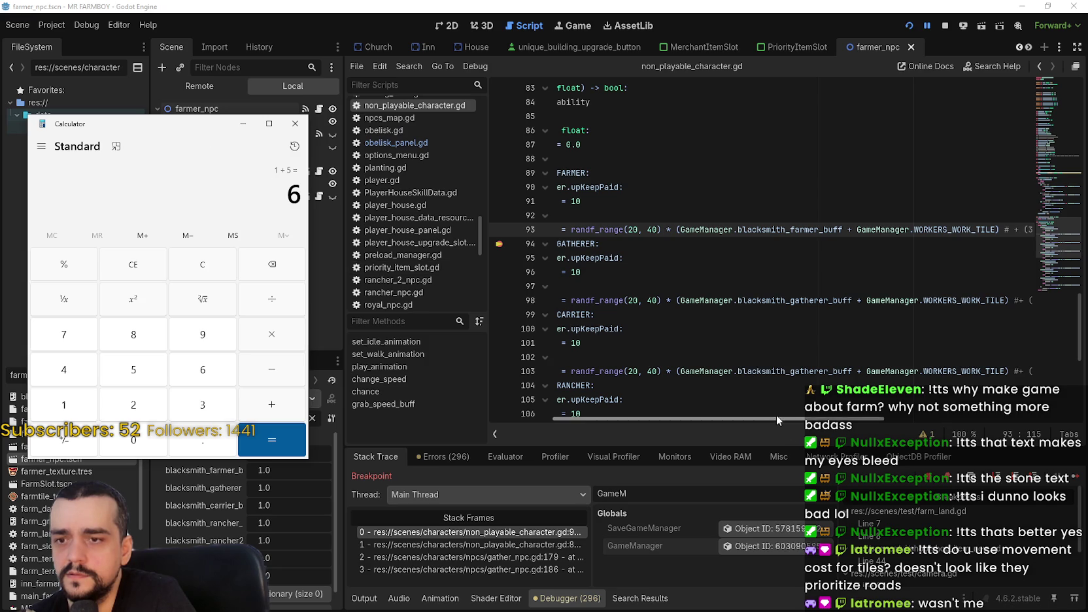
mouse_move(777, 419)
mouse_down()
mouse_move(860, 419)
mouse_move(699, 401)
mouse_up()
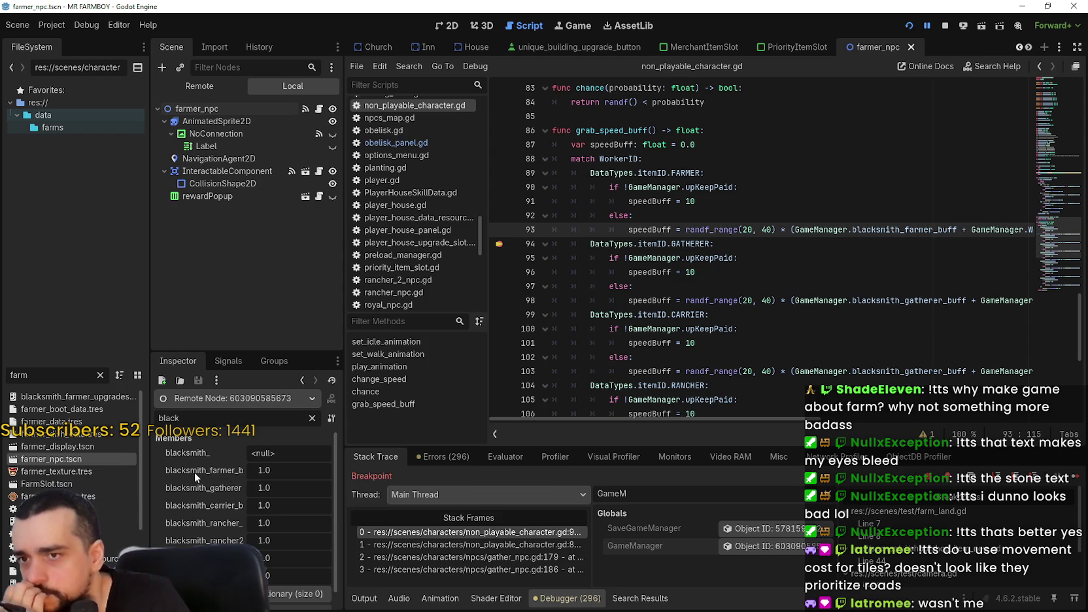
mouse_move(729, 413)
mouse_down()
mouse_move(874, 406)
mouse_move(643, 414)
mouse_up()
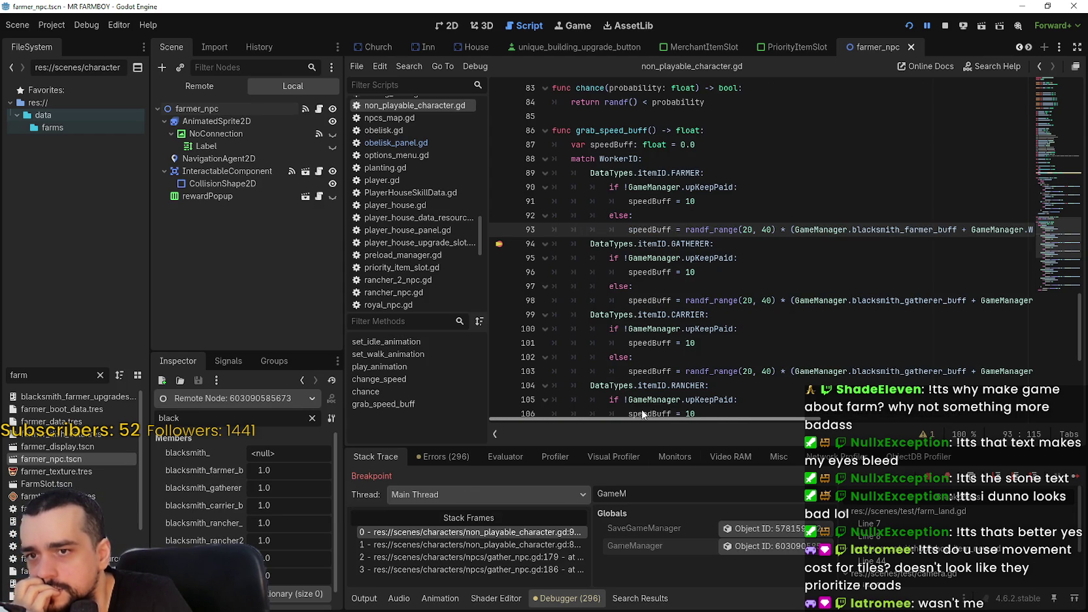
mouse_move(884, 232)
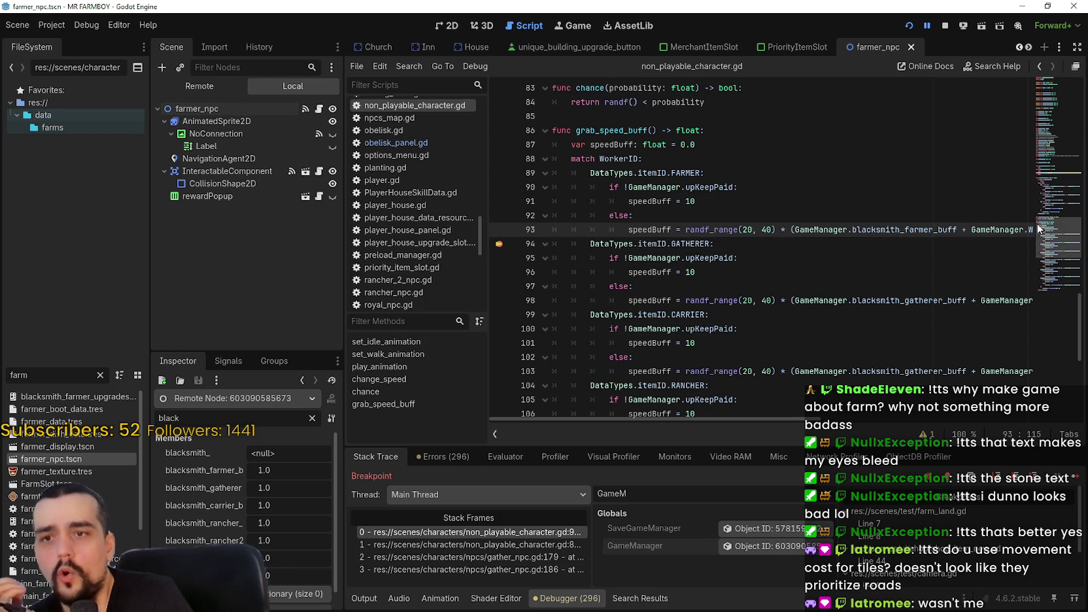
drag(996, 230, 1027, 227)
double_click(883, 230)
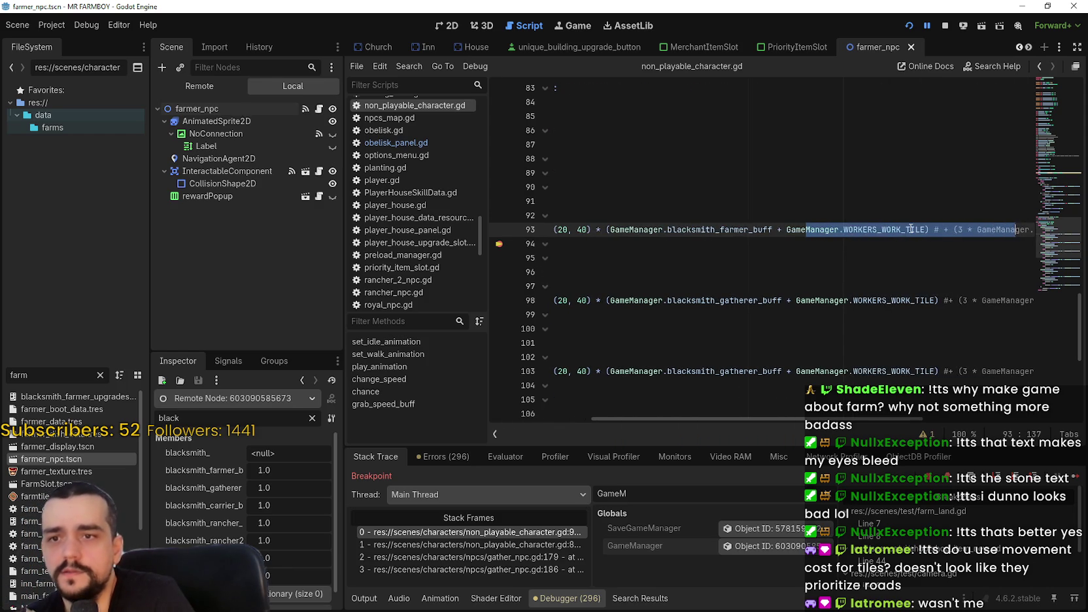
scroll(829, 238, left, 2)
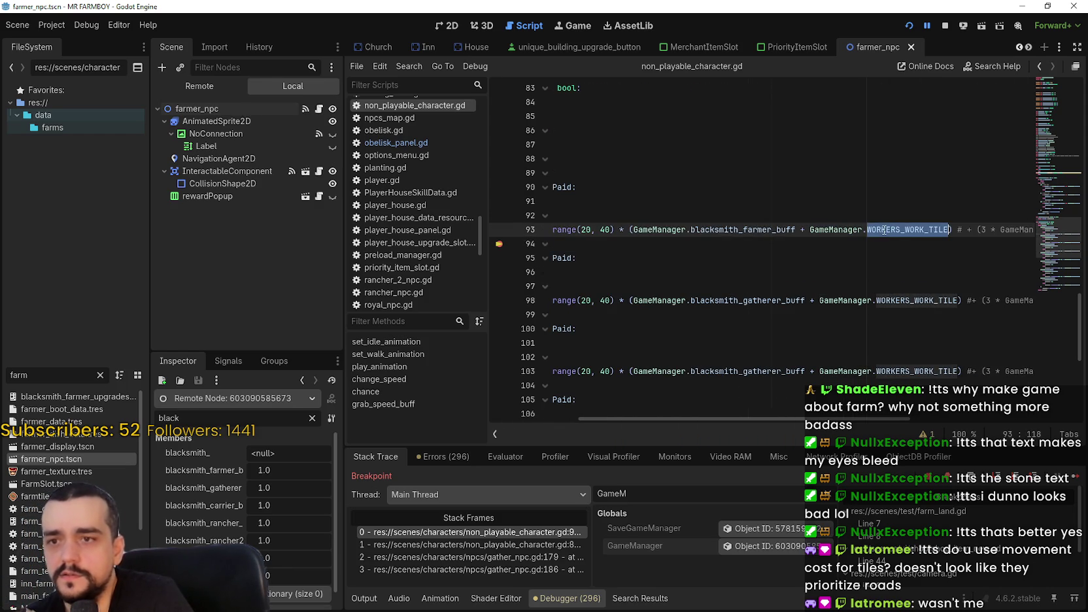
mouse_move(765, 227)
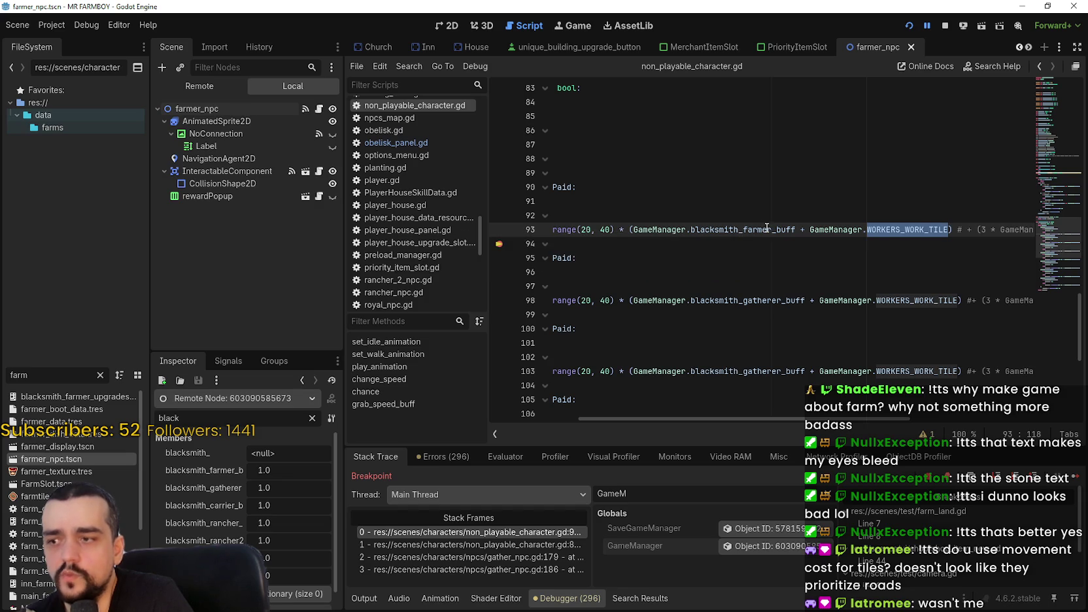
drag(914, 238, 837, 233)
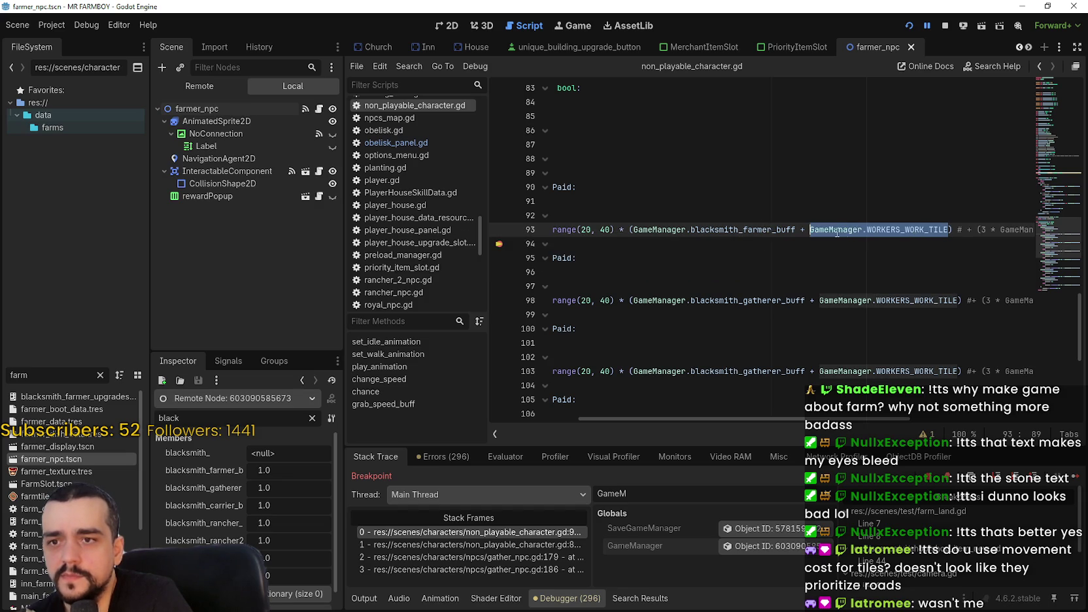
click(923, 225)
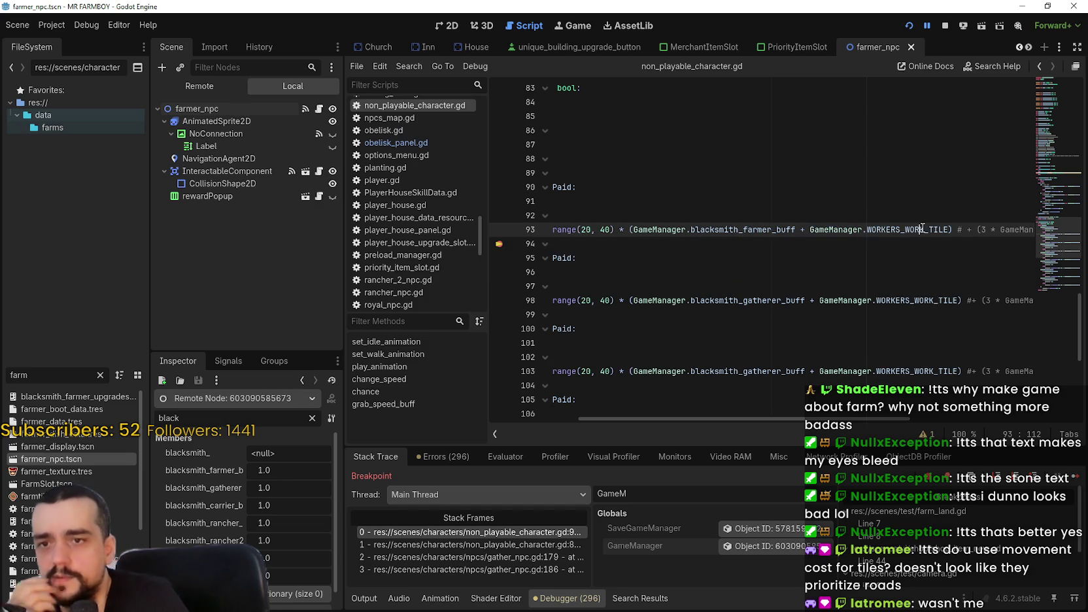
mouse_move(922, 227)
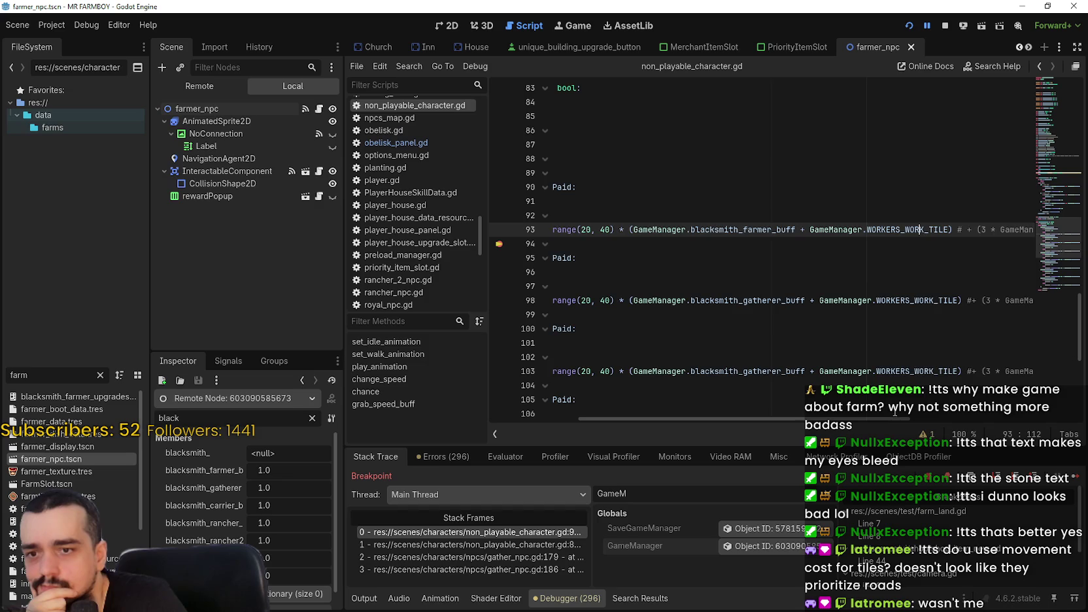
drag(906, 418, 1069, 419)
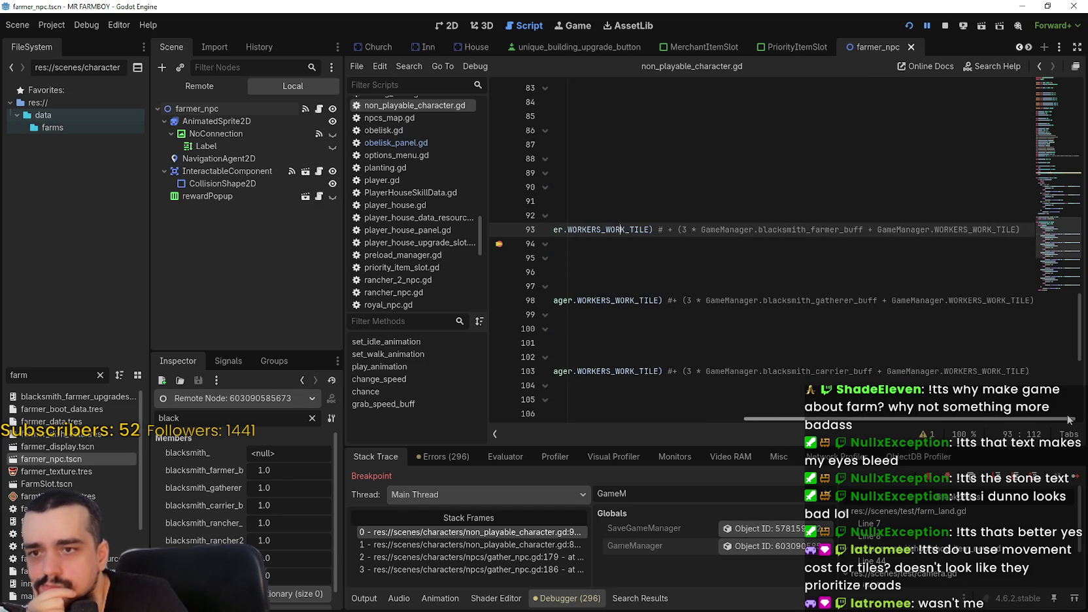
scroll(1056, 416, left, 5)
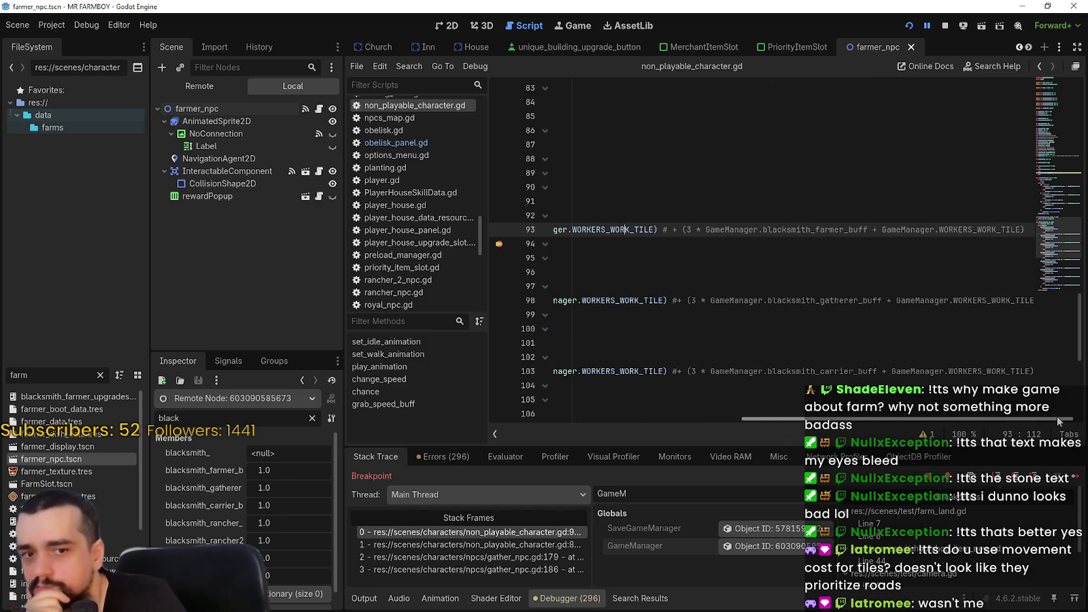
mouse_move(968, 230)
mouse_down()
mouse_move(1030, 229)
mouse_move(824, 229)
mouse_up()
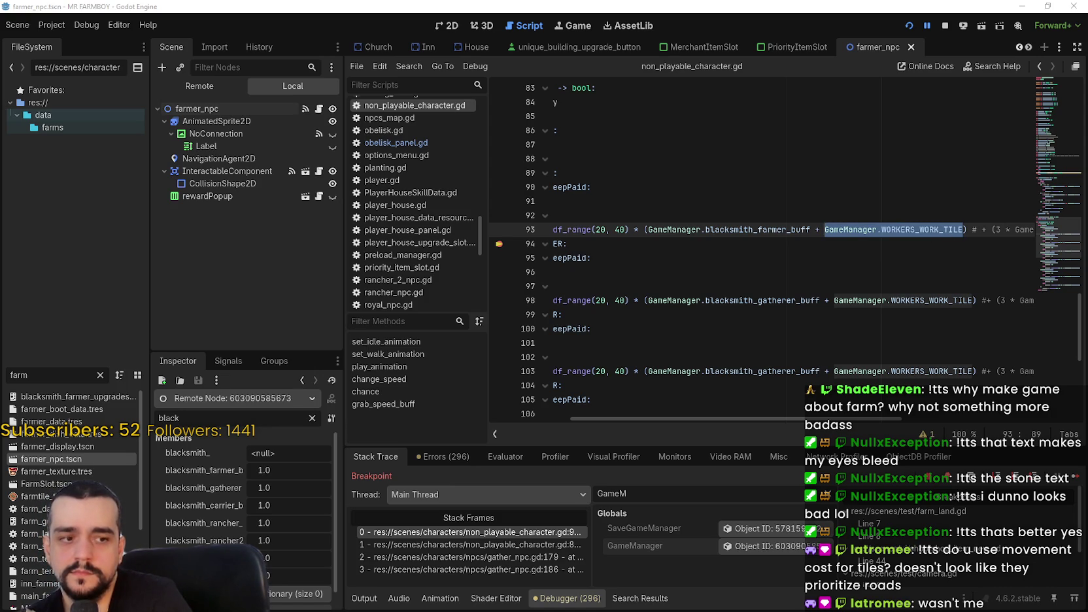
Clear Calculator and work out 5 ÷ 100 = 0.05
click(220, 258)
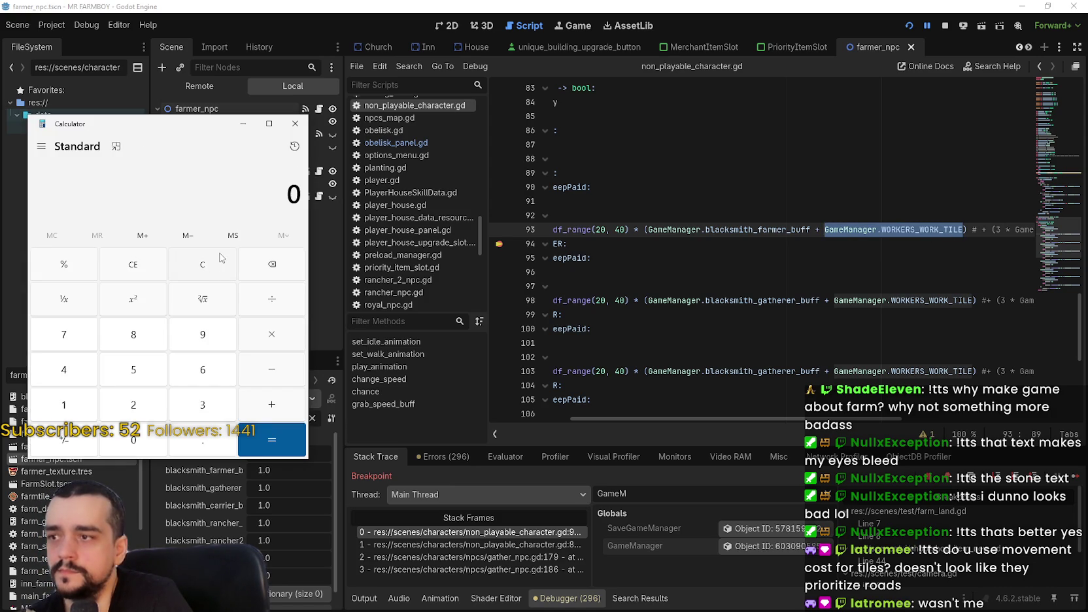
text(6)
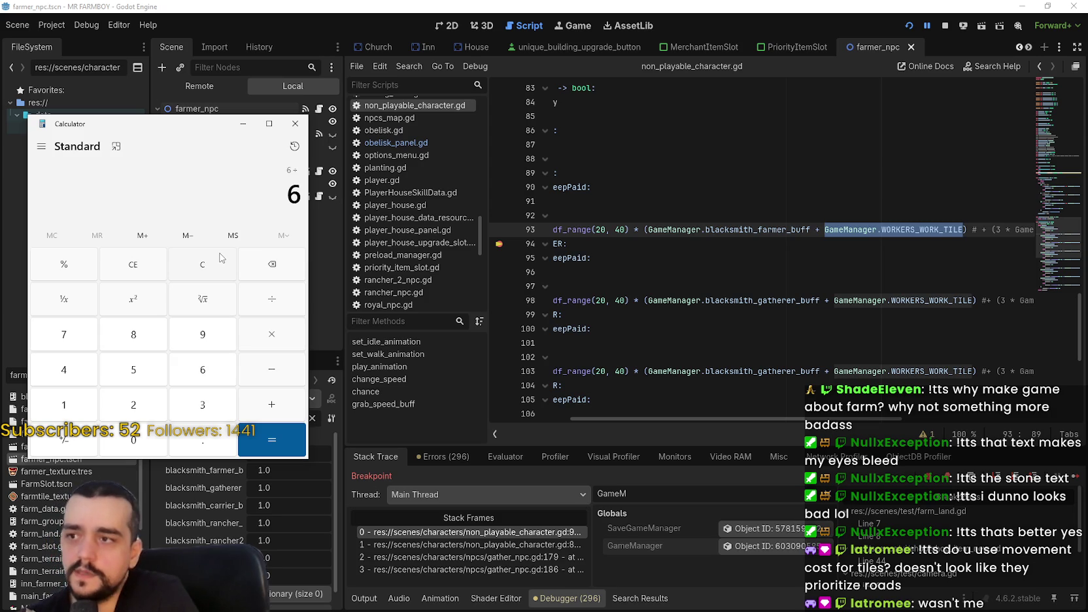
click(210, 259)
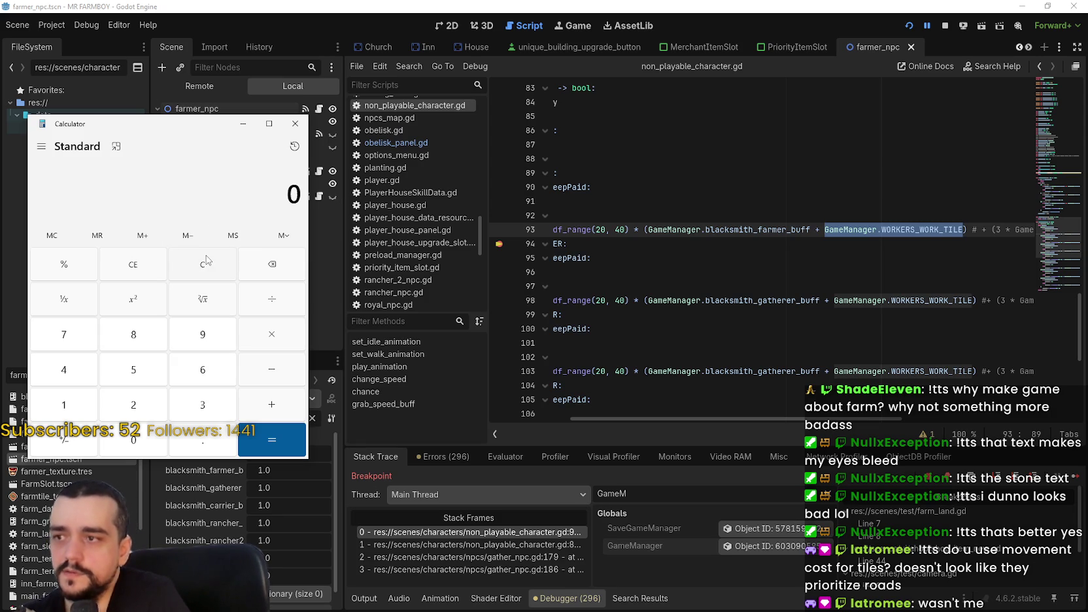
text(5/)
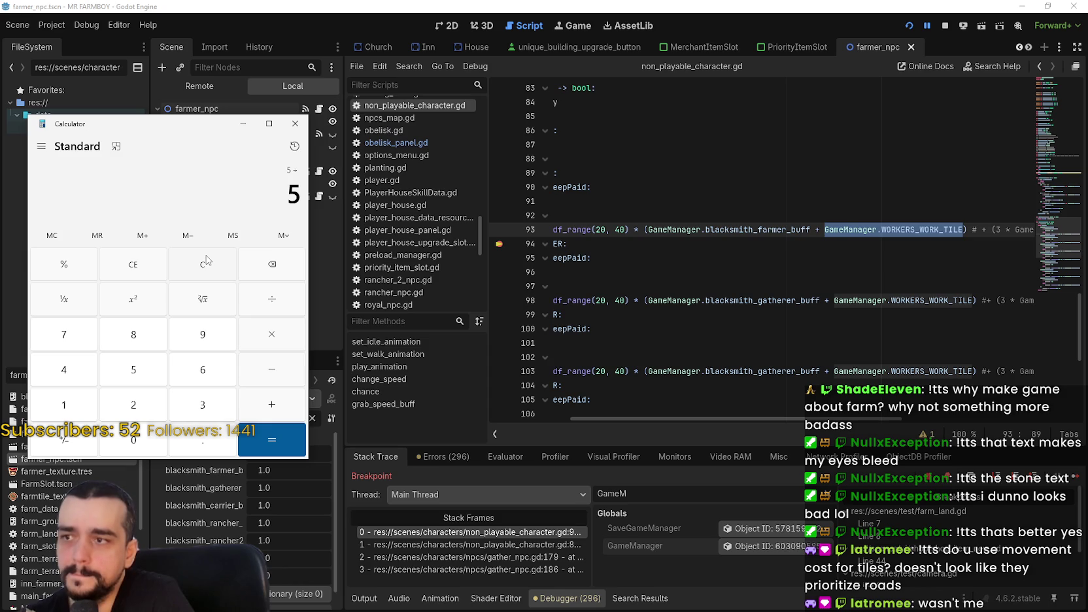
text(100)
key(Return)
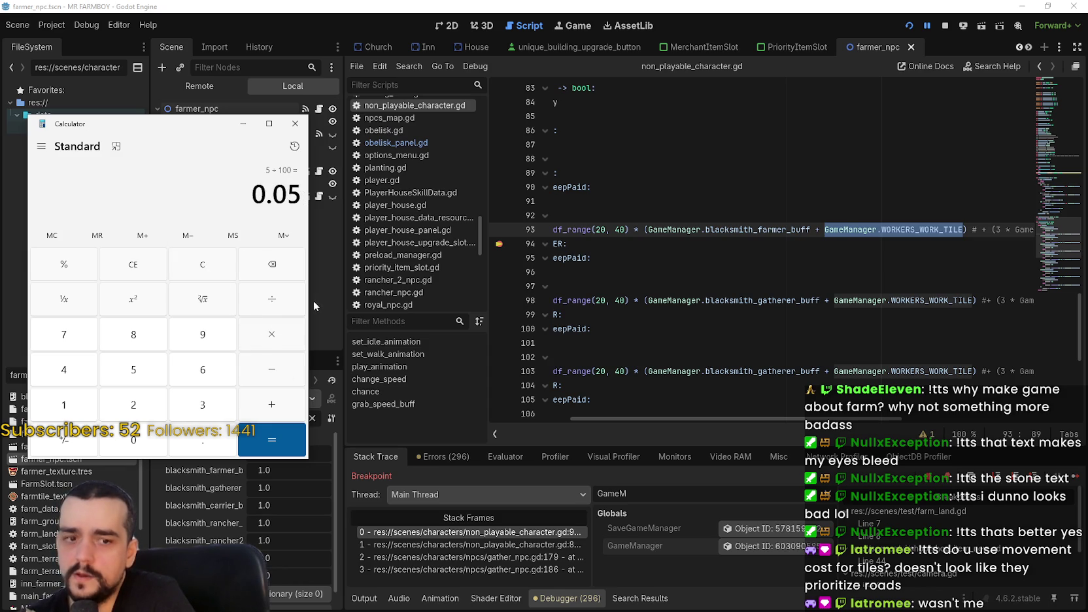
Work out 5 ÷ 10 = 0.5, then put the caret after WORKERS_WORK_TILE on line 93
click(204, 264)
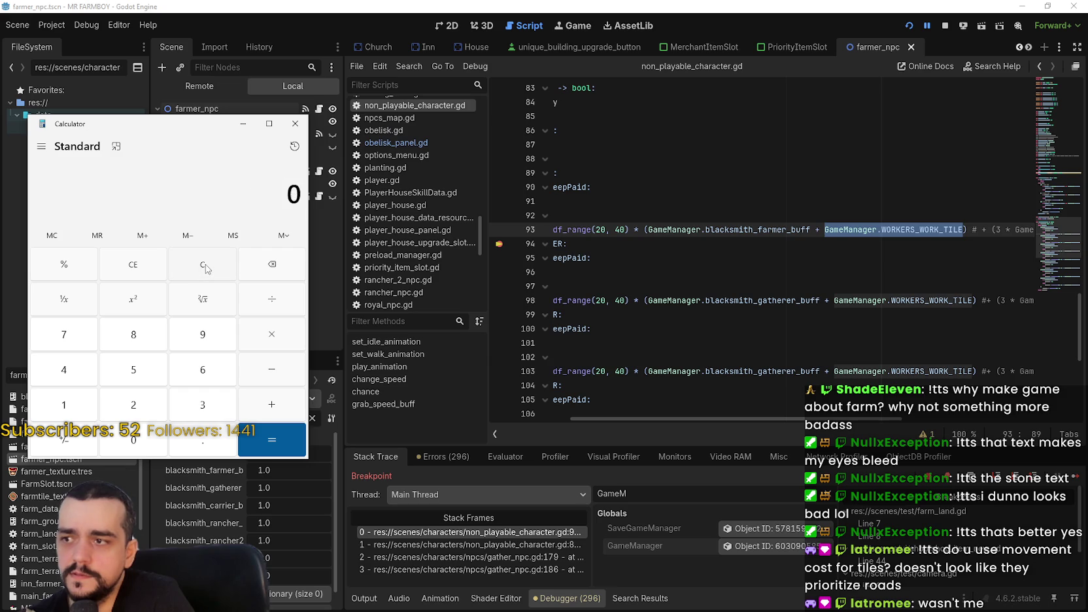
text(5 ÷ 10)
key(Return)
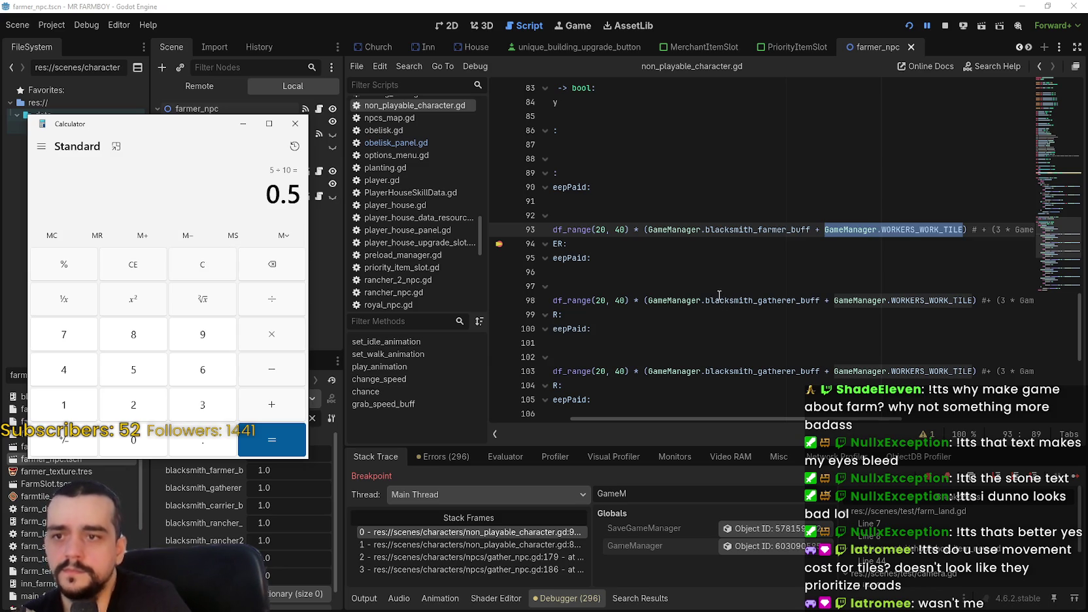
mouse_move(718, 298)
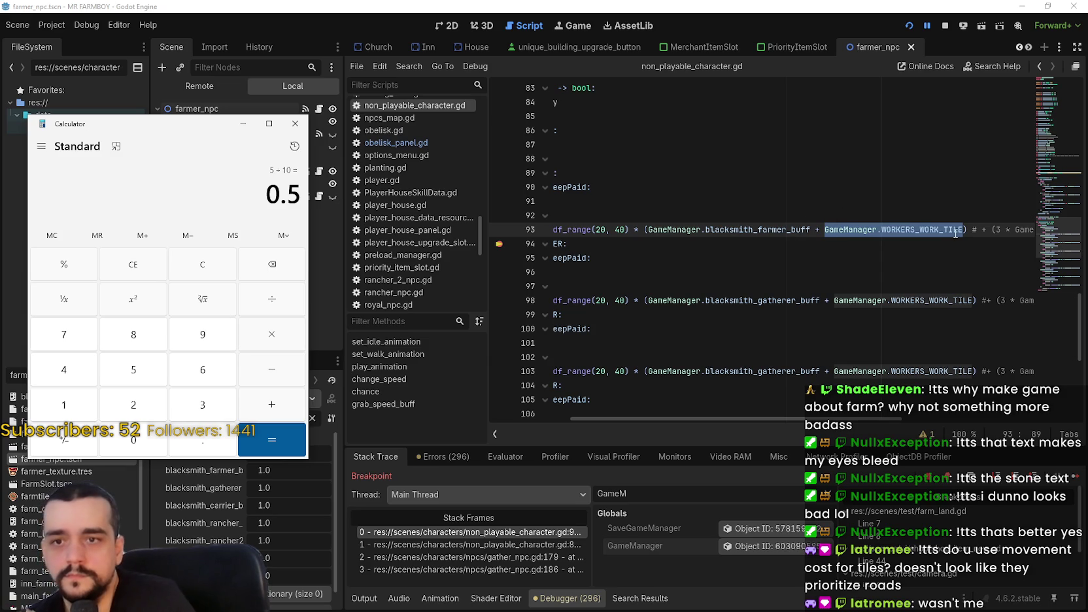
mouse_move(955, 229)
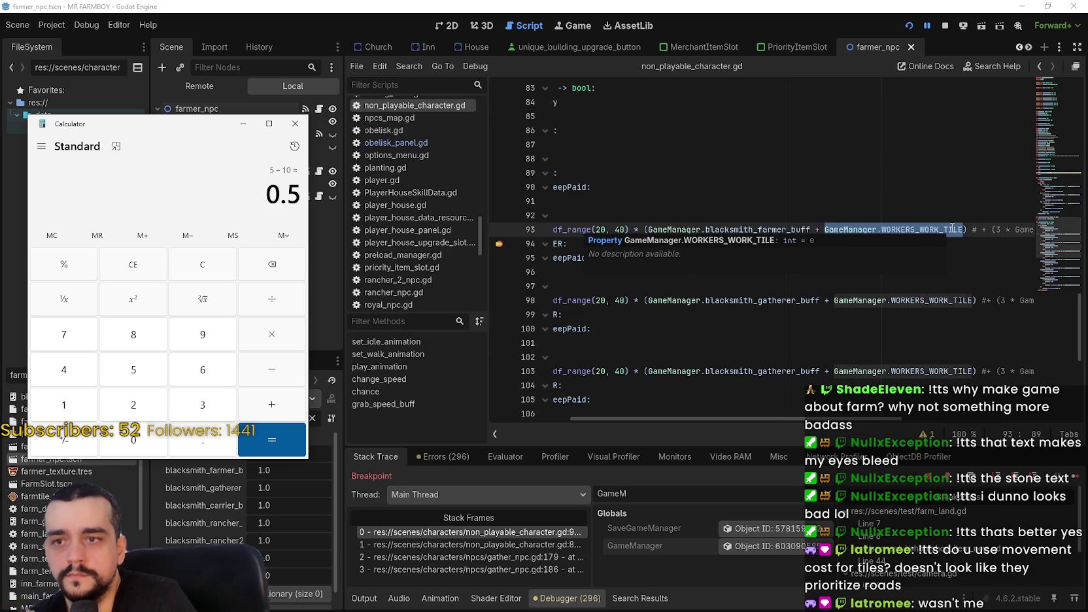
click(965, 229)
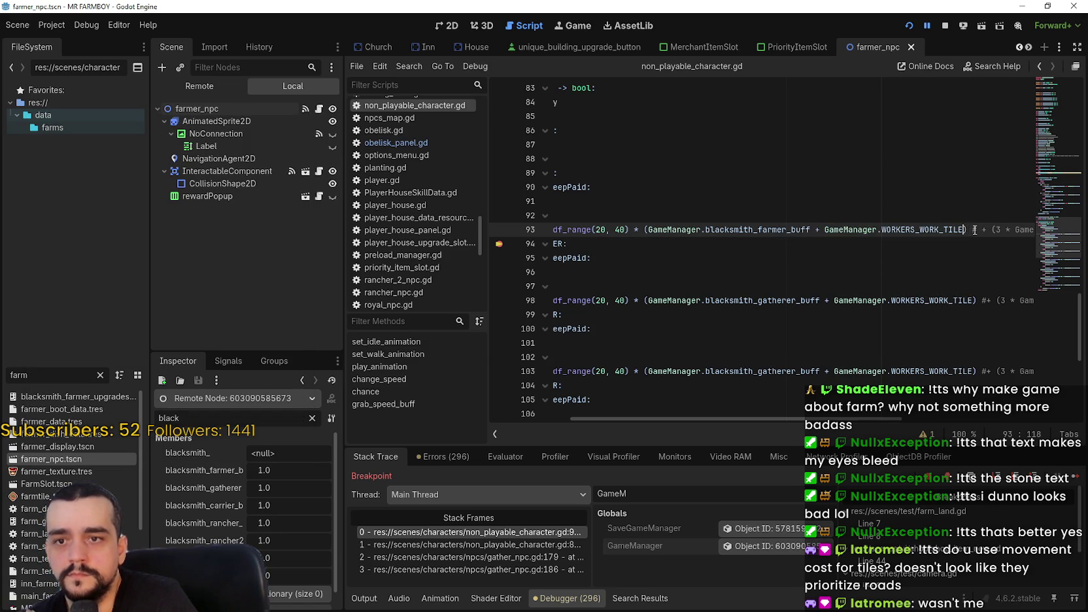
Change line 93's term to (GameManager.WORKERS_WORK_TILE / 10) and select it for copying
text(/ 10)
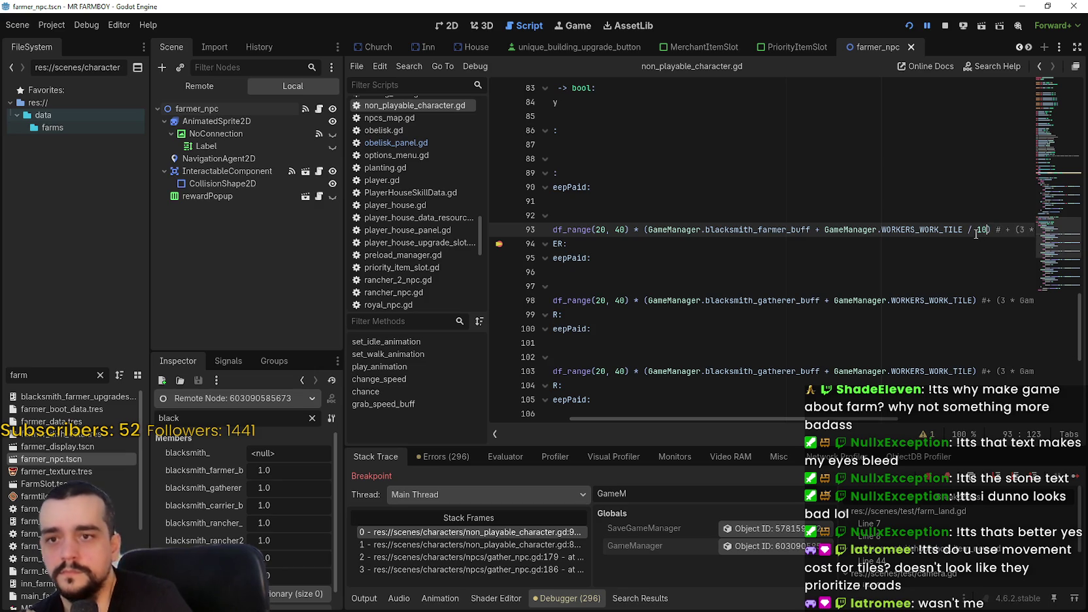
drag(987, 230, 823, 230)
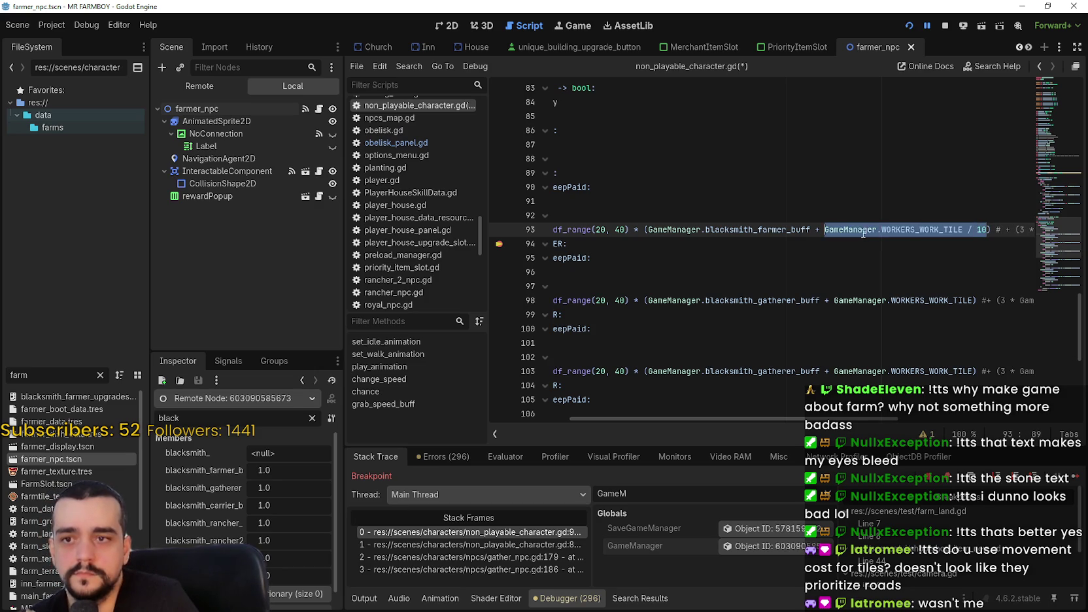
text(()
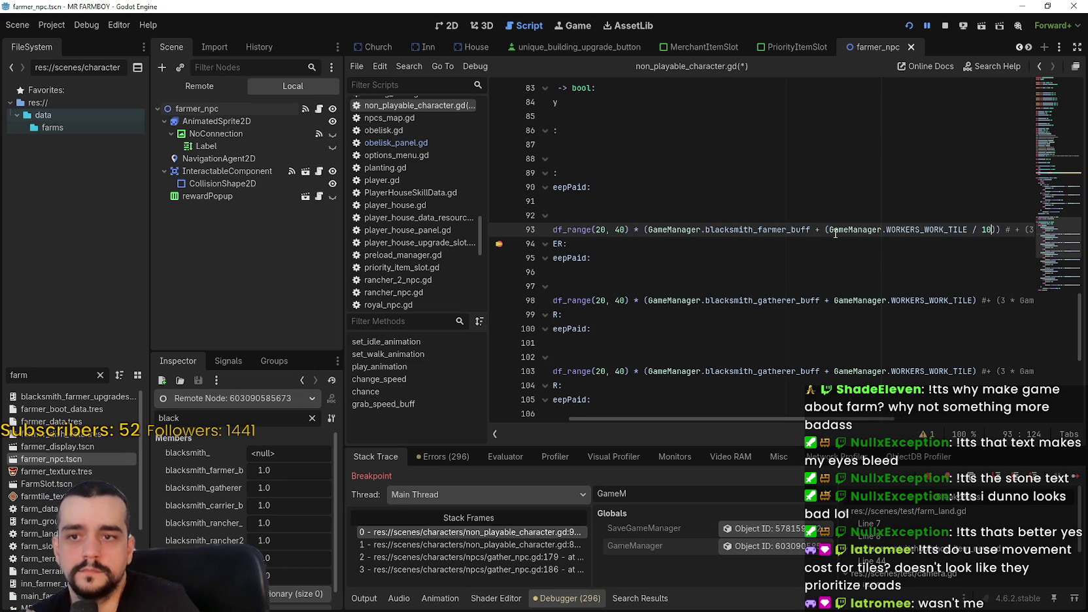
mouse_move(835, 234)
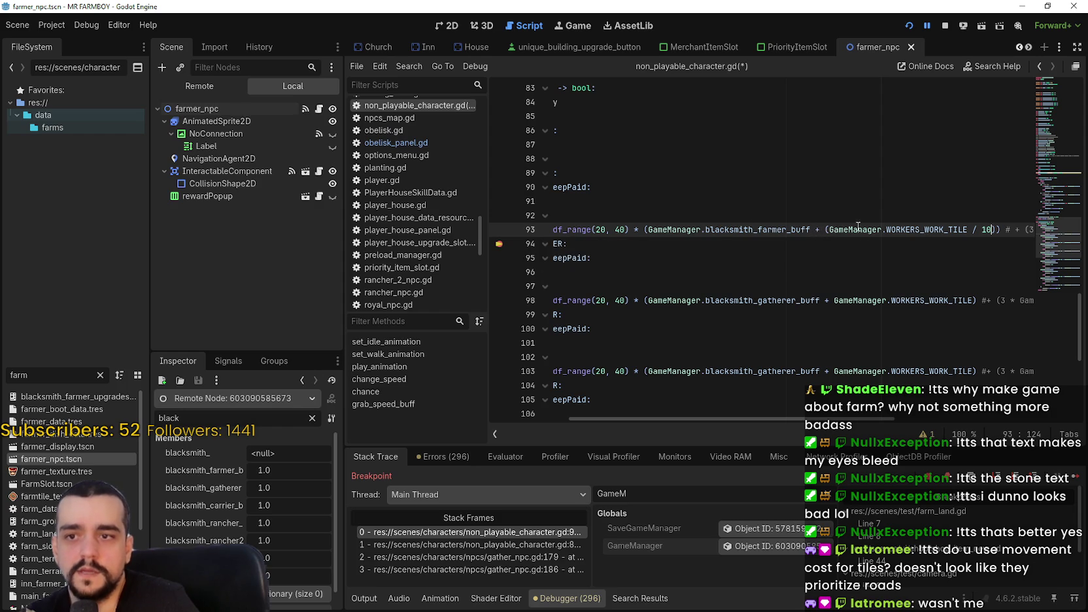
drag(824, 229, 996, 230)
key(ctrl+c)
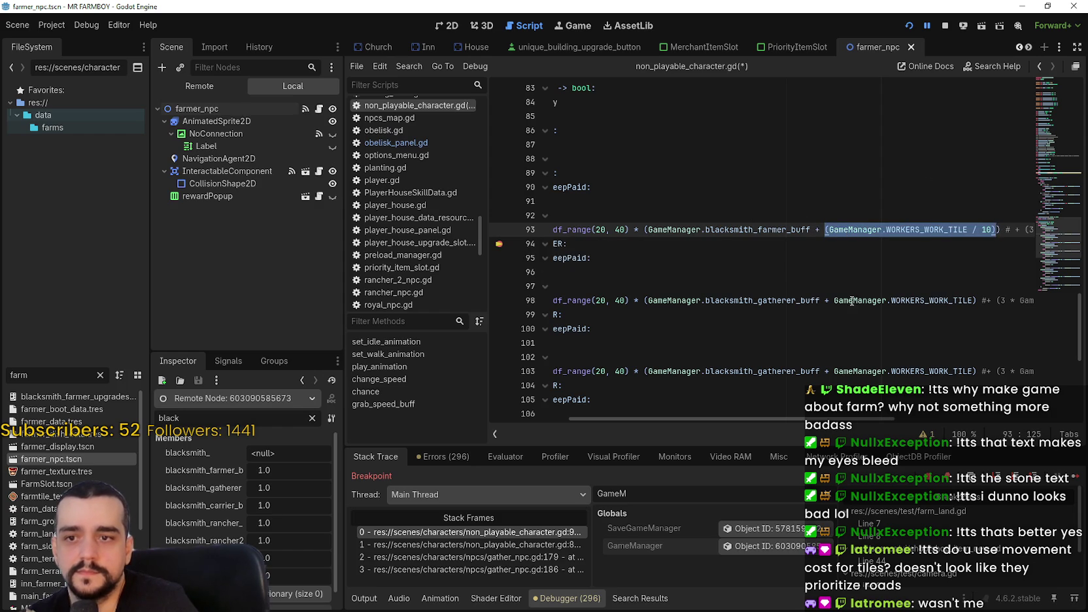
Select line 98's GameManager.WORKERS_WORK_TILE reference and bring up Calculator
double_click(850, 300)
mouse_move(850, 300)
mouse_down()
mouse_move(1023, 291)
mouse_move(1033, 306)
mouse_move(639, 300)
mouse_up()
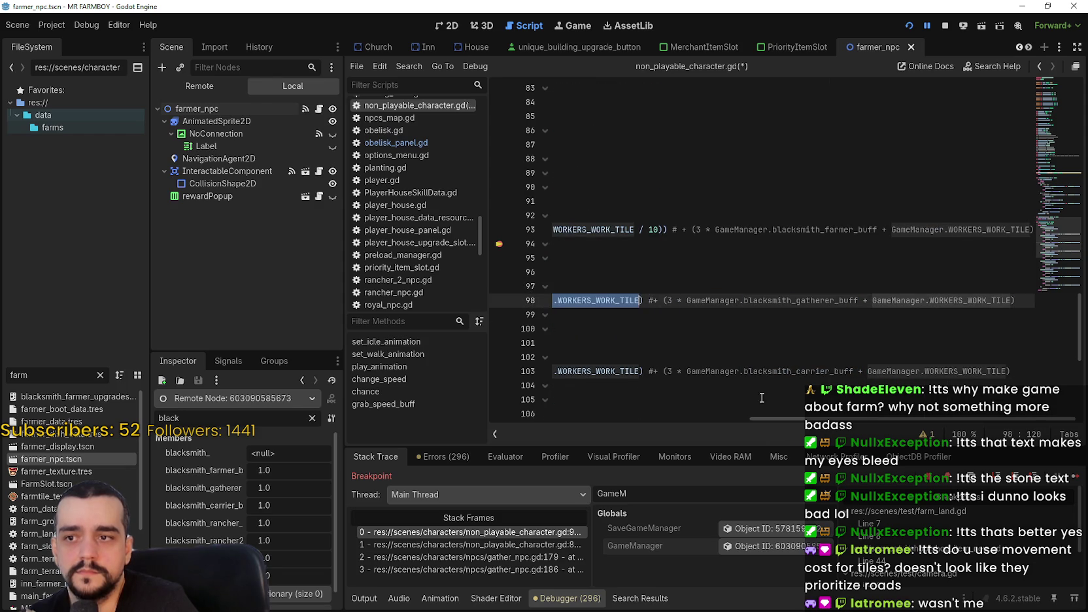
drag(806, 418, 618, 413)
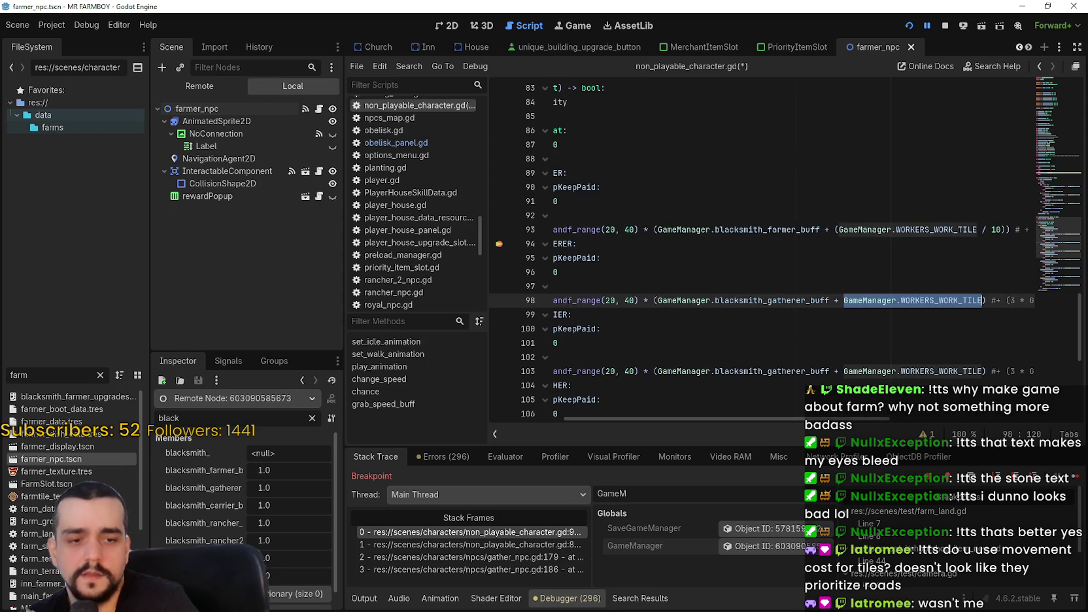
key(XF86Calculator)
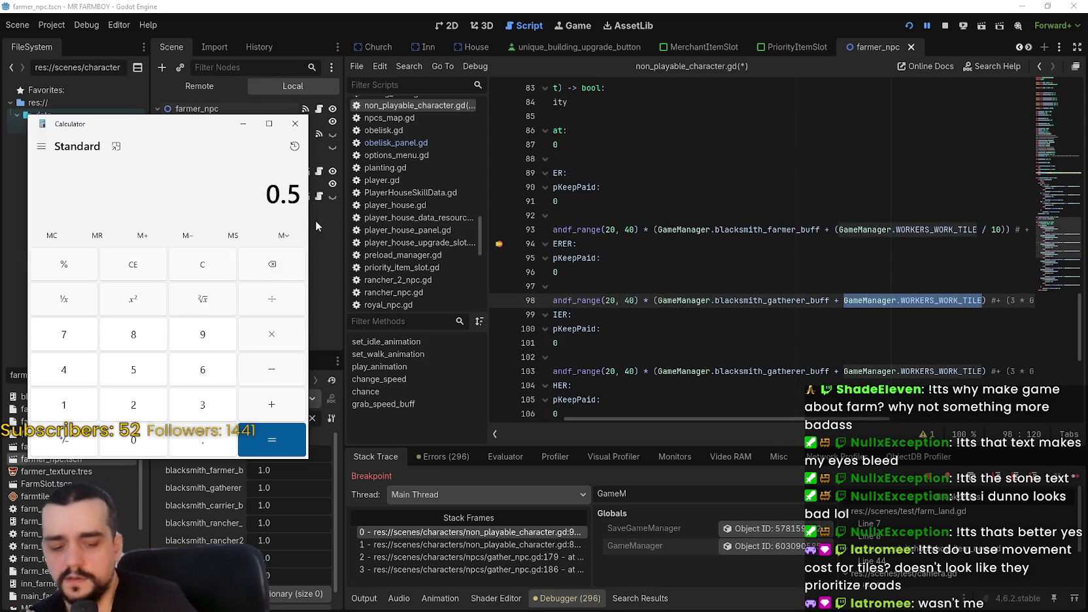
Check 0 ÷ 10 in Calculator, then close it
click(219, 277)
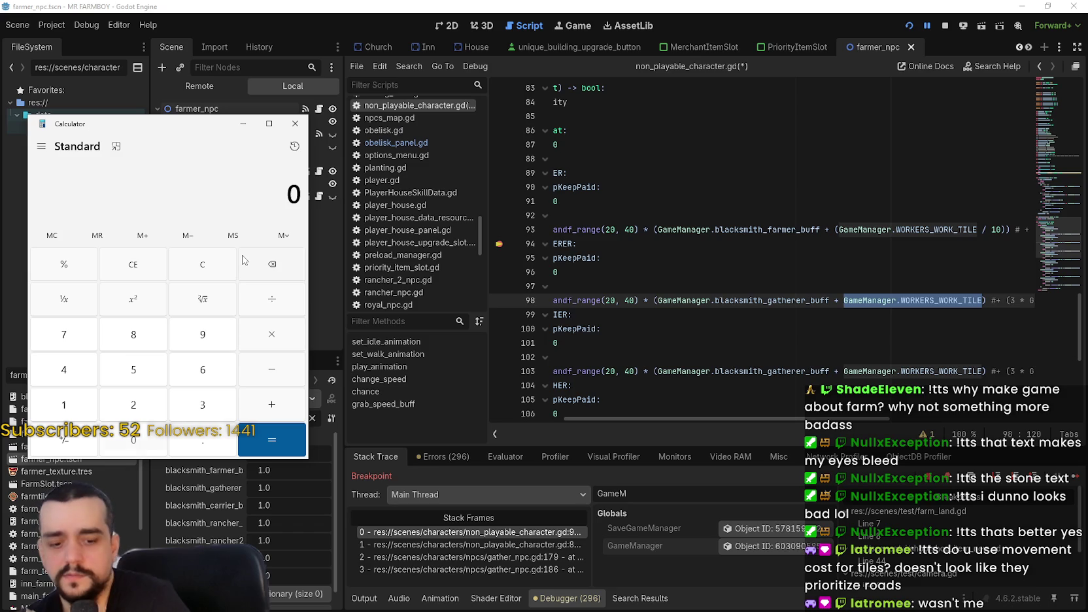
text(/10)
key(Return)
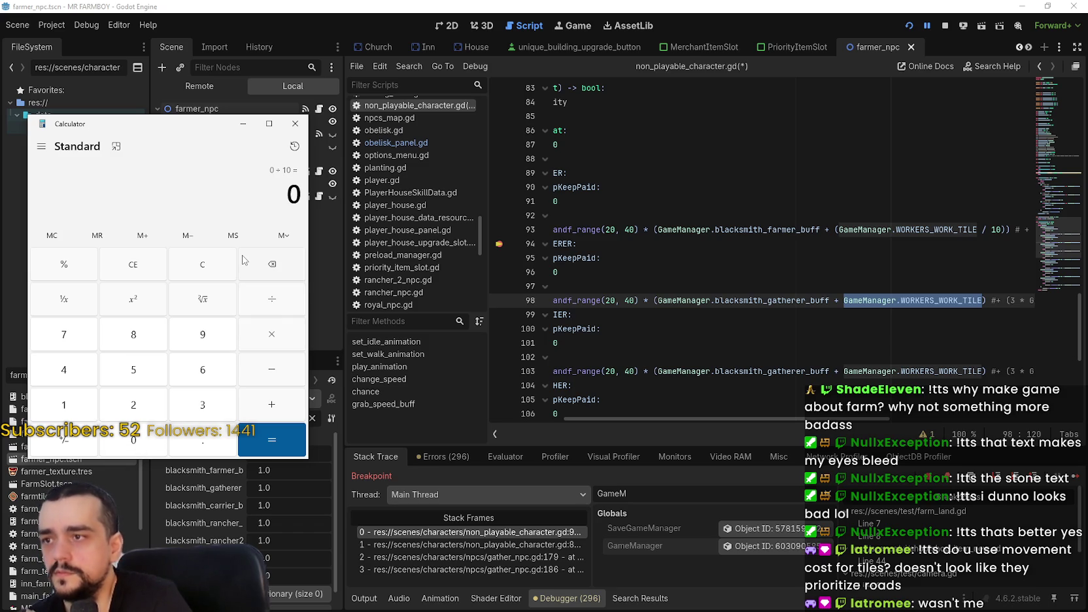
click(295, 124)
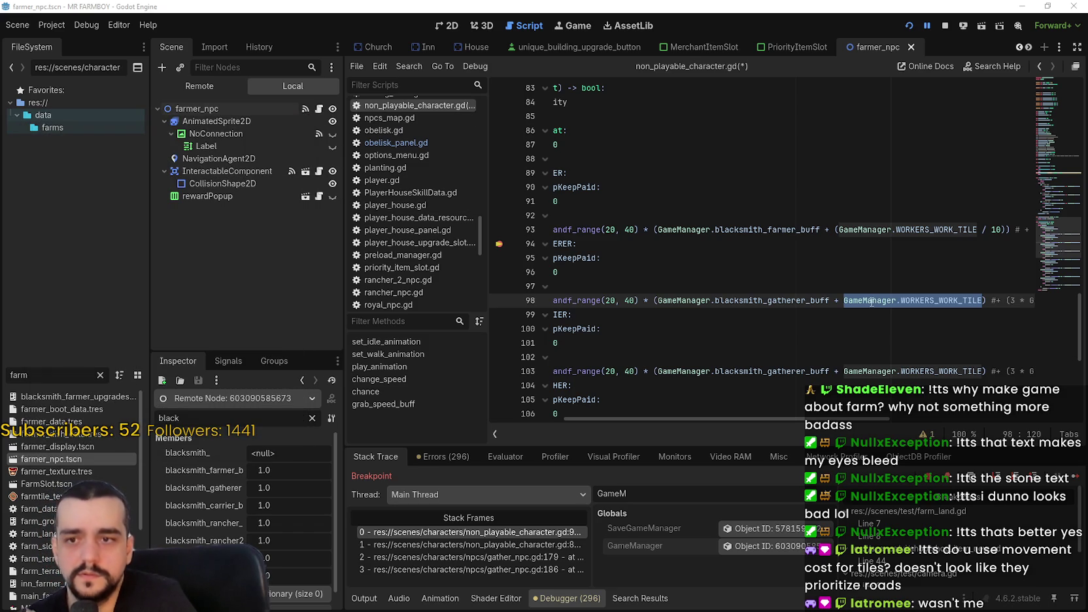
Paste (GameManager.WORKERS_WORK_TILE / 10) over the tile references on lines 98, 103 and 108
key(ctrl+v)
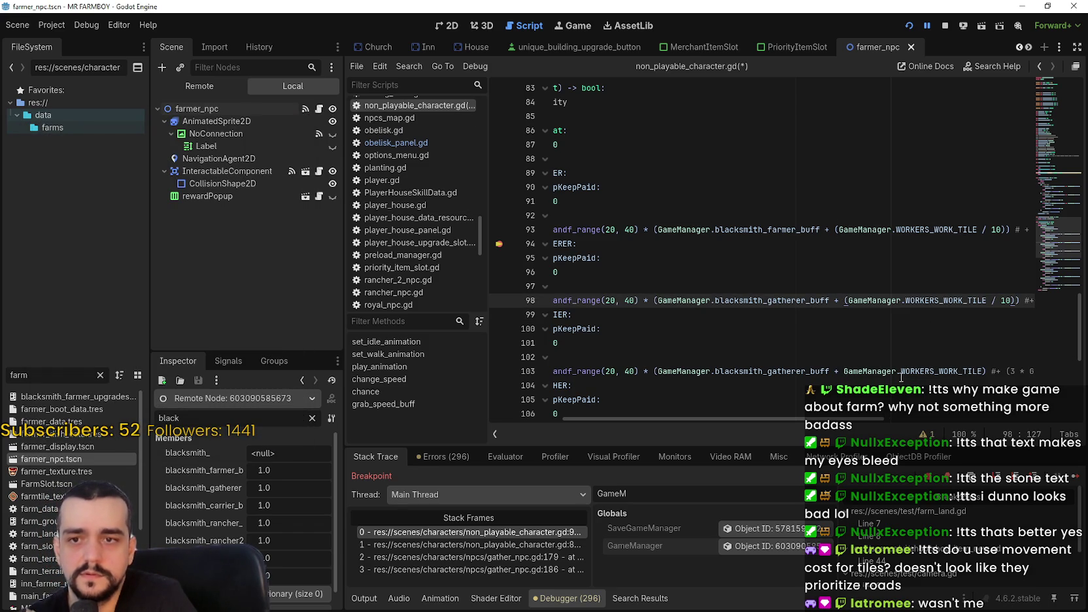
double_click(870, 370)
shift+click(984, 370)
key(ctrl+v)
scroll(909, 359, down, 1)
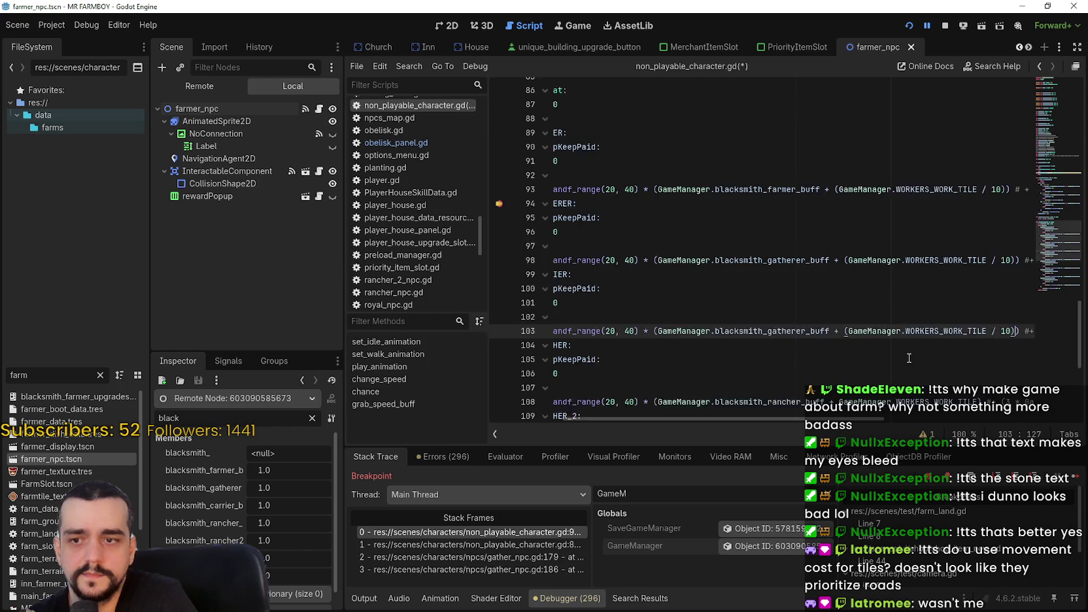
scroll(909, 358, down, 2)
double_click(869, 314)
shift+click(982, 315)
key(ctrl+v)
Paste the same scaled term over the tile references on lines 113, 118 and 123
scroll(881, 314, down, 2)
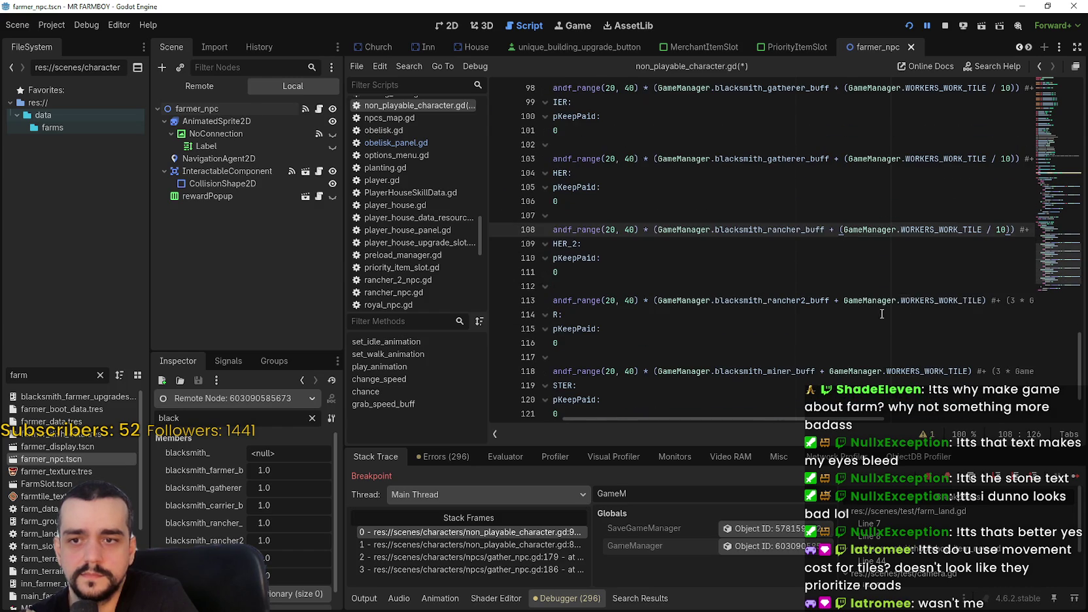
double_click(879, 314)
shift+click(983, 314)
key(ctrl+v)
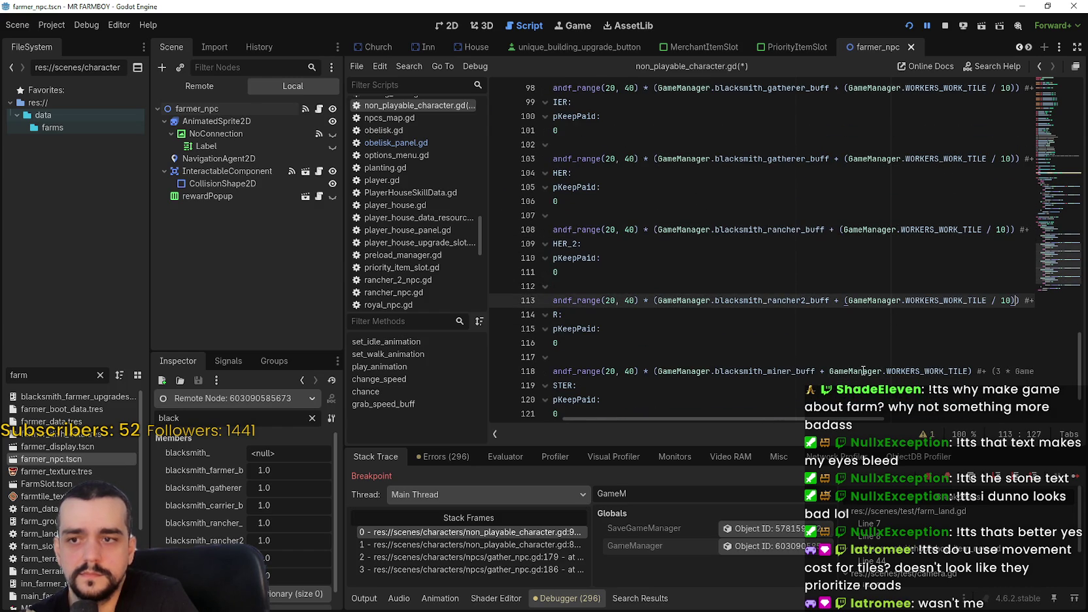
double_click(863, 371)
shift+click(971, 370)
key(ctrl+v)
scroll(876, 339, down, 2)
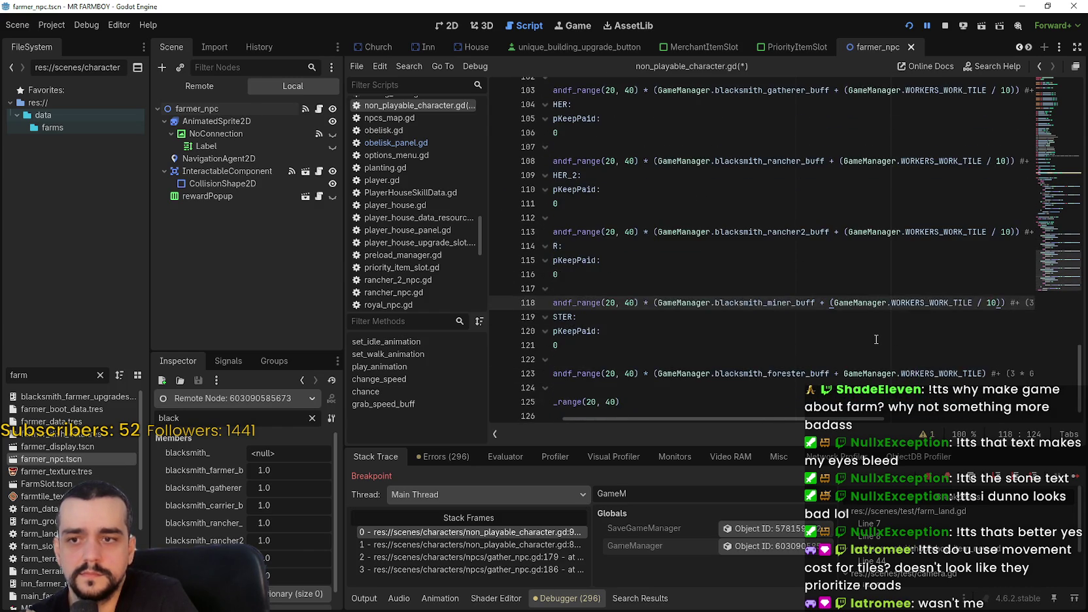
double_click(873, 349)
shift+click(927, 348)
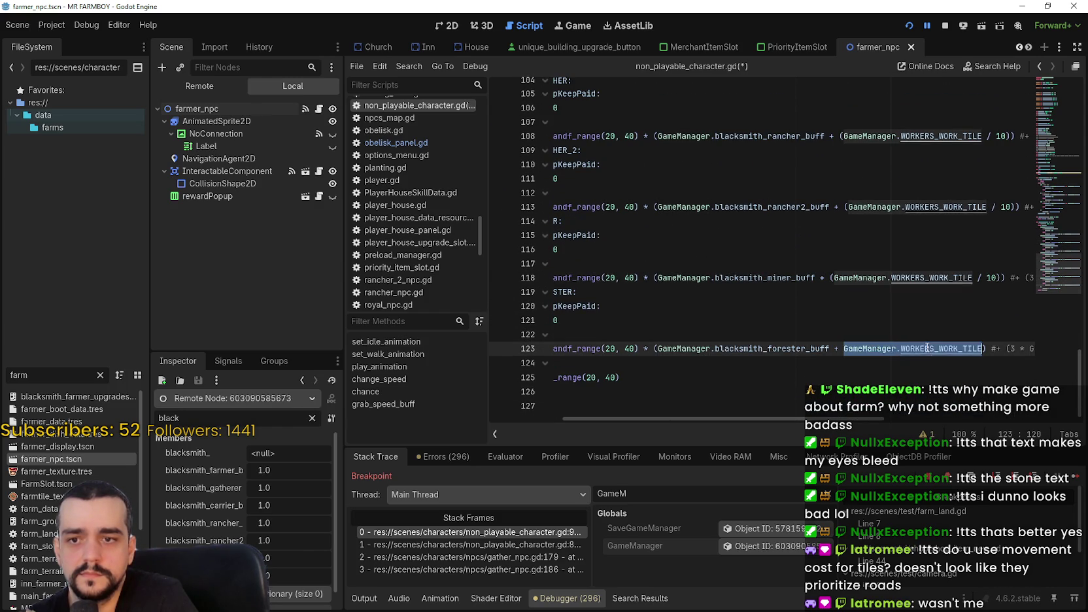
key(ctrl+v)
Save the edited non_playable_character.gd script
click(861, 305)
key(ctrl+s)
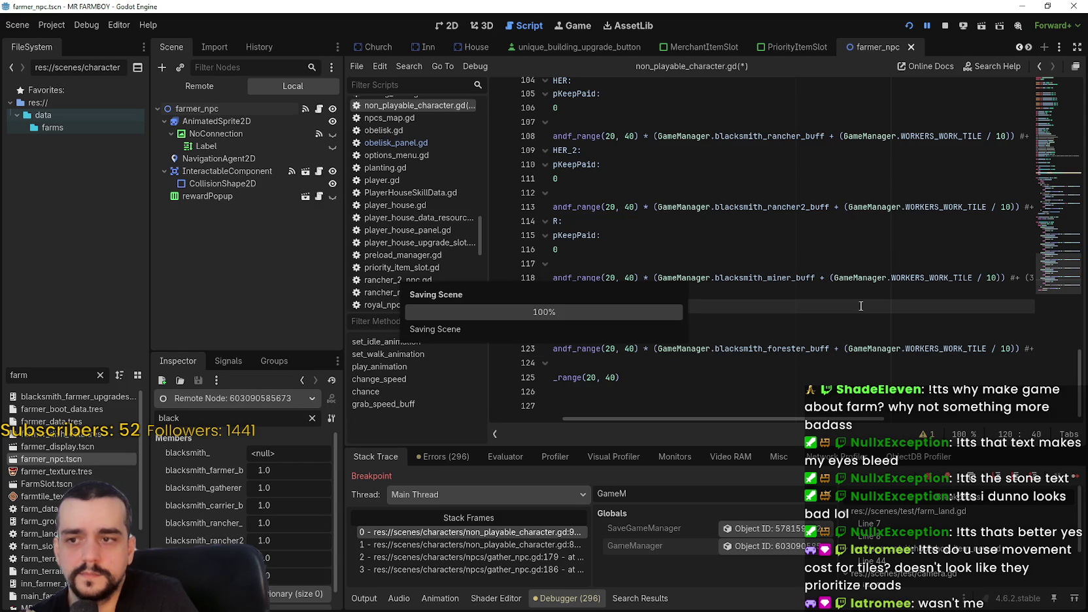
scroll(860, 305, up, 6)
drag(738, 298, 553, 242)
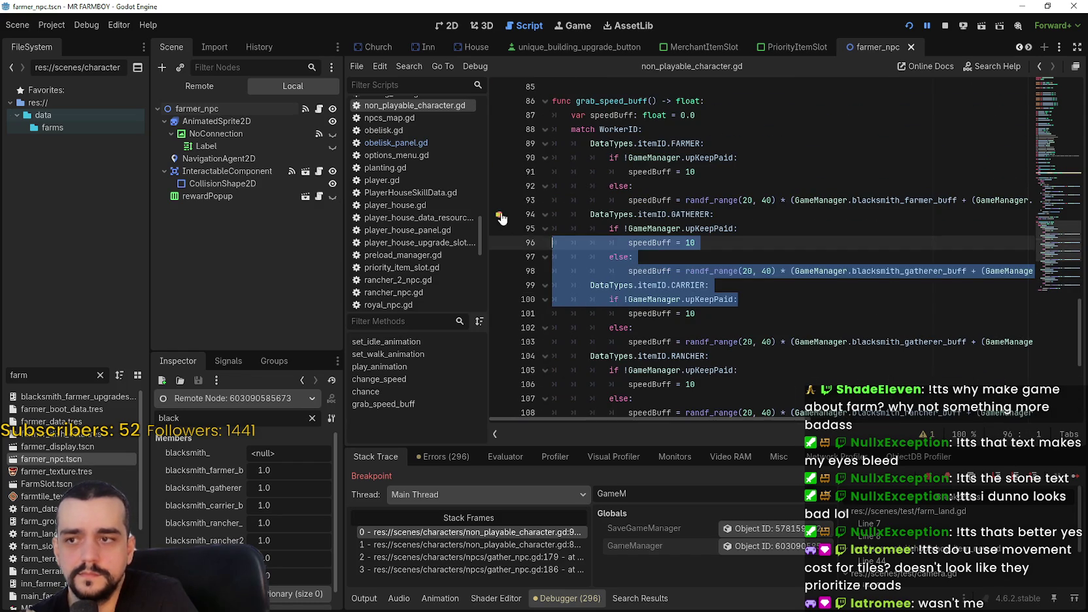
Remove the line 94 breakpoint, resume the game, and dismiss the Upgrade Complete popup
click(500, 216)
key(F12)
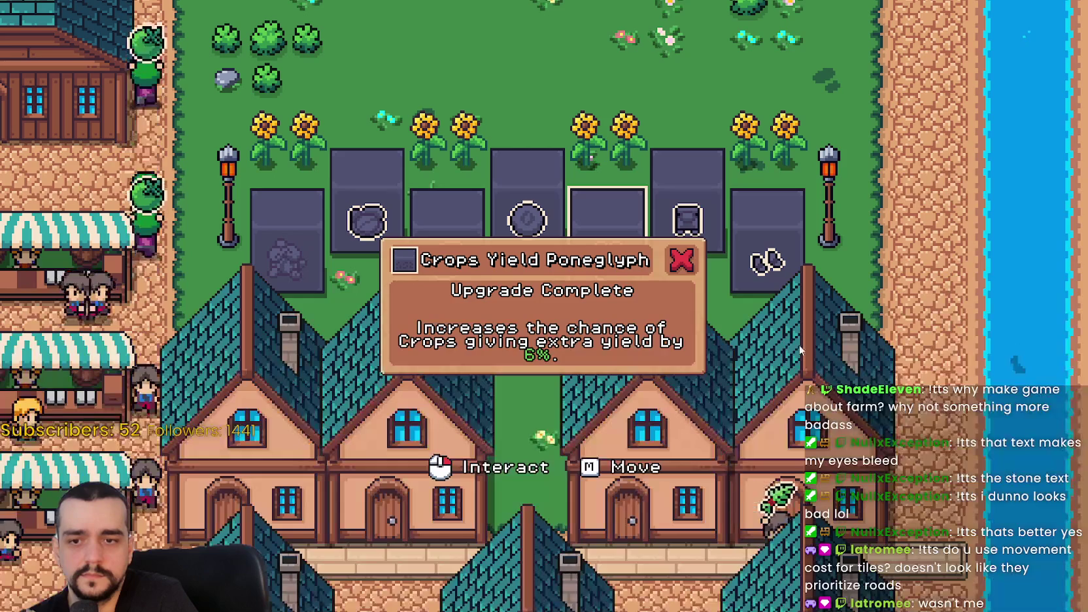
click(800, 351)
scroll(633, 334, down, 2)
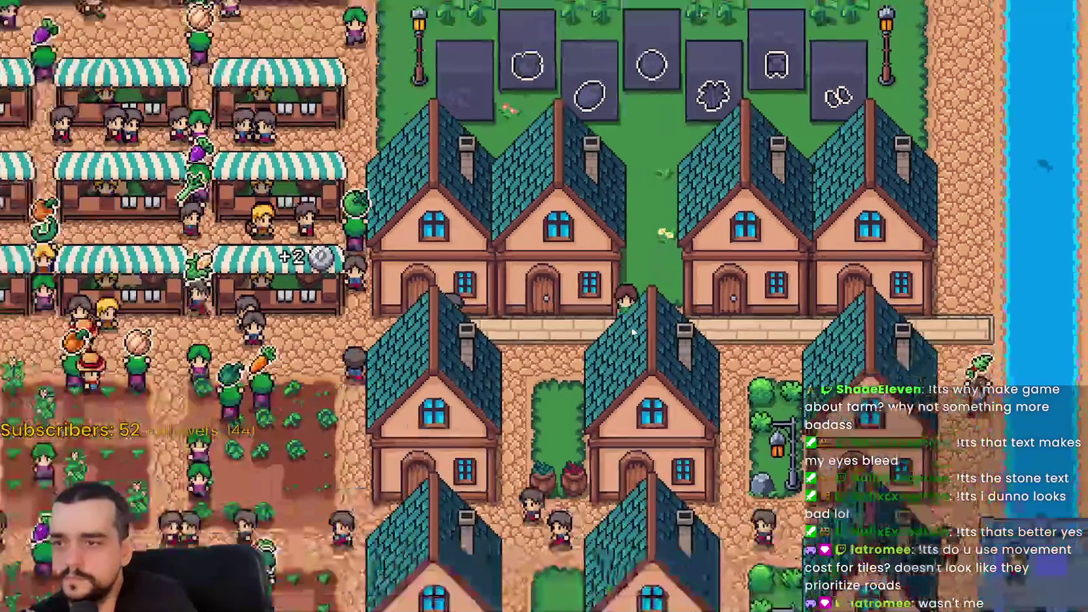
Pan the camera with A and D over the houses and crop fields to watch the workers
key(a)
key(s)
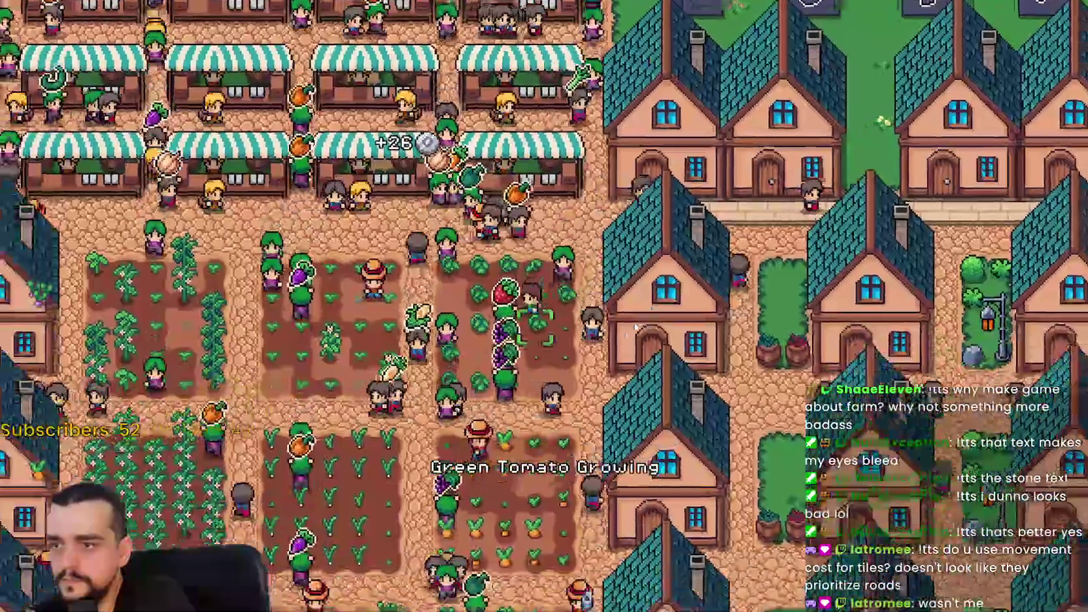
scroll(749, 322, up, 2)
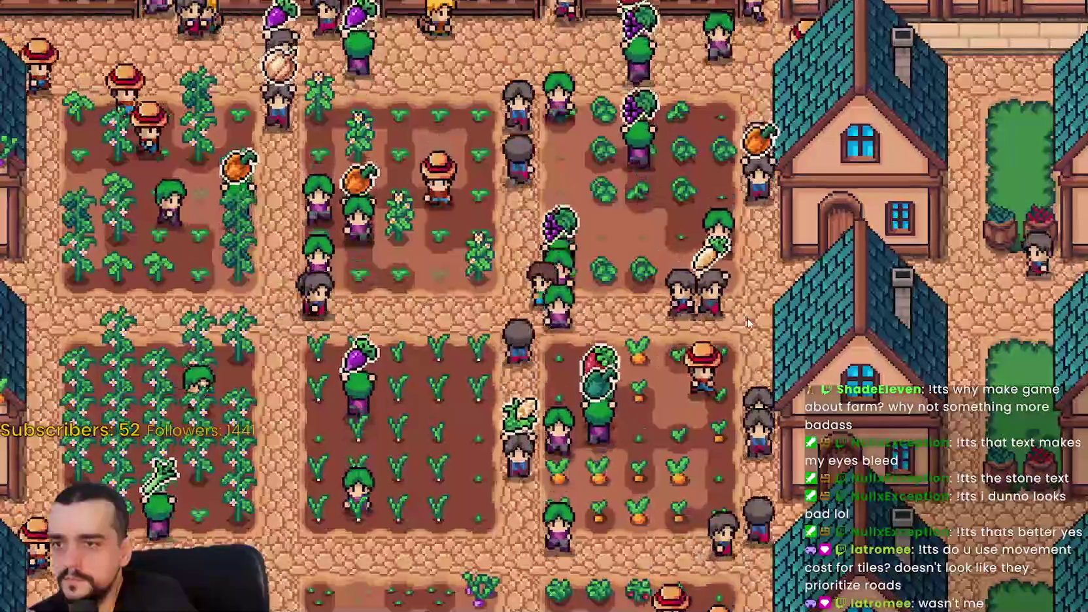
key(a)
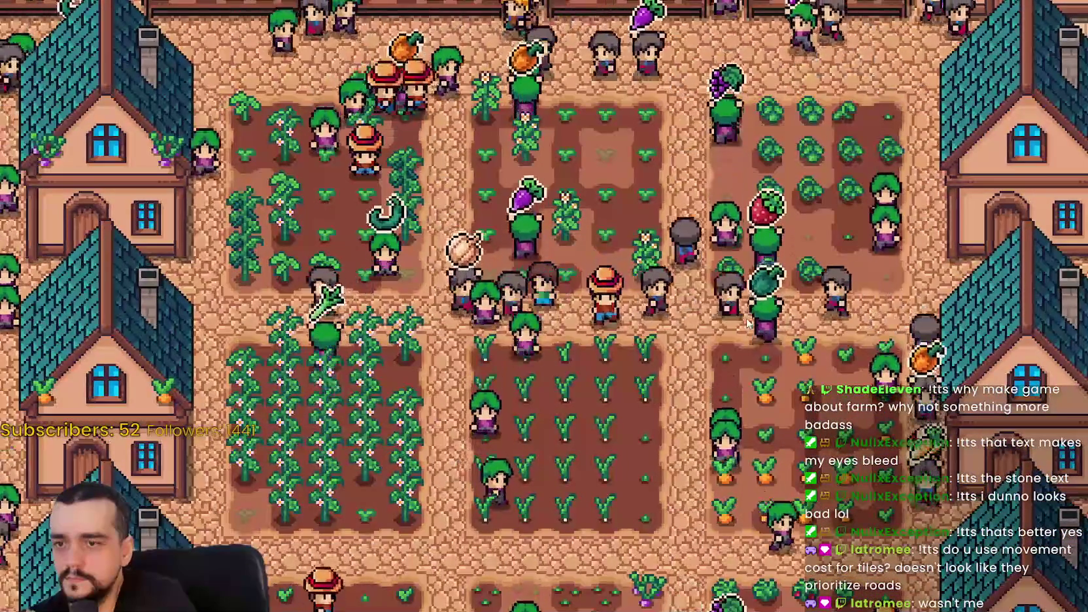
key(a)
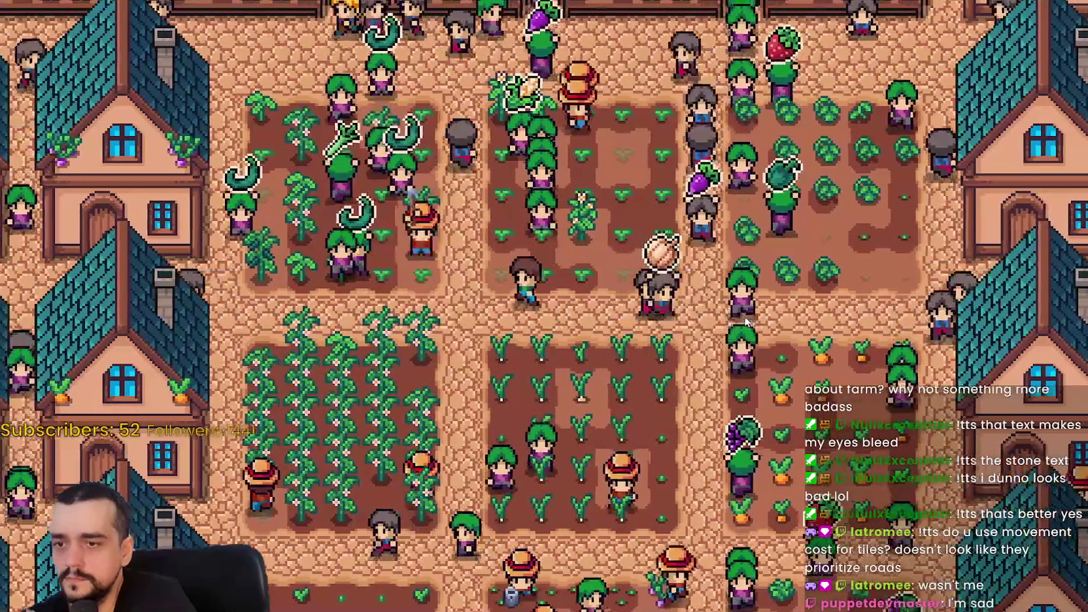
key(a)
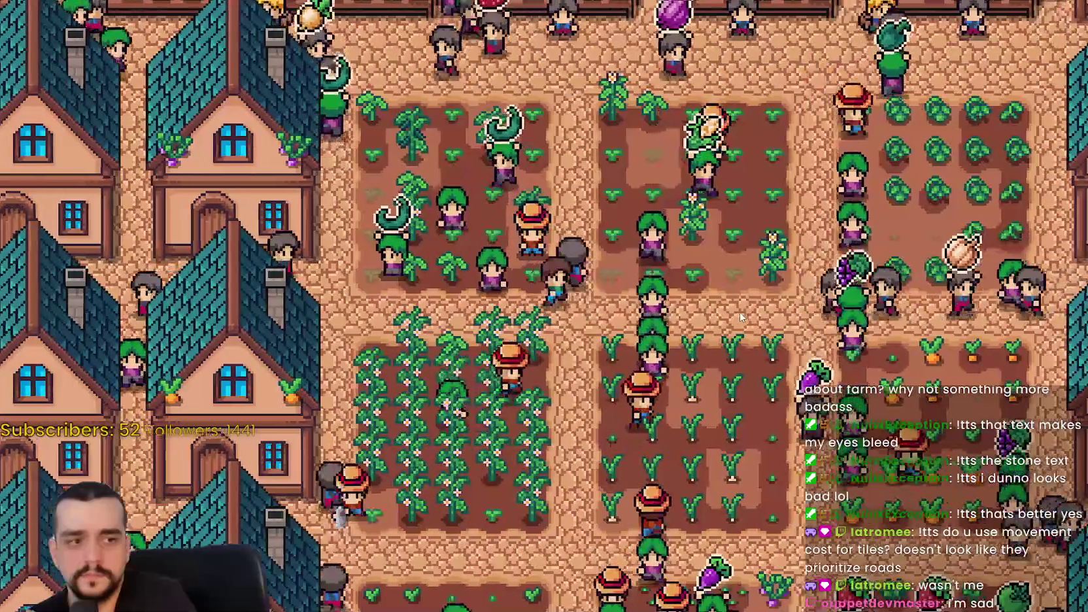
key(d)
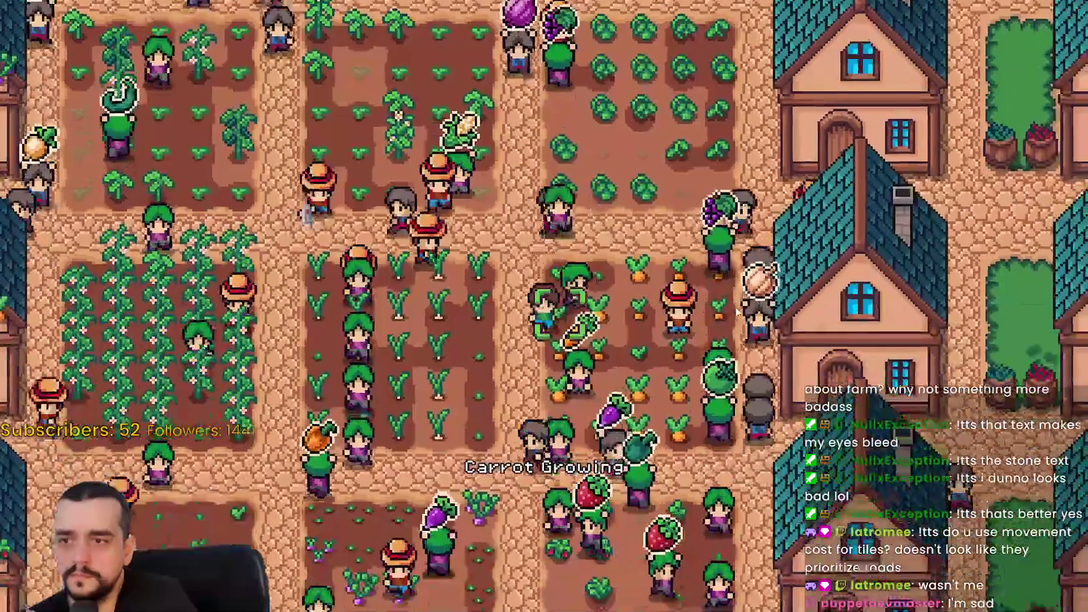
key(a)
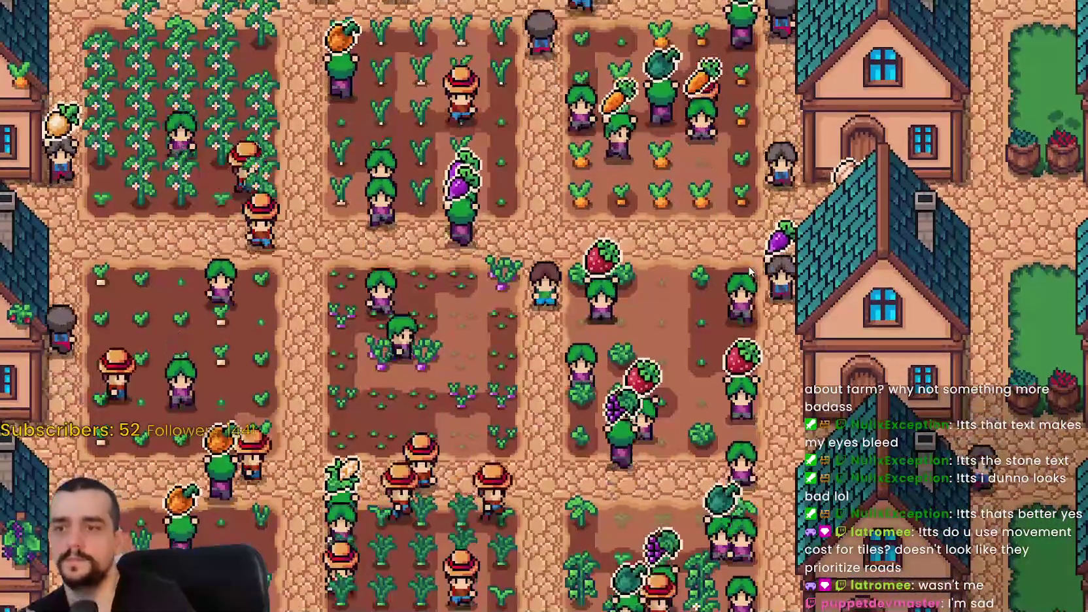
key(a)
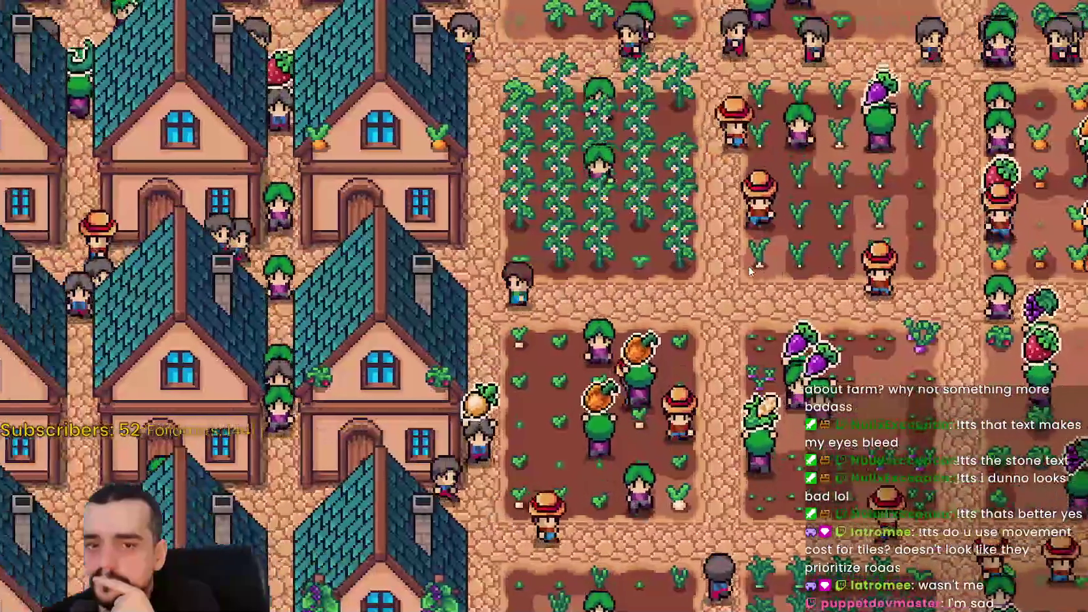
key(a)
key(d)
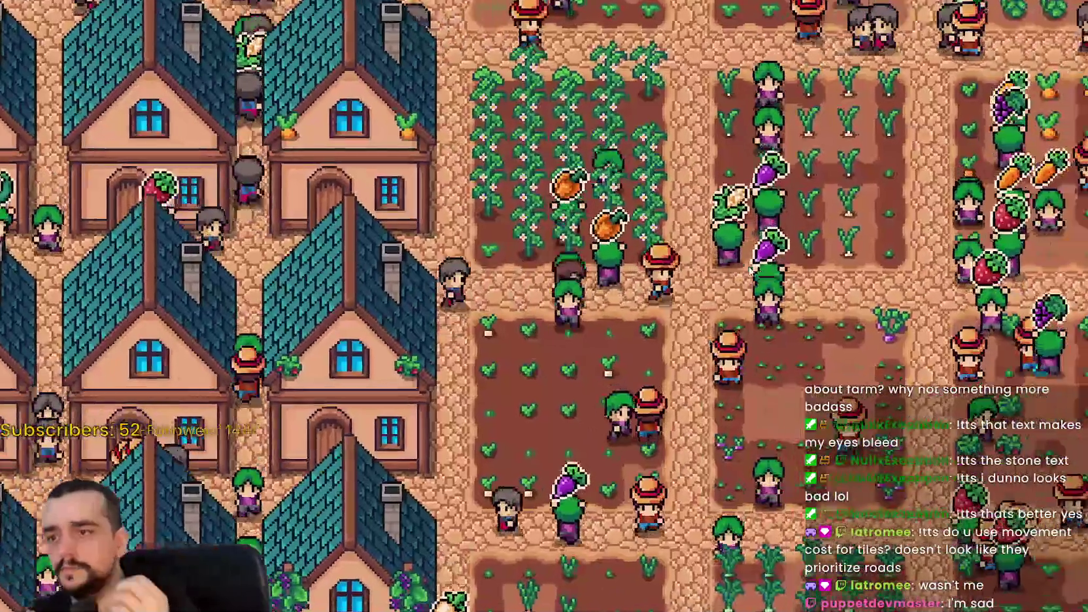
key(alt+Tab)
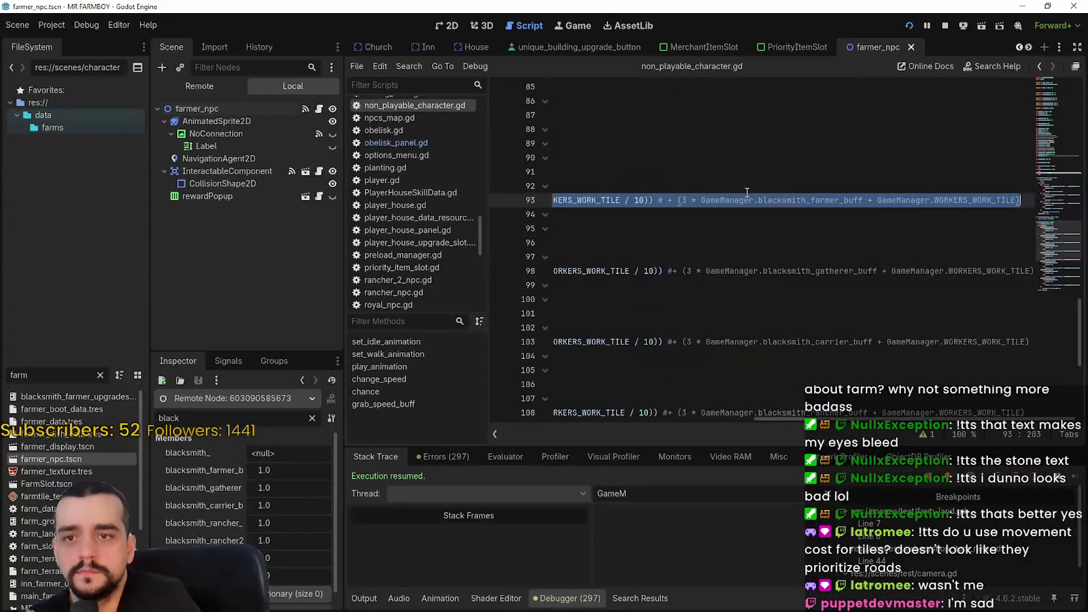
click(694, 200)
drag(817, 419, 694, 417)
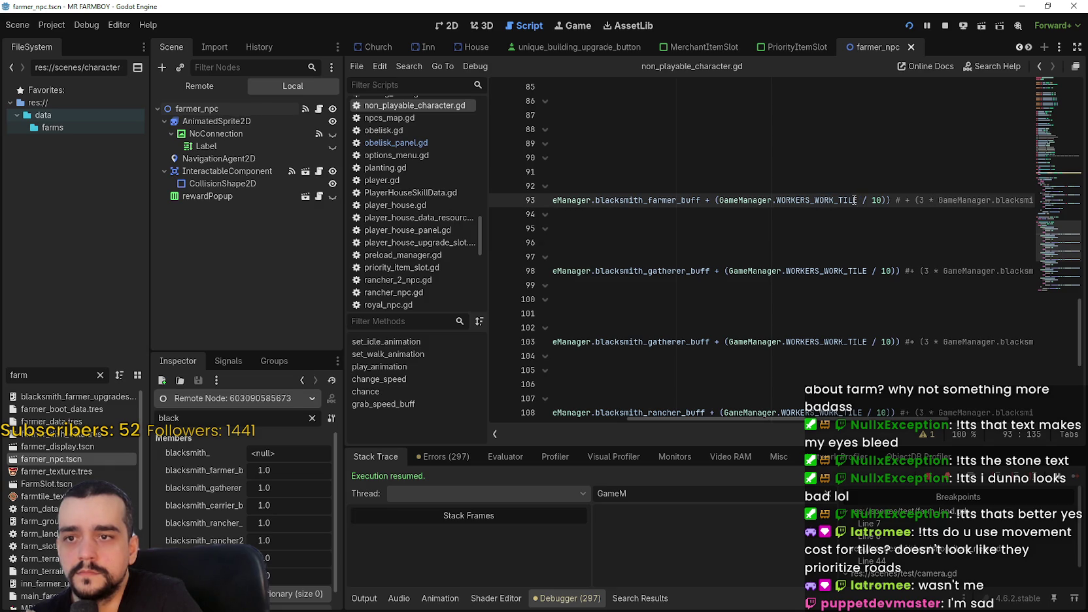
drag(854, 200, 748, 196)
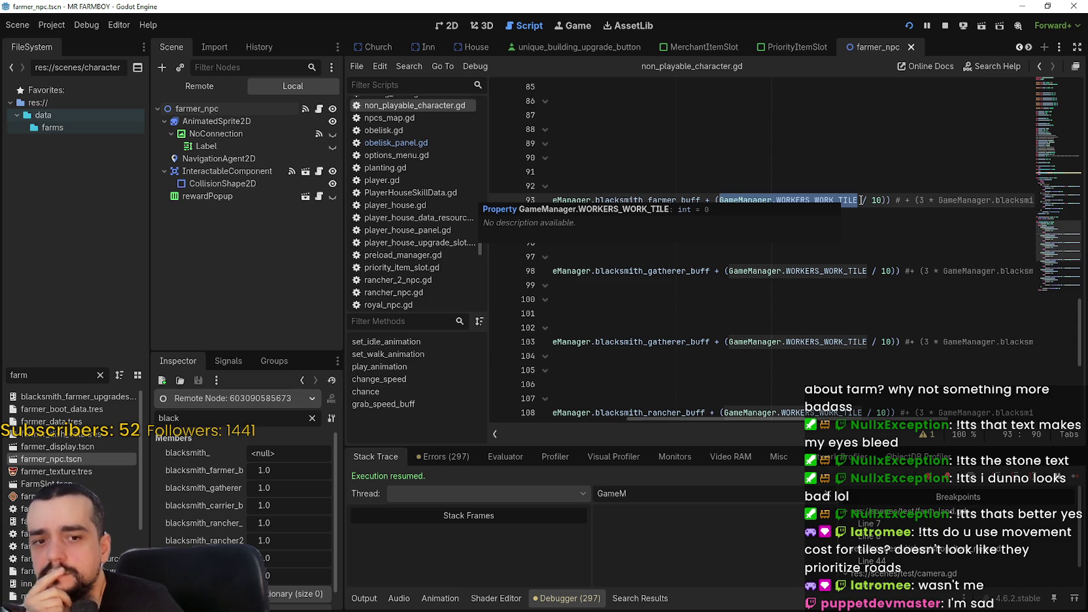
click(858, 200)
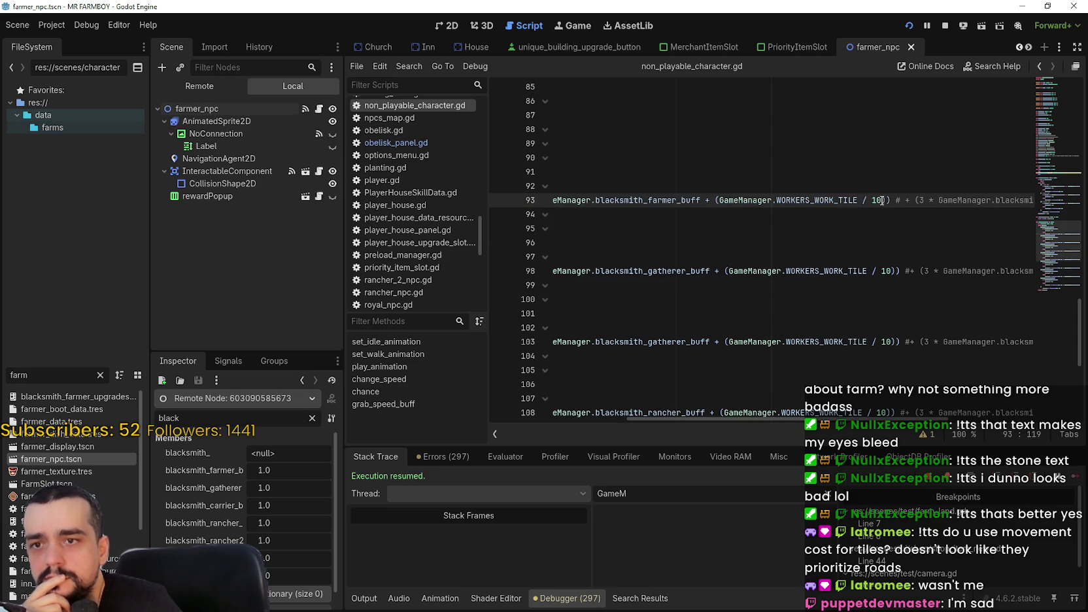
drag(881, 200, 719, 199)
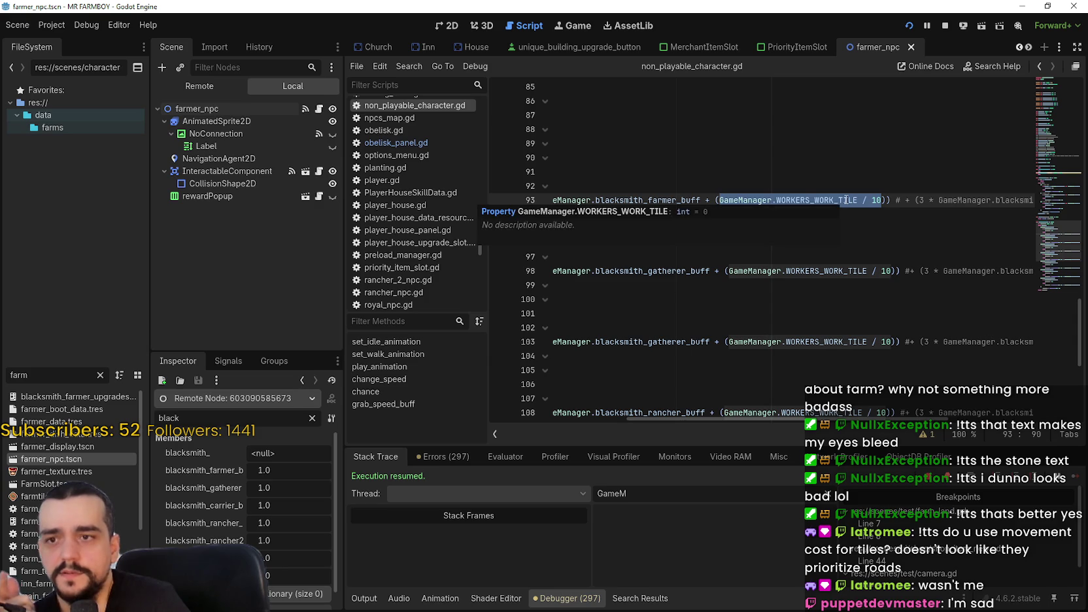
double_click(744, 200)
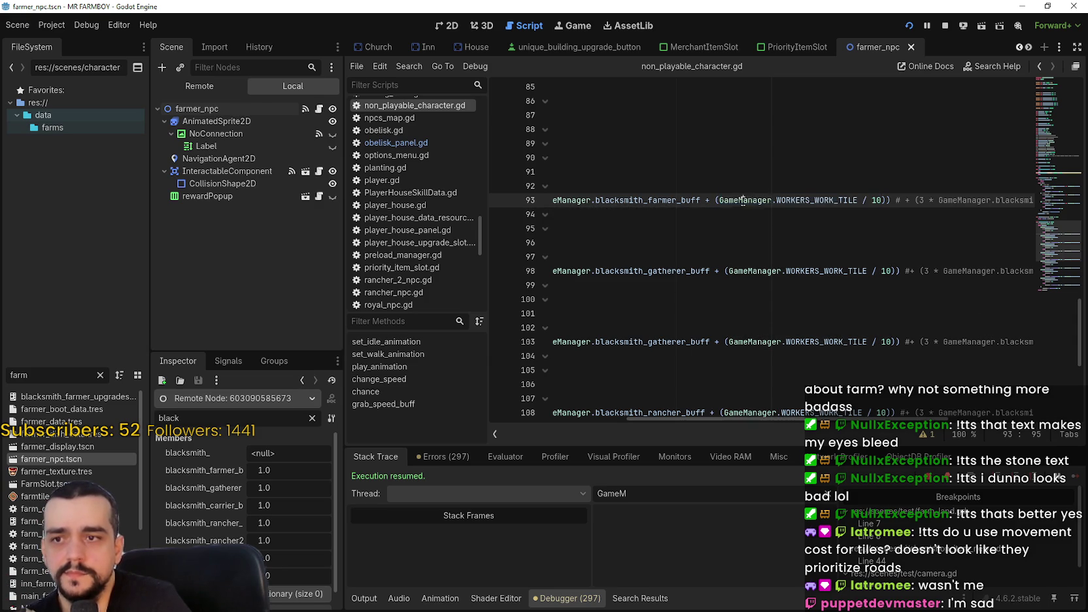
drag(887, 200, 715, 200)
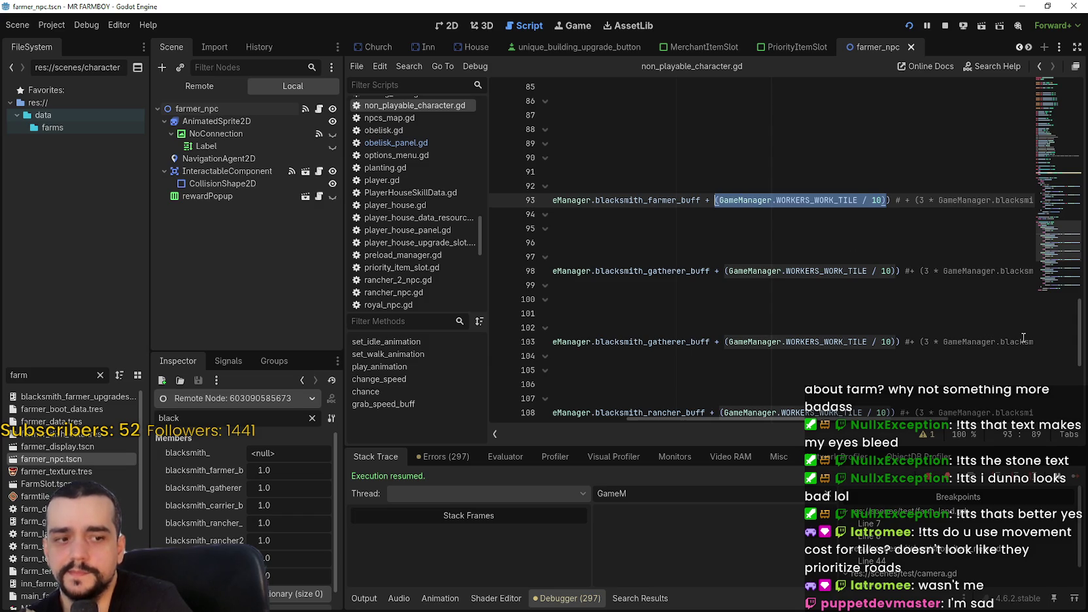
click(826, 200)
click(778, 206)
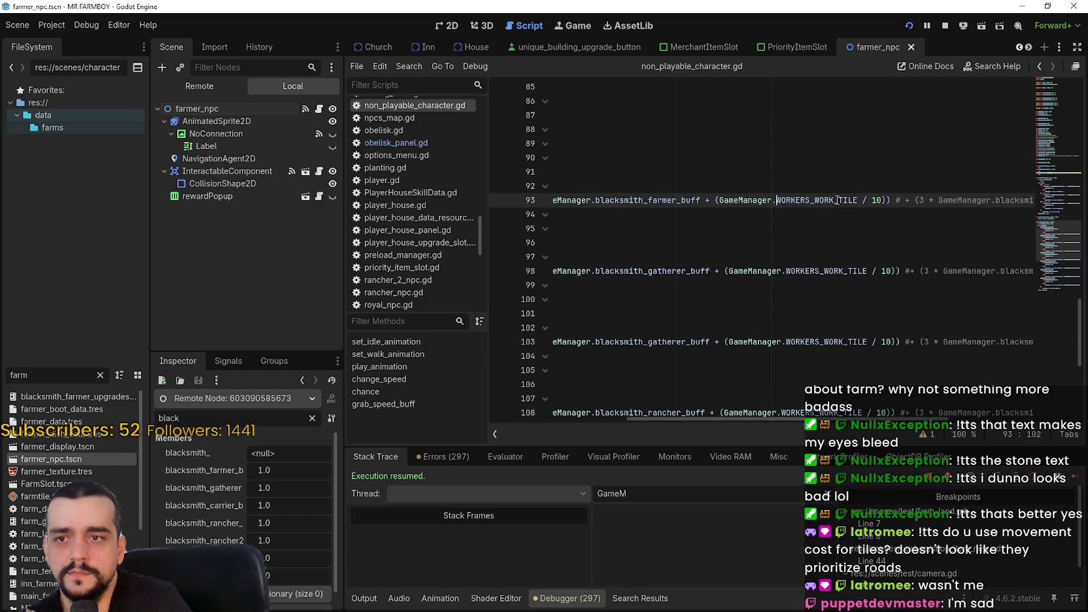
click(856, 199)
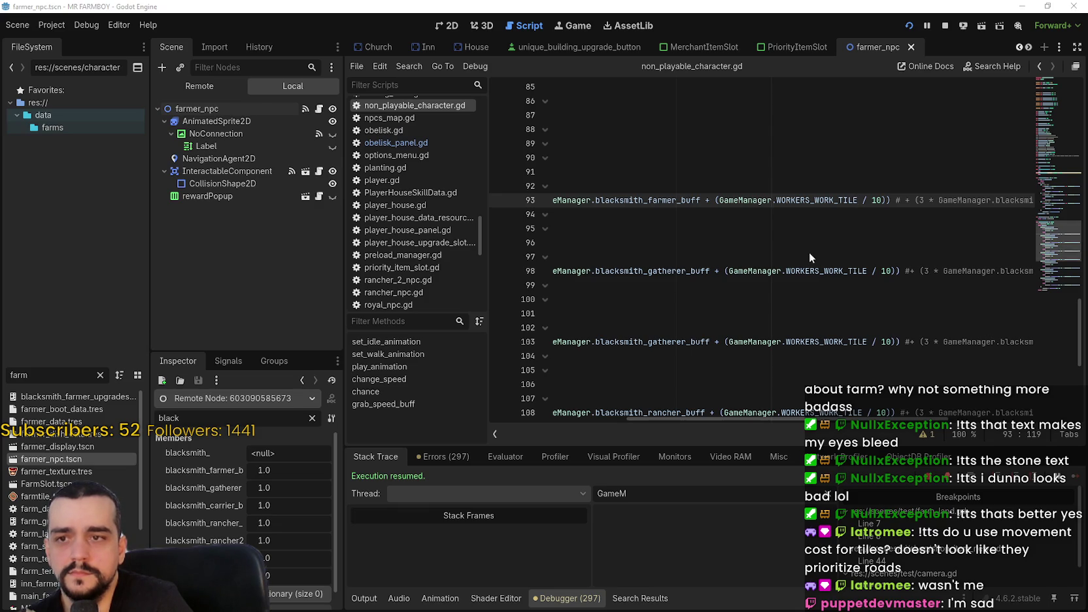
click(843, 200)
click(952, 199)
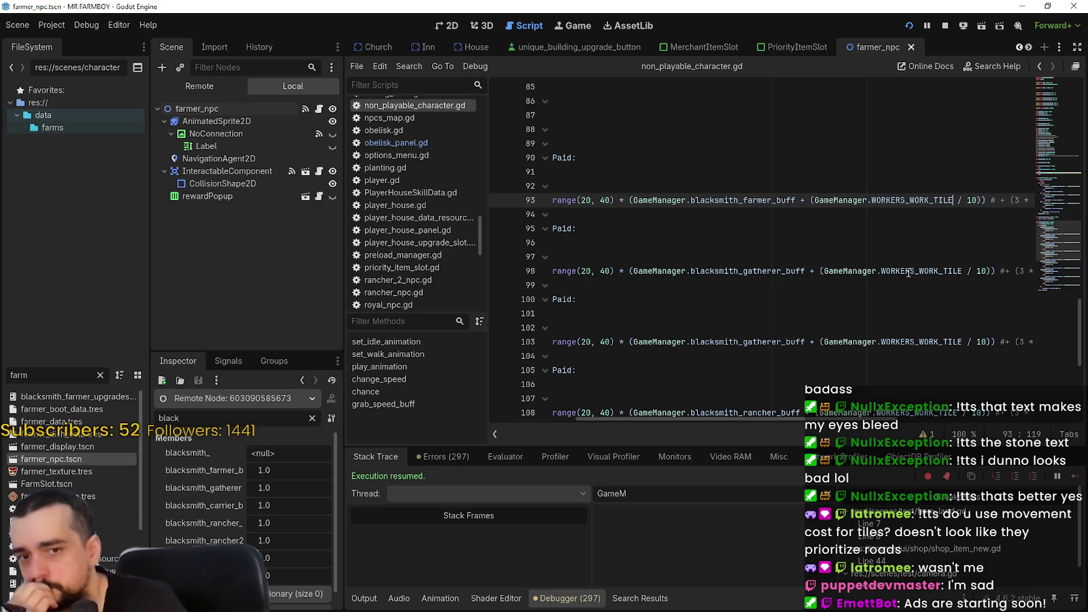
mouse_move(908, 270)
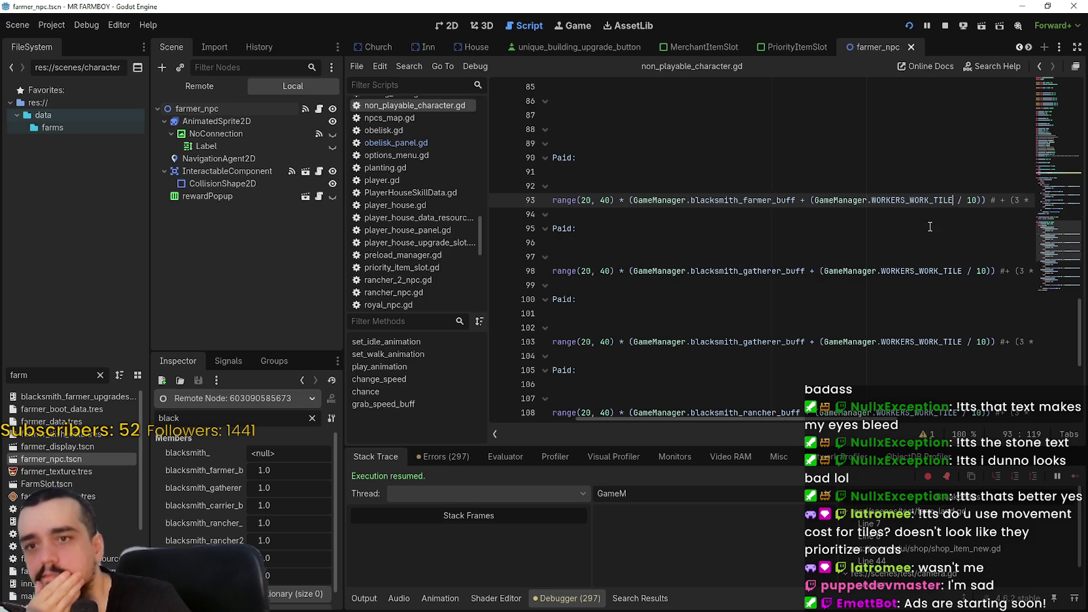
mouse_move(787, 419)
mouse_down()
mouse_move(703, 429)
mouse_move(821, 430)
mouse_move(713, 428)
mouse_up()
scroll(603, 215, up, 3)
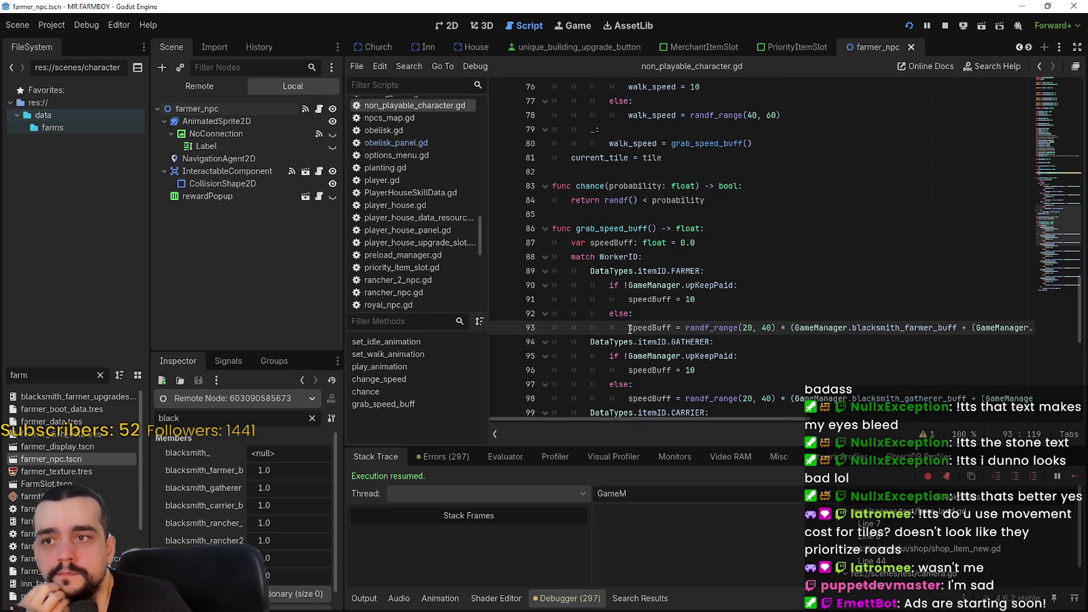
double_click(609, 227)
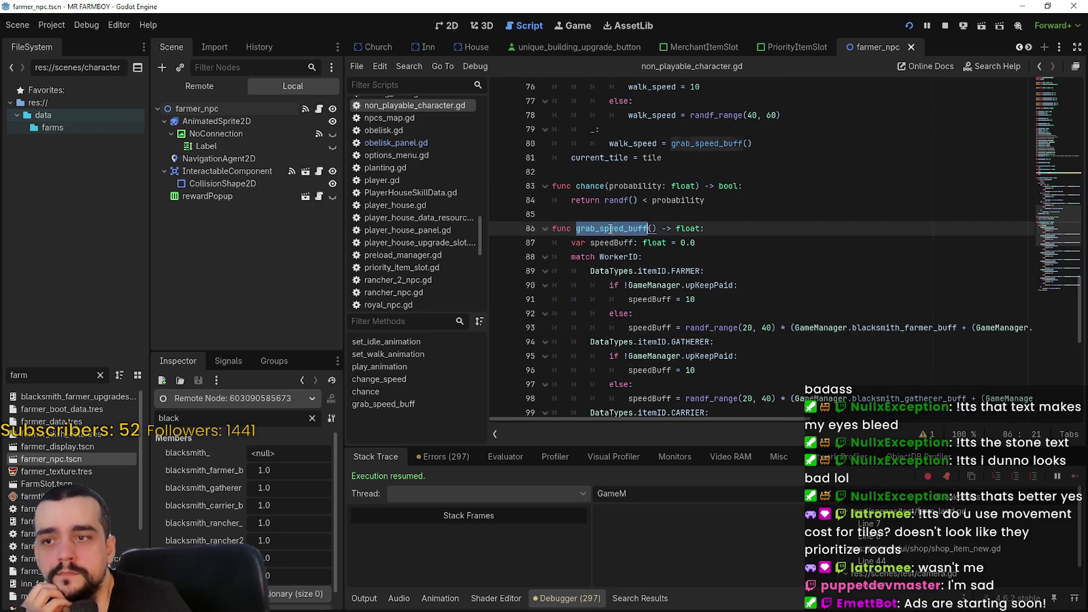
scroll(707, 286, up, 4)
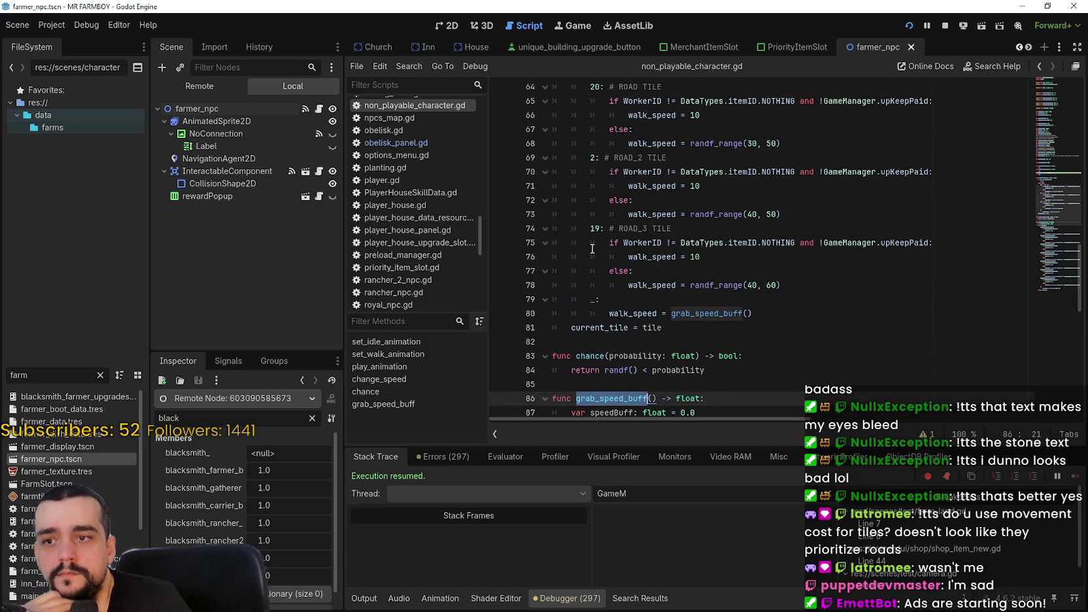
scroll(590, 247, up, 2)
scroll(592, 248, down, 5)
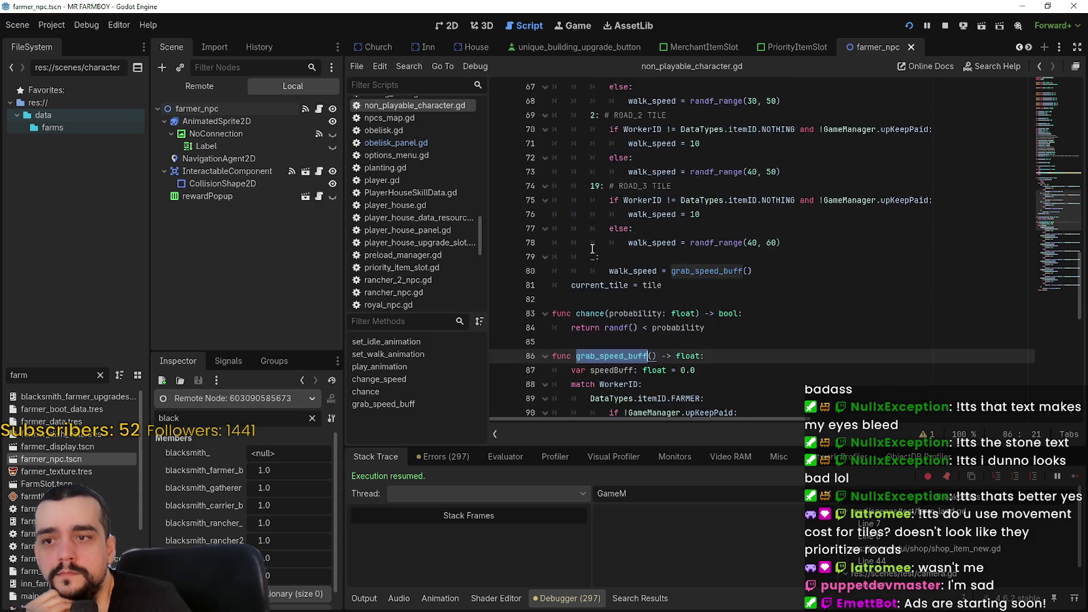
scroll(754, 330, down, 1)
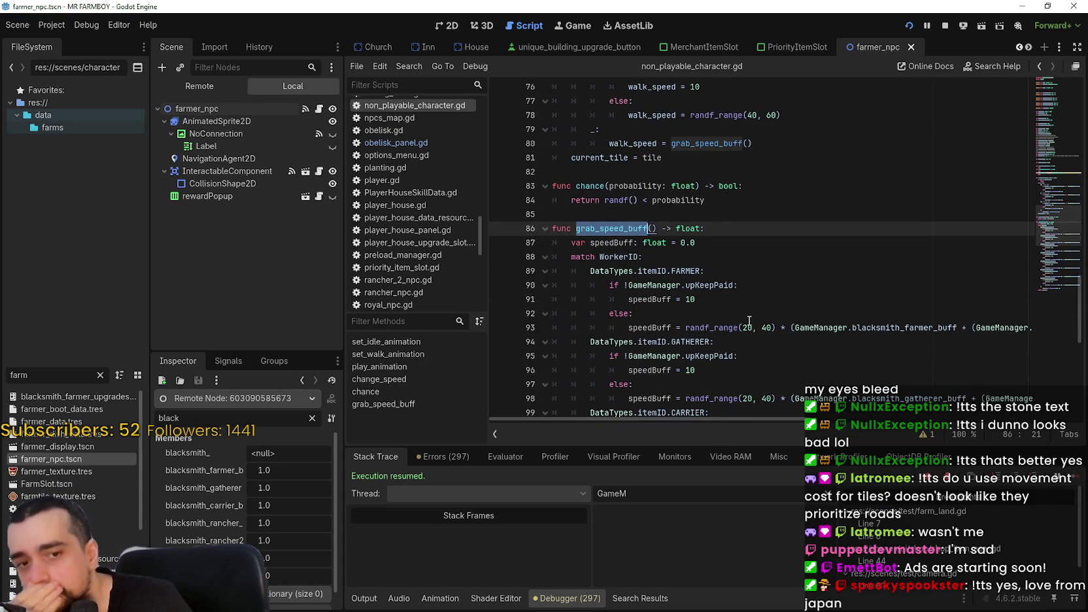
click(730, 215)
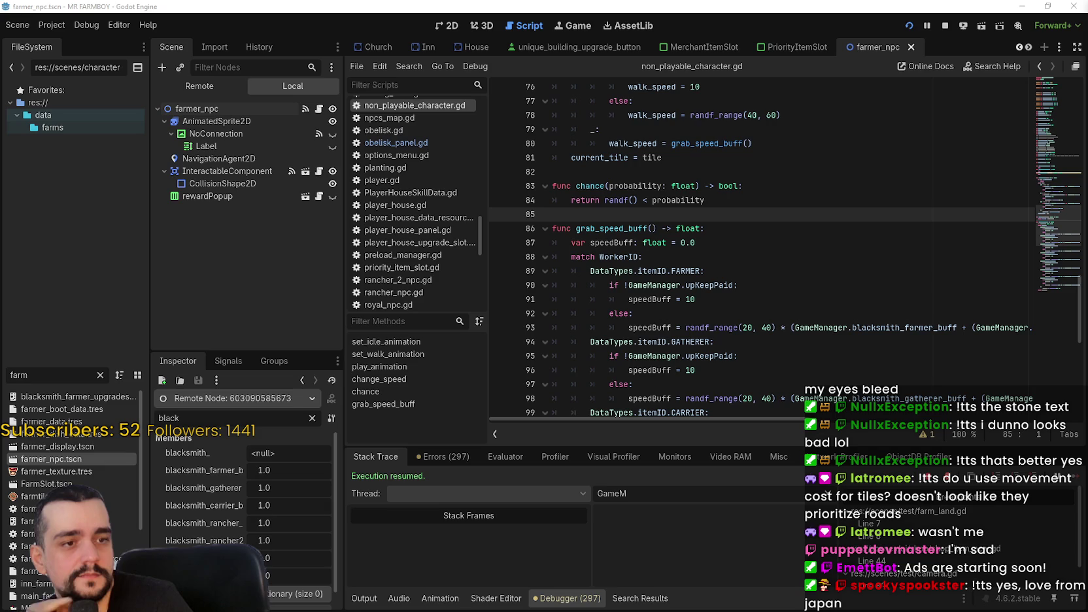
click(739, 241)
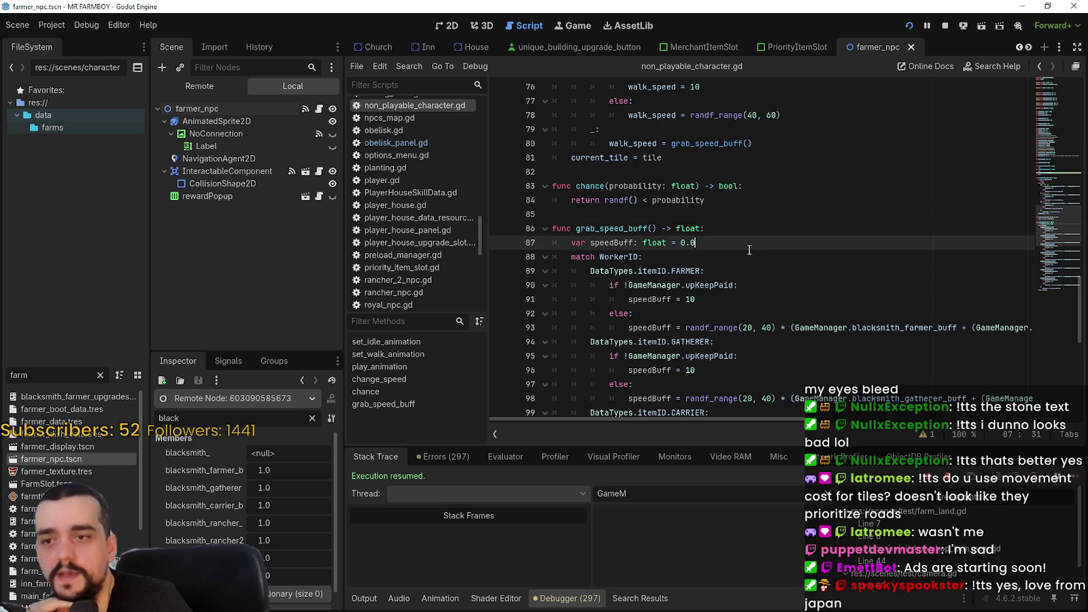
scroll(782, 276, down, 2)
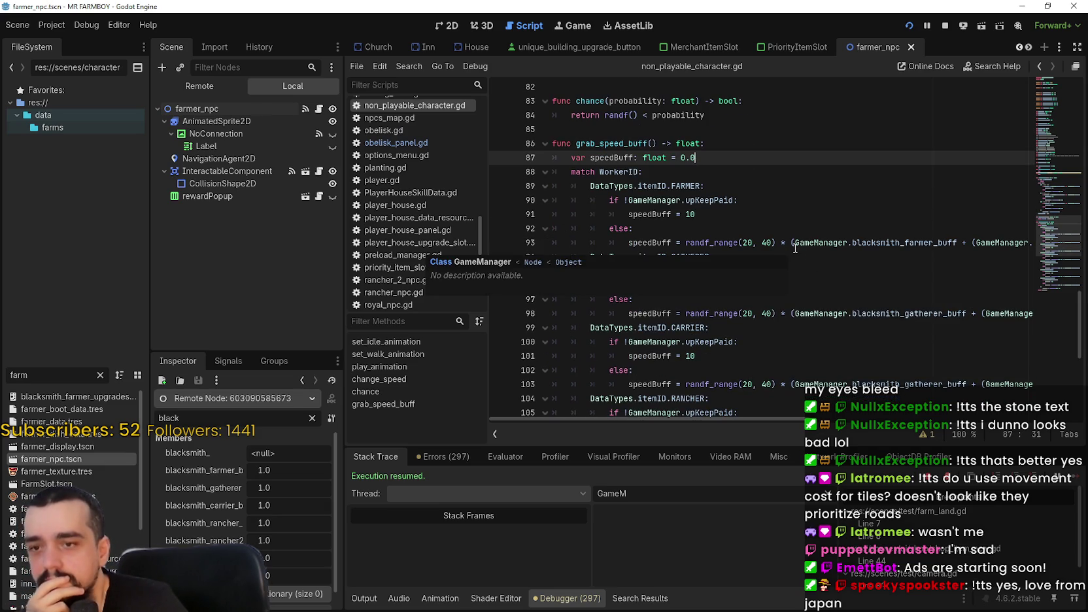
scroll(796, 251, down, 5)
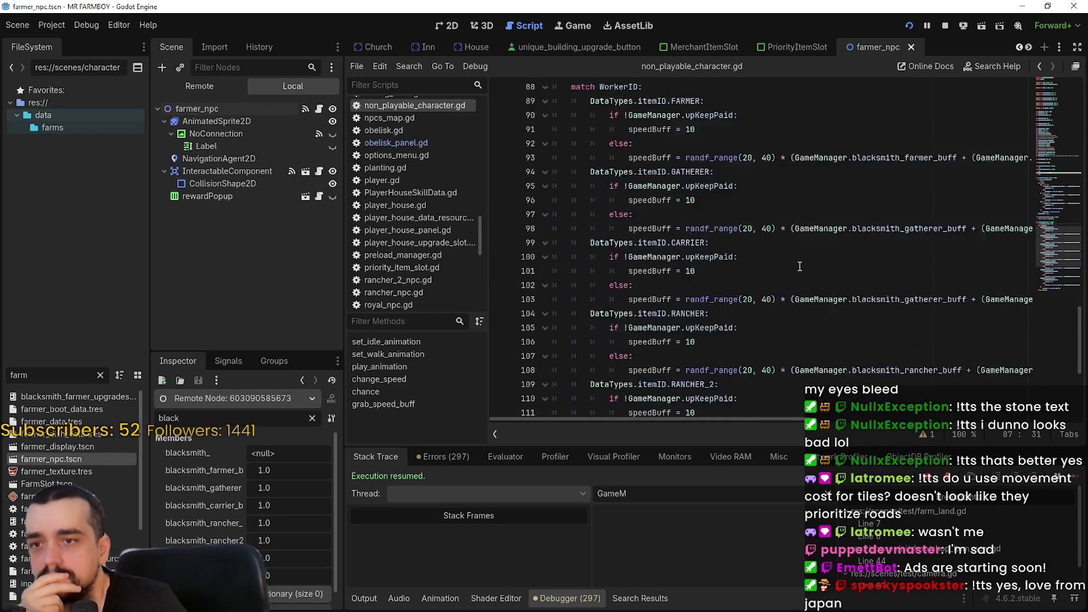
scroll(798, 262, down, 3)
scroll(798, 263, up, 11)
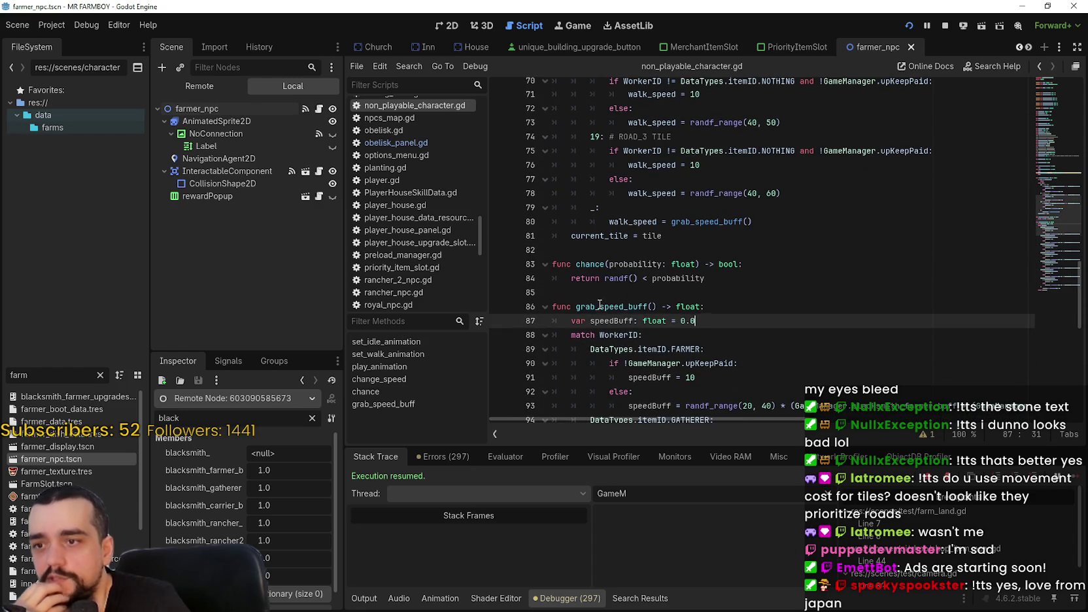
double_click(599, 305)
scroll(773, 299, up, 2)
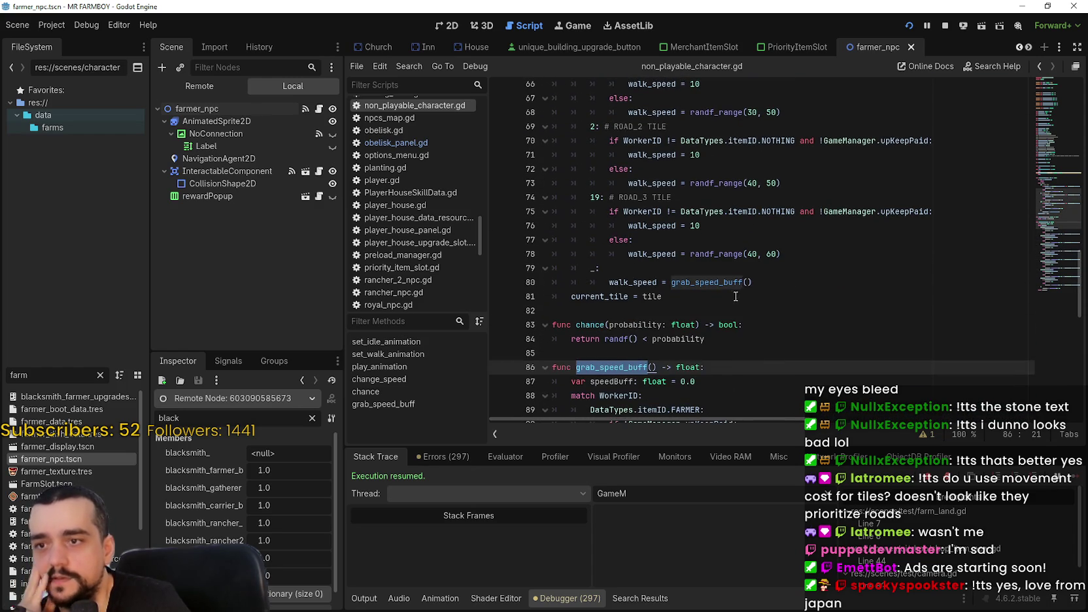
key(F3)
scroll(851, 319, up, 1)
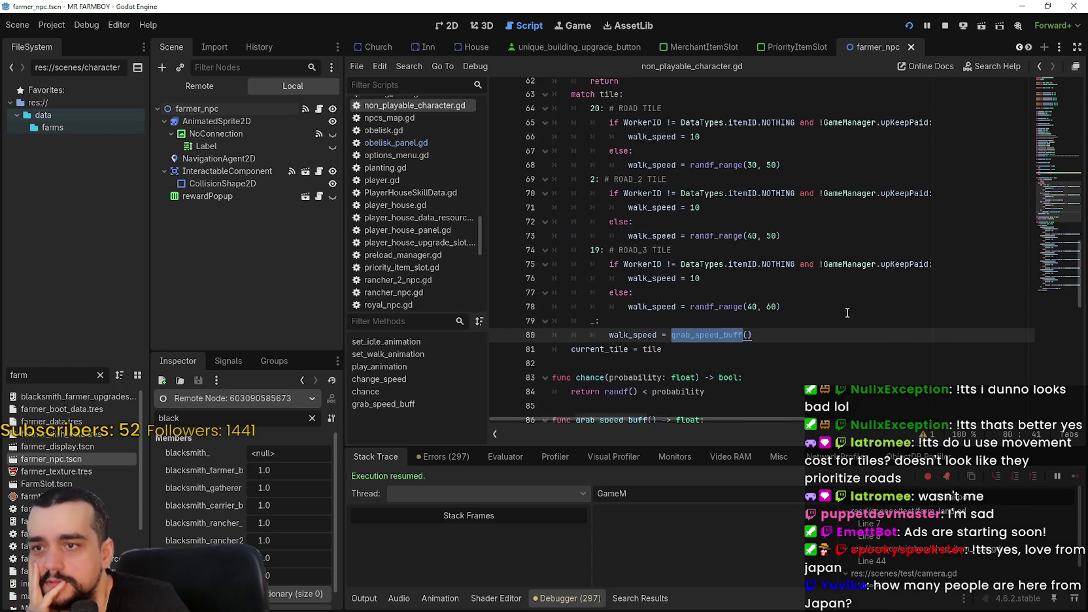
scroll(595, 134, up, 1)
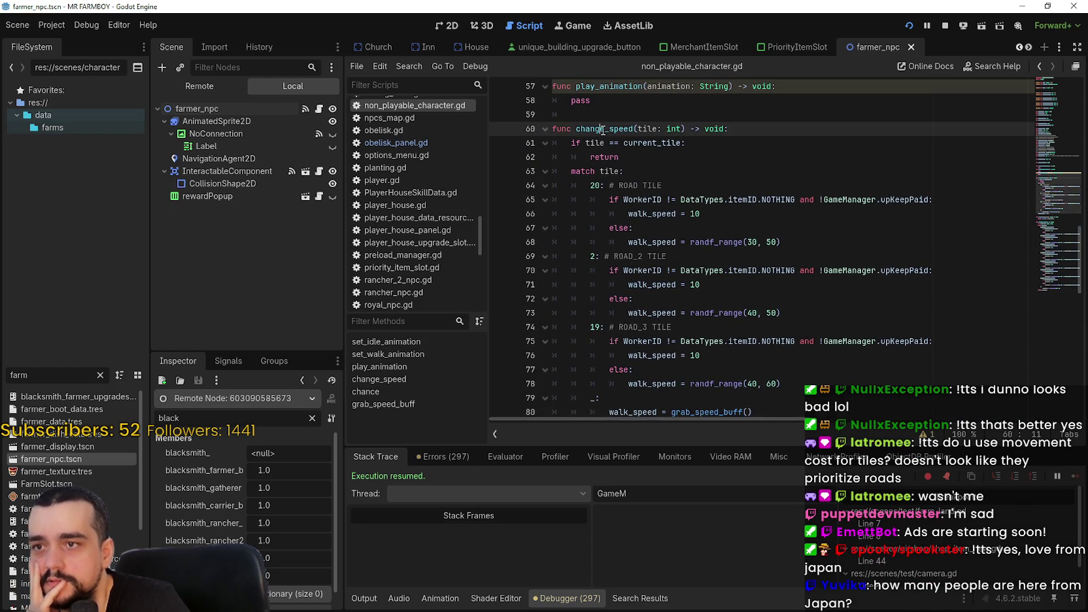
double_click(594, 134)
scroll(730, 229, down, 3)
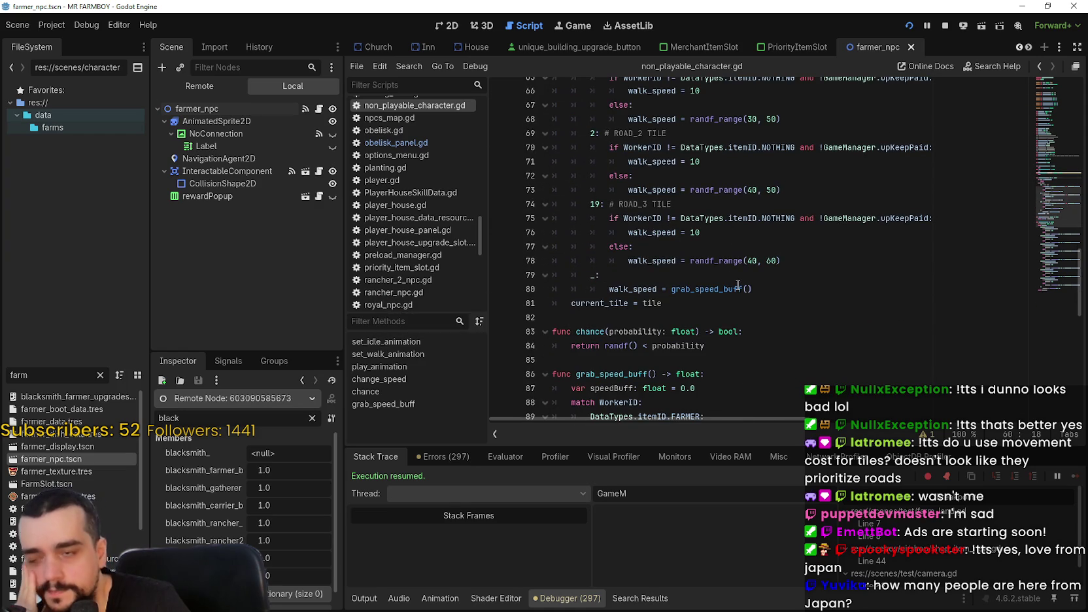
mouse_move(737, 285)
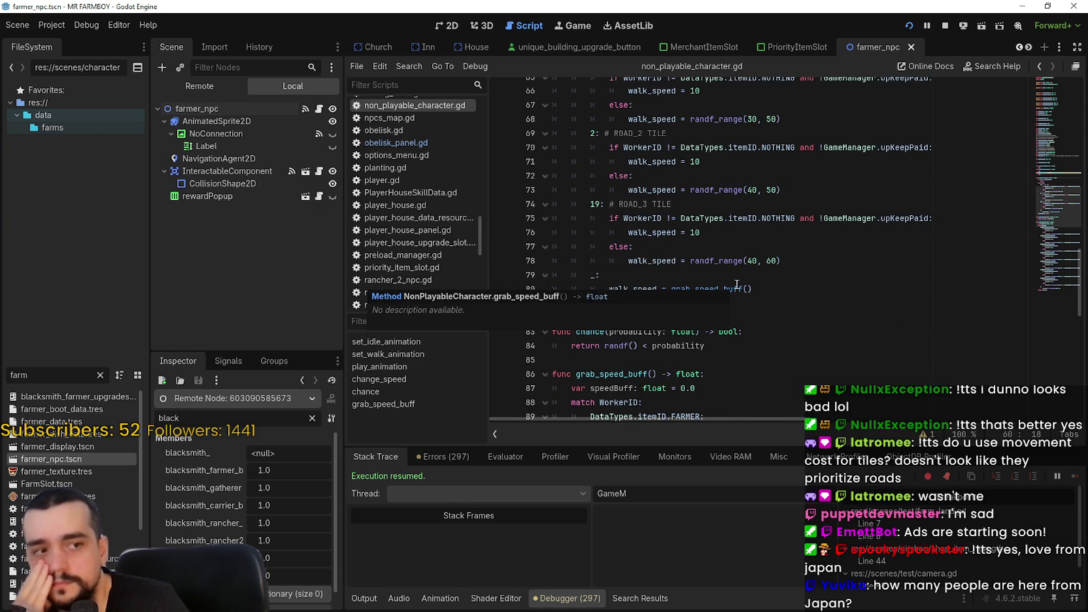
ctrl+click(736, 287)
scroll(732, 278, down, 6)
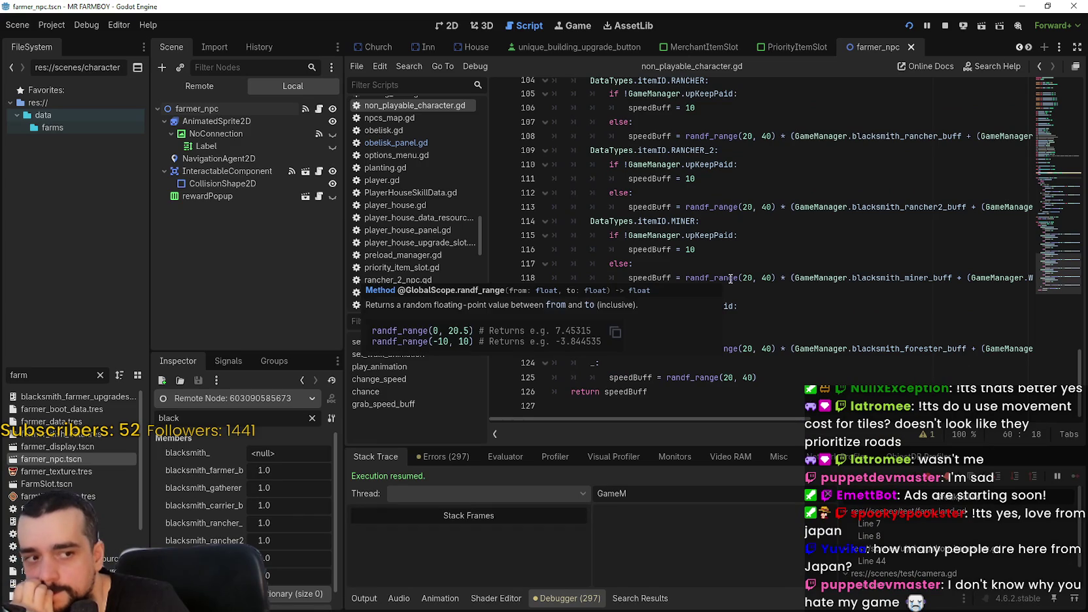
click(799, 411)
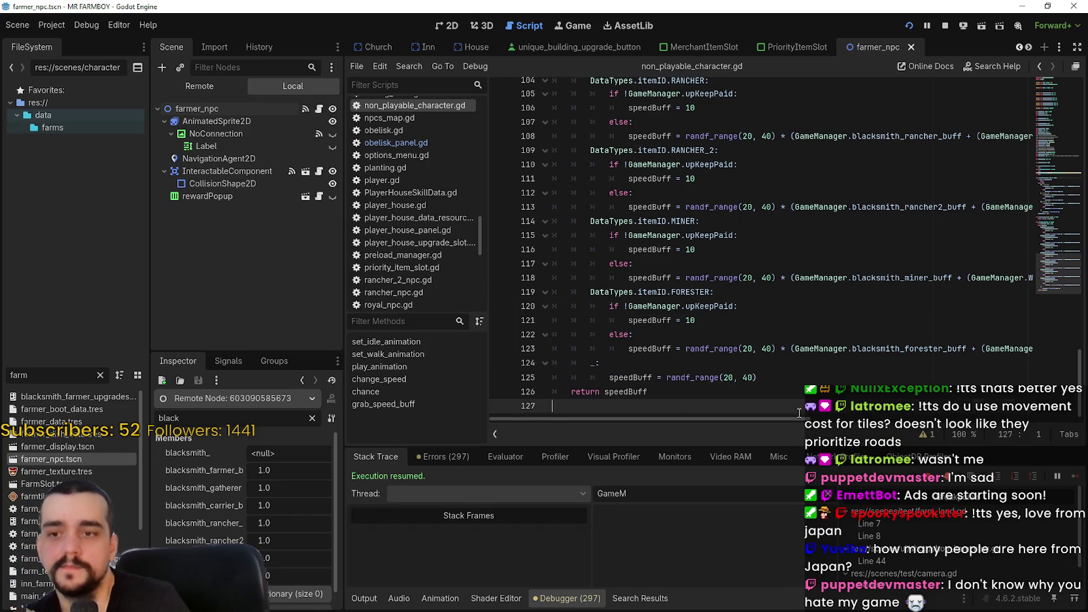
scroll(794, 421, right, 15)
scroll(745, 226, up, 4)
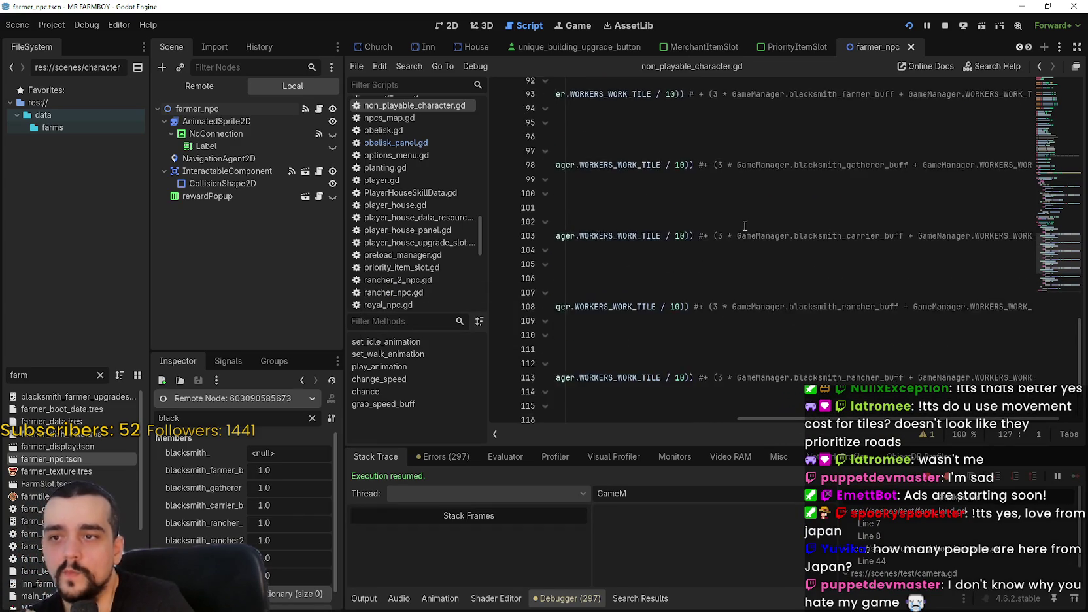
scroll(744, 226, up, 5)
scroll(778, 330, left, 5)
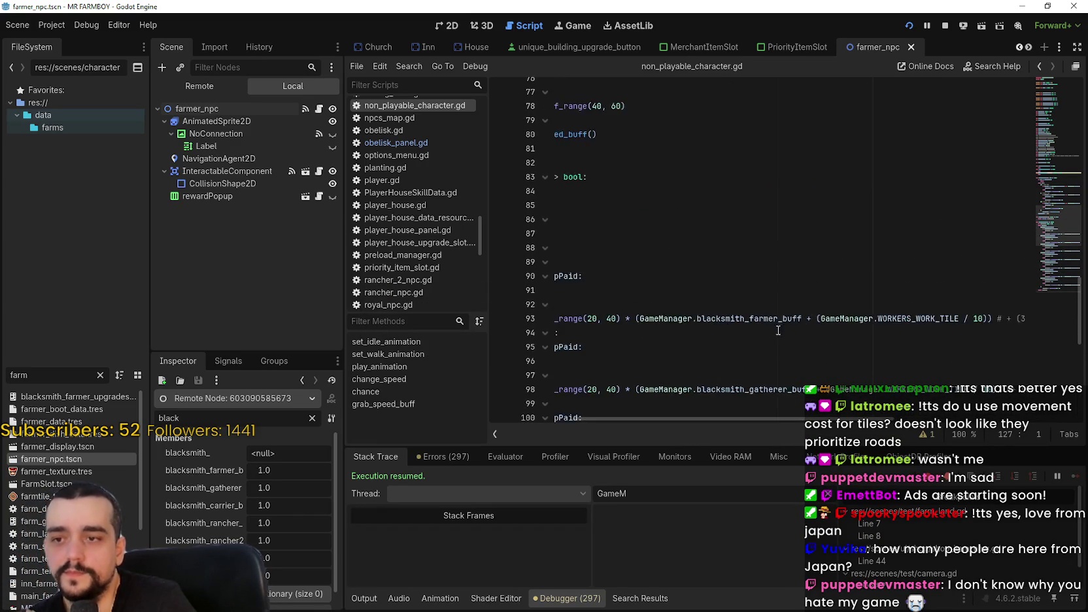
scroll(778, 330, down, 3)
click(857, 293)
scroll(873, 340, down, 2)
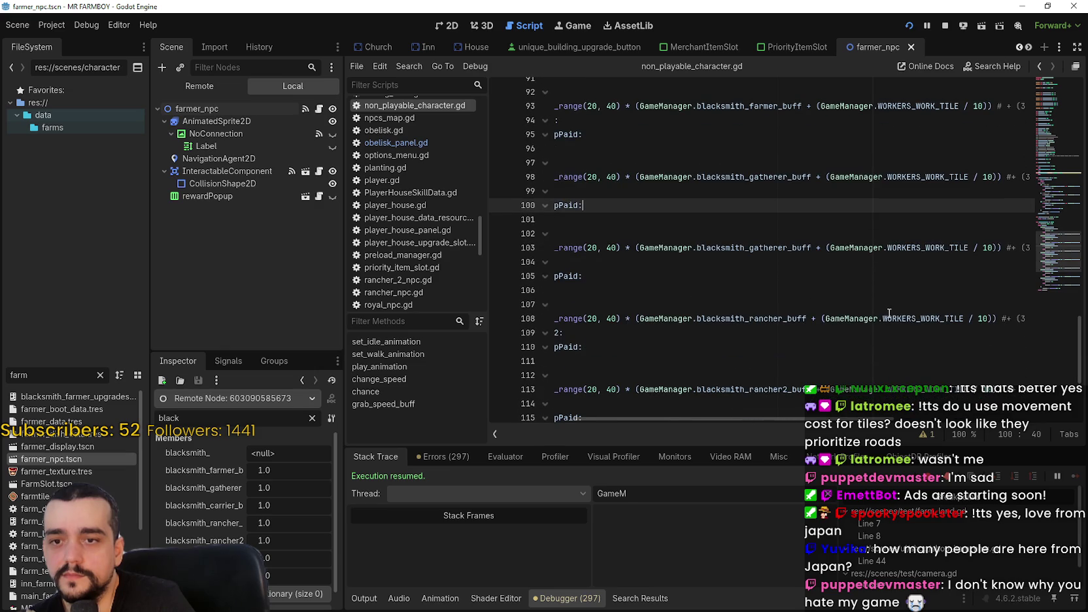
mouse_move(890, 315)
mouse_down()
mouse_move(562, 311)
mouse_move(903, 321)
mouse_up()
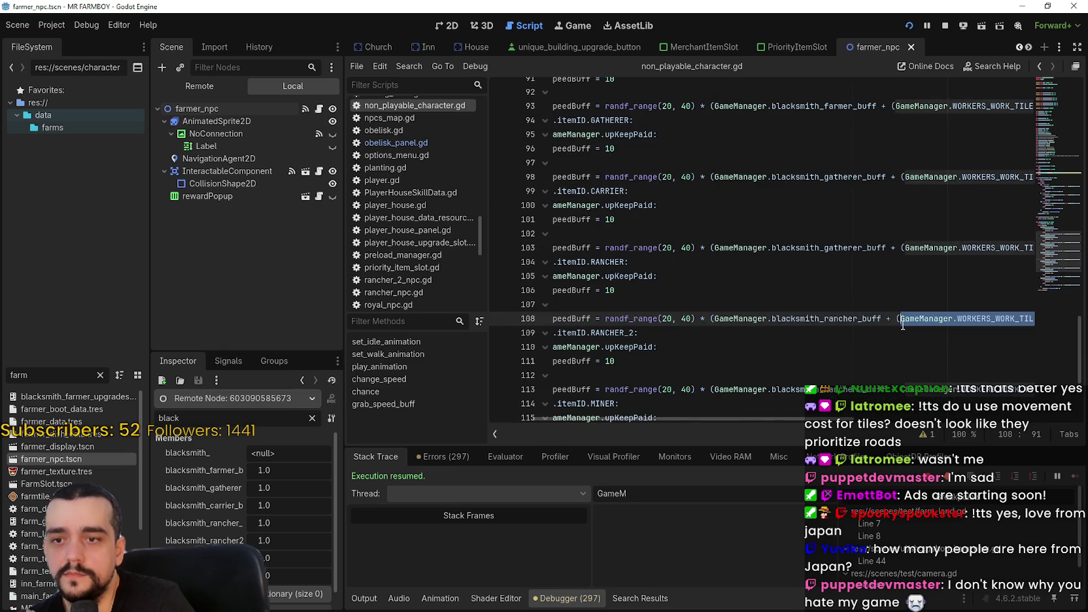
scroll(907, 314, up, 3)
scroll(907, 314, up, 2)
mouse_move(967, 276)
mouse_down()
mouse_move(1018, 276)
mouse_move(930, 276)
mouse_move(976, 278)
mouse_up()
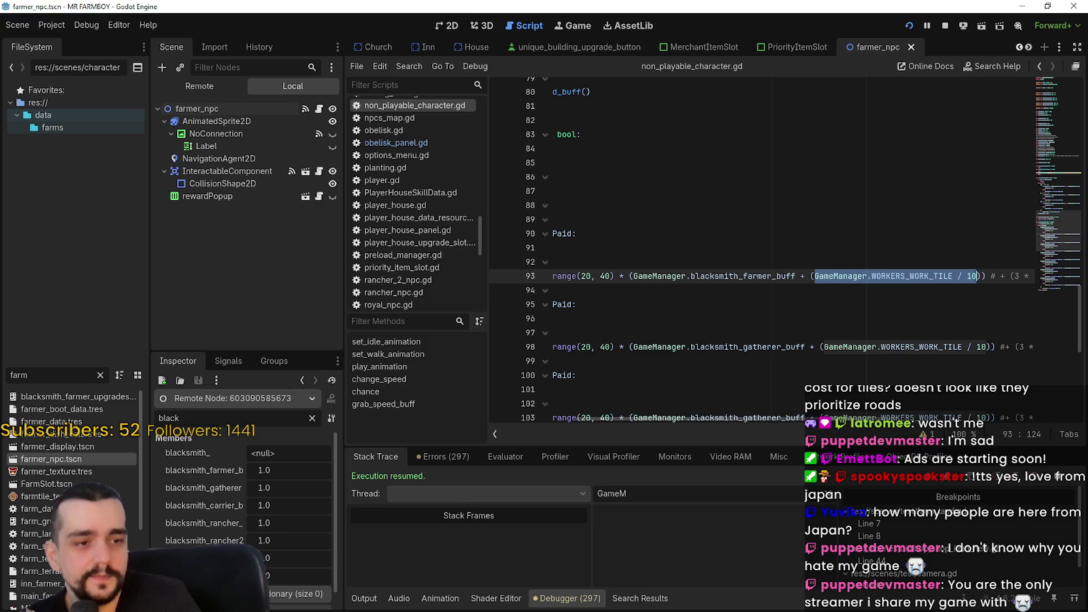
click(821, 277)
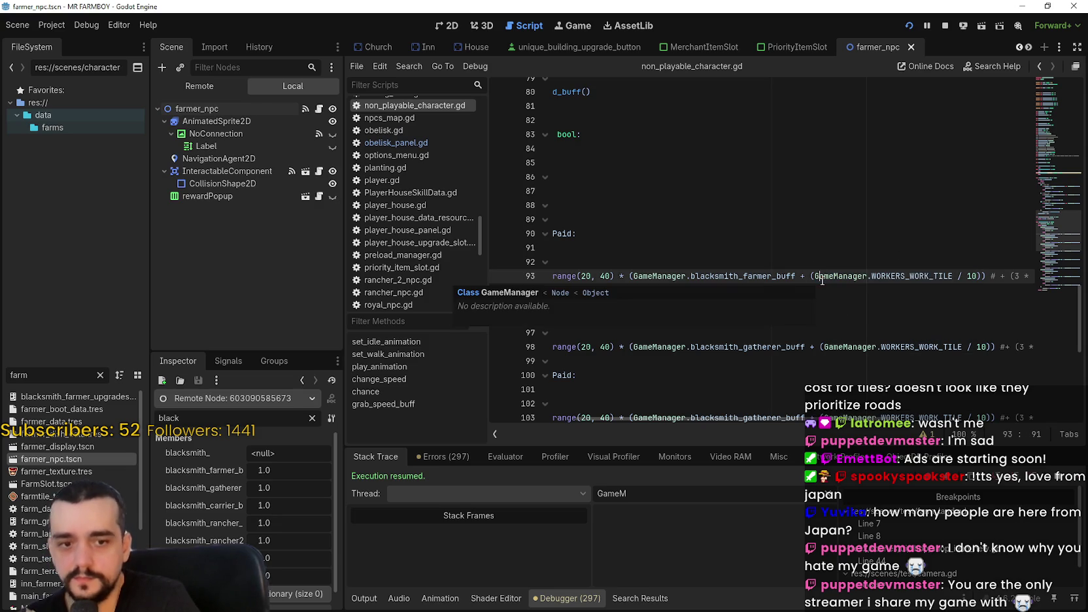
click(847, 298)
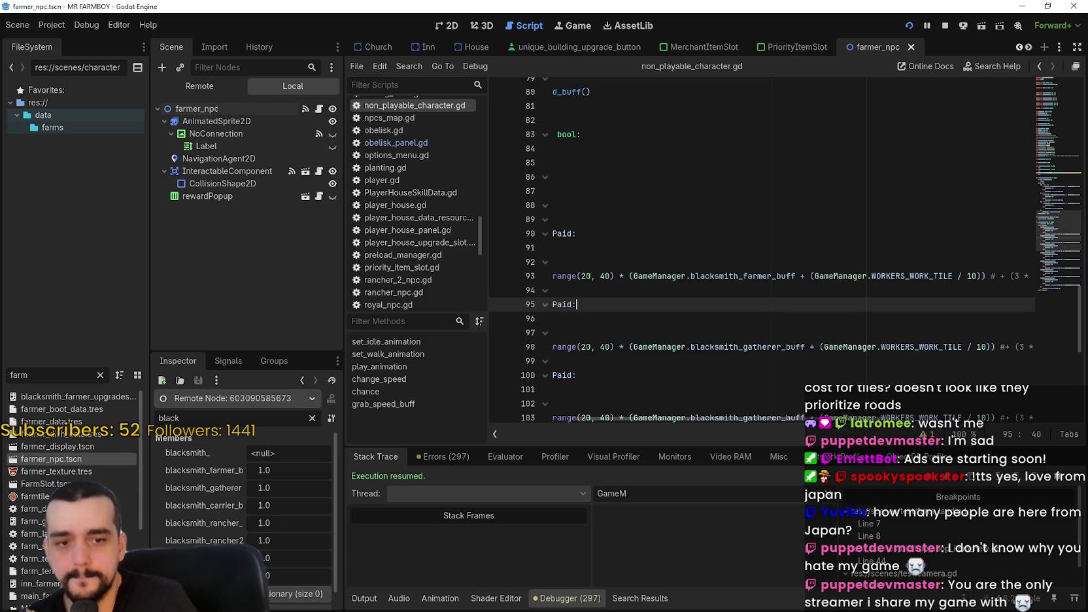
Open Calculator over the script area and work out 5 ÷ 10 = 0.5
key(XF86Calculator)
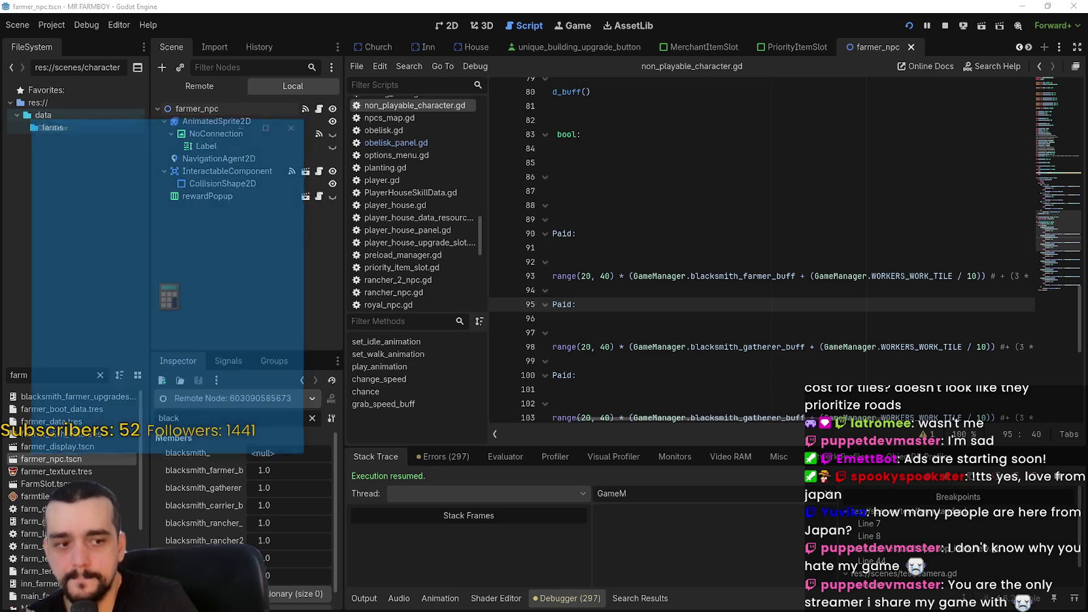
drag(196, 131, 416, 168)
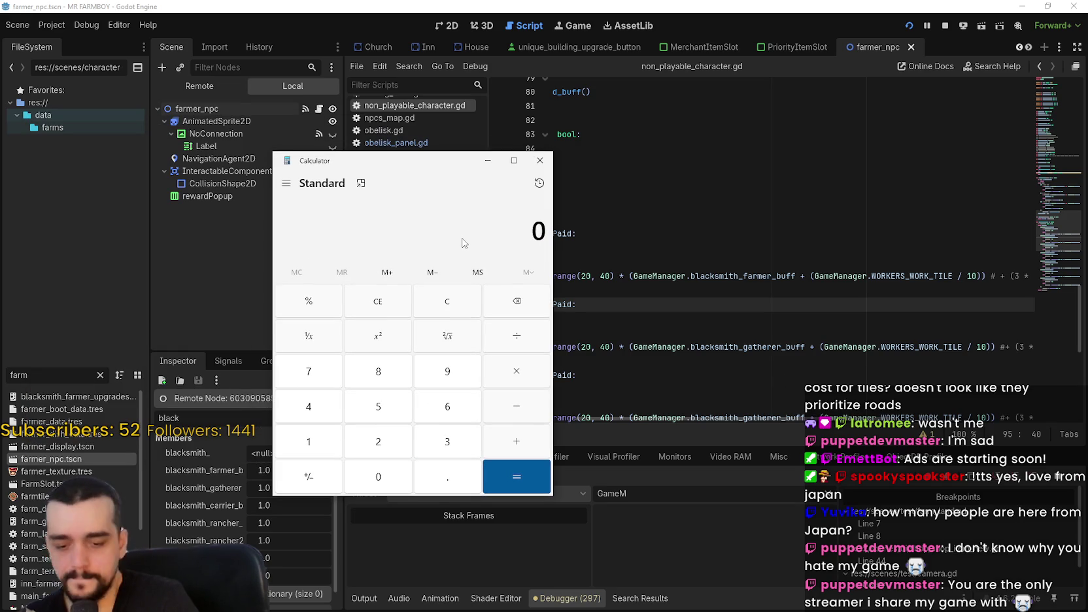
text(5 )
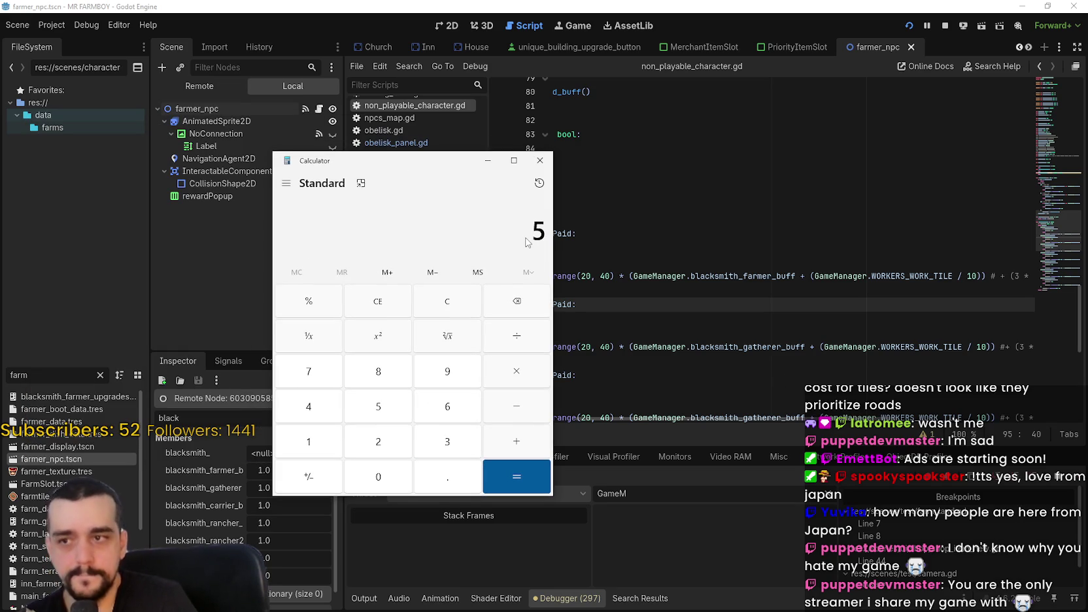
text(- 0)
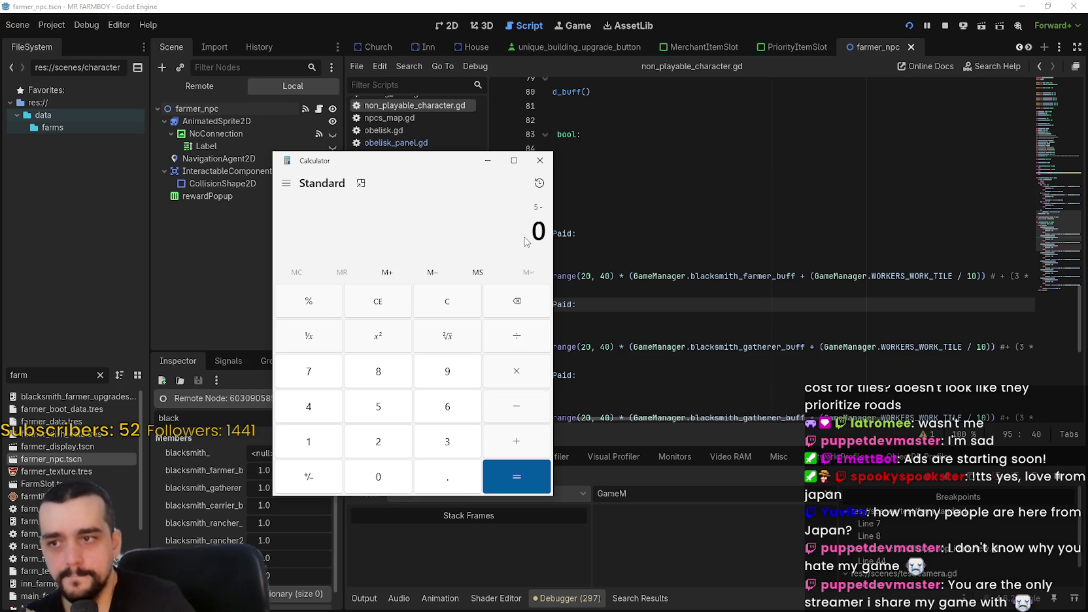
click(470, 307)
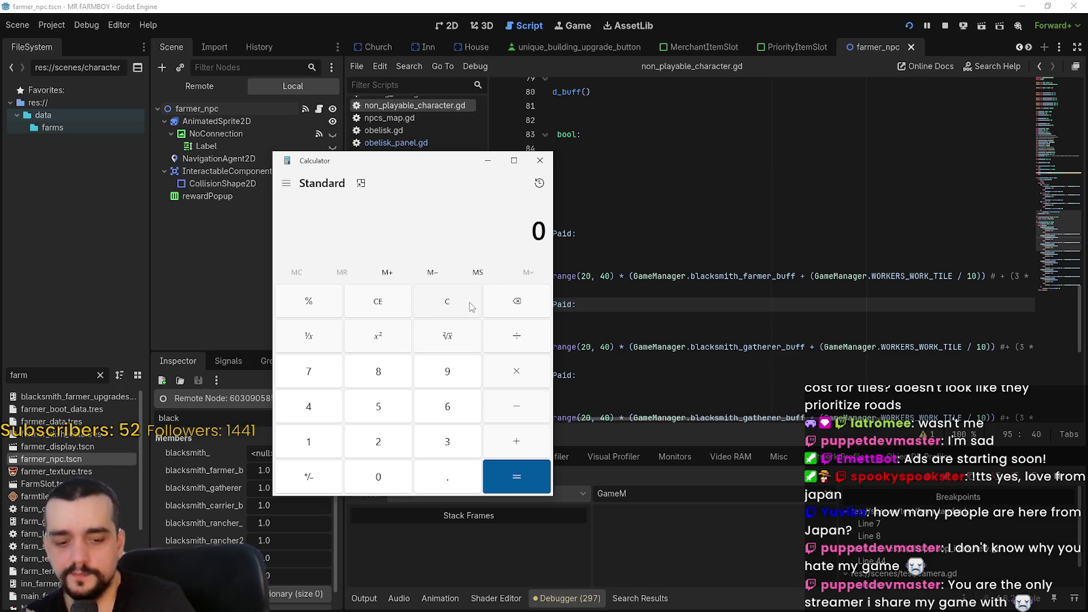
text(5/10)
key(Return)
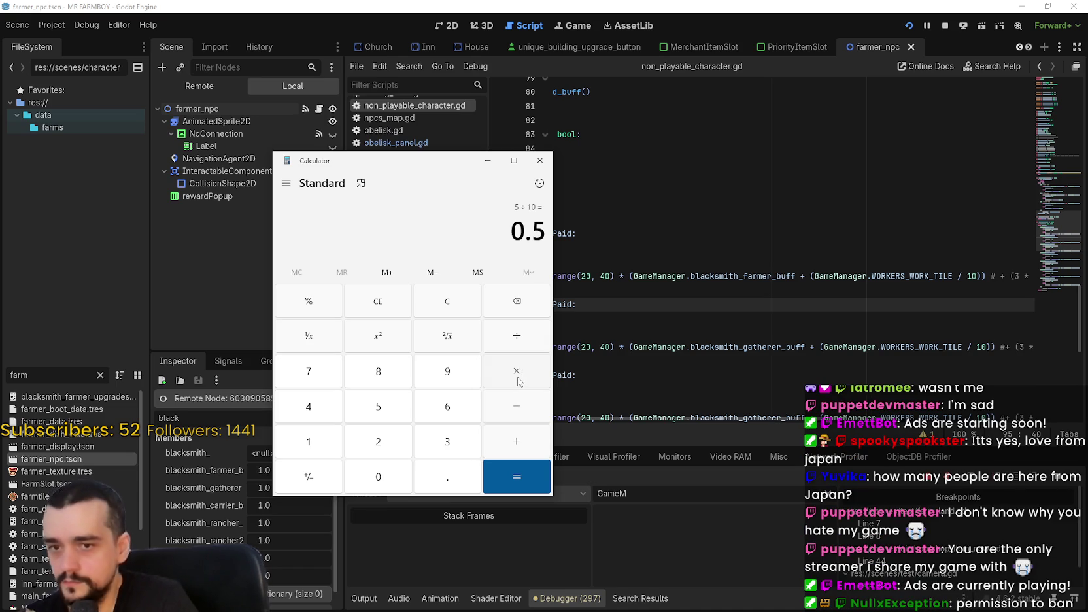
Work out 0.5 × 0.1 = 0.05 and store it in memory
click(518, 380)
text(10)
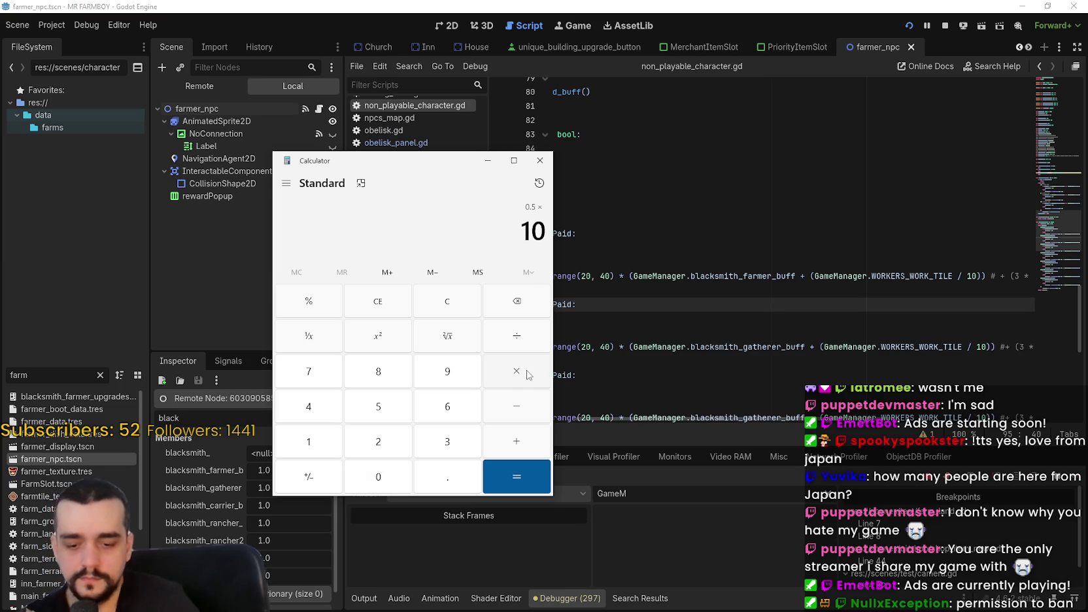
key(BackSpace)
key(BackSpace)
text(0.1)
click(531, 483)
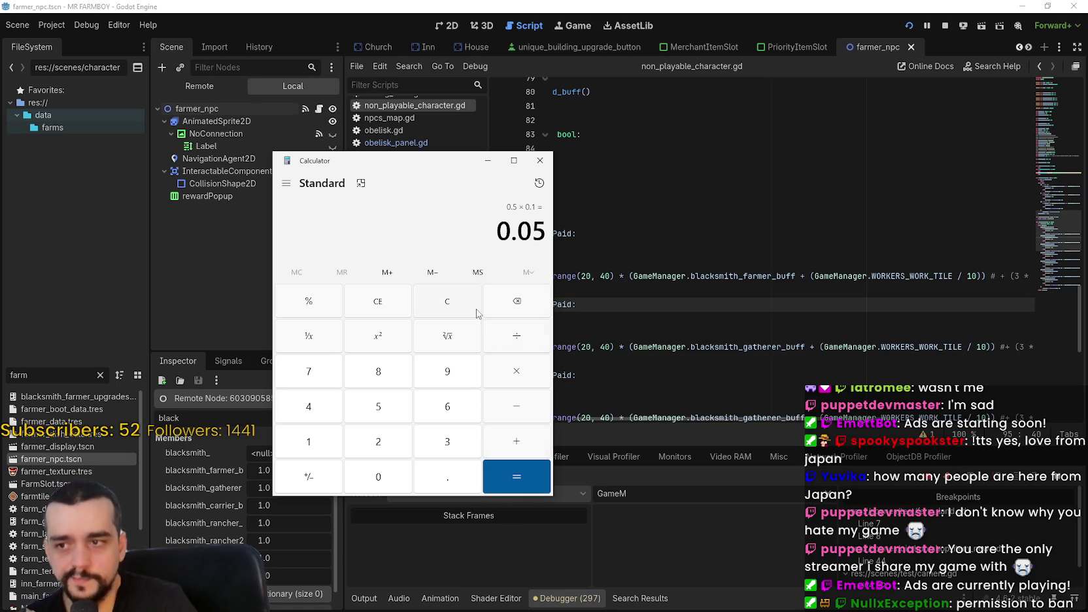
click(475, 272)
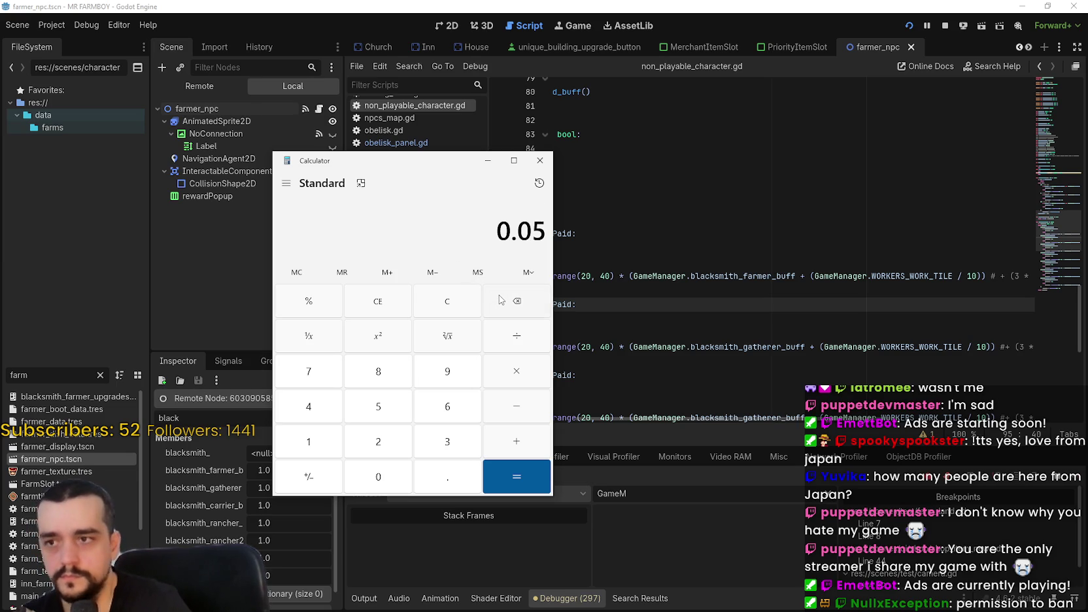
Clear the display and work out 0.5 × 1.1 = 0.55
click(474, 302)
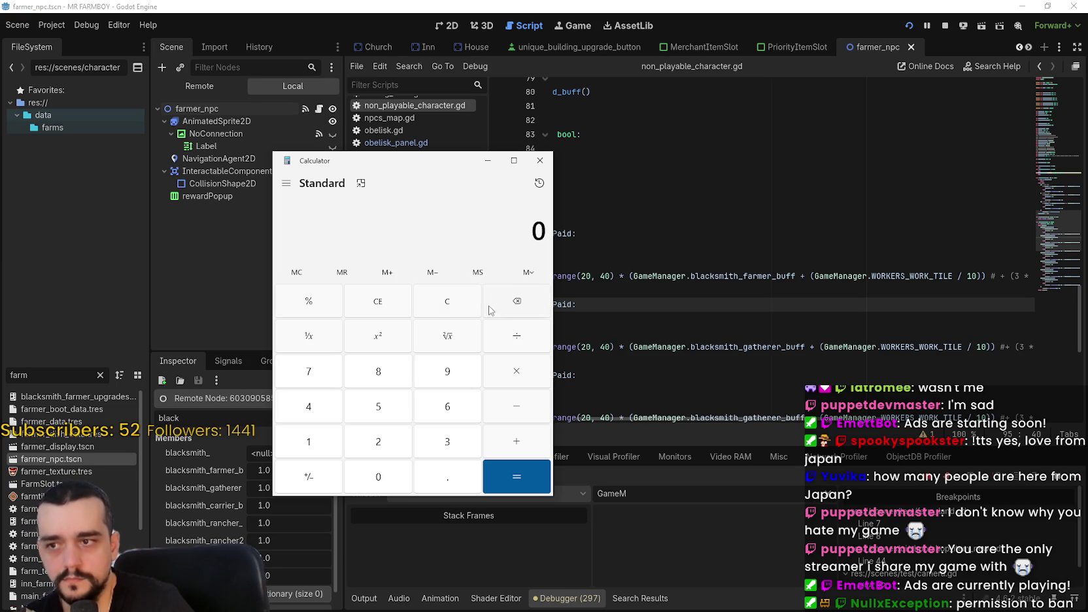
text(.0)
key(BackSpace)
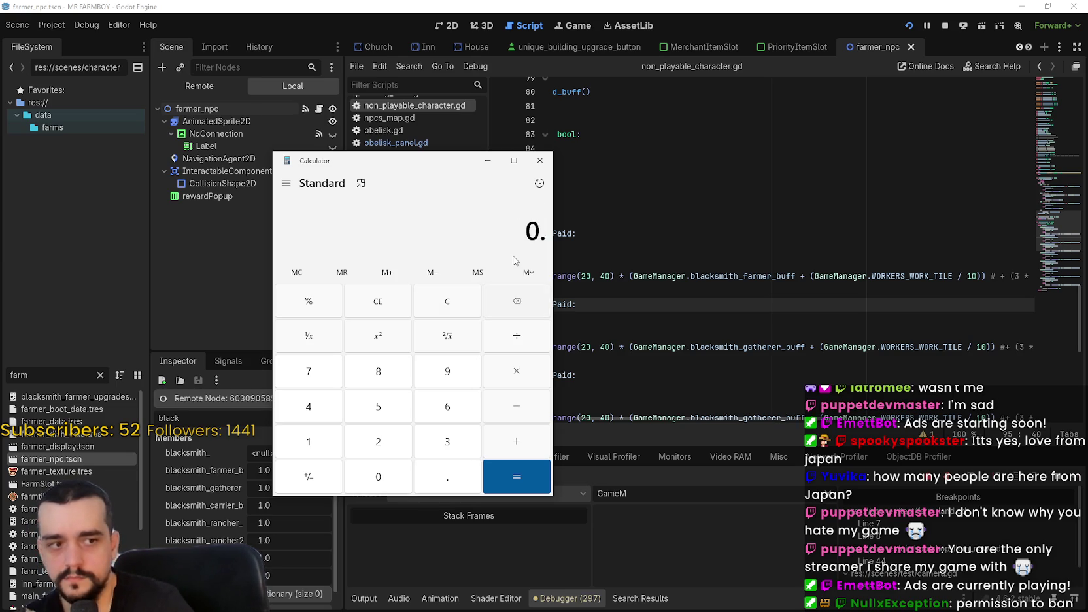
text(5)
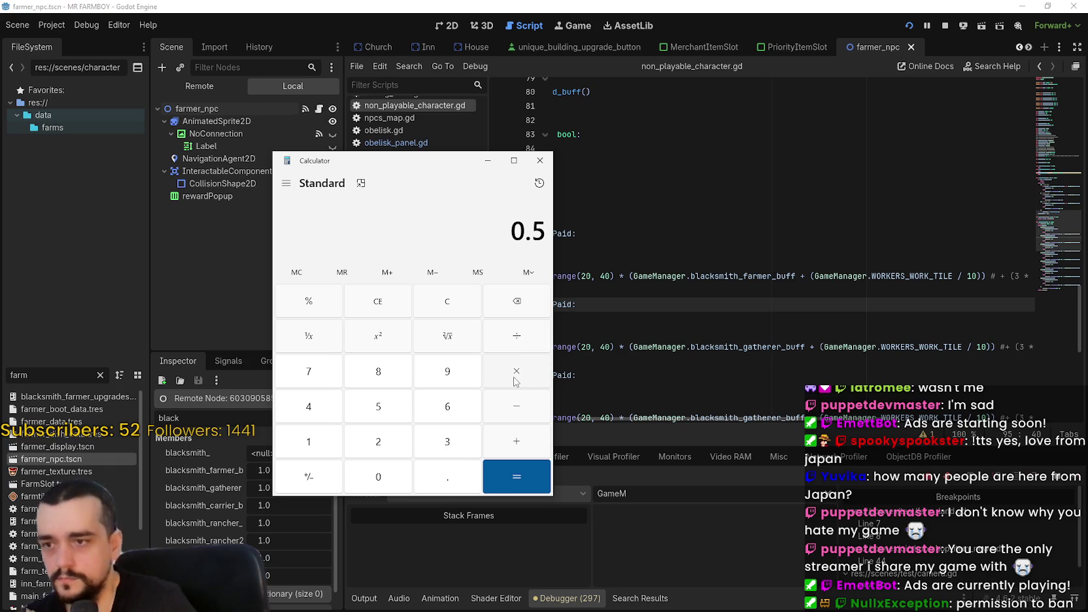
click(515, 382)
text(1.1)
key(Return)
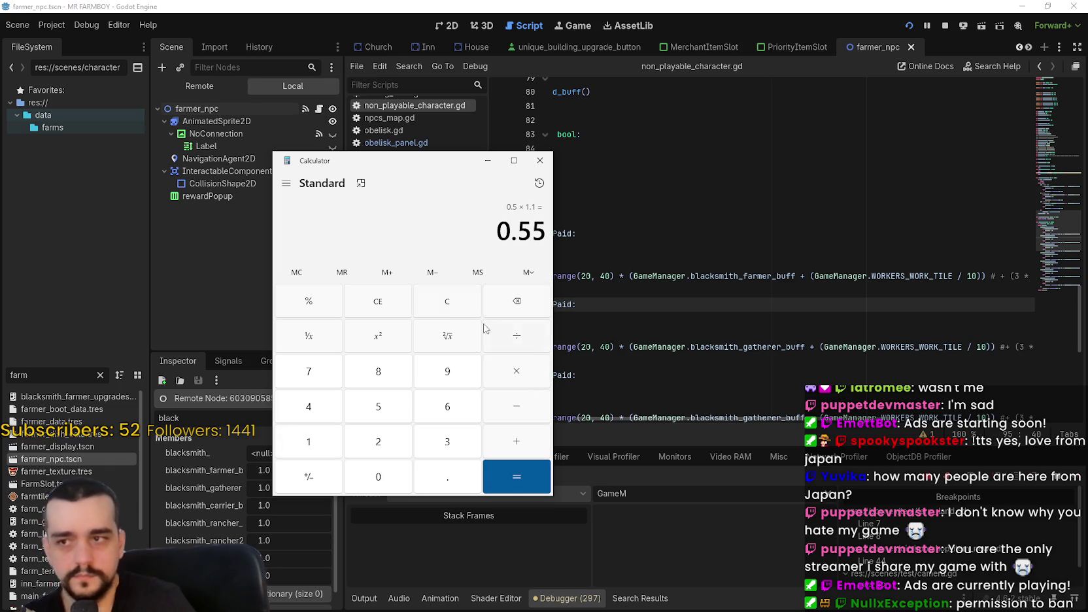
Work out 0.5 × 1.2 = 0.6, then clear the display to 0
click(453, 311)
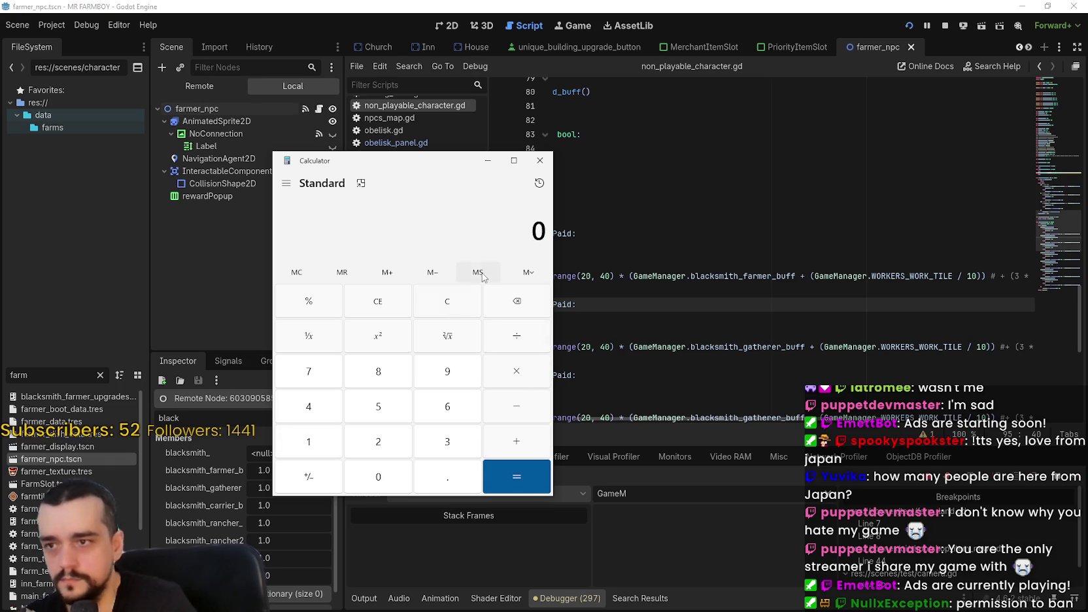
text(.)
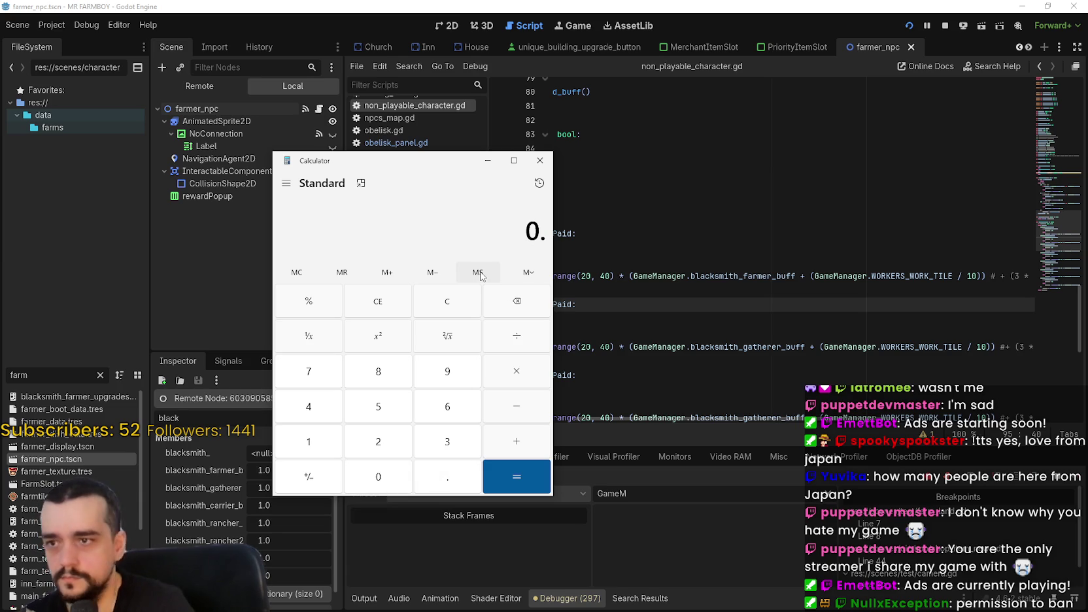
text(5)
click(507, 370)
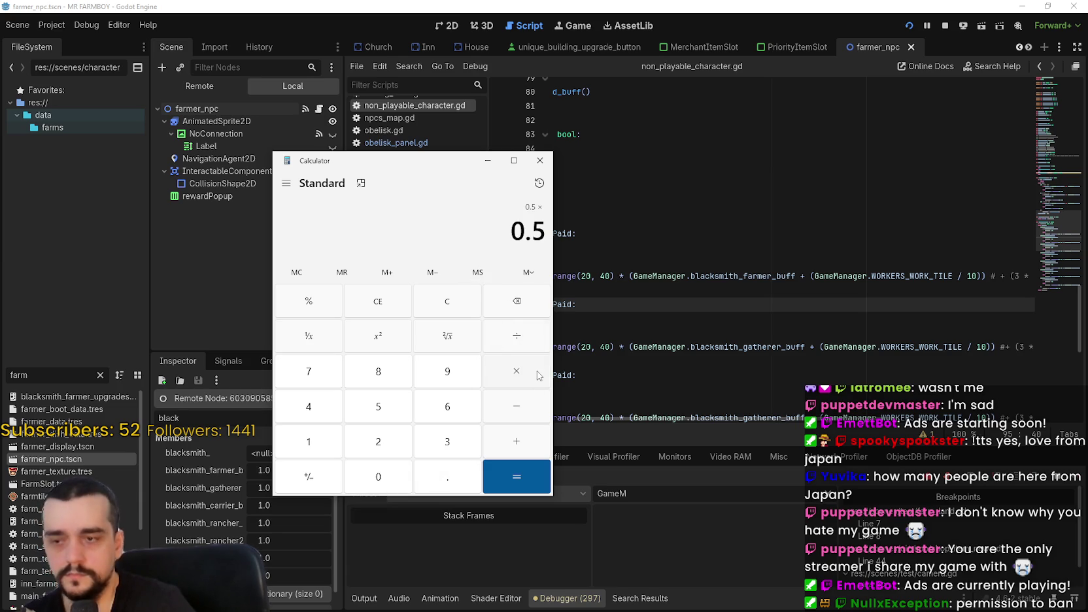
text(1.2)
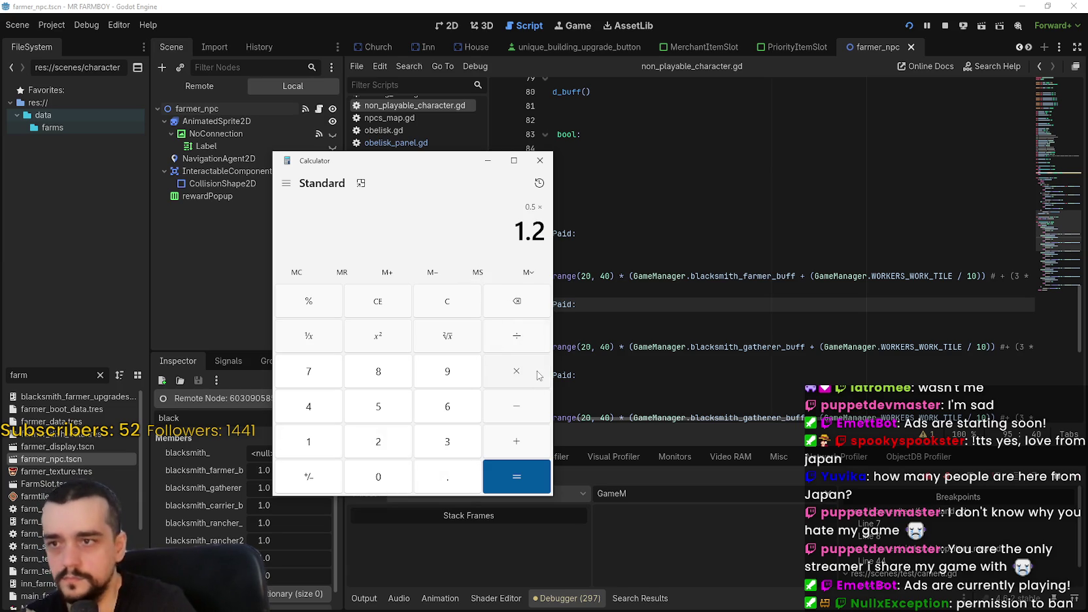
key(Return)
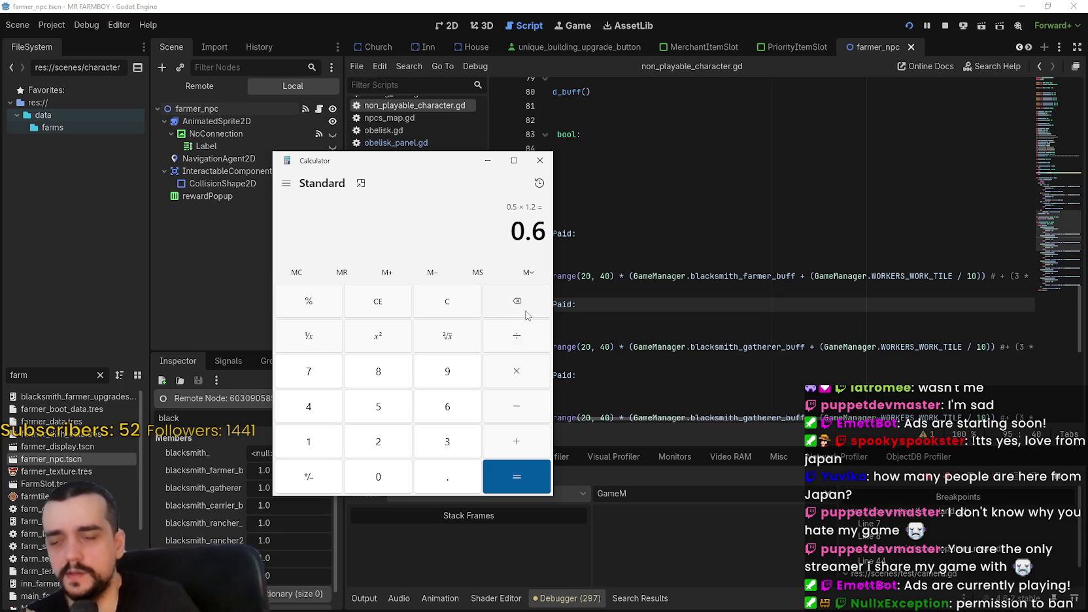
click(438, 305)
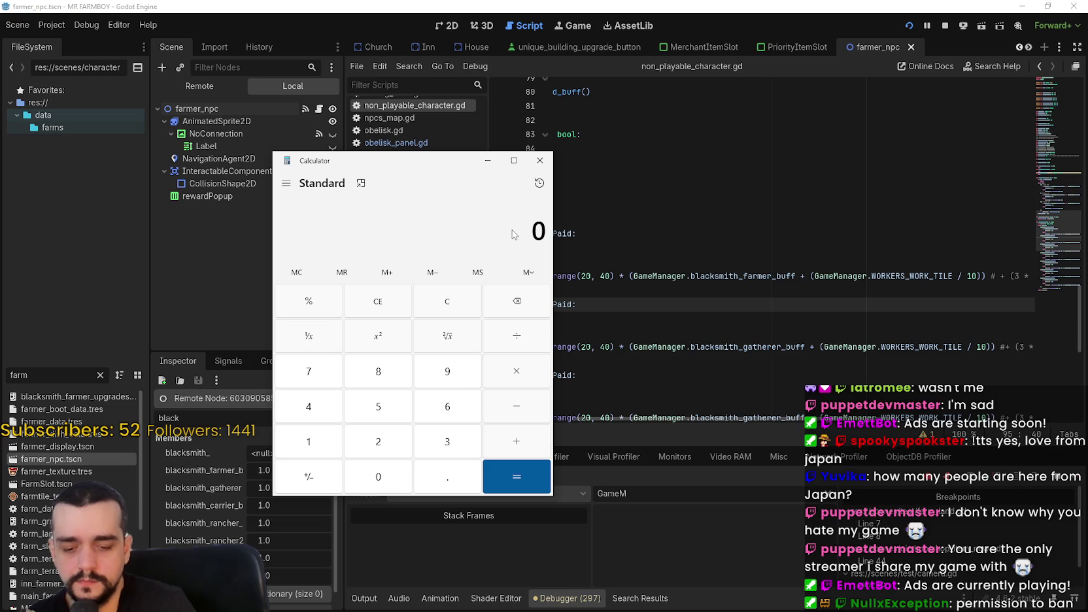
Work out 3/10 = 0.3 in Calculator, then multiply by 1.2 to get 0.36
text(3/)
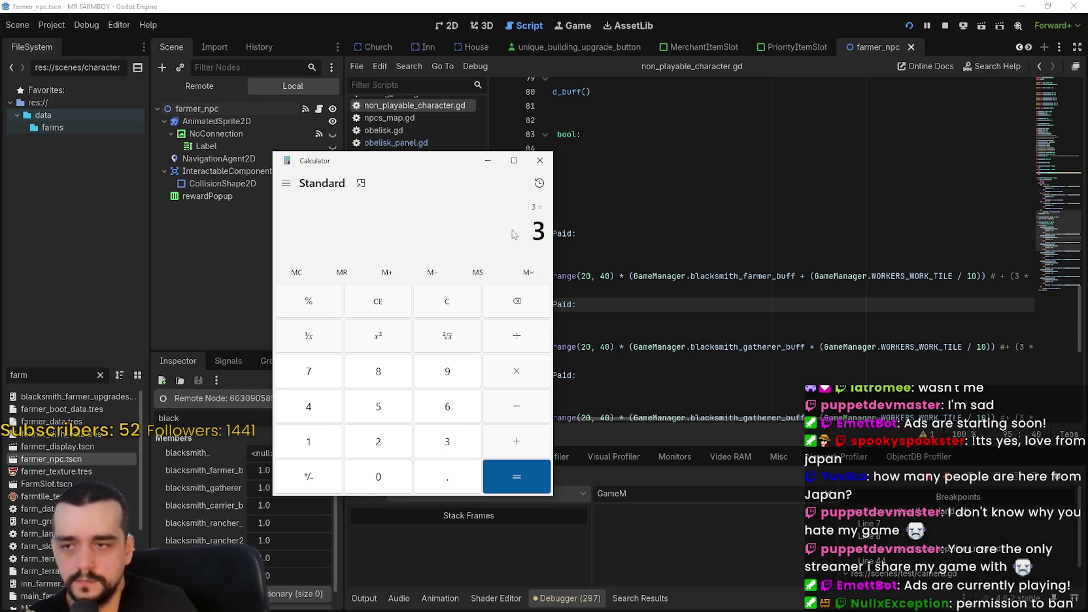
text(10)
key(Return)
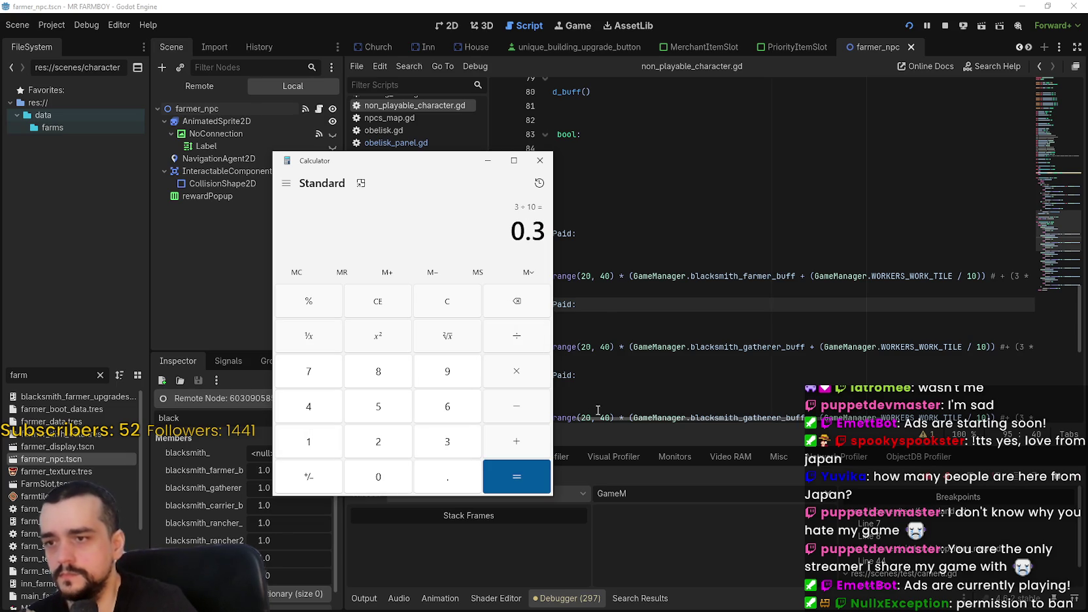
click(501, 381)
text(1.2)
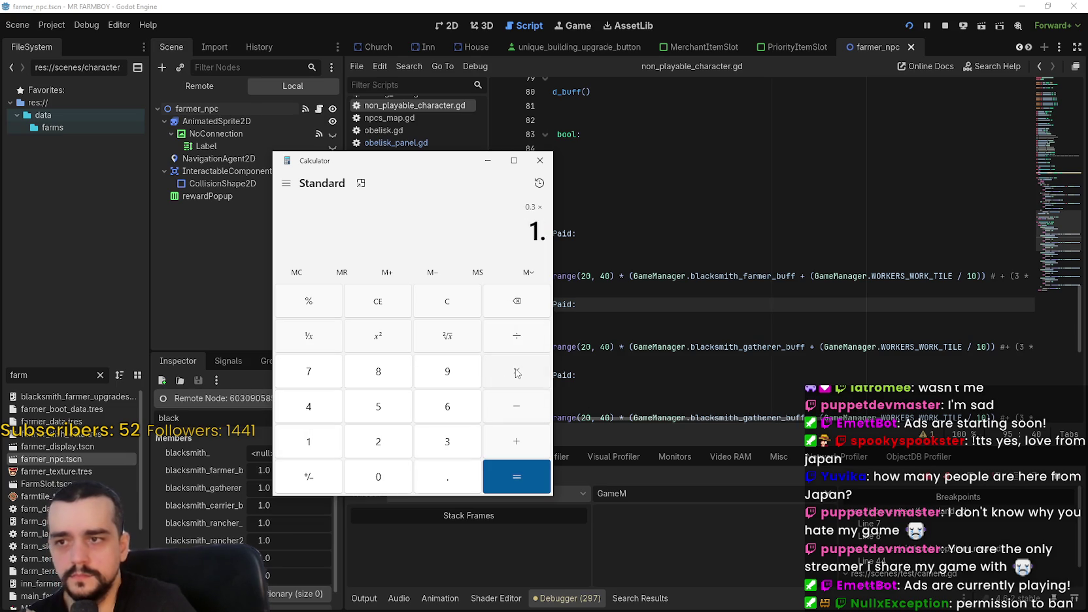
key(Return)
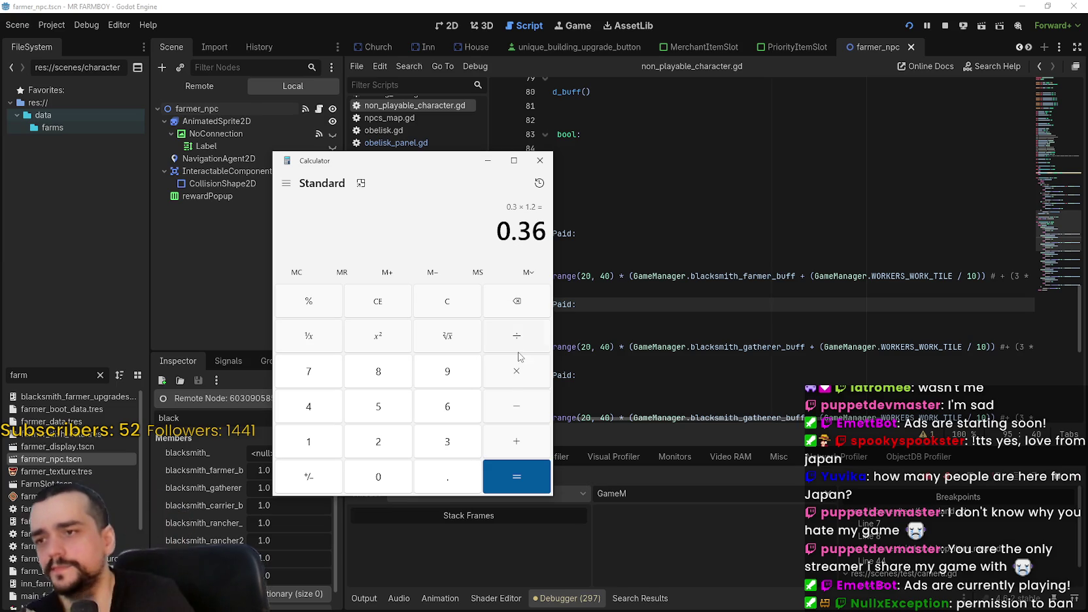
Clear the result, redo the divide-by-10 as a × 1.2 multiplication, and close Calculator
key(Escape)
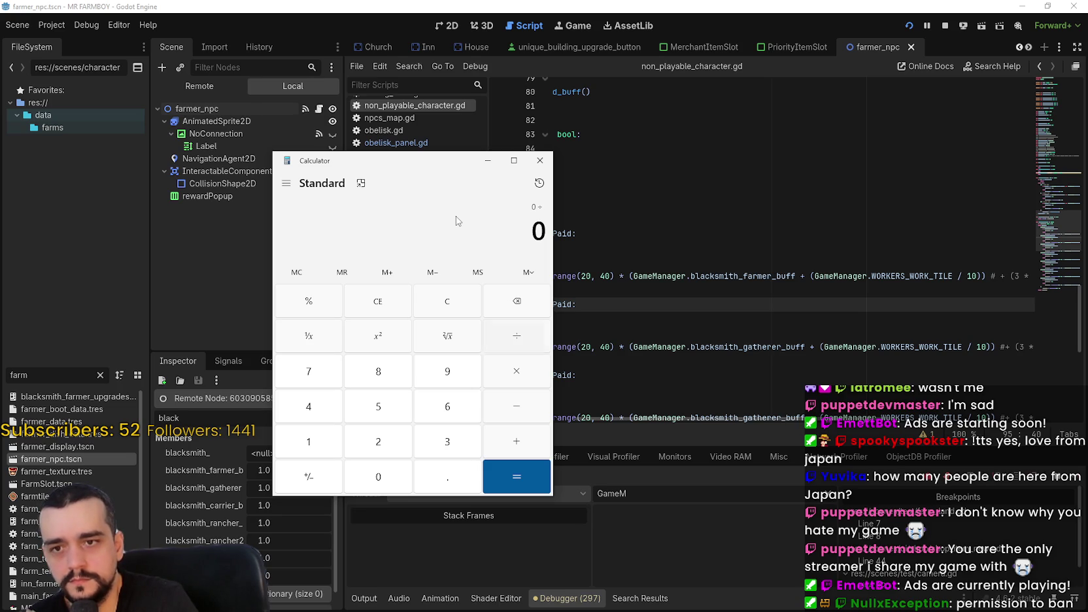
text(10)
key(Return)
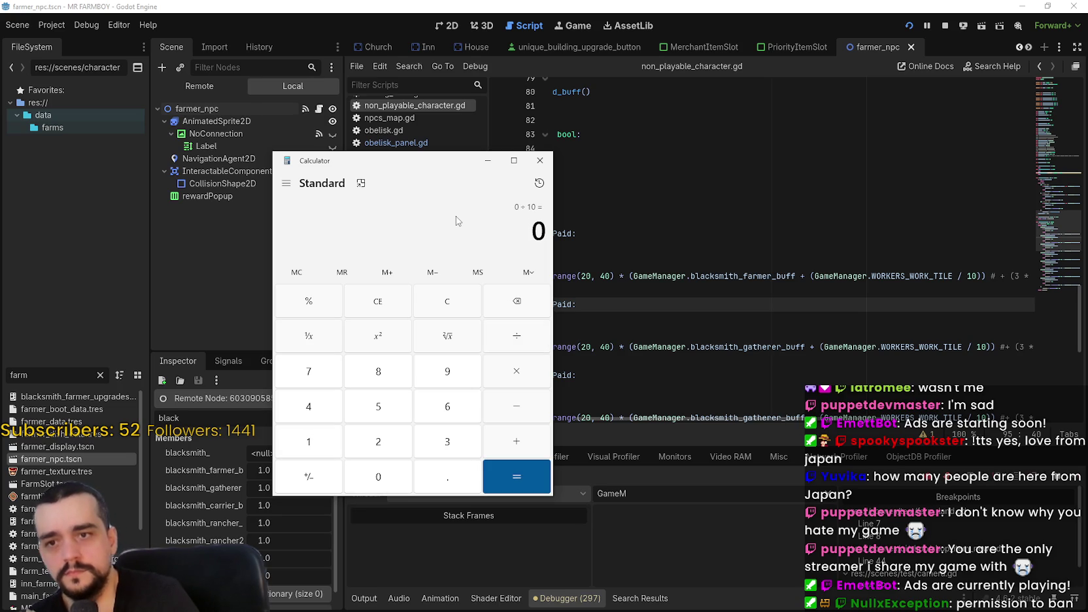
click(510, 373)
text(1.2)
key(Return)
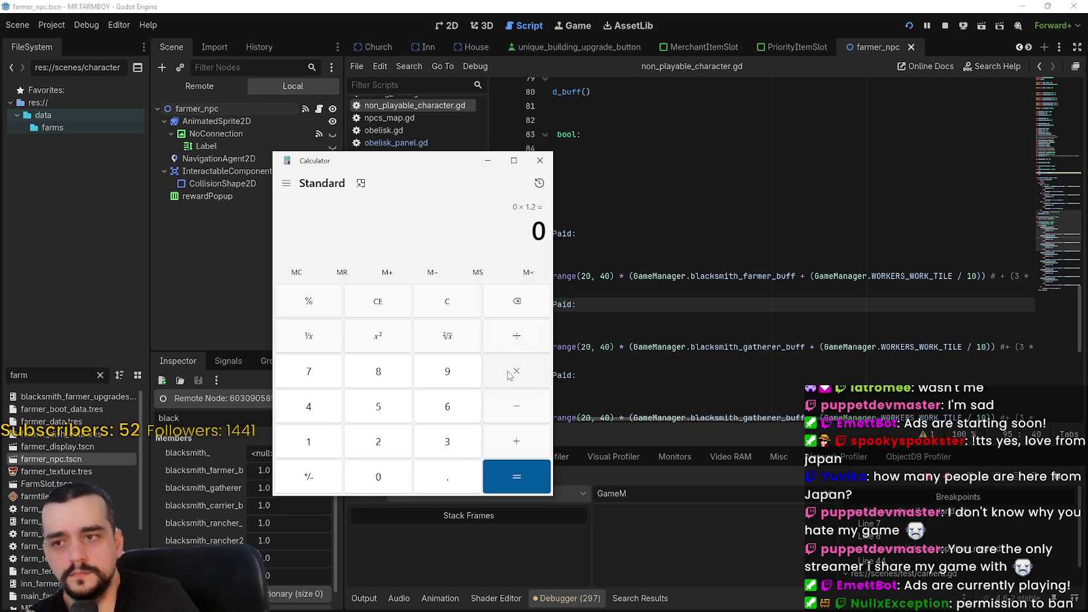
click(540, 160)
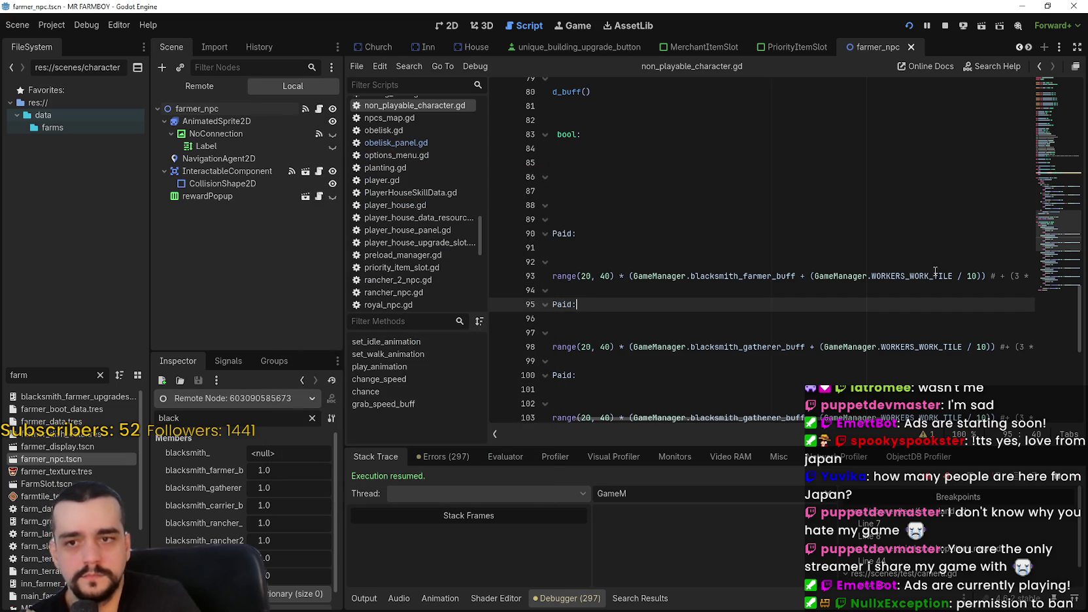
Append *1.2 to the WORKERS_WORK_TILE / 10 term on lines 93 and 98, and copy the scaled term
click(979, 275)
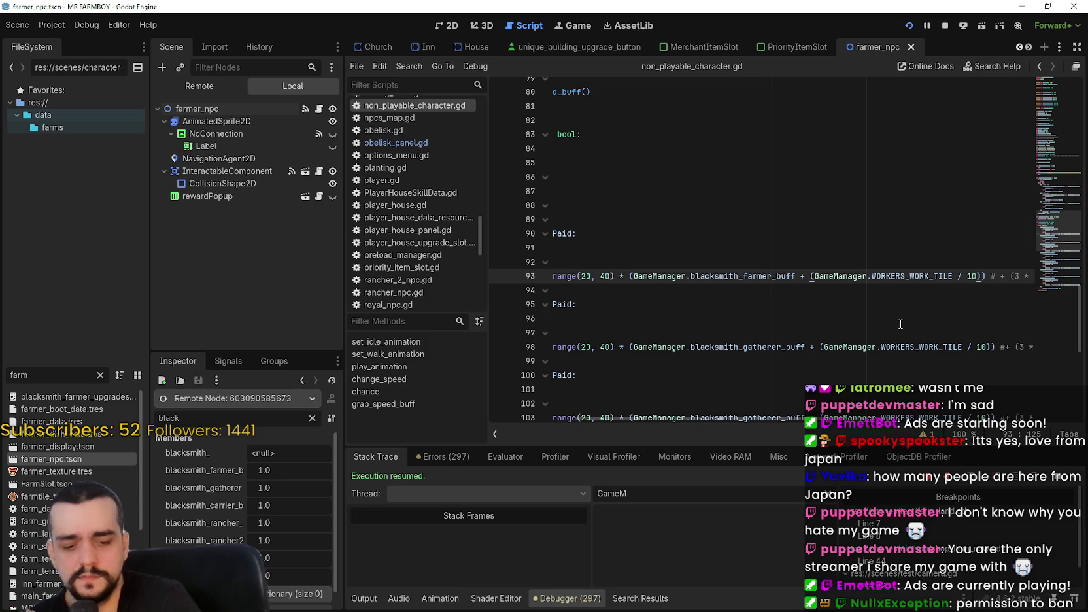
text(*1.2)
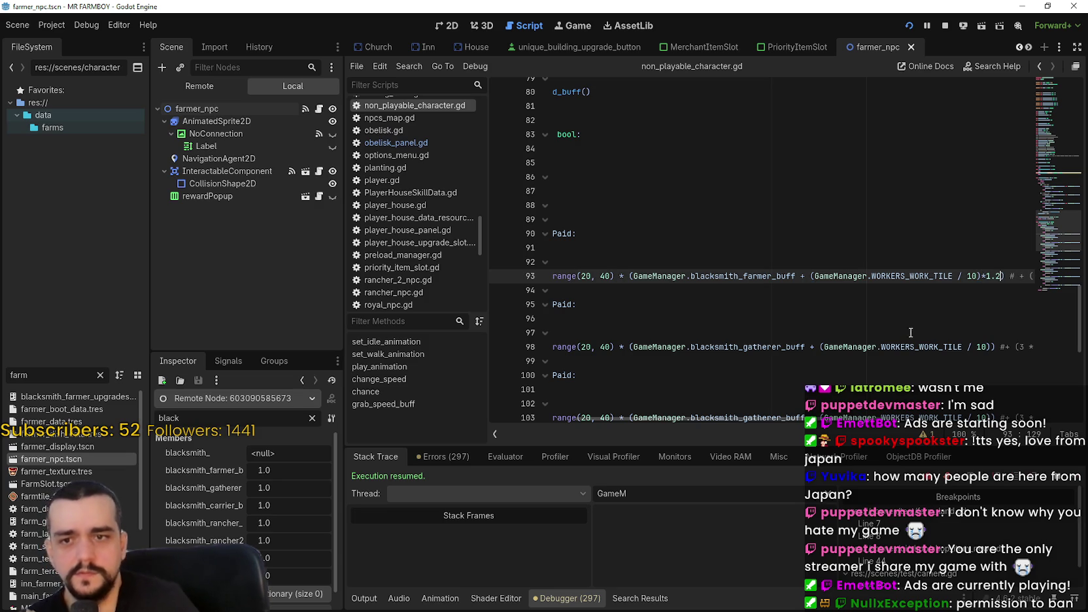
click(989, 347)
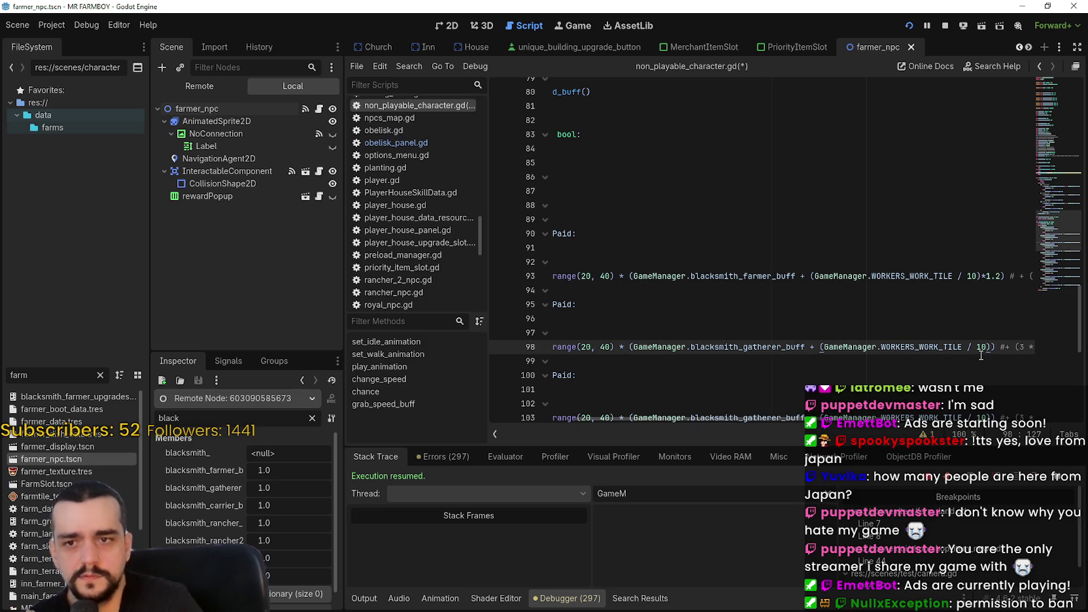
text(*1.2)
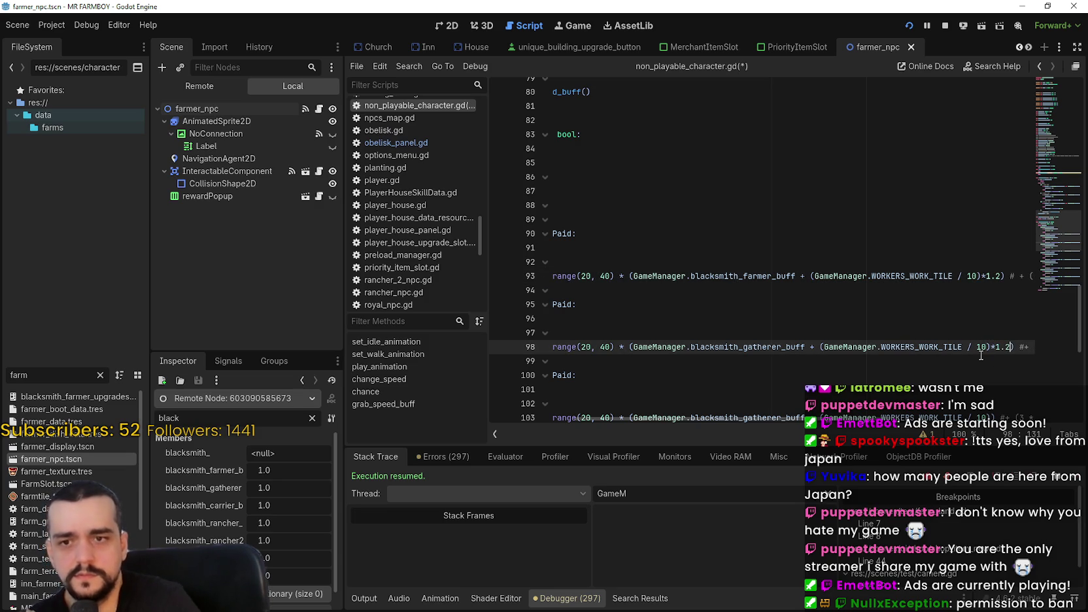
mouse_move(1000, 276)
mouse_down()
mouse_move(849, 276)
mouse_move(891, 276)
mouse_up()
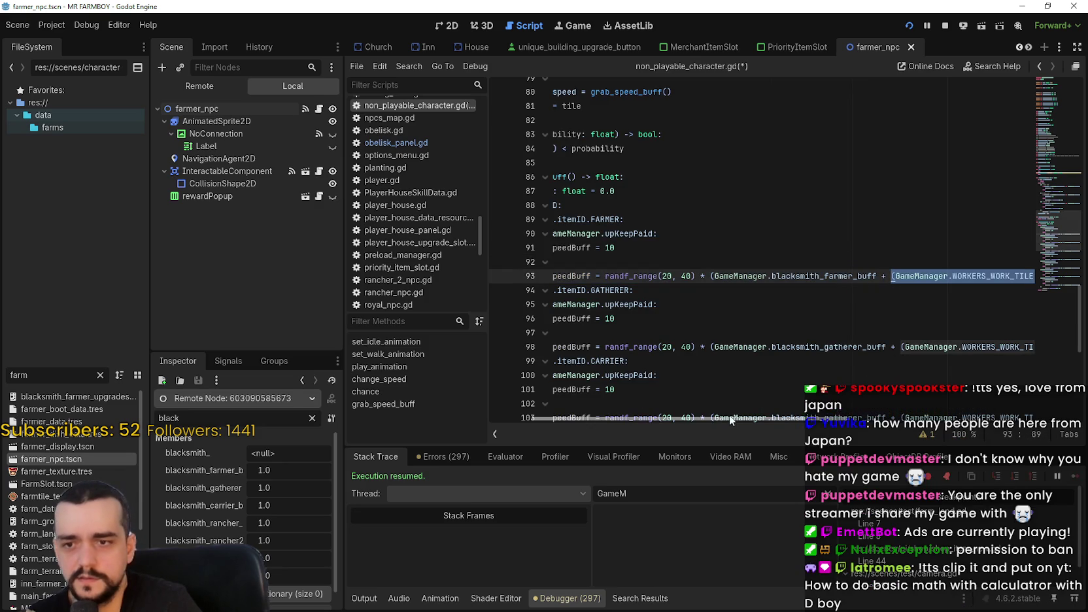
drag(729, 418, 857, 419)
key(ctrl+c)
Paste the 1.2-scaled term over the work-tile term on lines 103, 108 and 113
scroll(747, 313, down, 3)
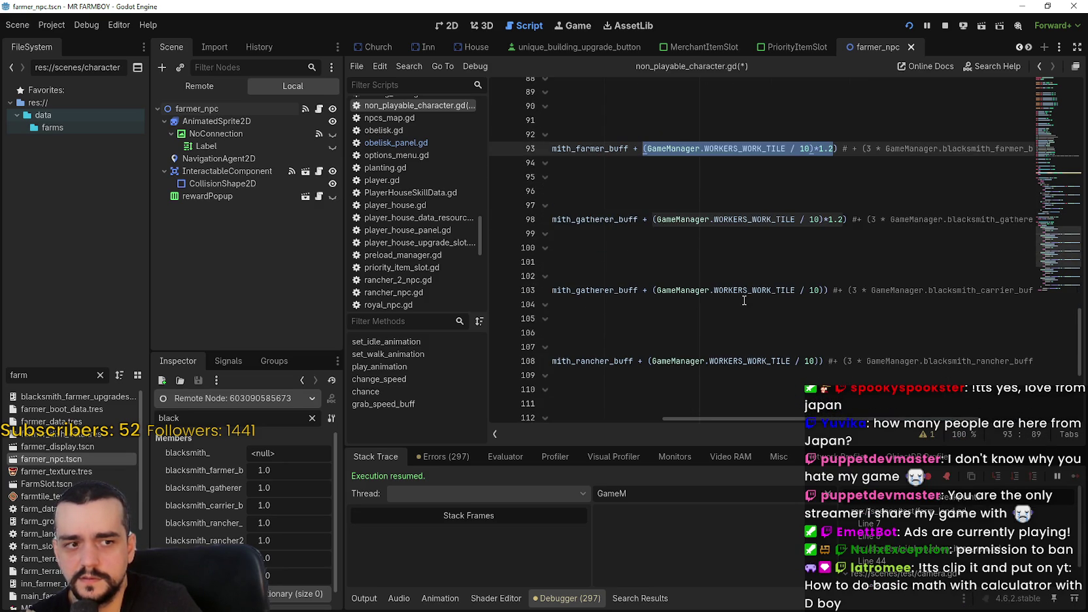
drag(826, 290, 650, 291)
key(ctrl+v)
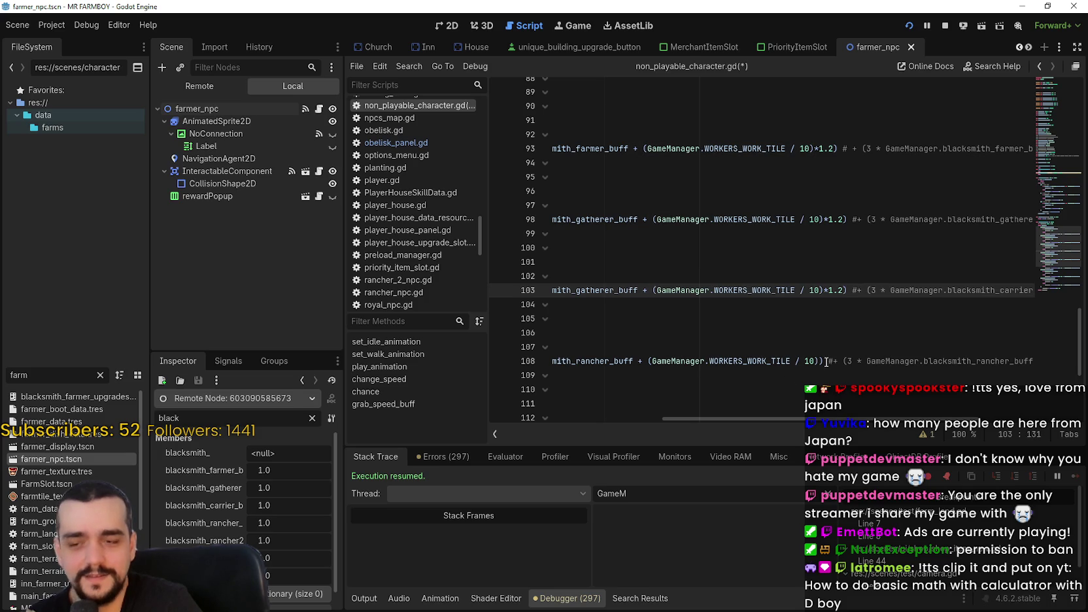
mouse_move(823, 361)
mouse_down()
mouse_move(726, 361)
mouse_move(913, 357)
mouse_move(898, 360)
mouse_up()
key(ctrl+v)
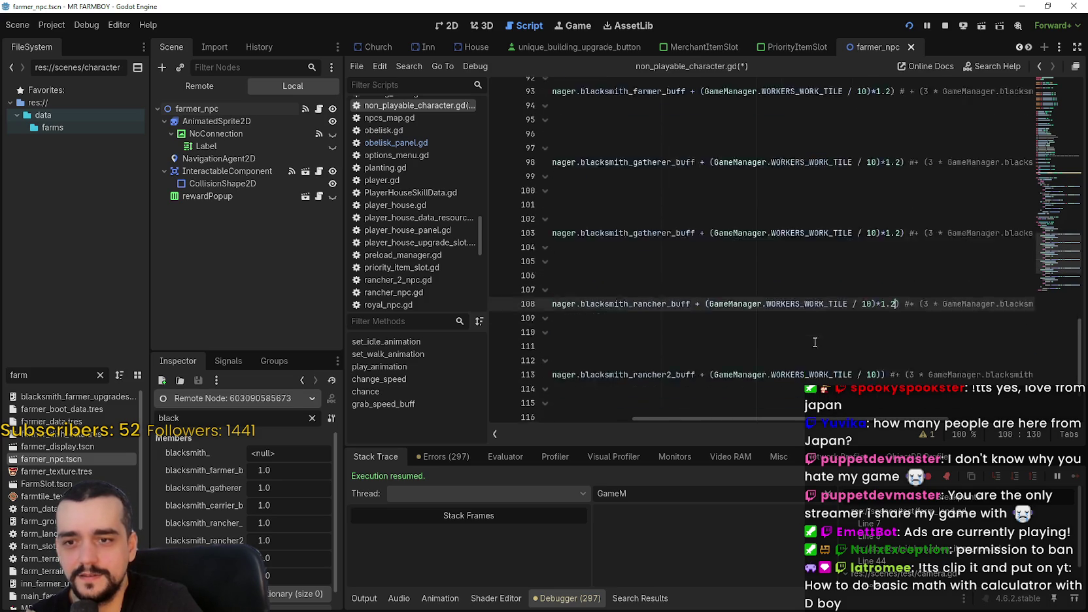
scroll(850, 327, down, 2)
drag(882, 306, 710, 306)
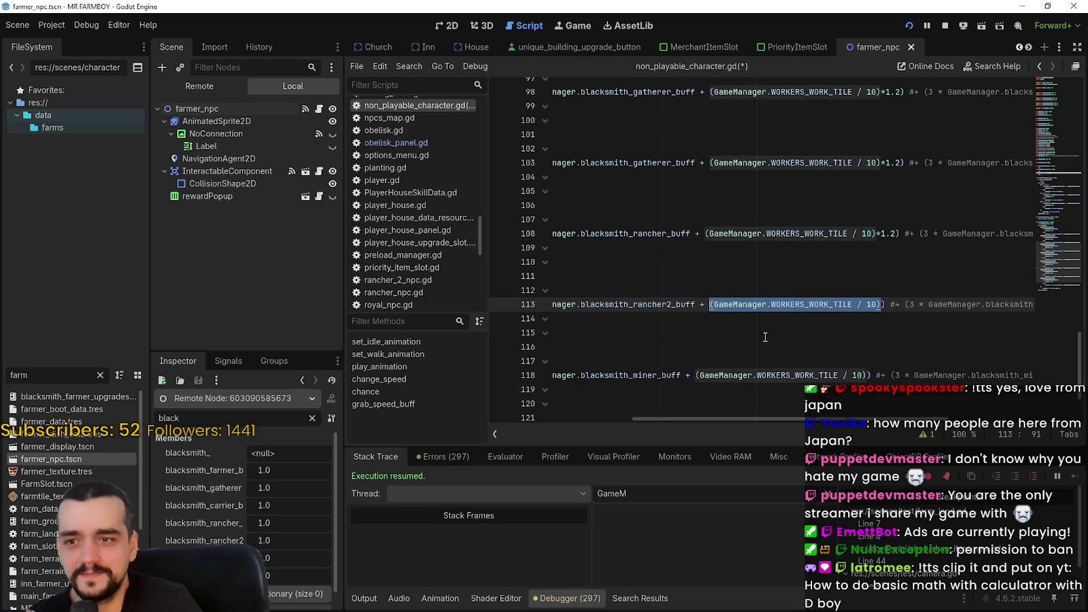
key(ctrl+v)
Paste the scaled term on lines 118 and 123, save the script and run the game
drag(863, 374, 695, 372)
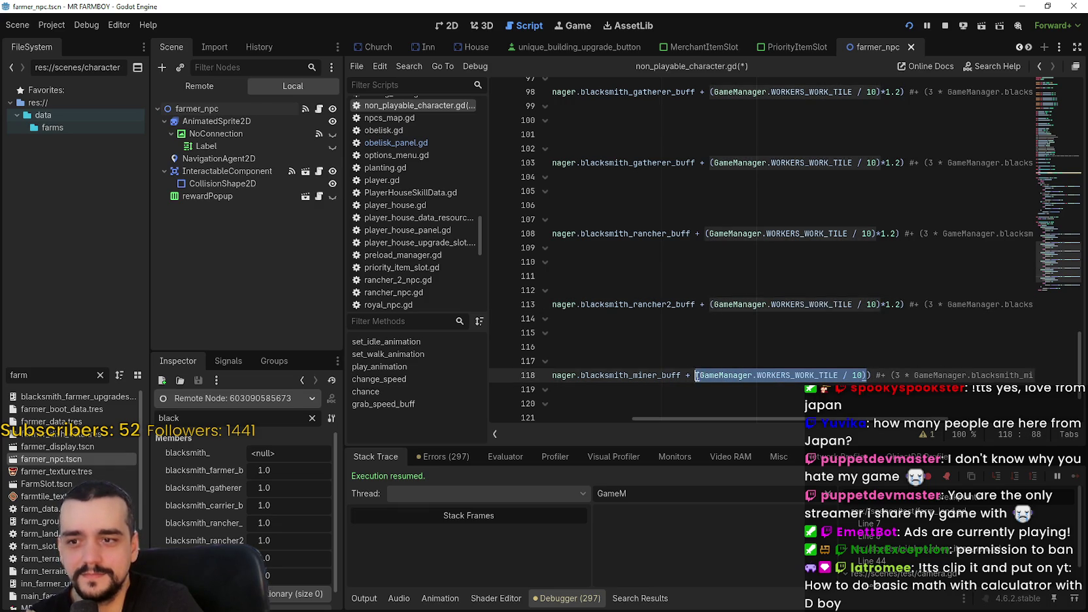
key(ctrl+v)
scroll(782, 338, down, 3)
drag(882, 347, 713, 347)
key(ctrl+v)
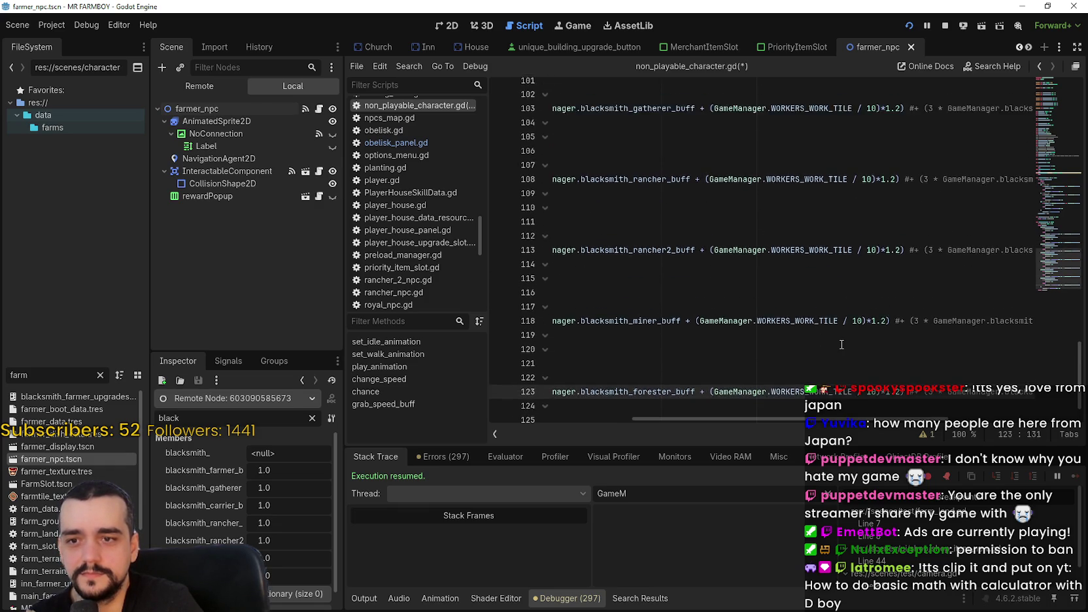
key(ctrl+s)
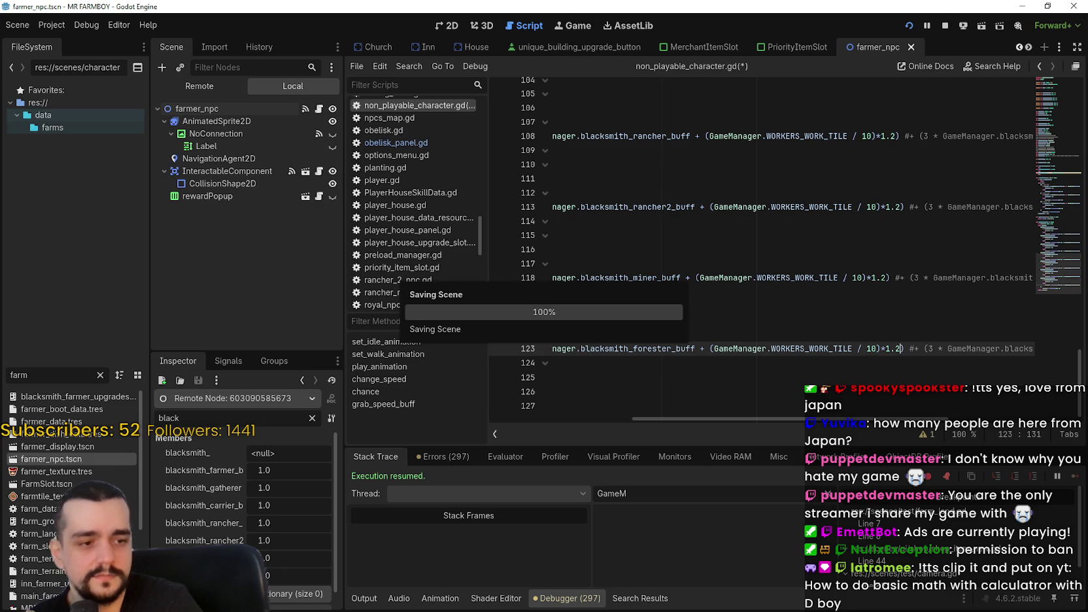
key(F5)
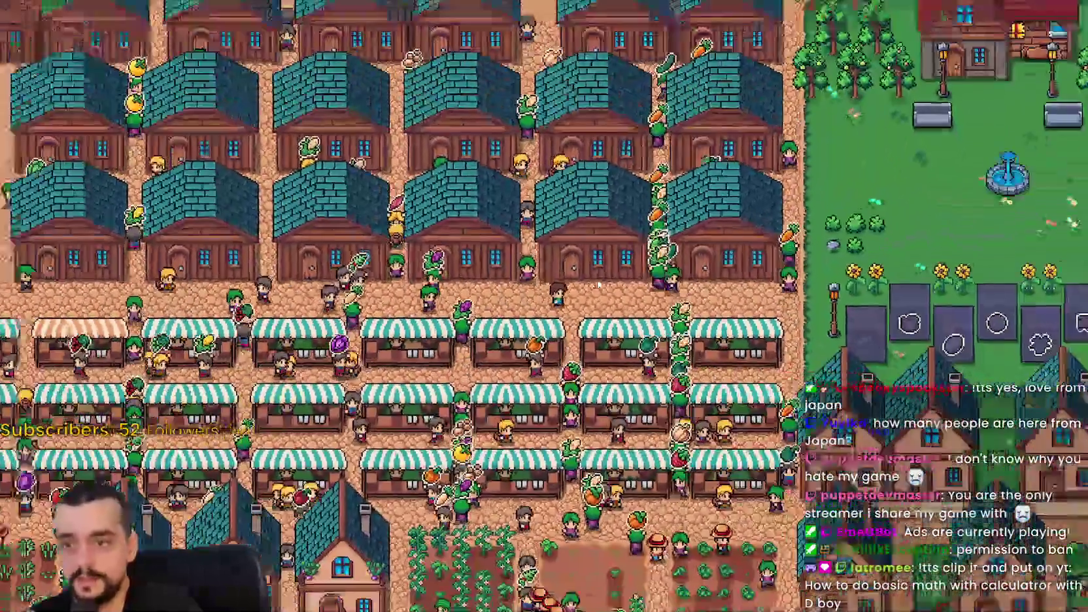
Unlock the horse mount, saddle and farm tool advancements on the Player House Advancements page
scroll(599, 286, down, 3)
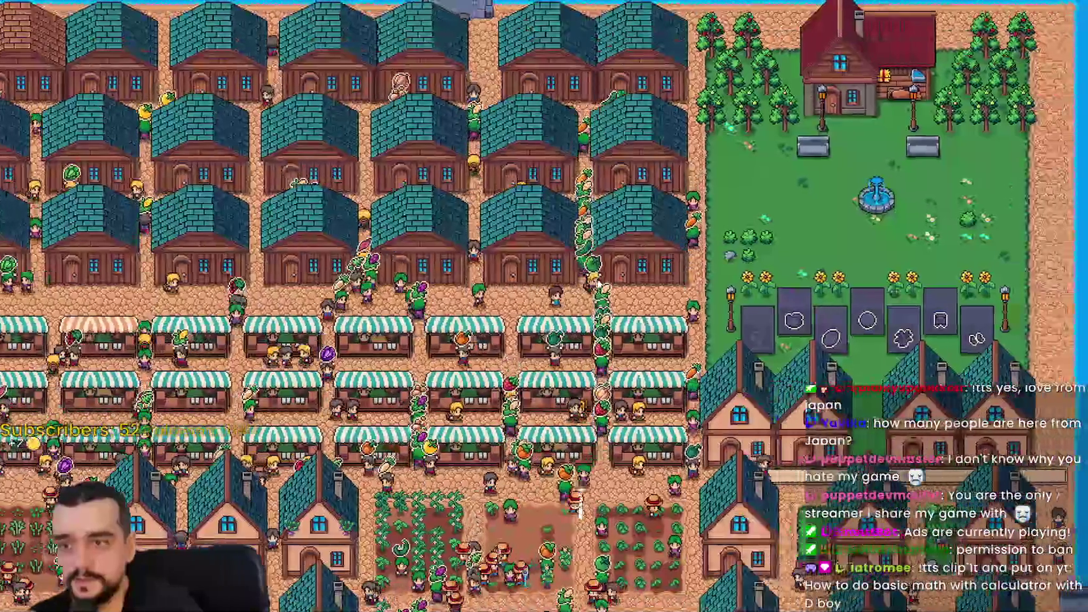
scroll(819, 154, up, 3)
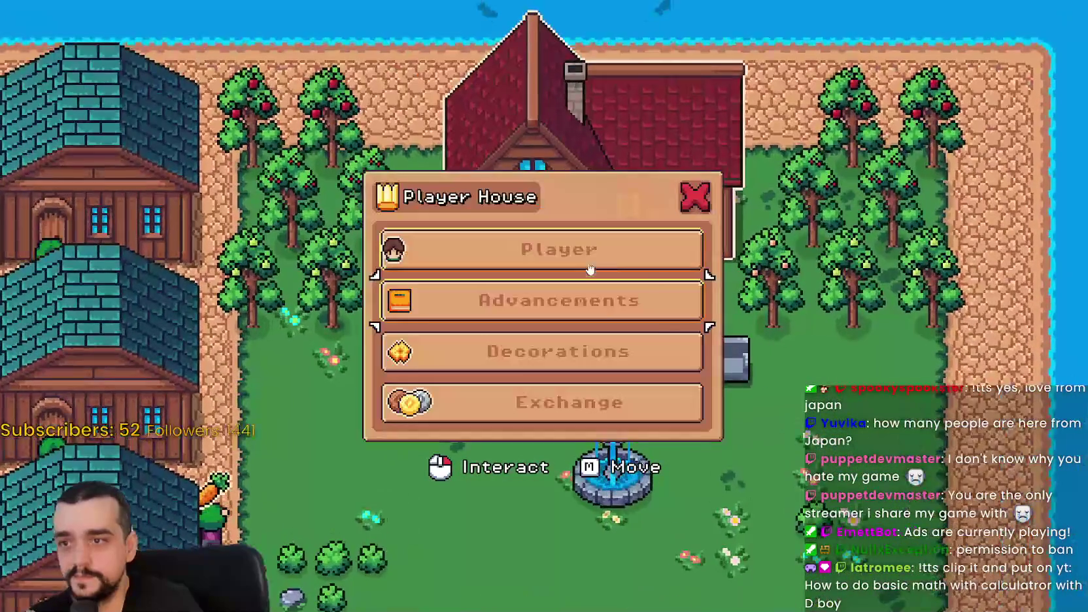
click(578, 299)
click(433, 251)
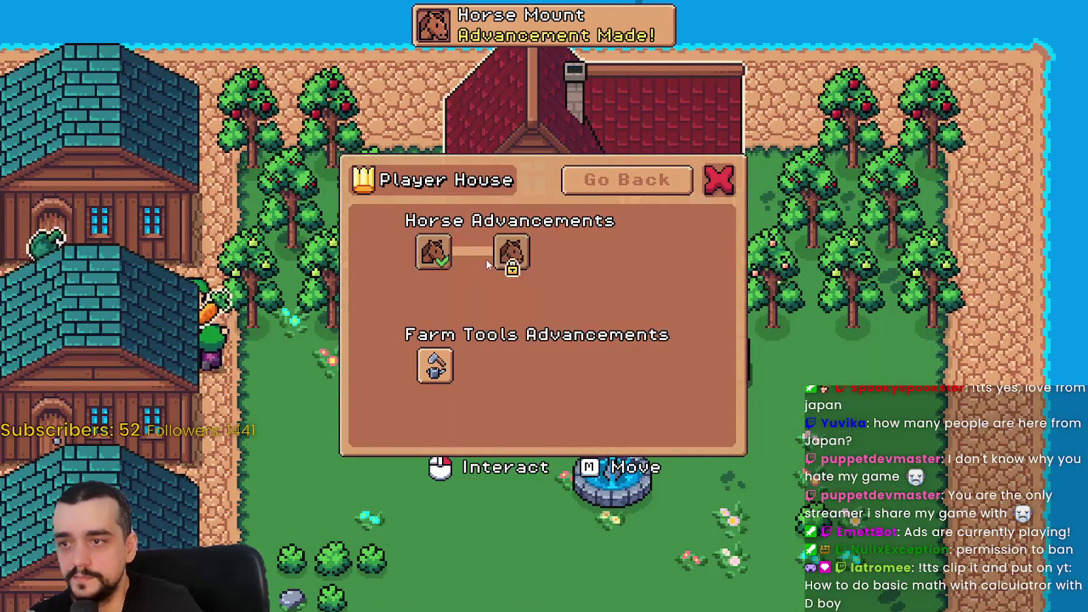
click(568, 261)
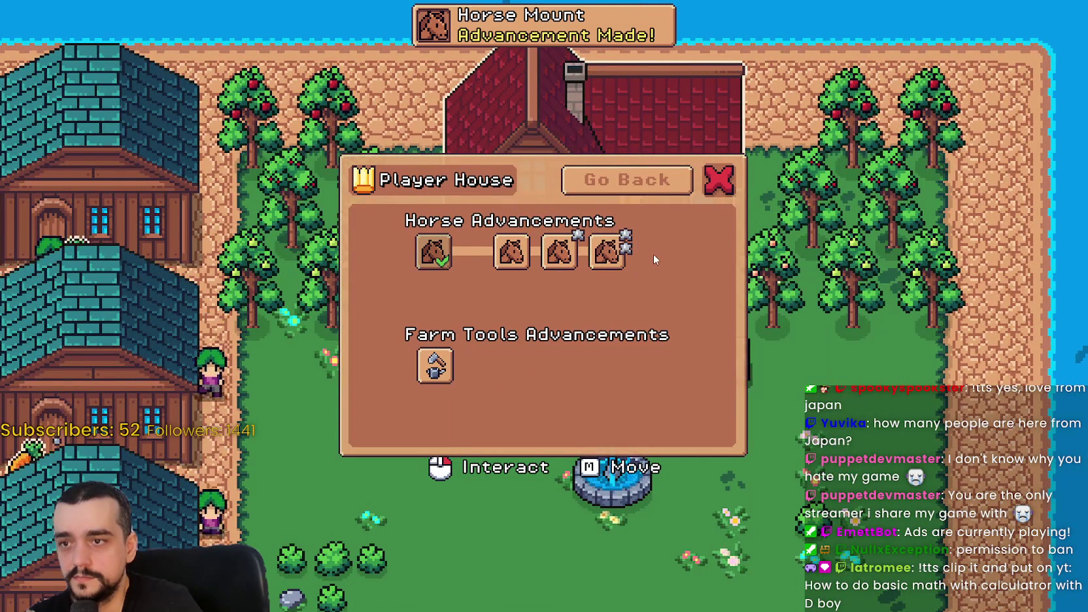
click(607, 252)
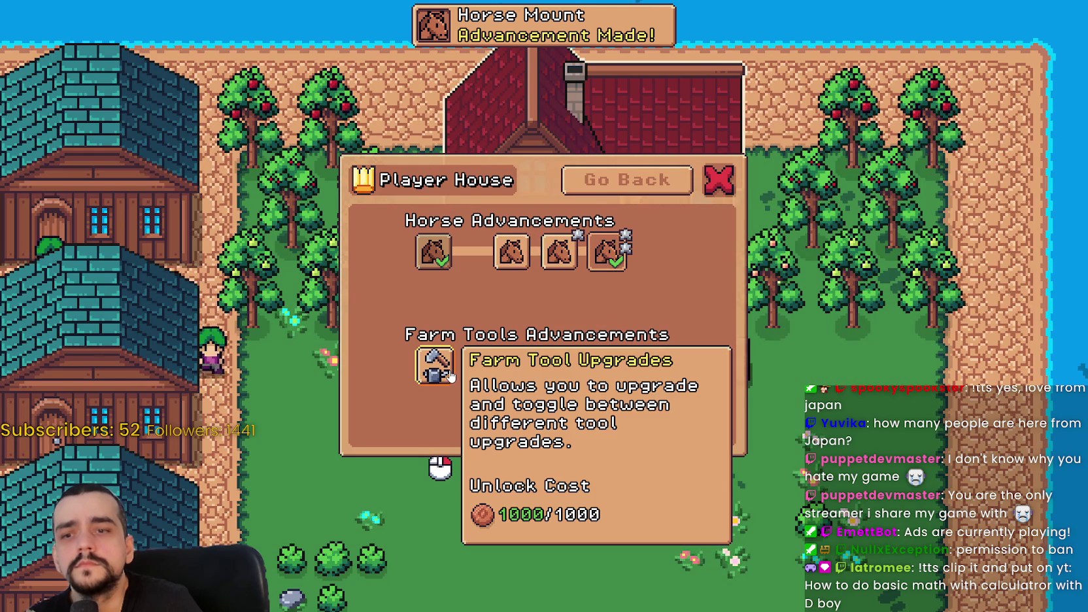
click(435, 366)
click(502, 374)
click(559, 366)
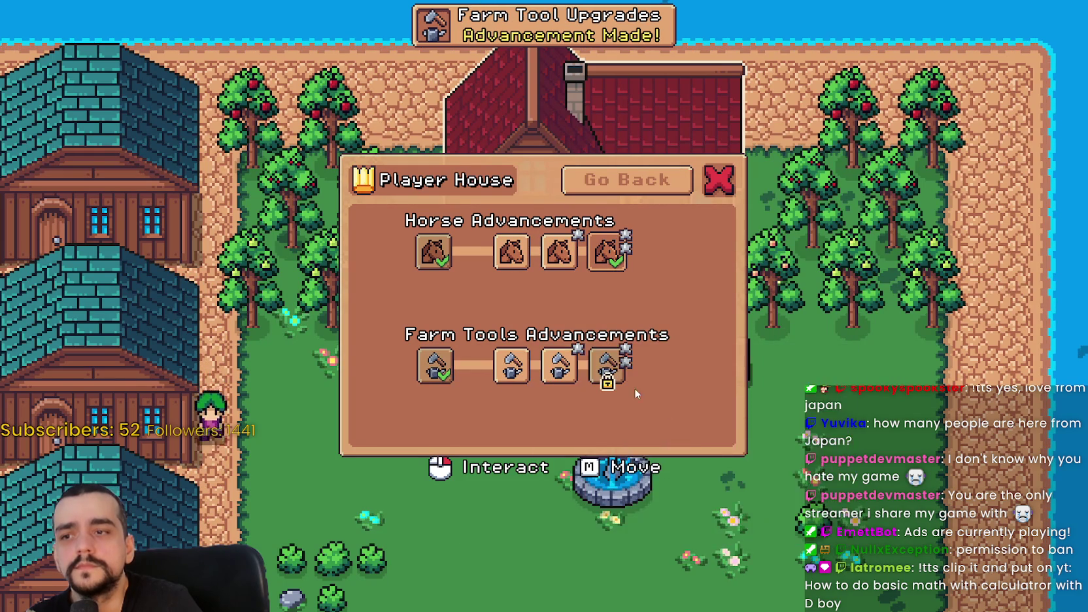
click(606, 366)
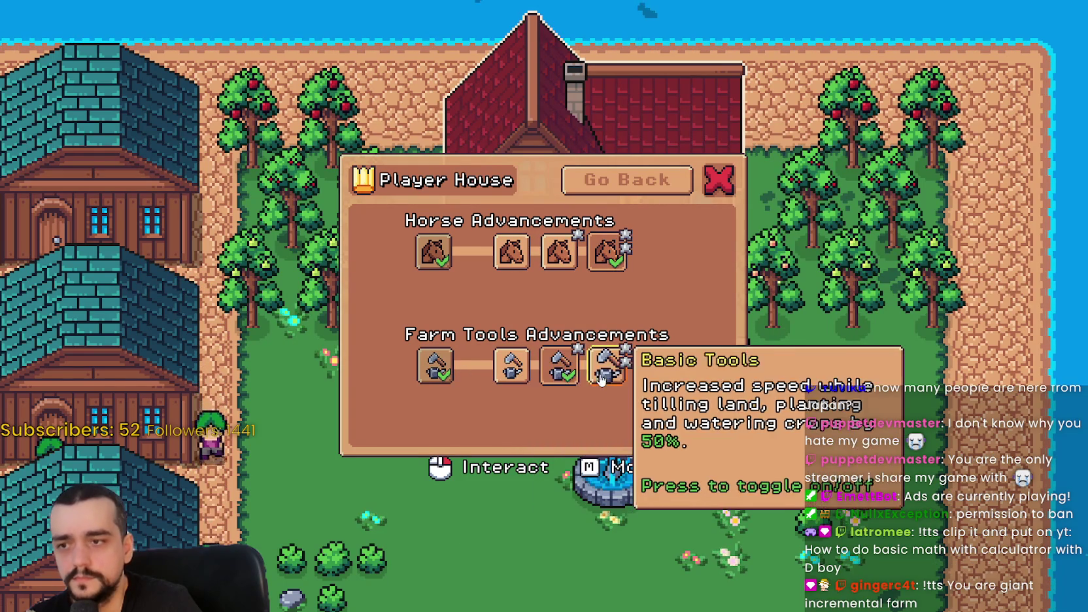
click(606, 367)
key(Escape)
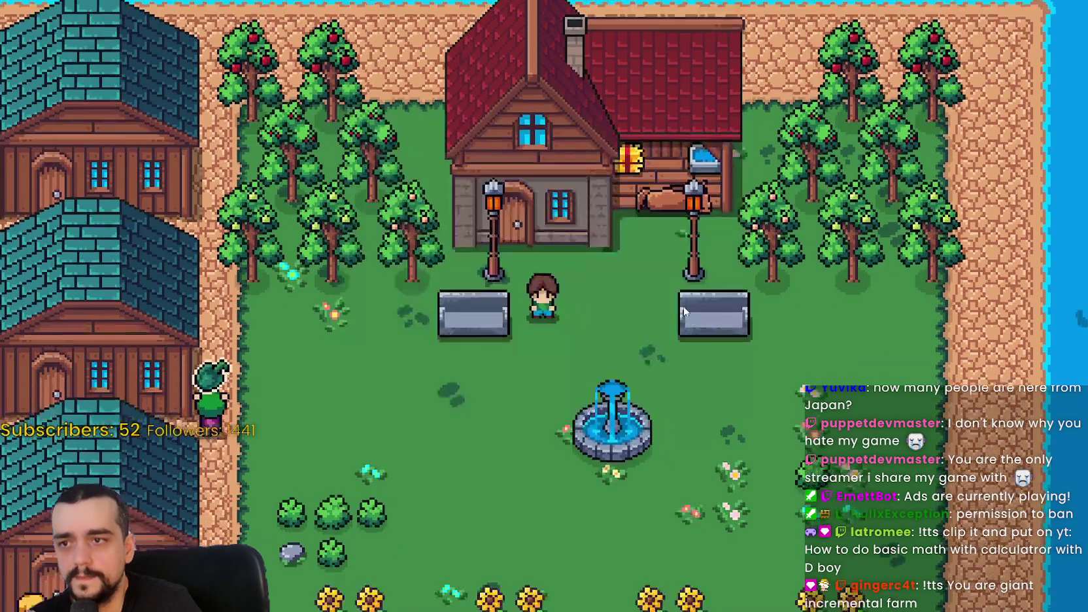
Check the Player page, then unlock Rancher Upgrades 1 and 2 and Unable to Eat in the Advancements tree
click(683, 306)
click(627, 251)
key(Escape)
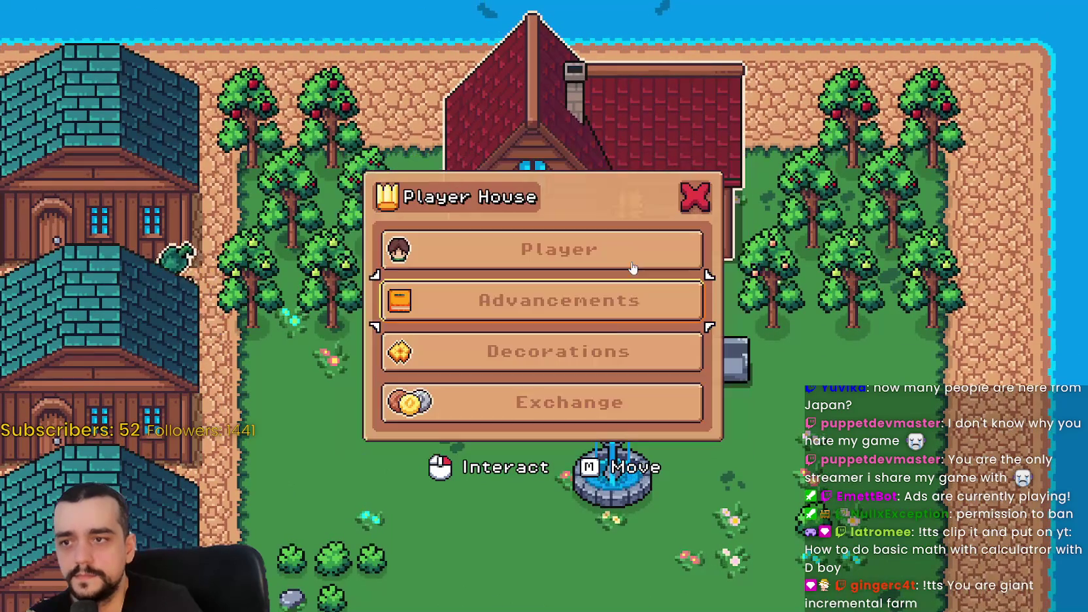
click(576, 307)
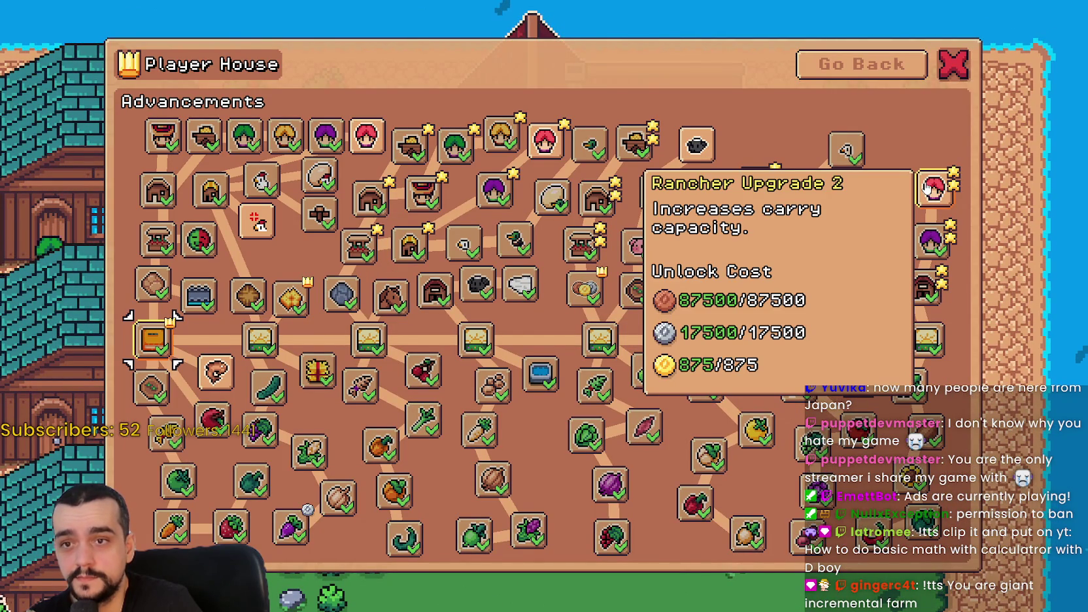
click(928, 188)
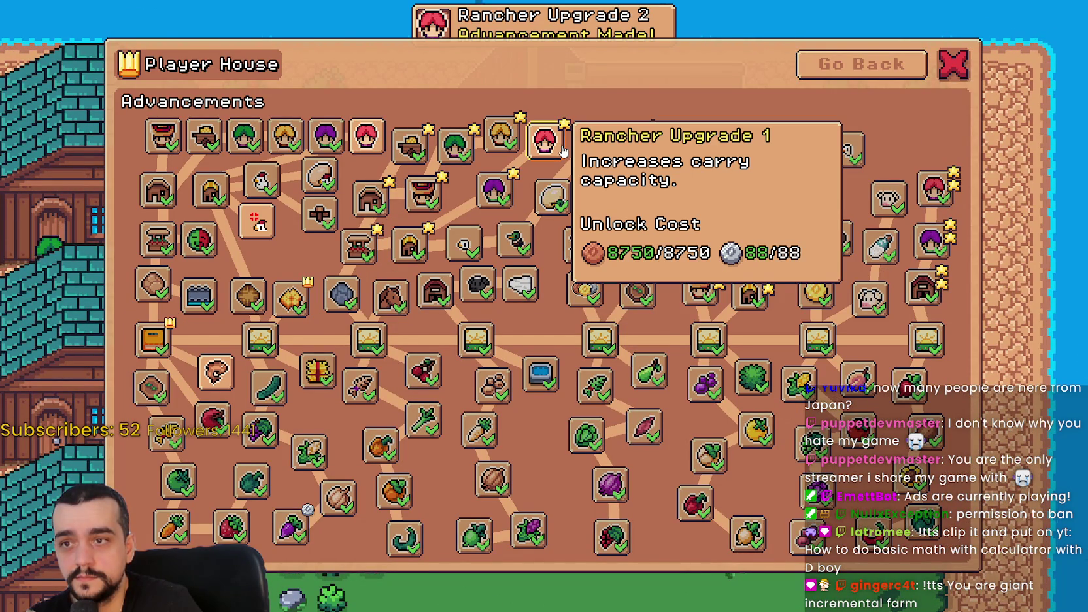
click(562, 151)
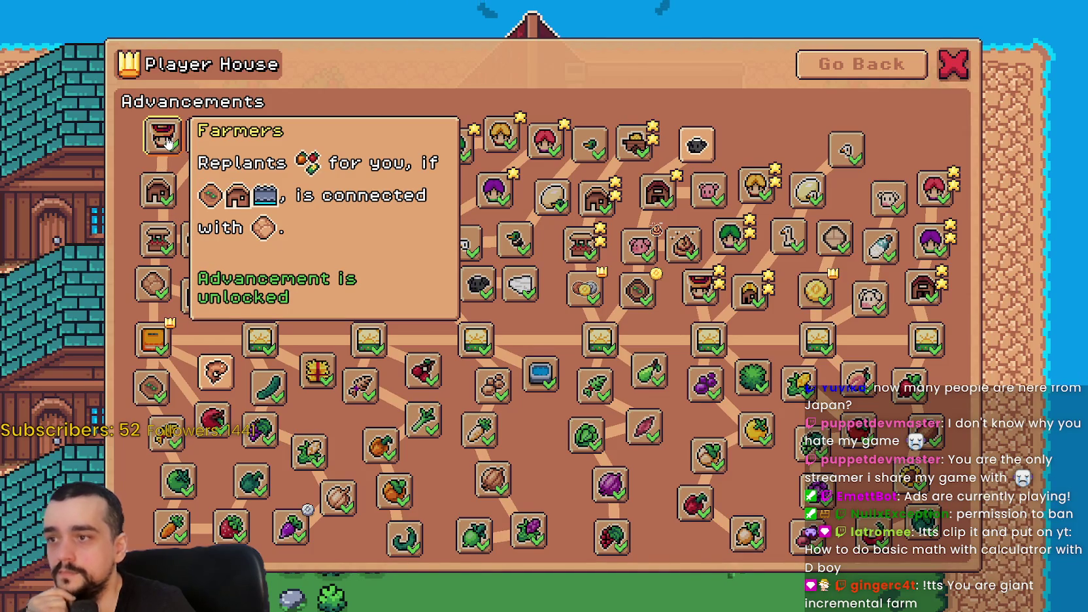
click(293, 252)
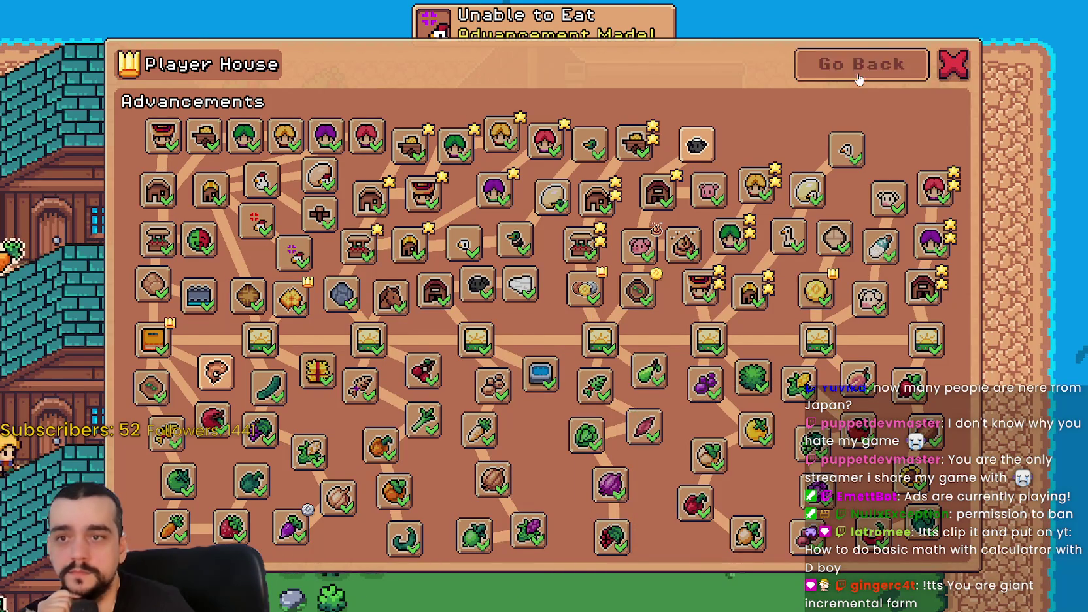
click(859, 79)
Browse the Decorations and Exchange pages, then close the Player House menu
click(654, 349)
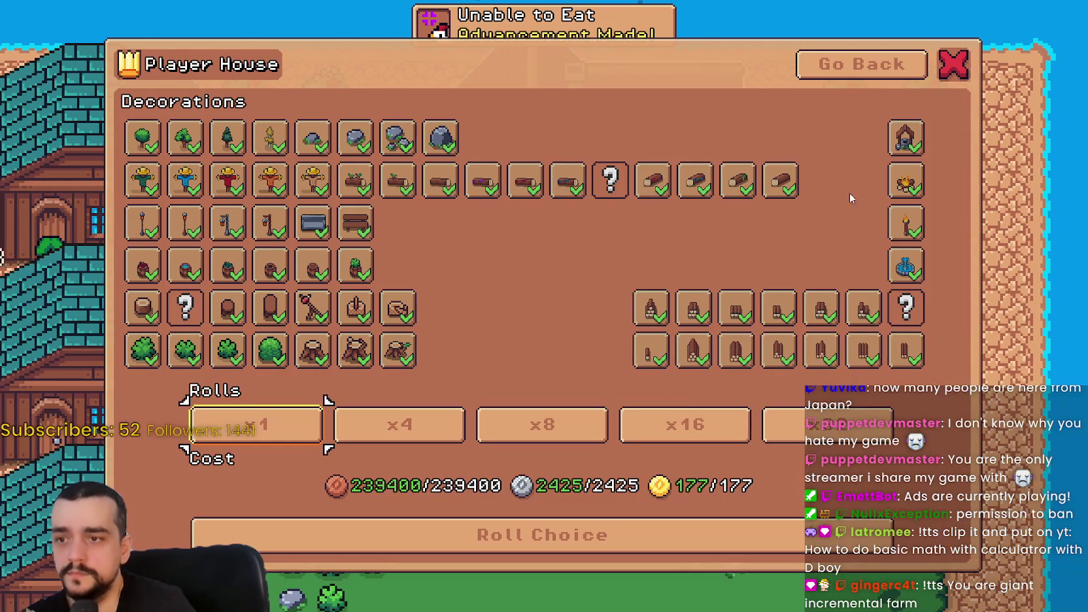
click(907, 77)
click(541, 401)
click(713, 128)
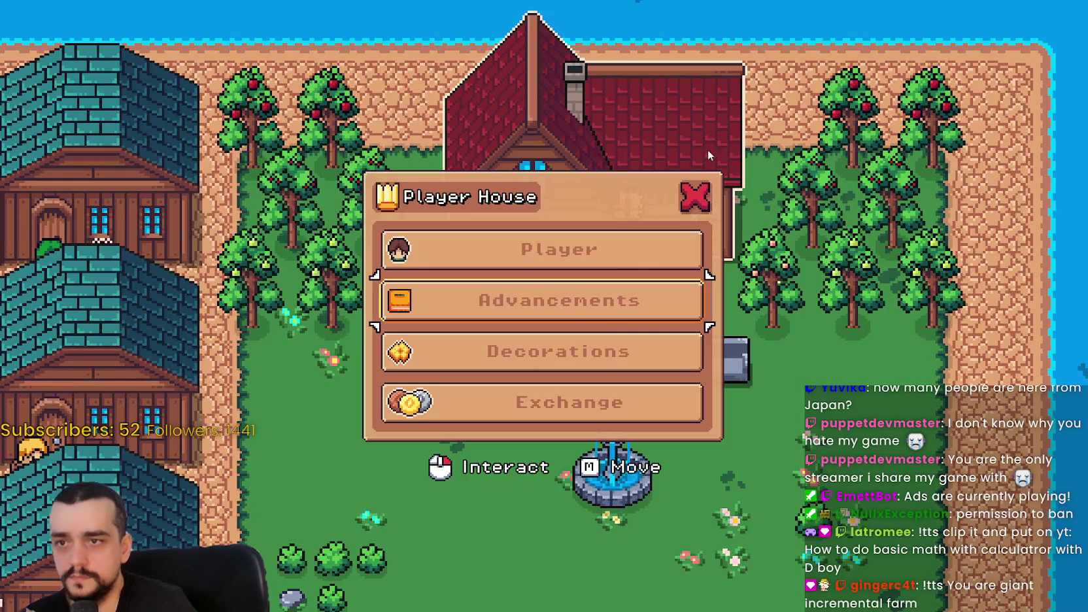
key(Escape)
Ride the character south and back toward the house, then pause and stop the game
key(s)
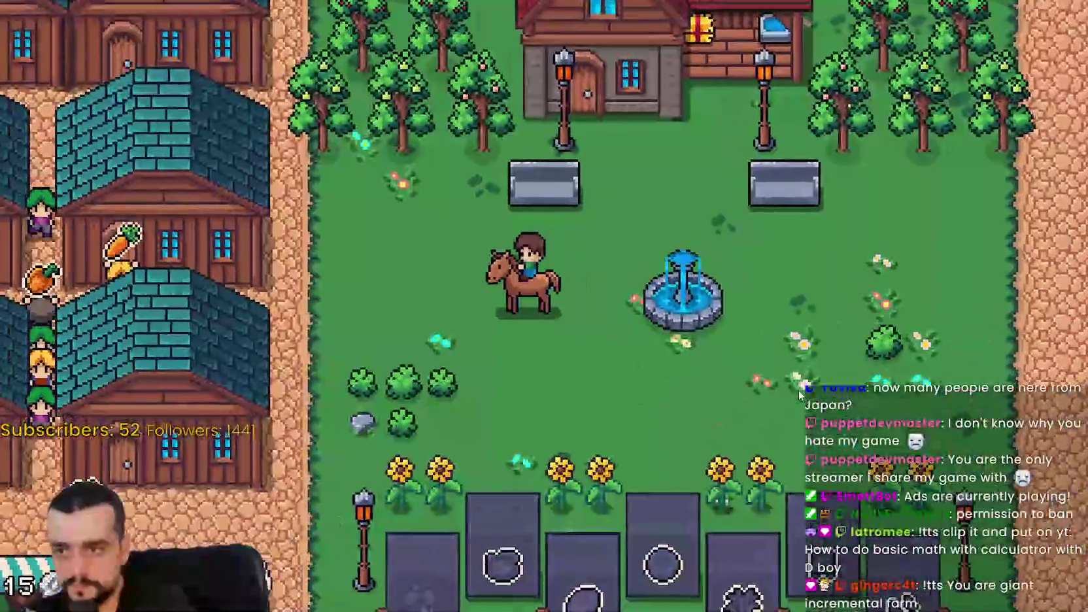
scroll(799, 393, down, 3)
key(w)
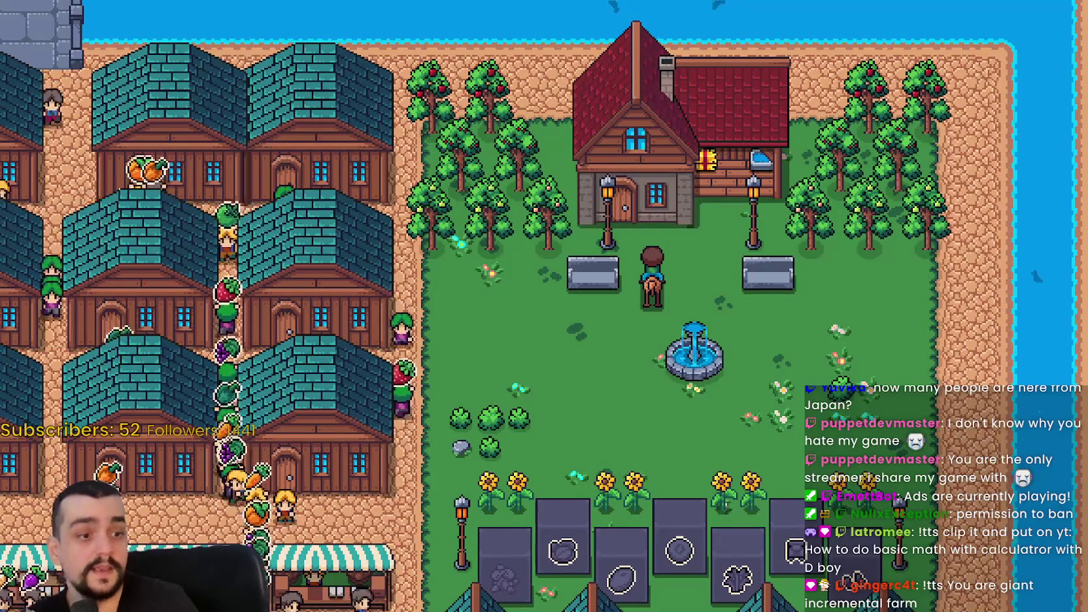
key(alt+Tab)
key(alt+Tab)
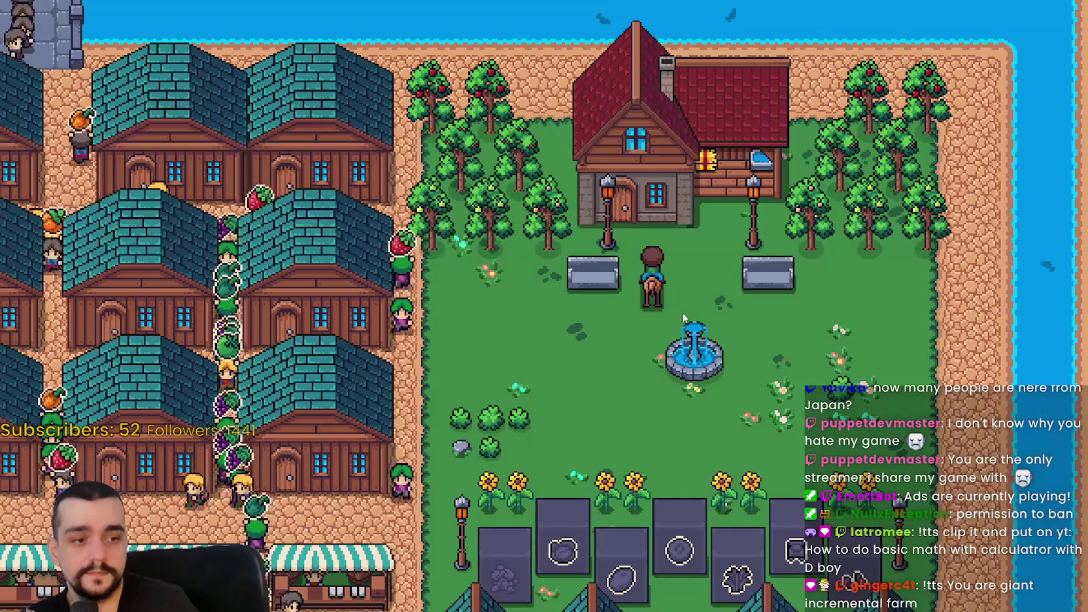
key(Escape)
key(Escape)
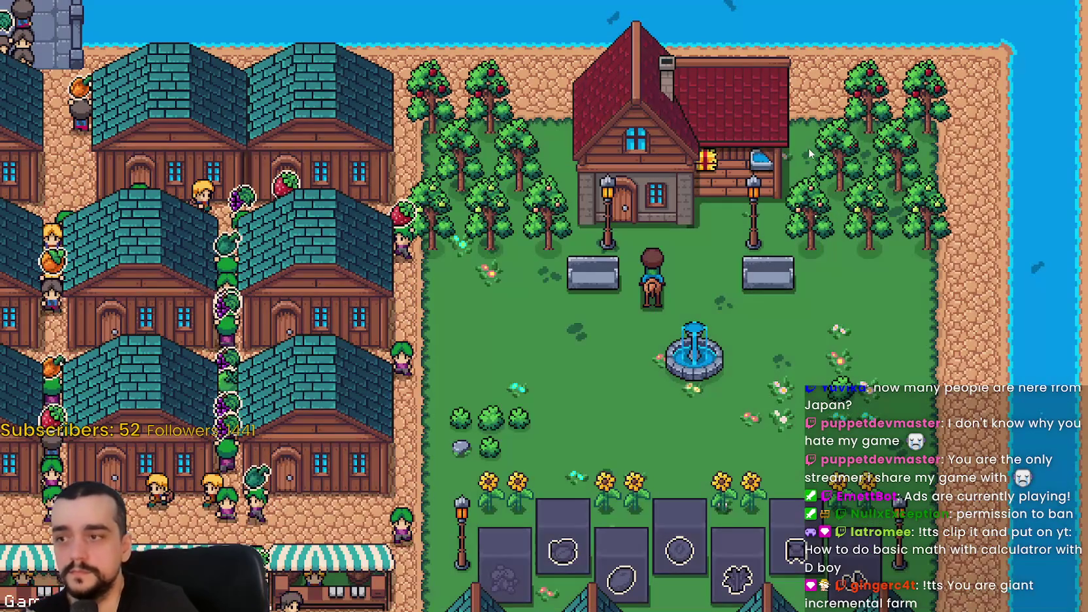
key(alt+F4)
Filter FileSystem for game_s and open game_screen_the_endless.tscn
click(833, 101)
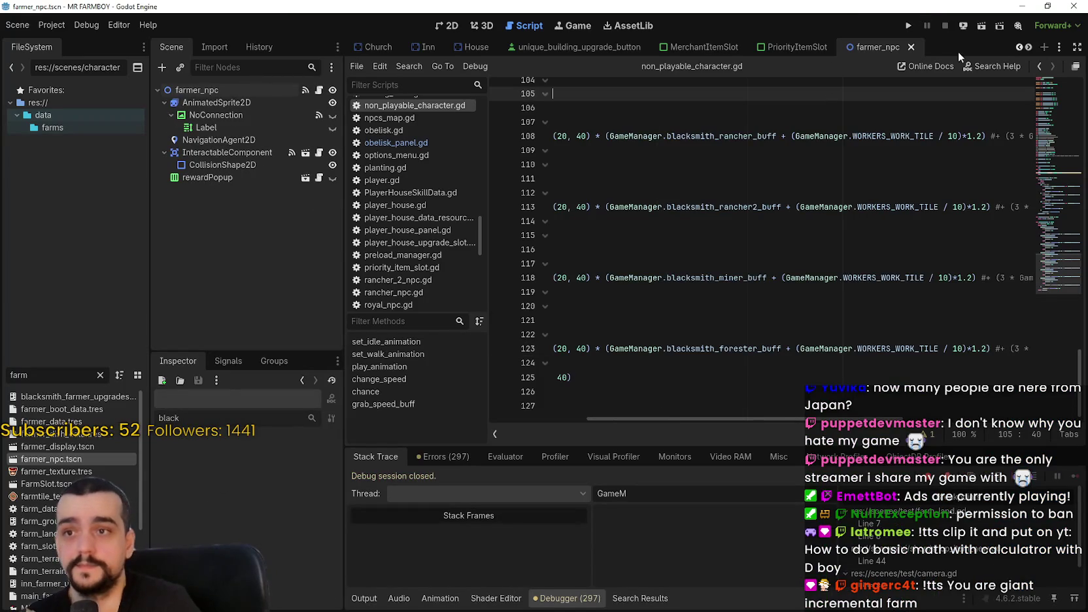
scroll(1026, 51, up, 8)
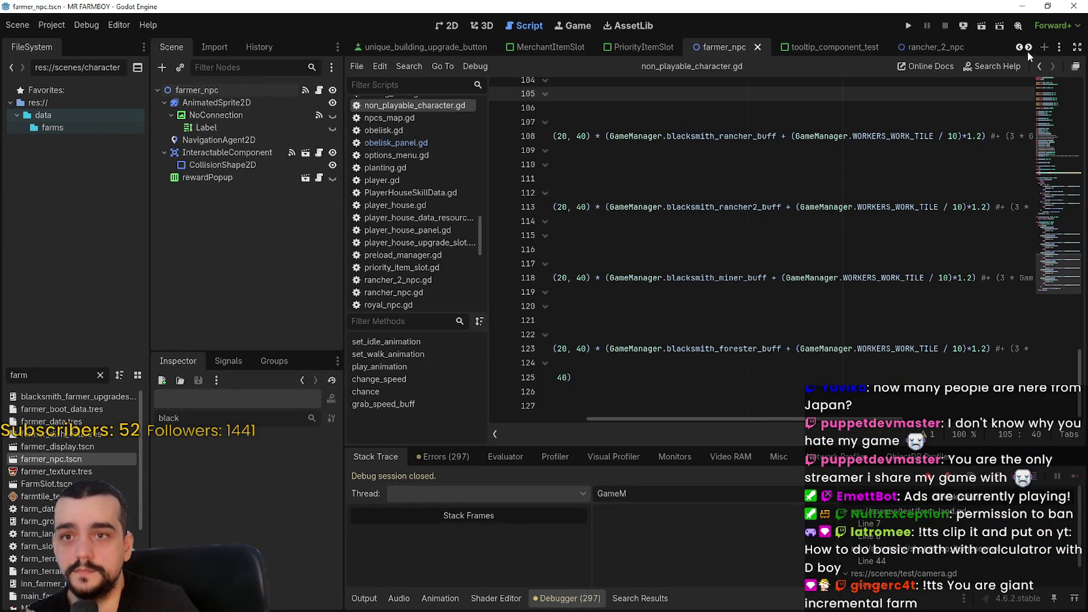
scroll(1027, 50, up, 8)
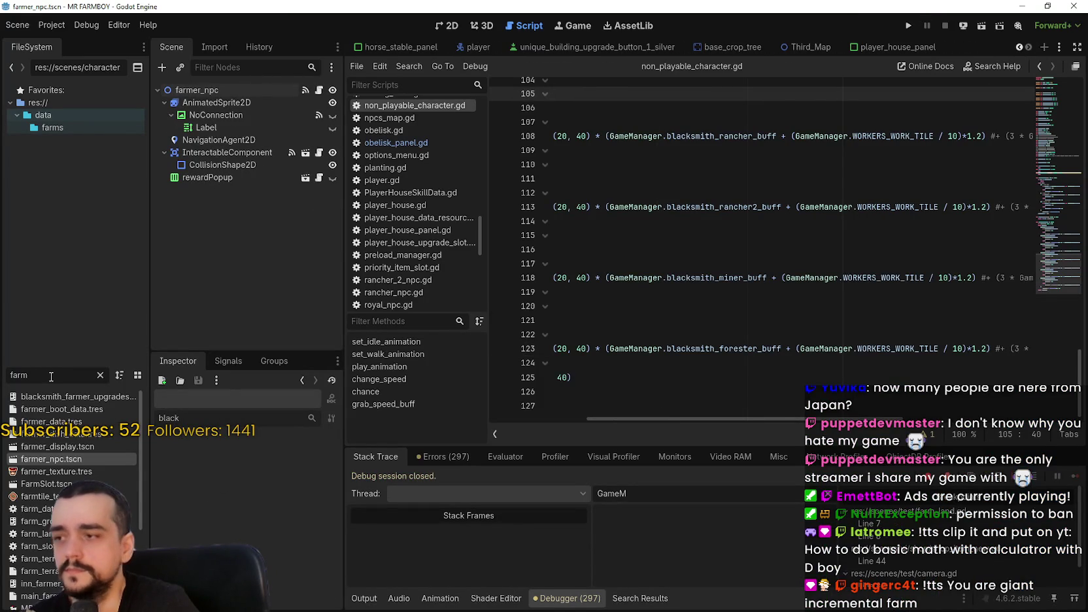
text(game_s)
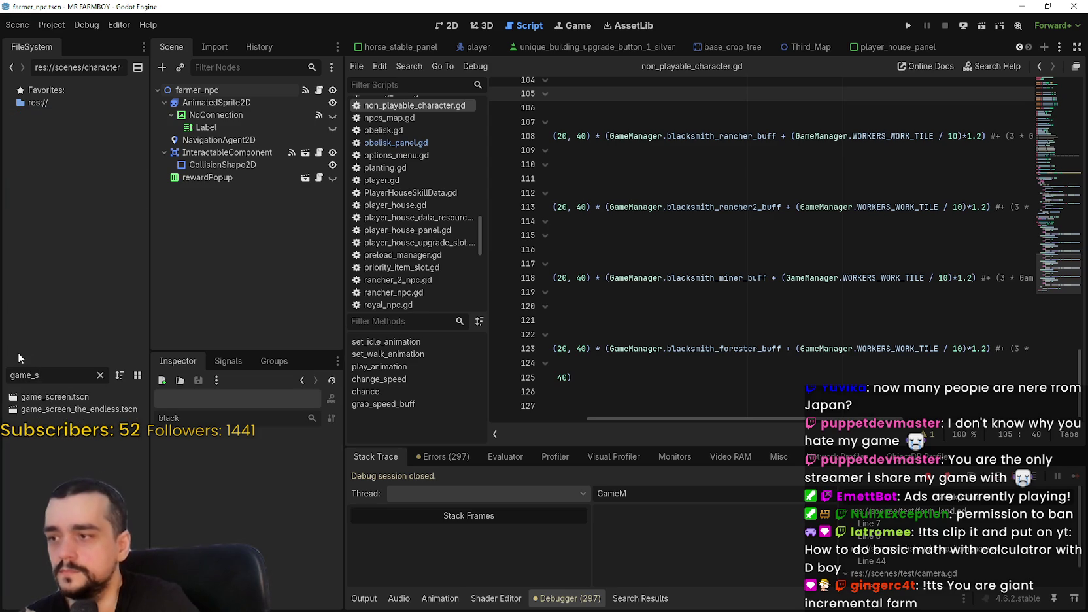
double_click(91, 410)
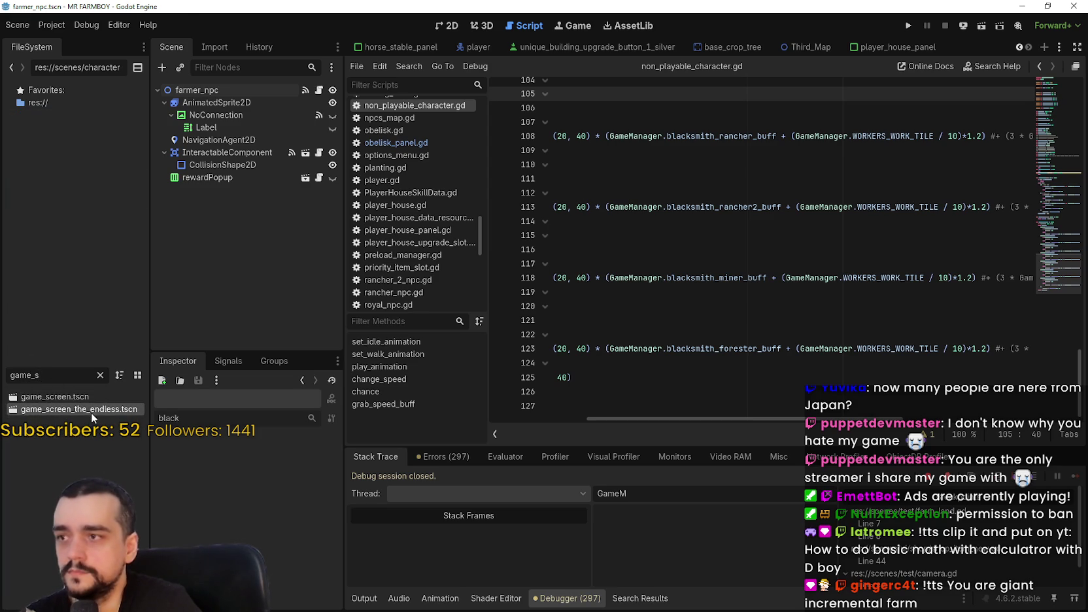
In the 2D view, collapse the ObeliskPanel branch and select PlayerHousePanel under GameMenuPanels
click(451, 27)
scroll(279, 318, down, 5)
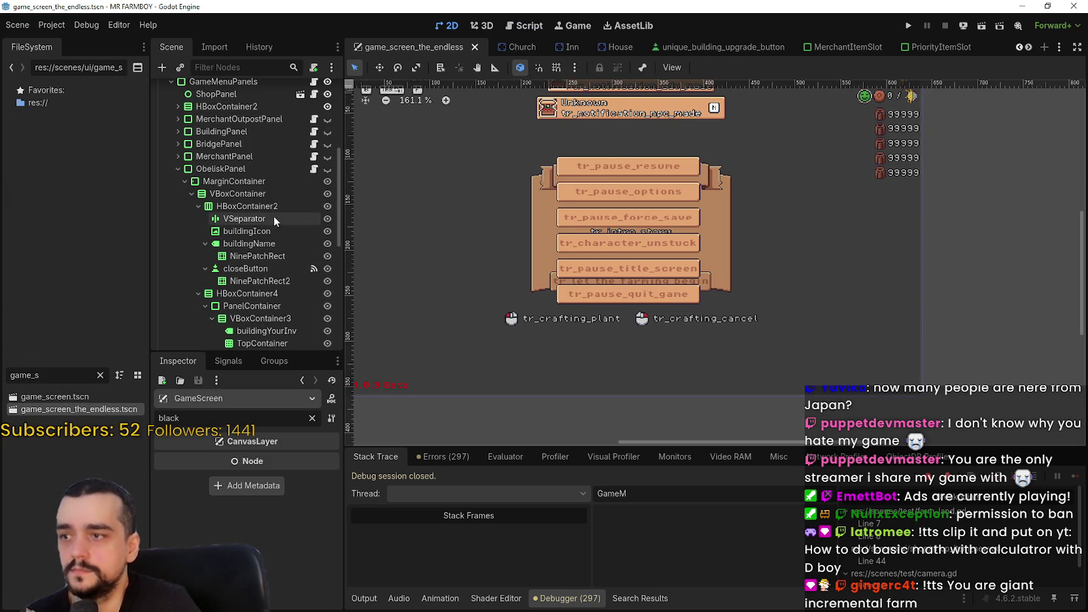
click(261, 167)
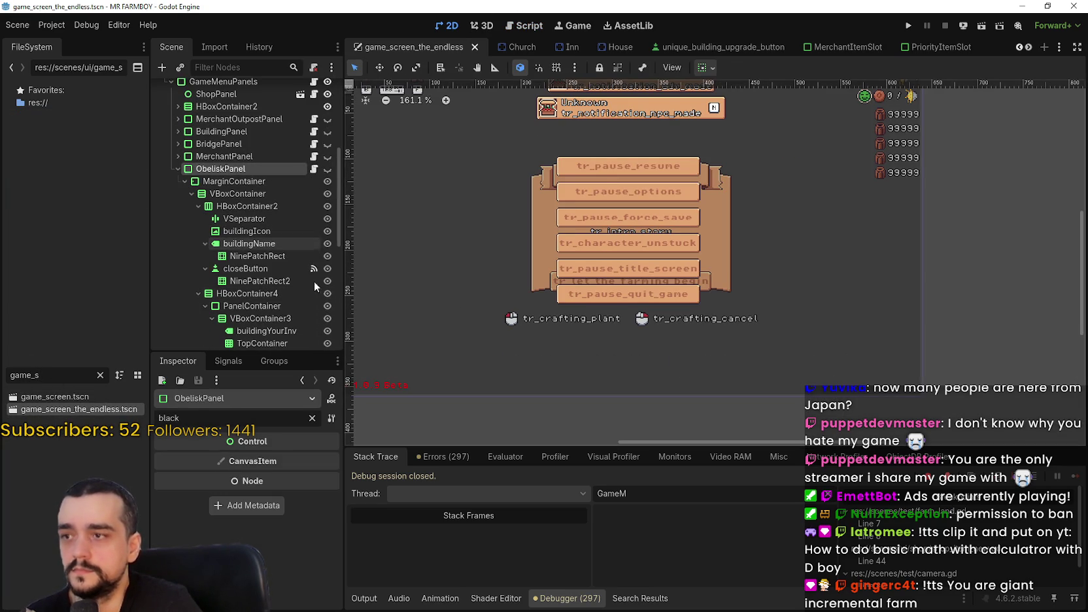
click(312, 419)
scroll(274, 216, down, 3)
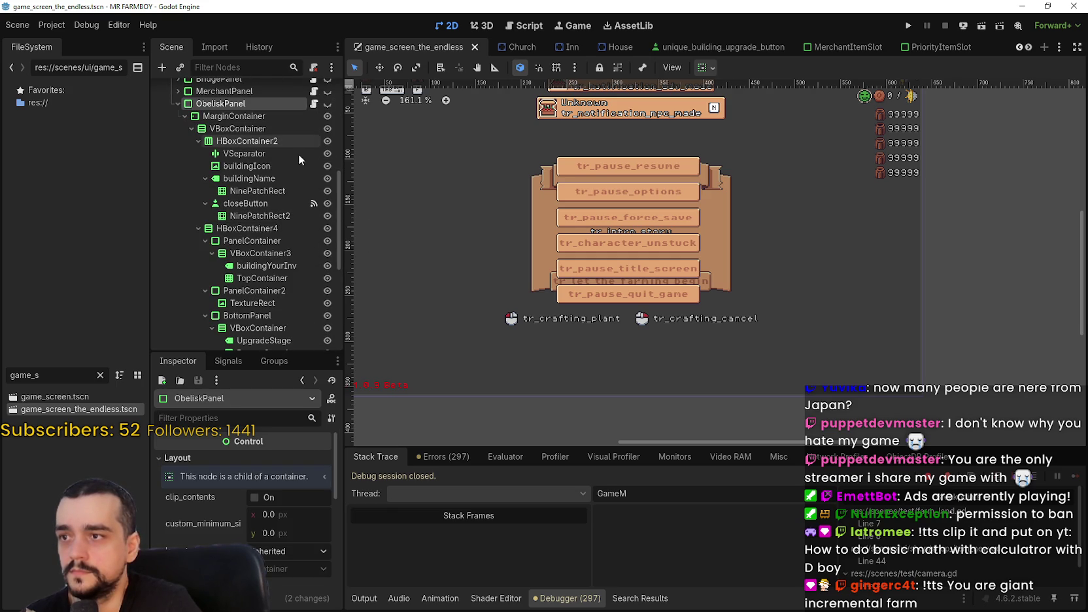
scroll(261, 319, up, 4)
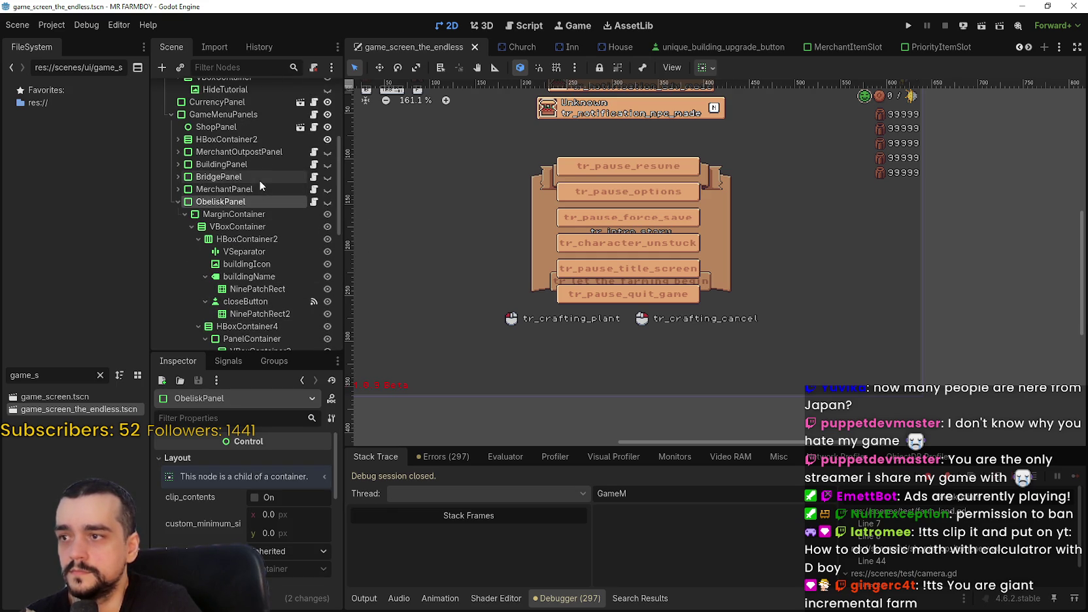
click(175, 203)
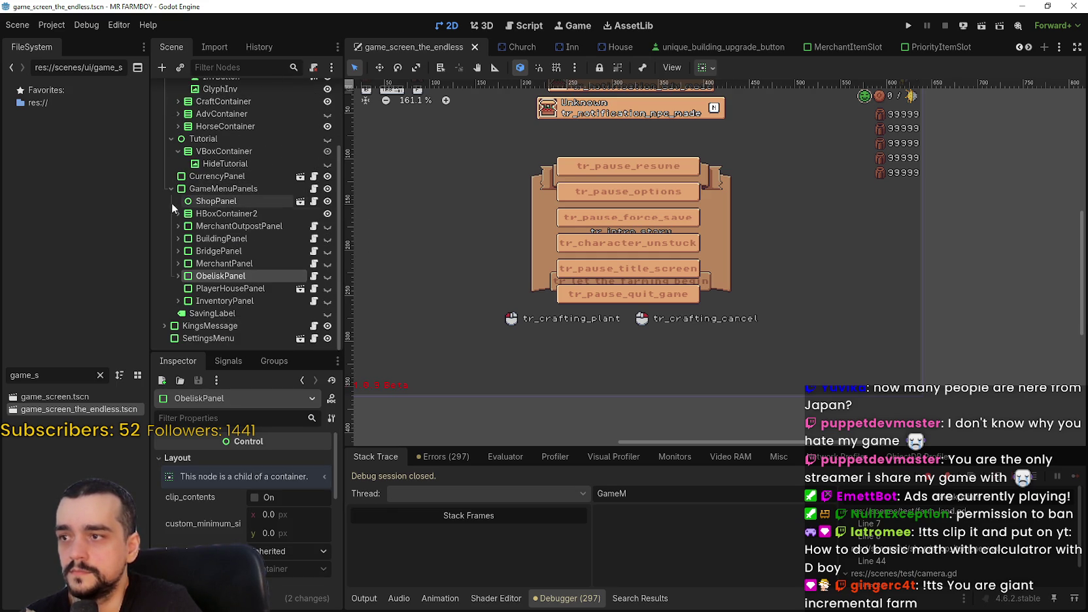
click(233, 289)
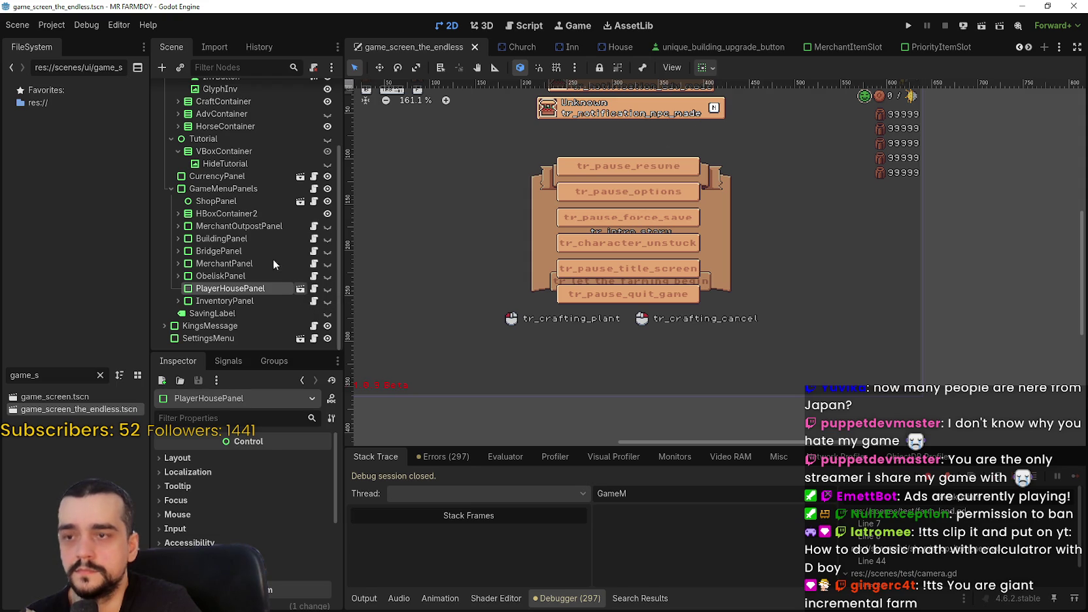
Open PlayerHousePanel's scene, widen the Scene dock, and inspect the HorseUpgrade nodes and HorseUpgrade3's parents
double_click(247, 289)
scroll(236, 262, down, 10)
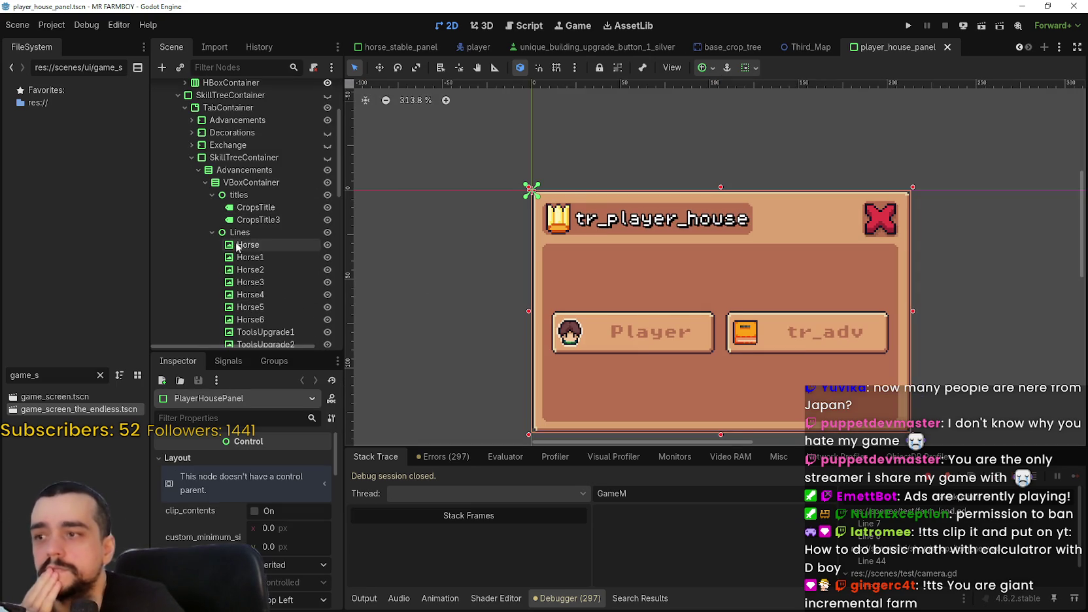
scroll(236, 272, down, 5)
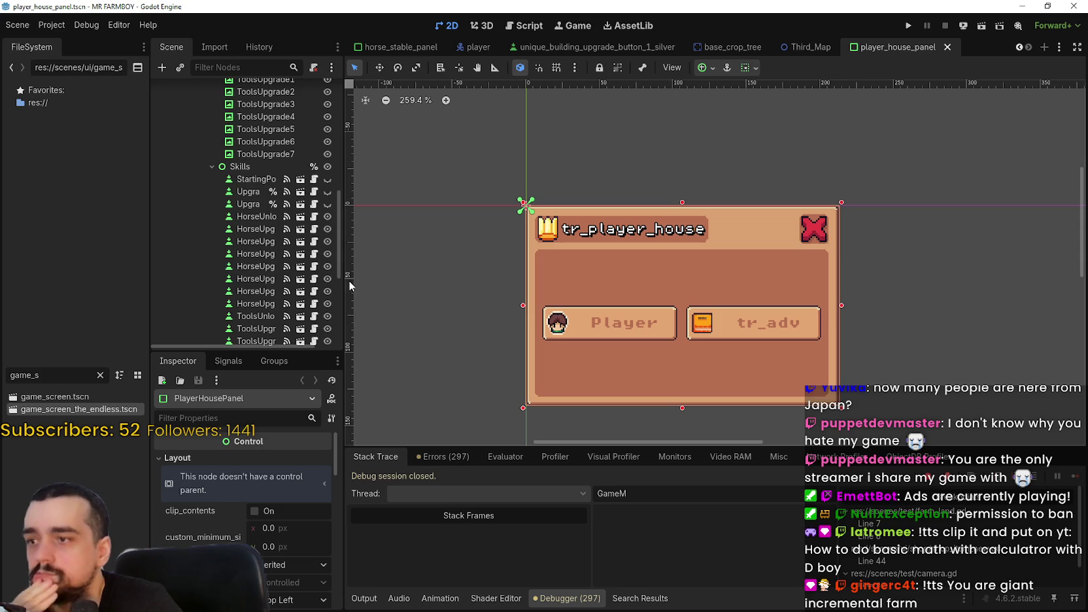
drag(343, 286, 448, 285)
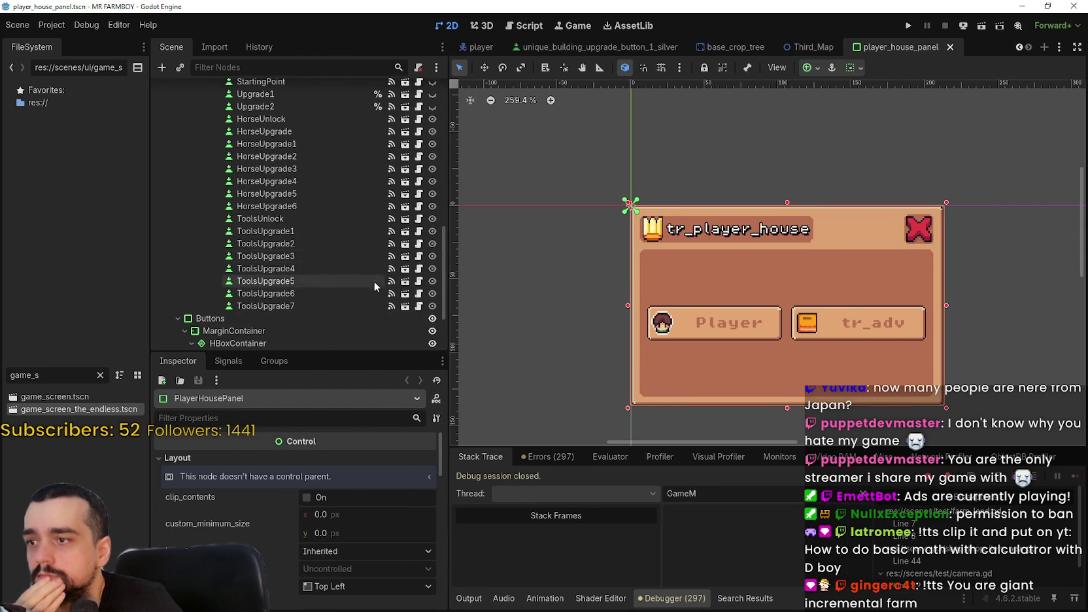
click(300, 244)
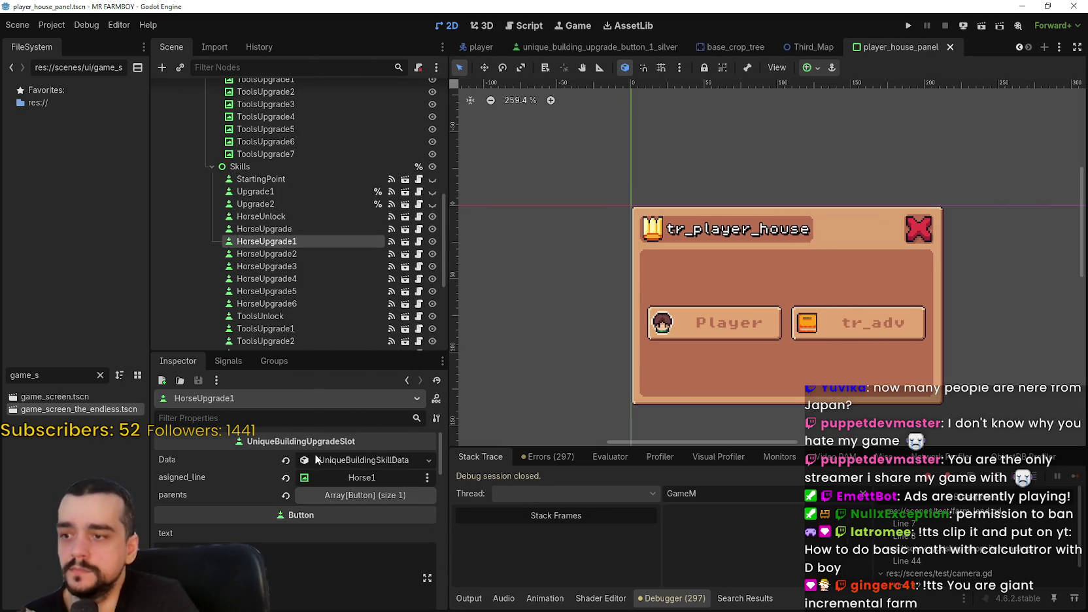
click(292, 228)
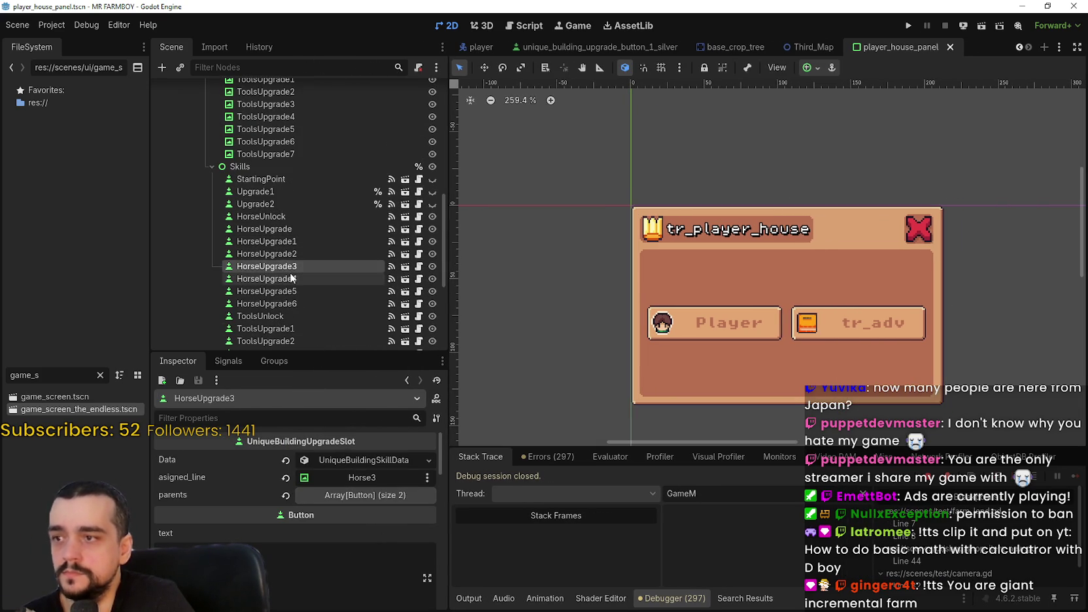
scroll(294, 275, down, 3)
click(375, 501)
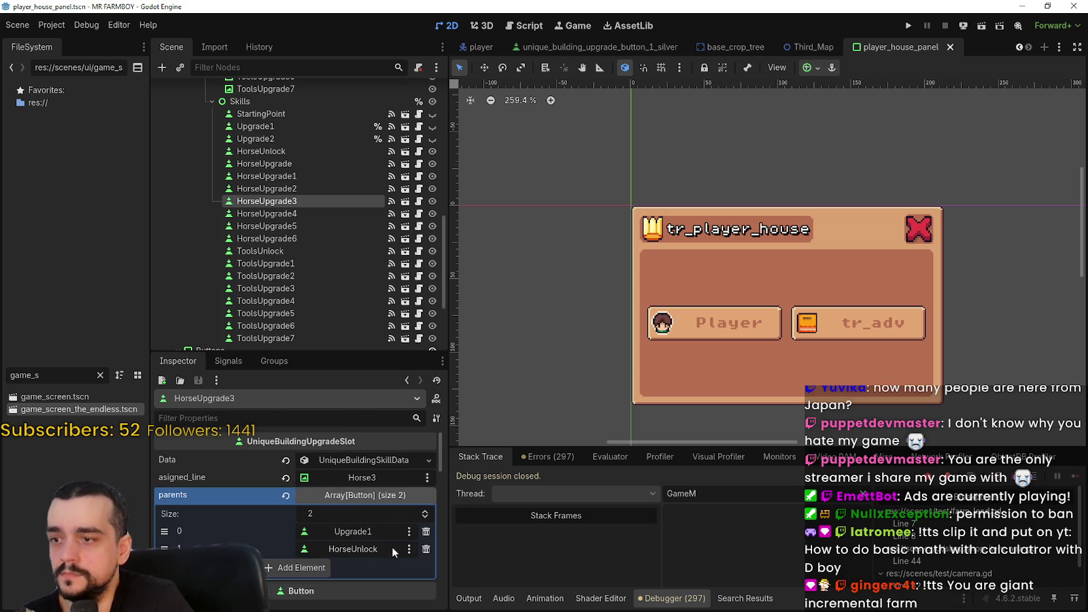
click(285, 125)
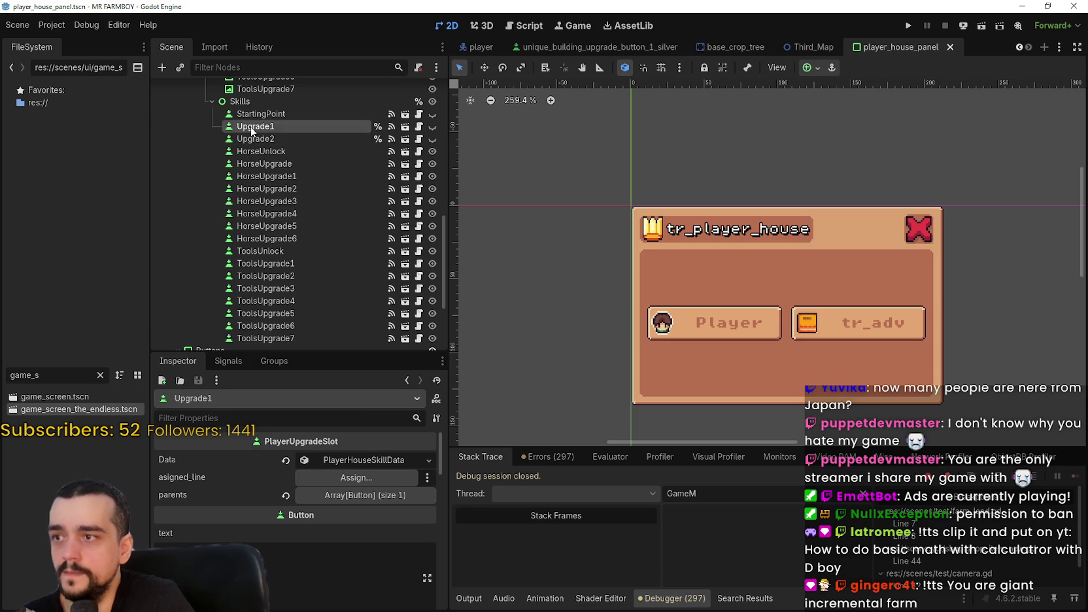
Delete the Upgrade1 and Upgrade2 nodes from the Skills branch, confirming each deletion
right_click(251, 127)
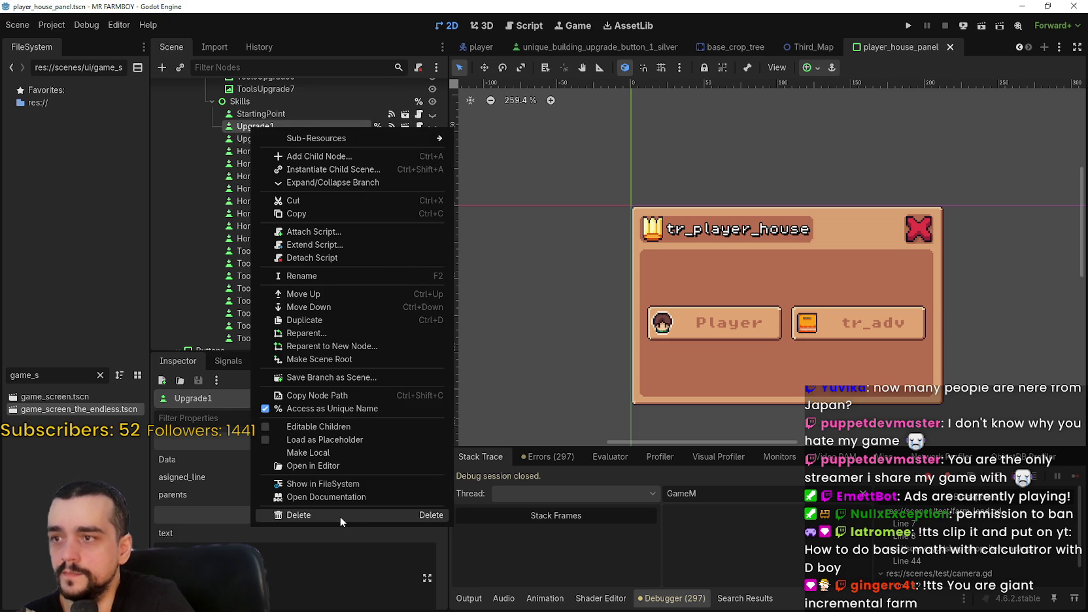
click(339, 515)
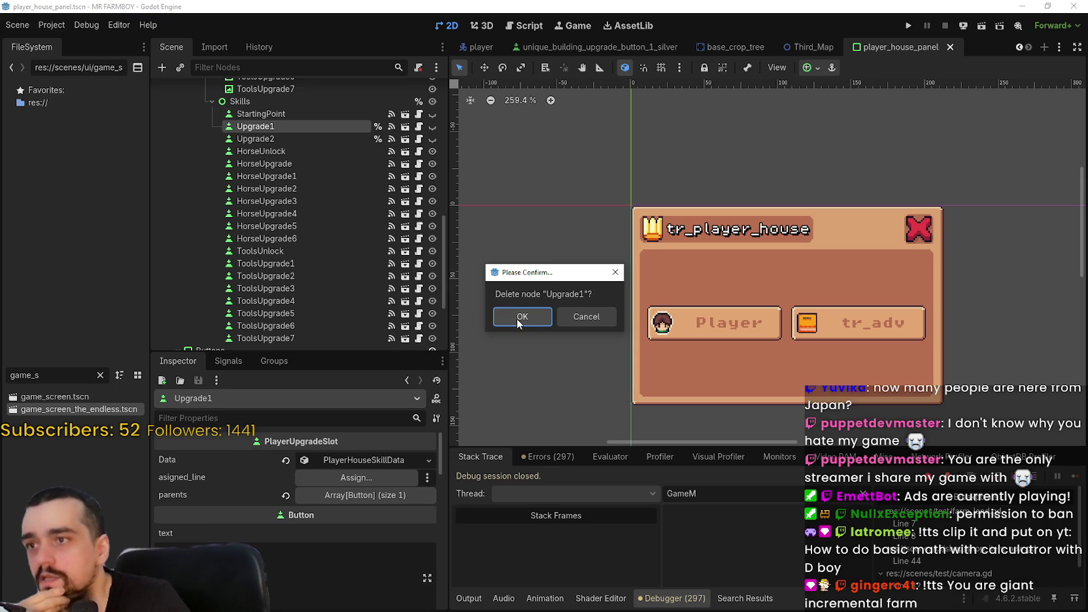
click(527, 316)
right_click(287, 126)
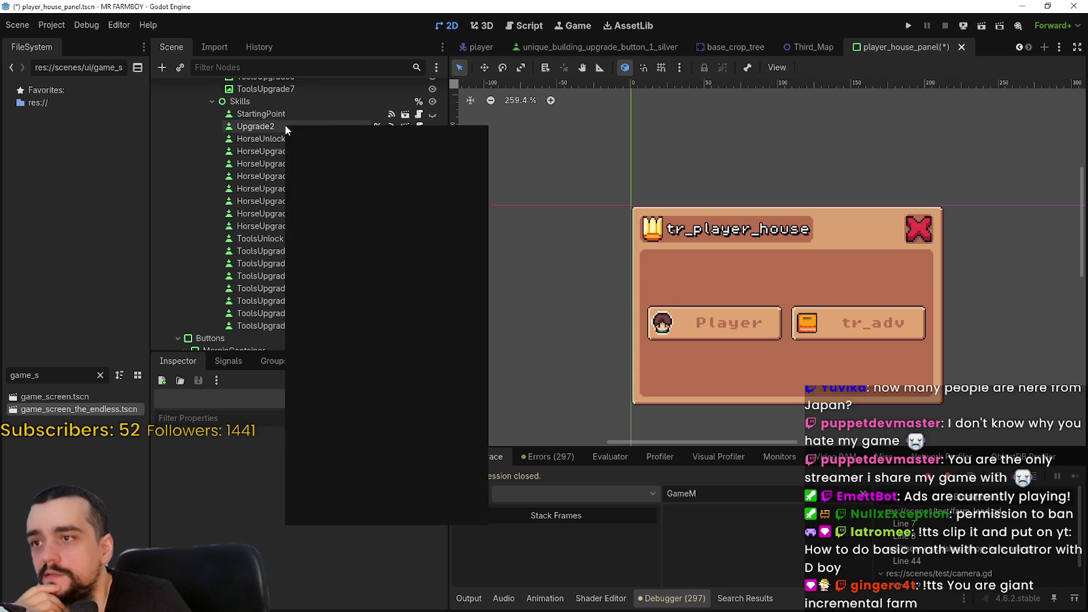
click(410, 513)
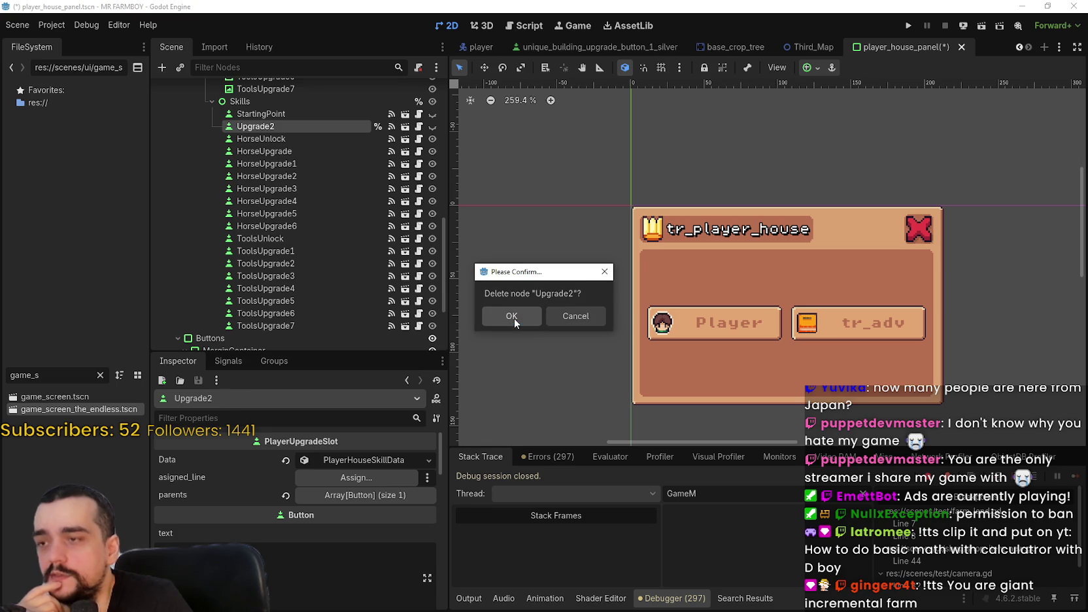
click(512, 316)
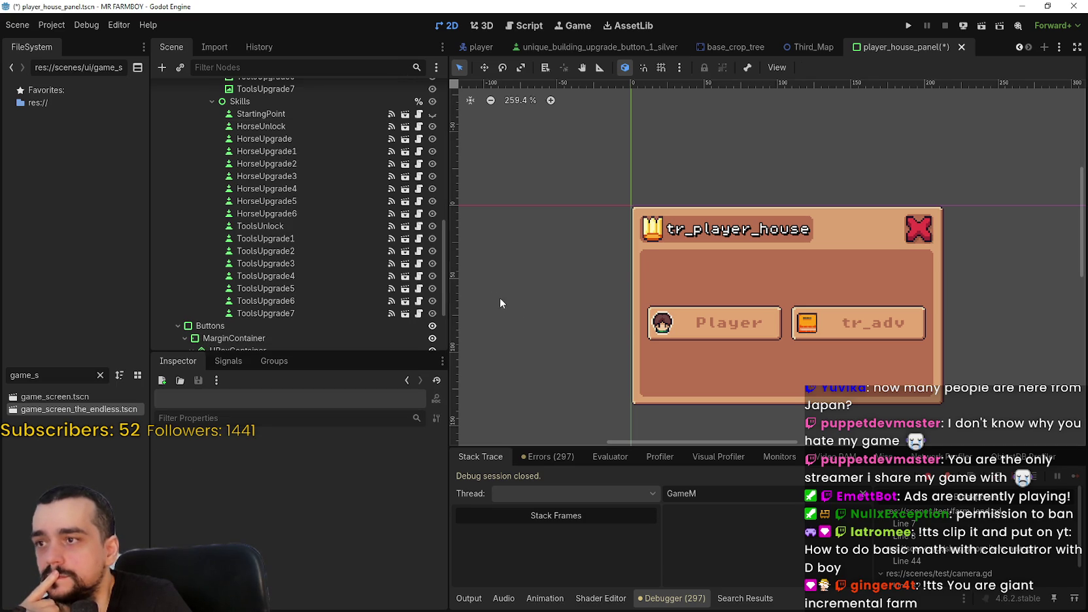
Inspect the skill data and parent lists of HorseUnlock, HorseUpgrade and HorseUpgrade1 without changing them
click(299, 130)
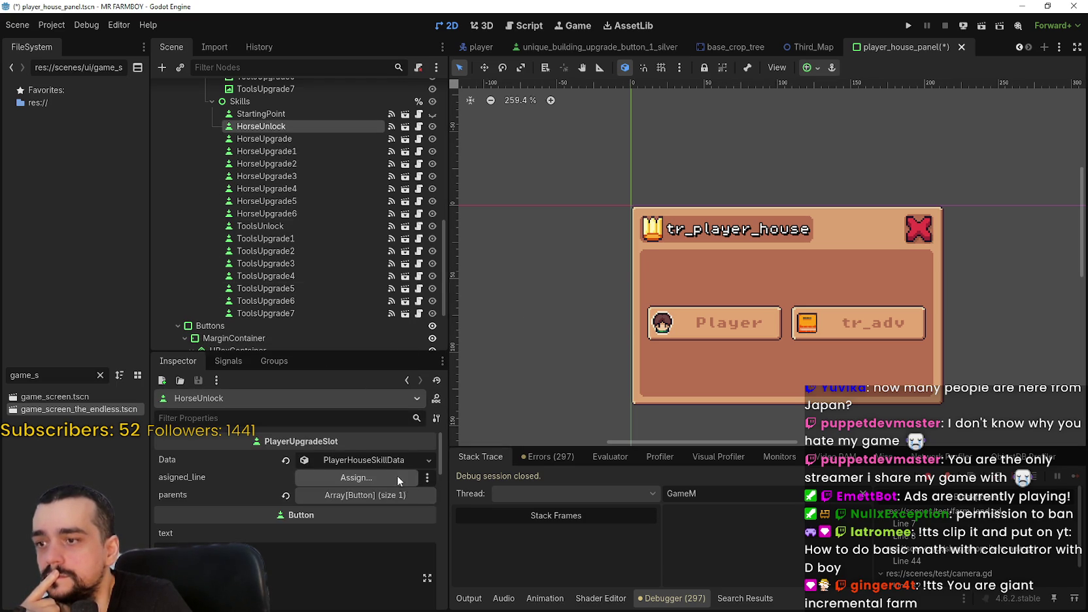
click(362, 460)
scroll(292, 517, down, 1)
click(356, 501)
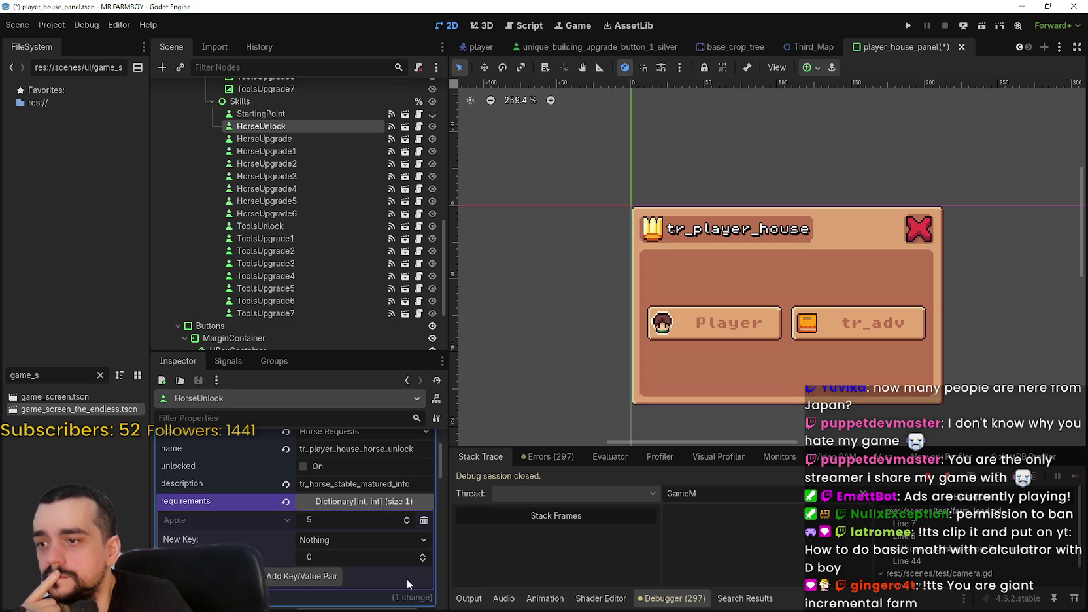
click(294, 139)
click(370, 496)
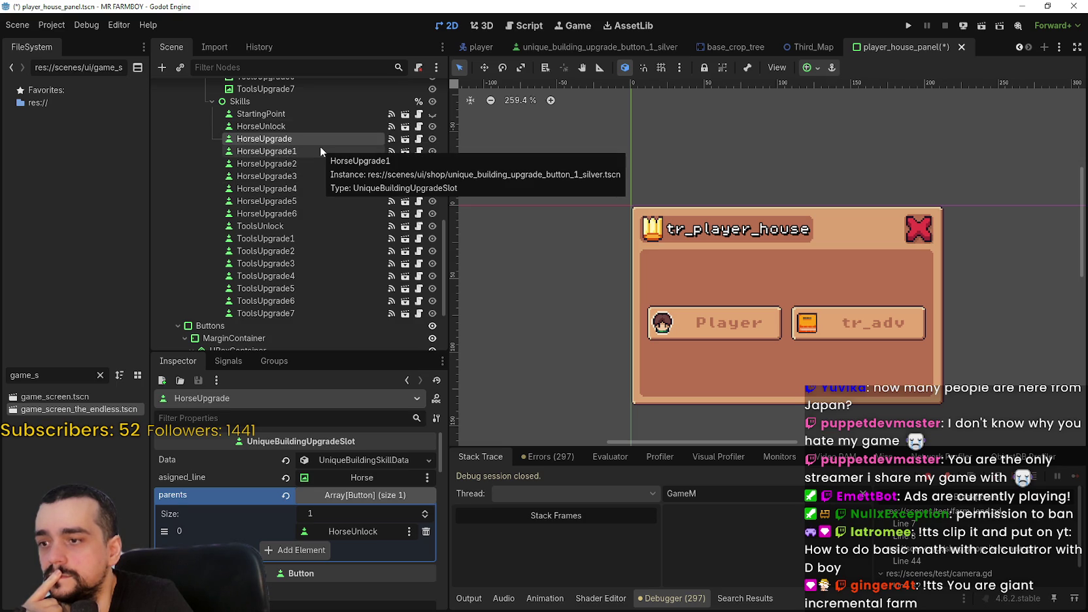
click(320, 150)
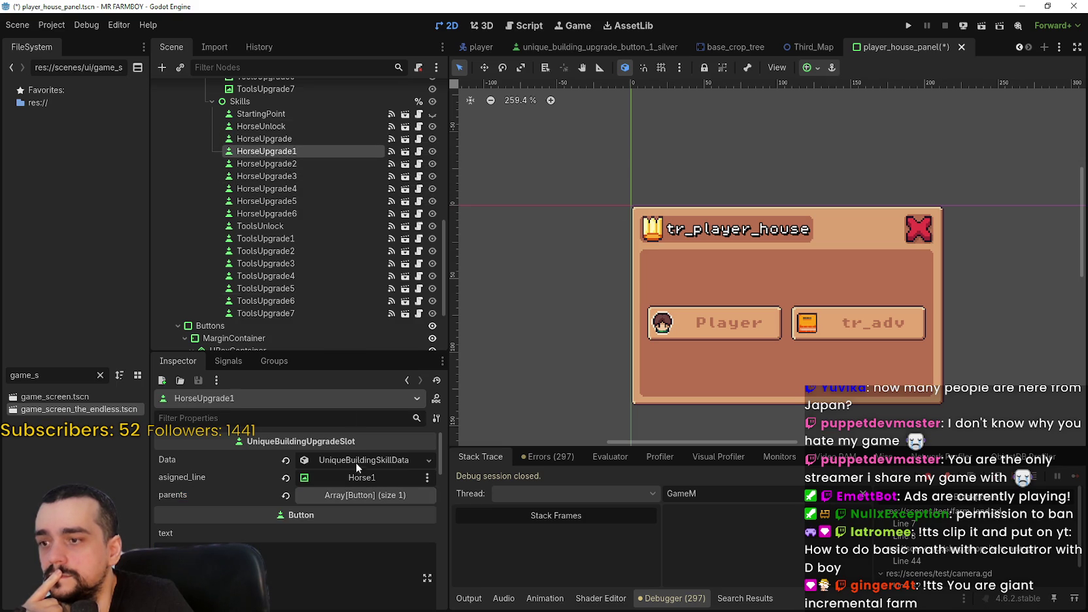
click(367, 499)
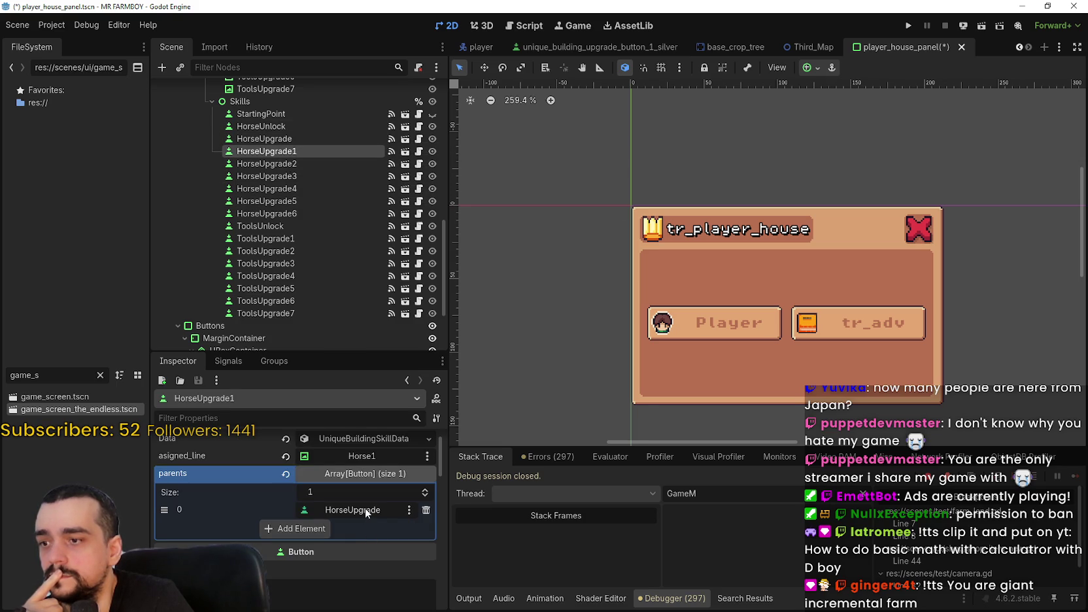
click(366, 511)
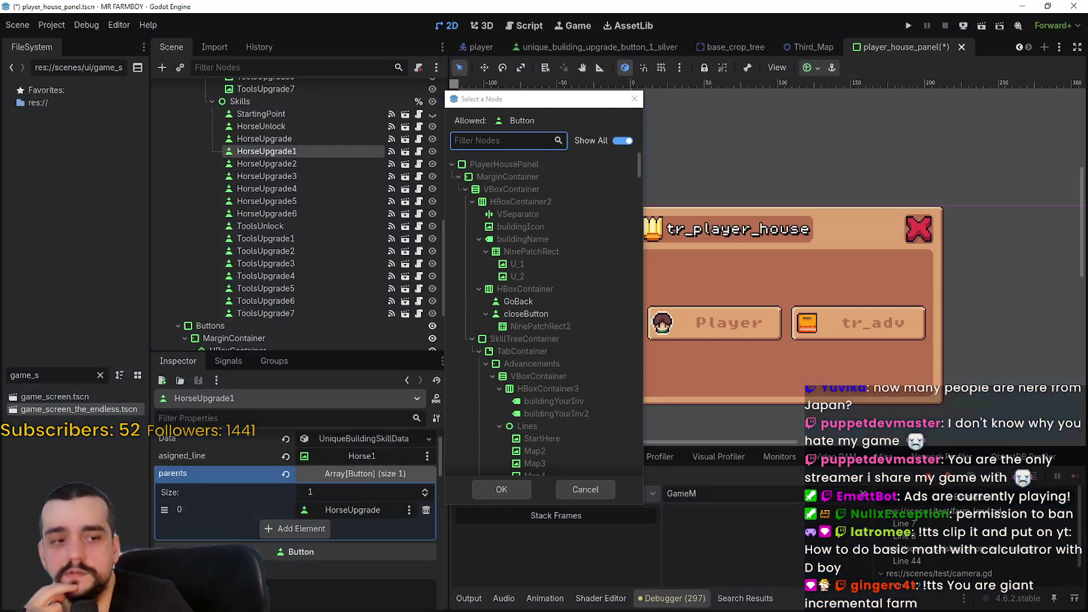
click(589, 488)
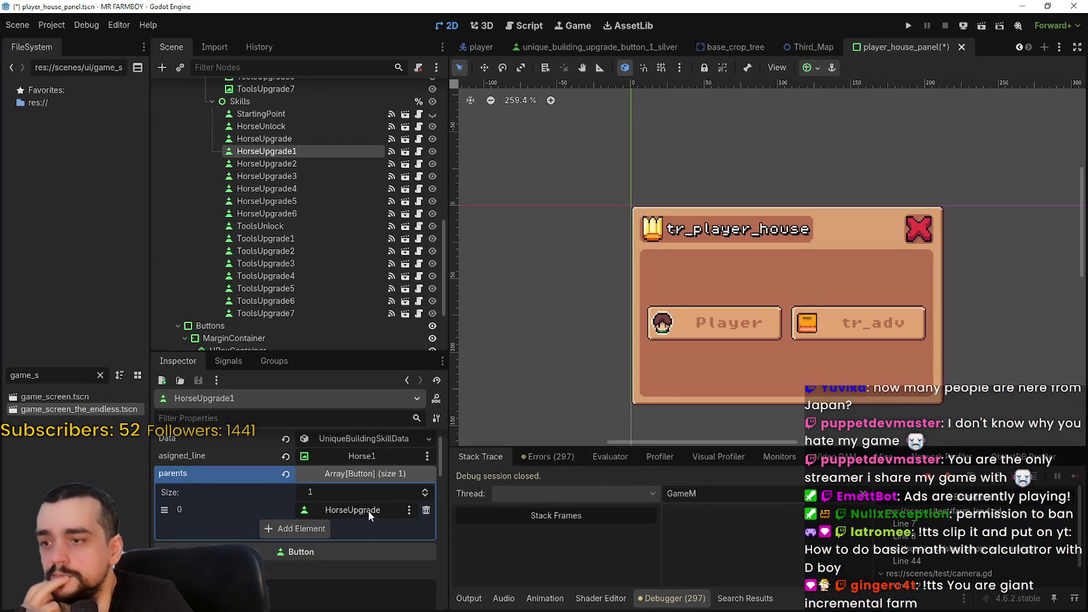
Remove the empty parent entry from HorseUpgrade3, then check HorseUpgrade4's parent list
click(315, 164)
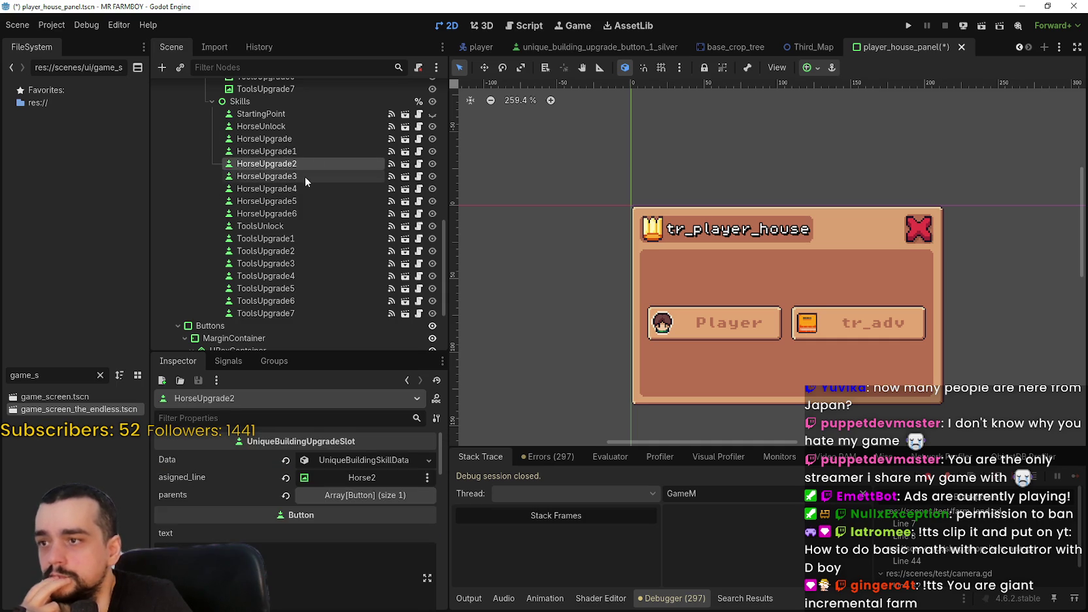
click(304, 176)
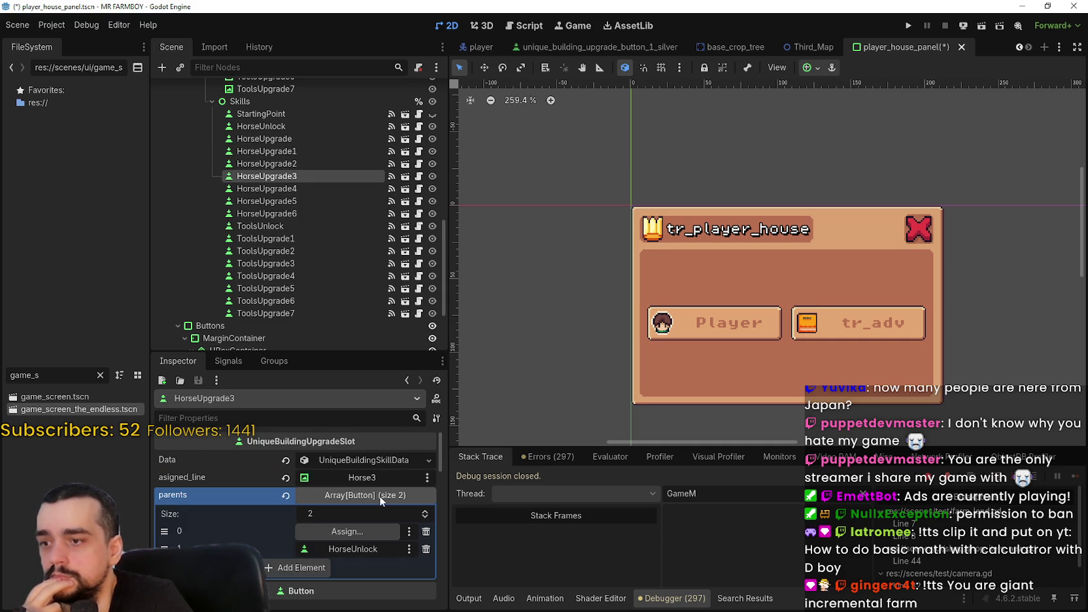
click(426, 533)
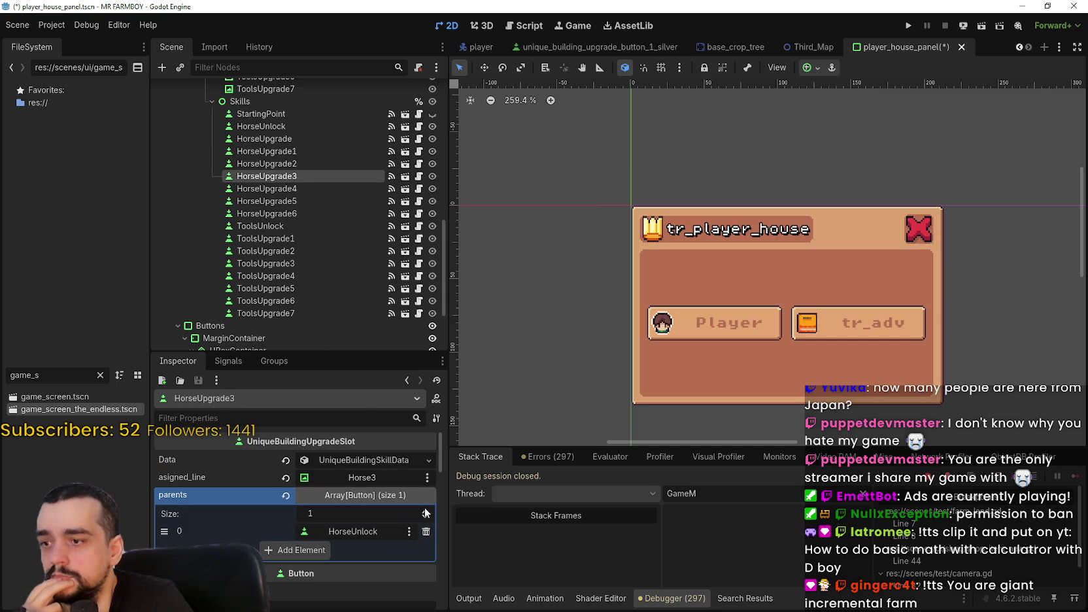
click(301, 187)
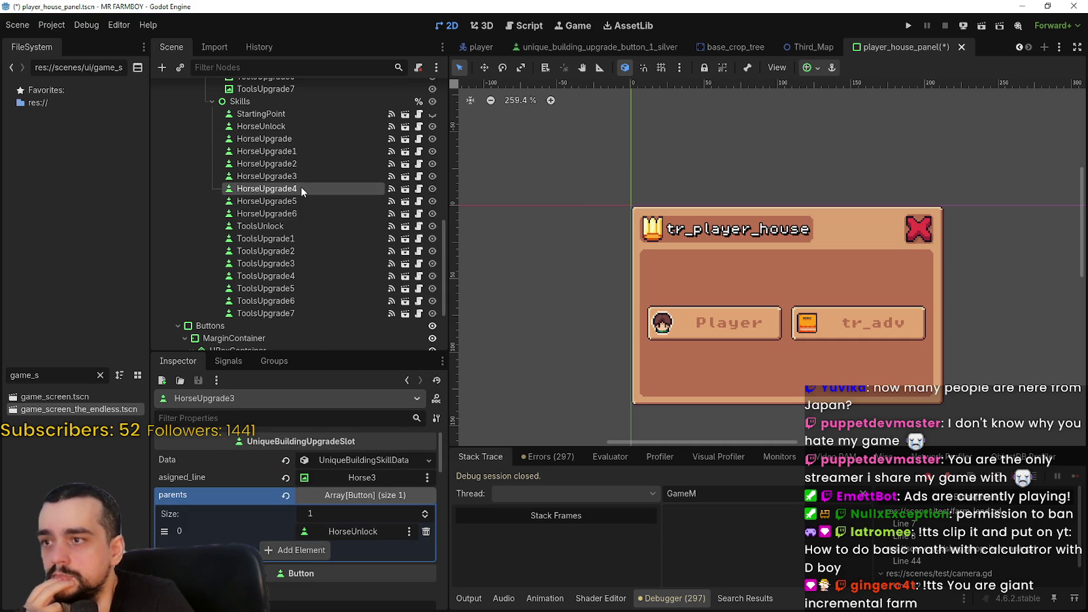
click(394, 496)
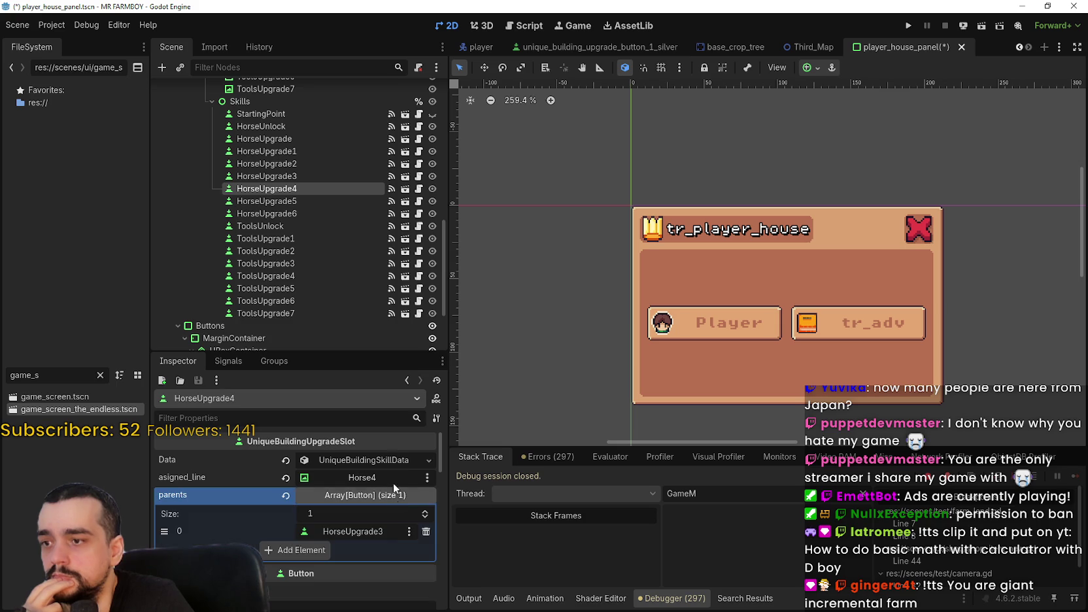
click(302, 179)
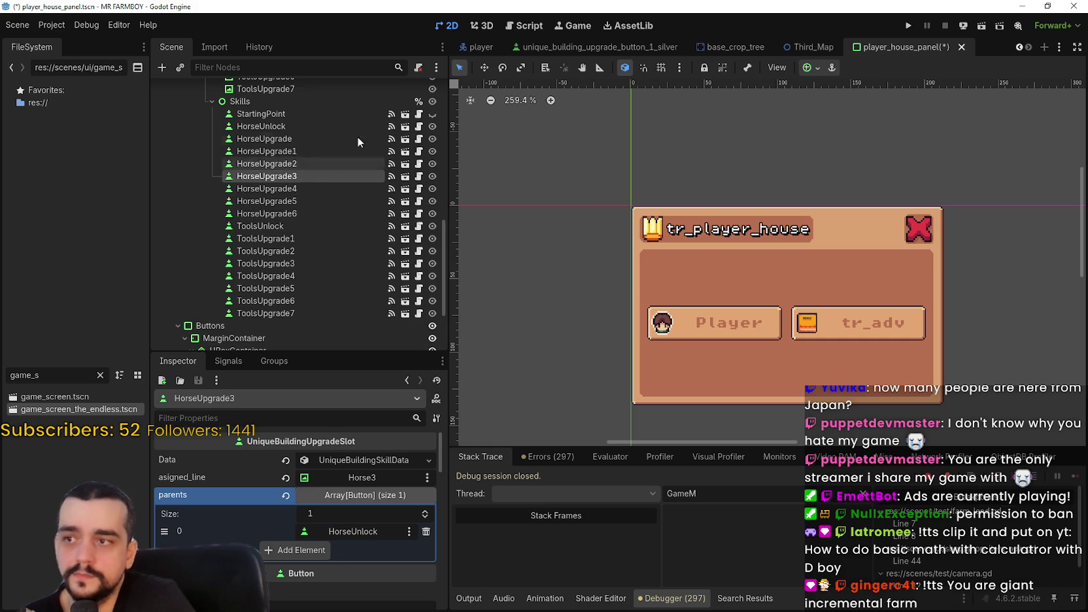
Toggle SkillTreeContainer's visibility to reveal the horse advancements panel in the editor
scroll(354, 189, up, 3)
scroll(382, 255, up, 3)
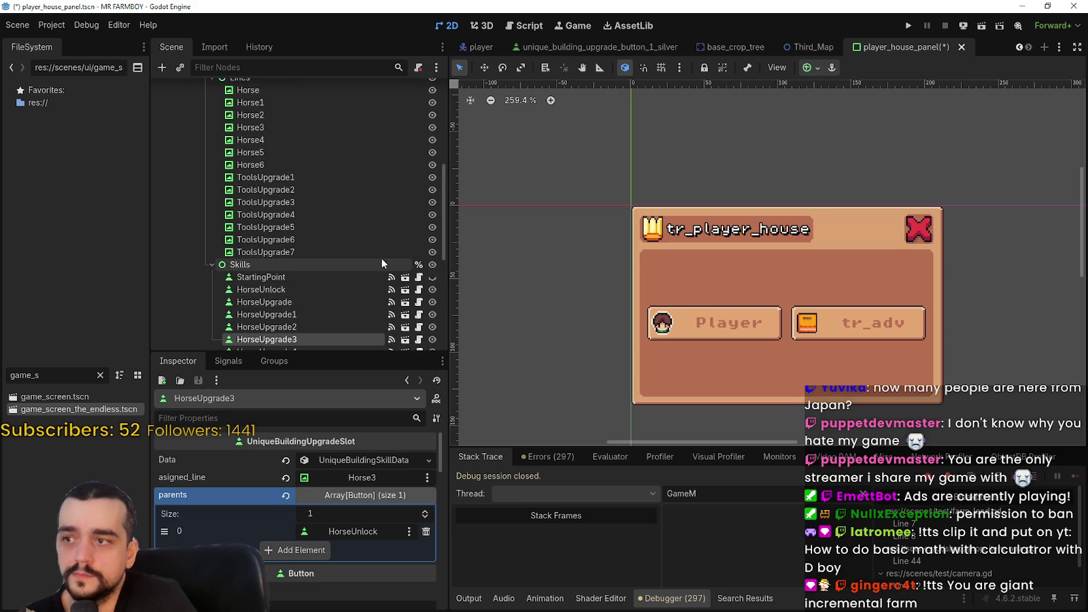
scroll(400, 239, up, 5)
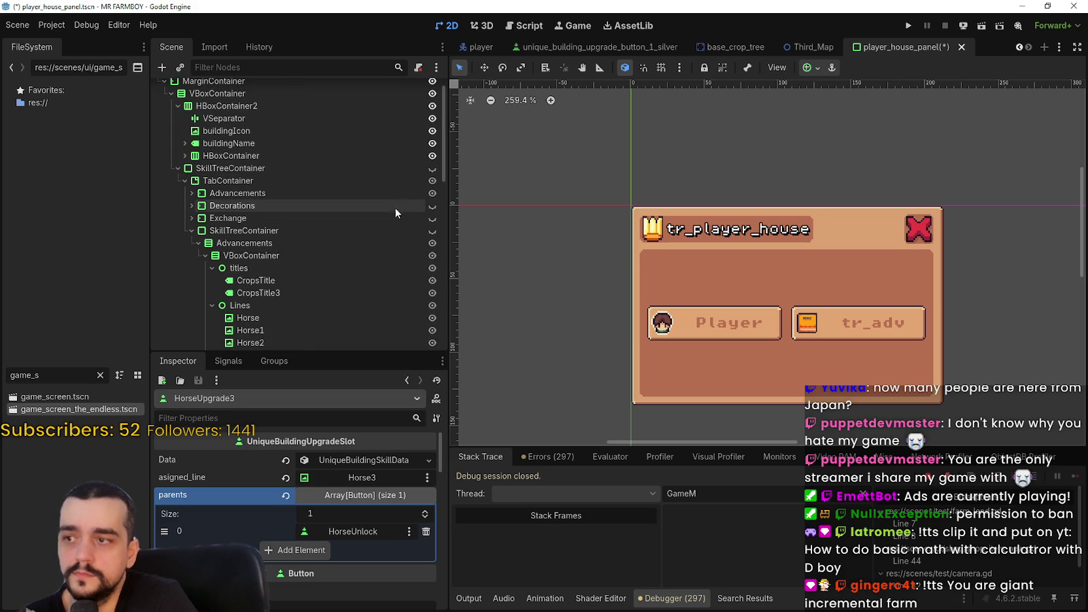
click(432, 168)
scroll(393, 255, down, 3)
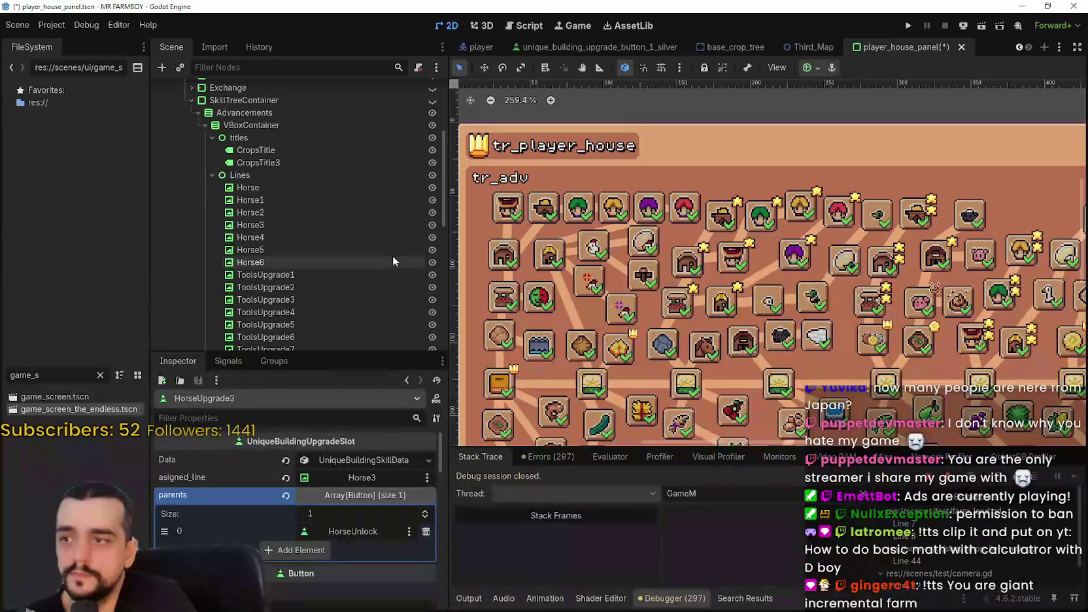
click(432, 100)
scroll(659, 249, up, 2)
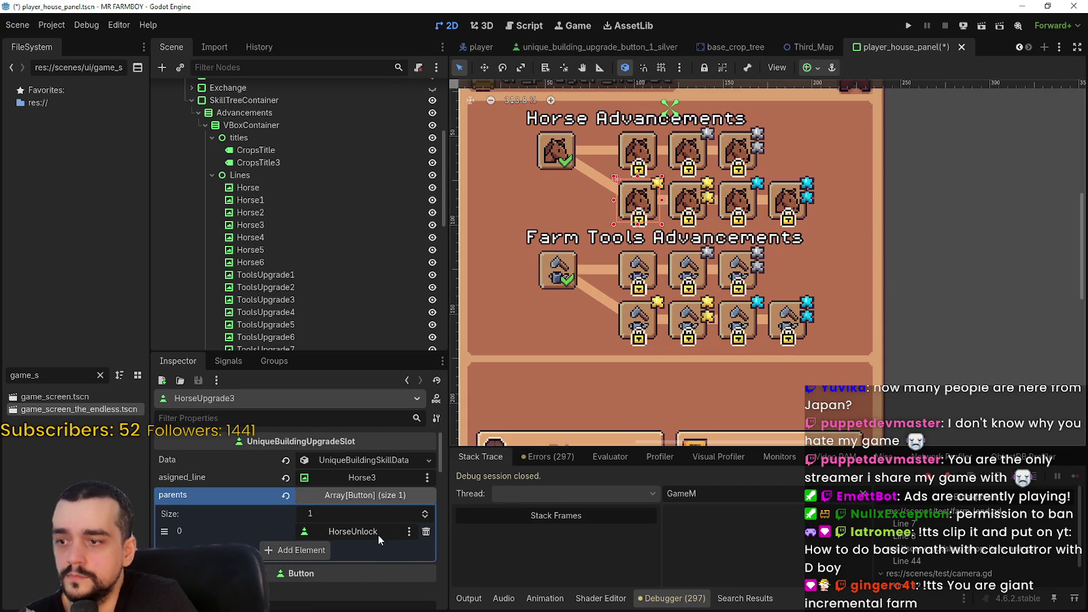
Set HorseUpgrade2 as HorseUpgrade3's parent and save the player_house_panel scene
click(729, 152)
scroll(361, 286, down, 5)
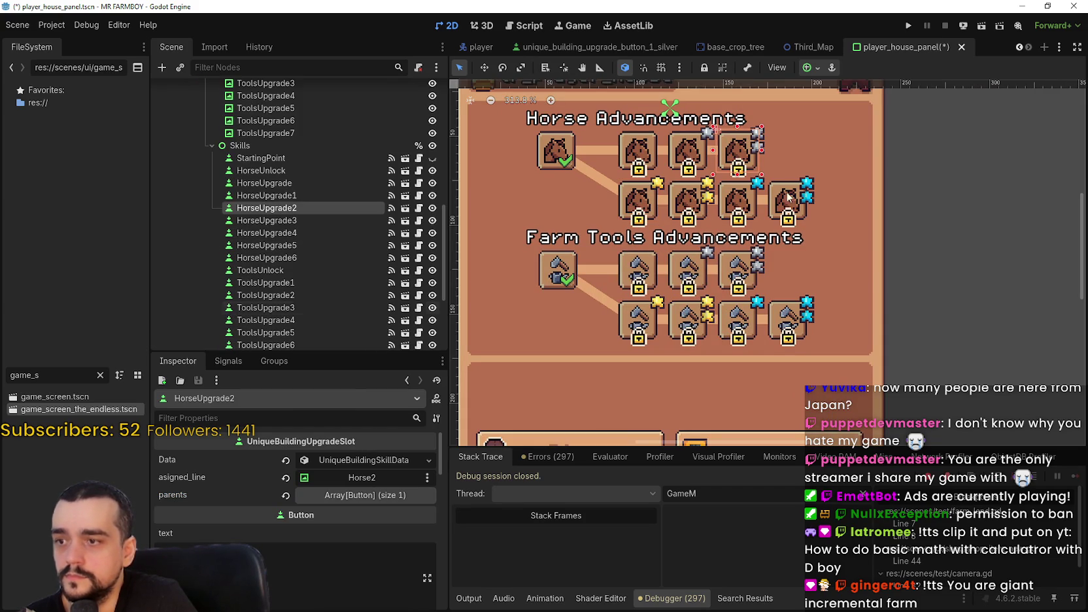
click(651, 209)
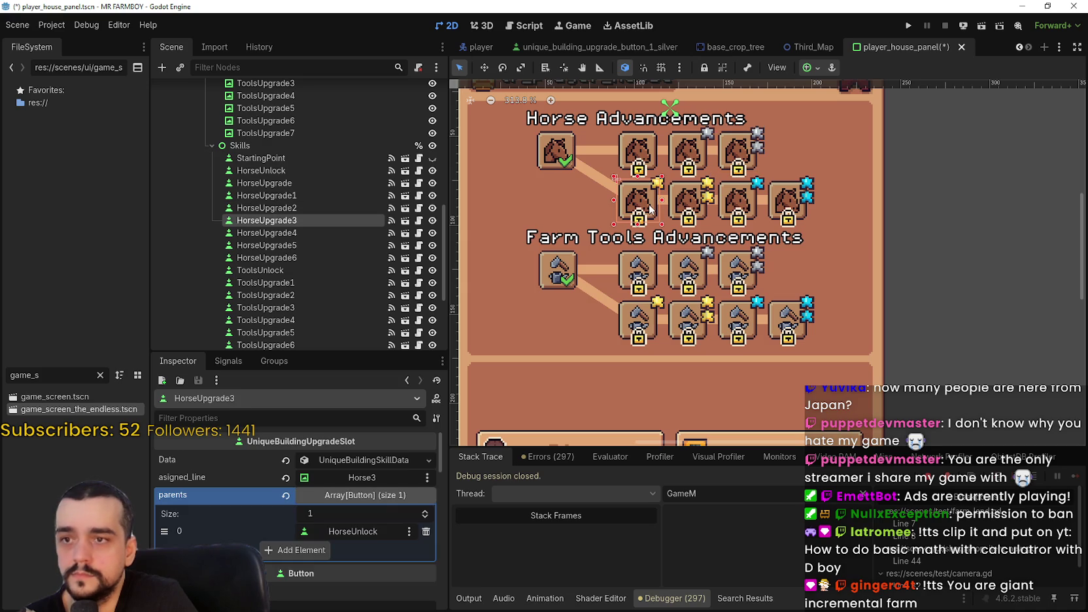
click(364, 532)
text(horse)
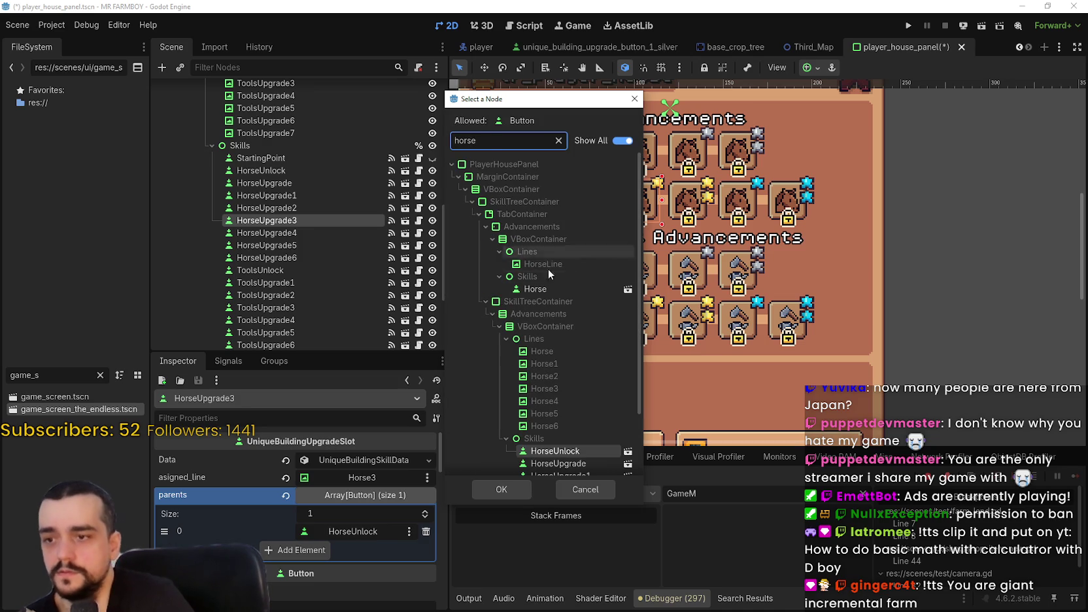
scroll(569, 307, down, 3)
double_click(566, 410)
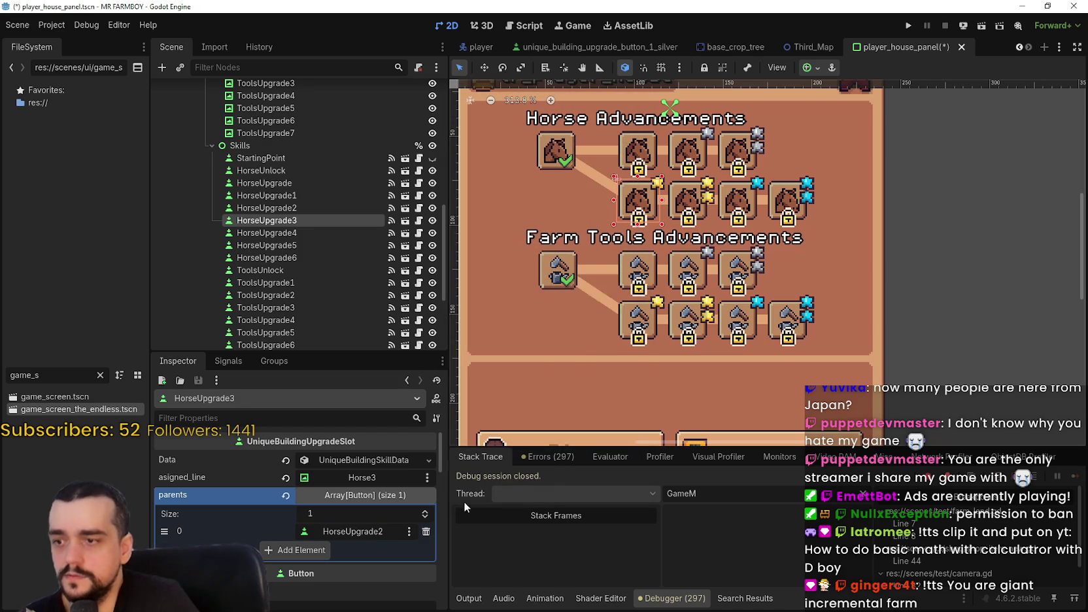
key(ctrl+s)
Remove HorseUpgrade5's extra parent entry so only HorseUpgrade4 remains
click(694, 211)
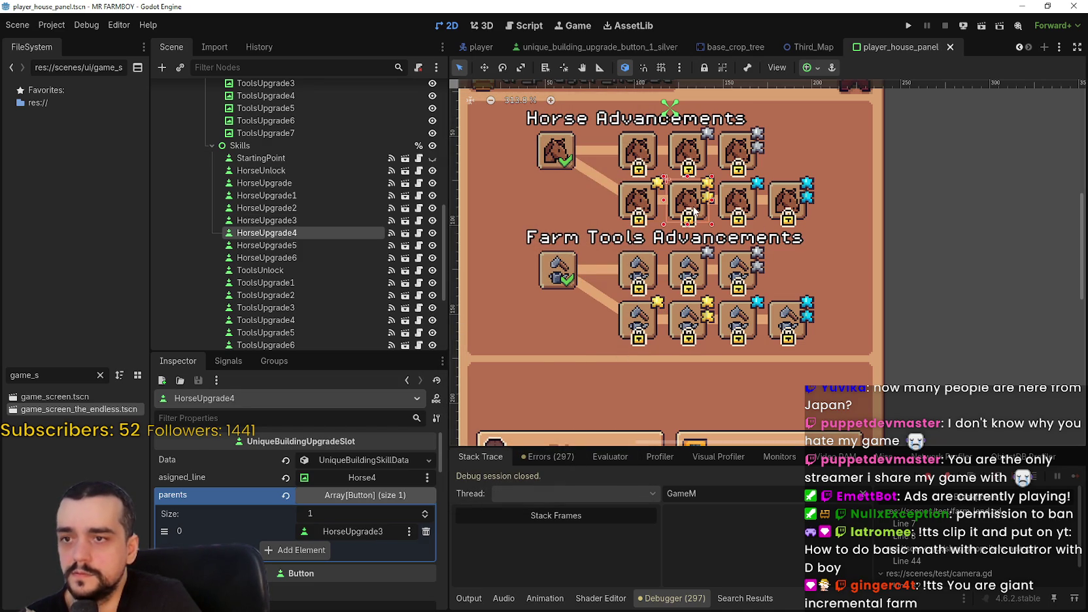
click(738, 210)
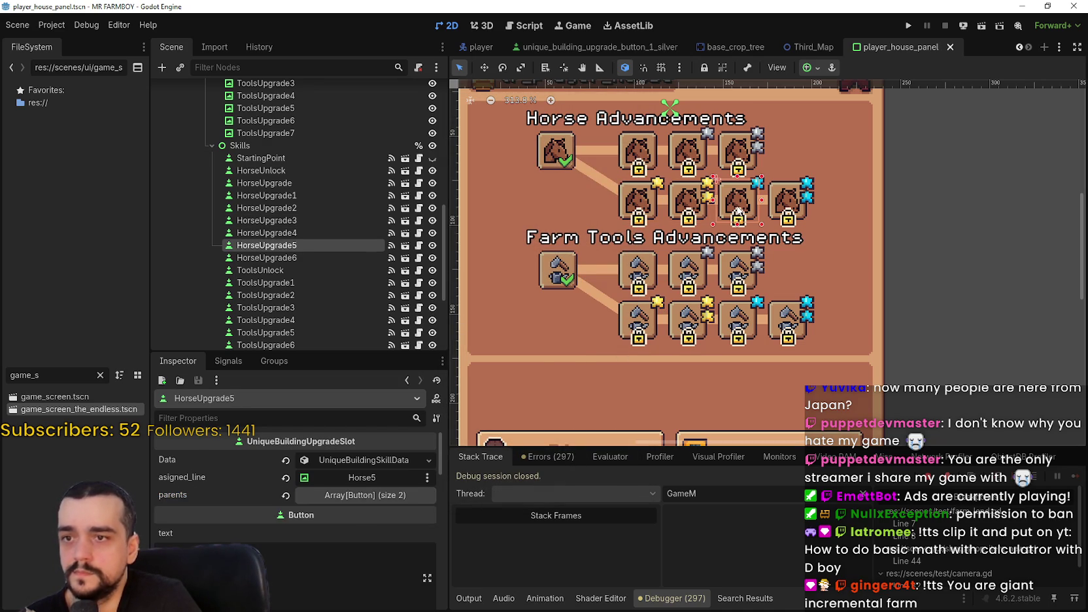
click(358, 499)
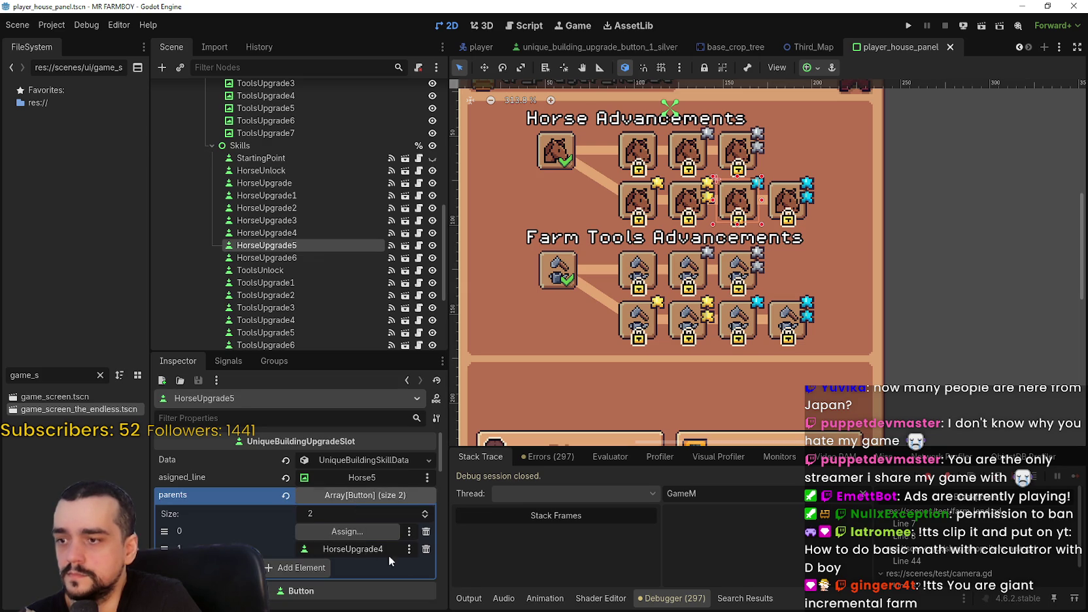
click(426, 531)
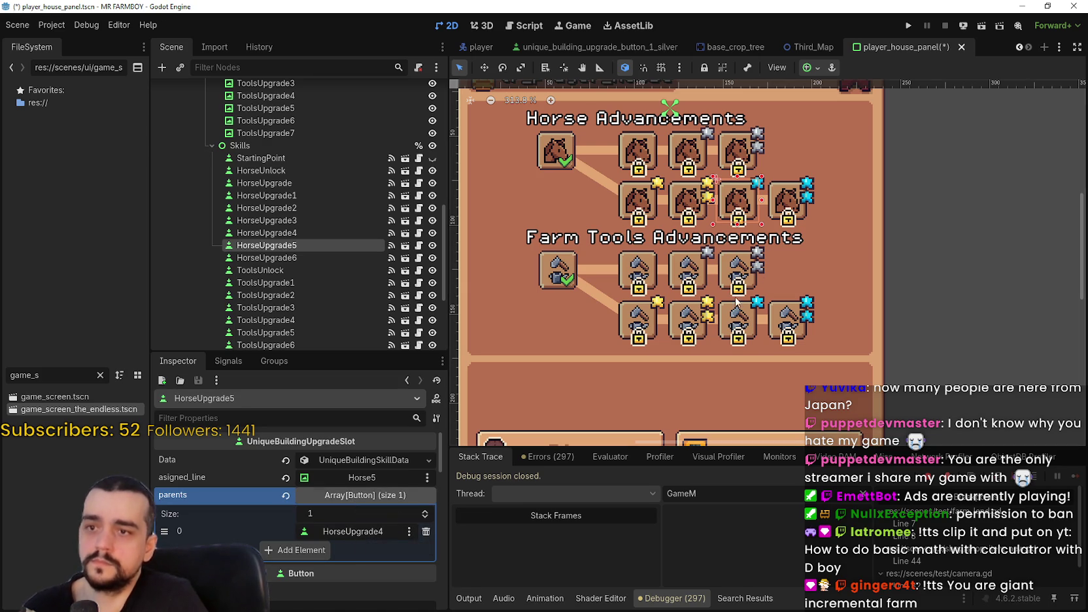
click(785, 206)
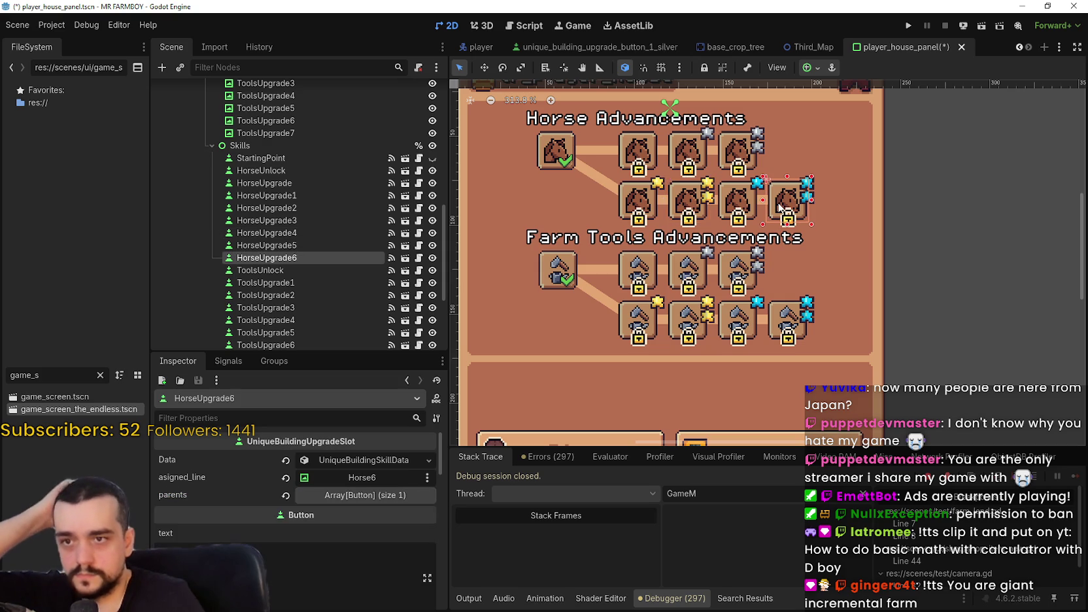
Replace ToolsUpgrade4's empty parent entry with ToolsUpgrade3 and save the scene
key(ctrl+s)
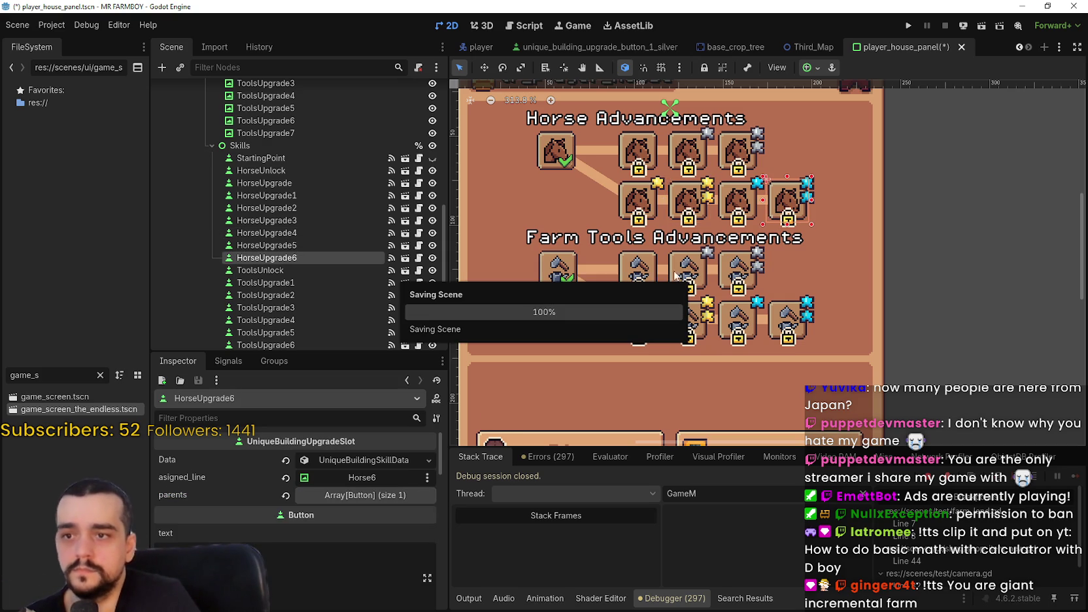
click(637, 327)
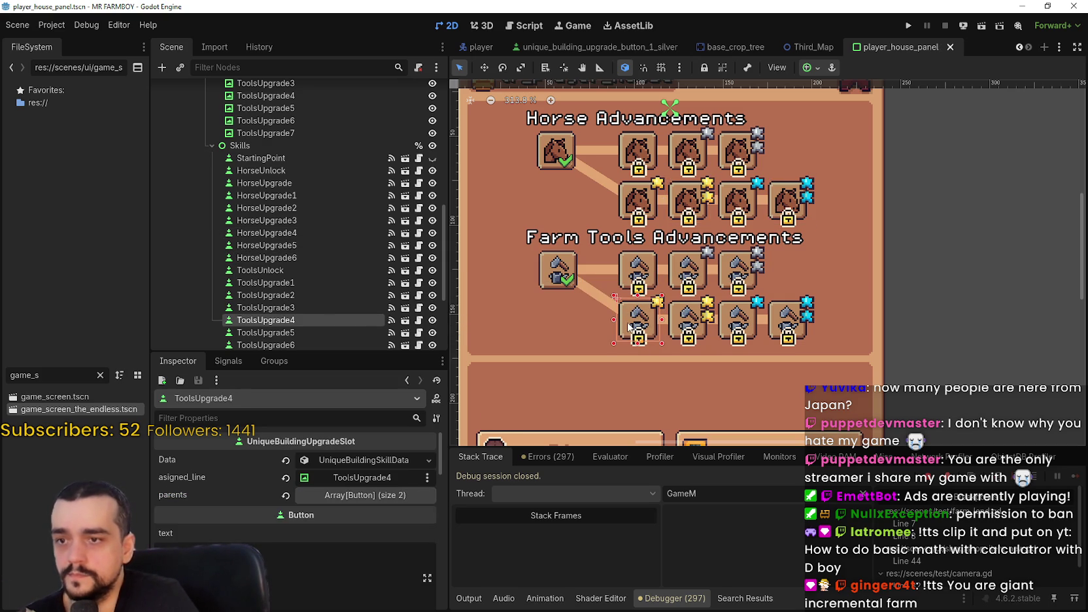
click(368, 497)
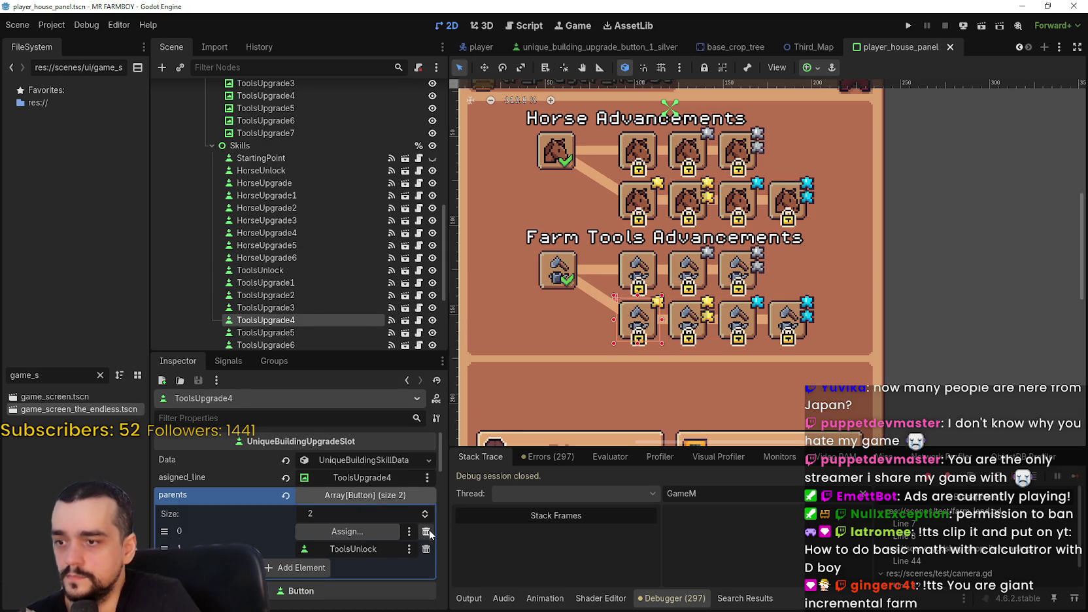
click(425, 531)
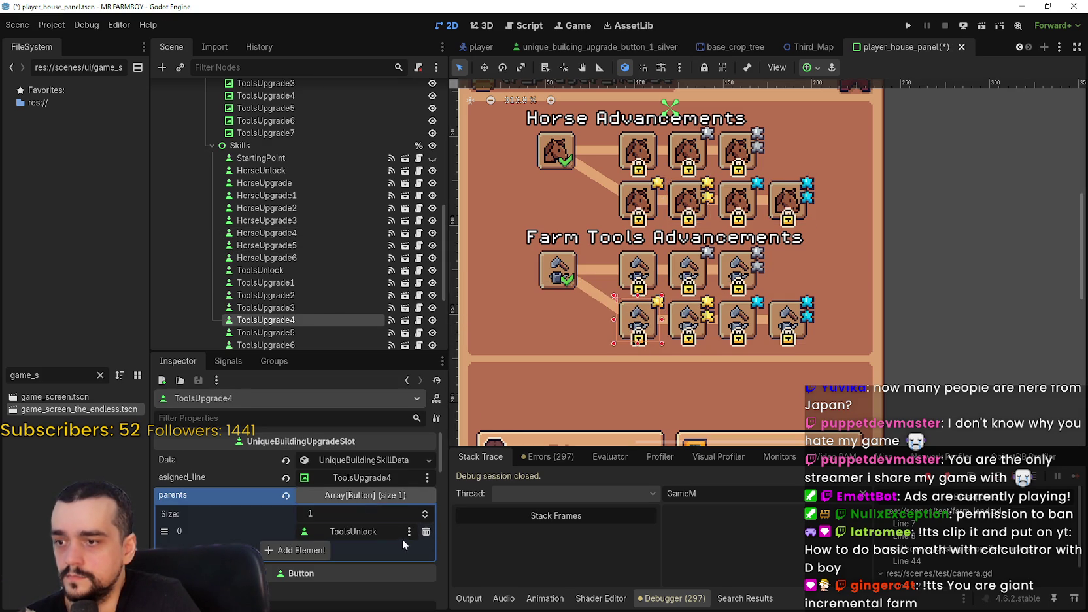
click(361, 533)
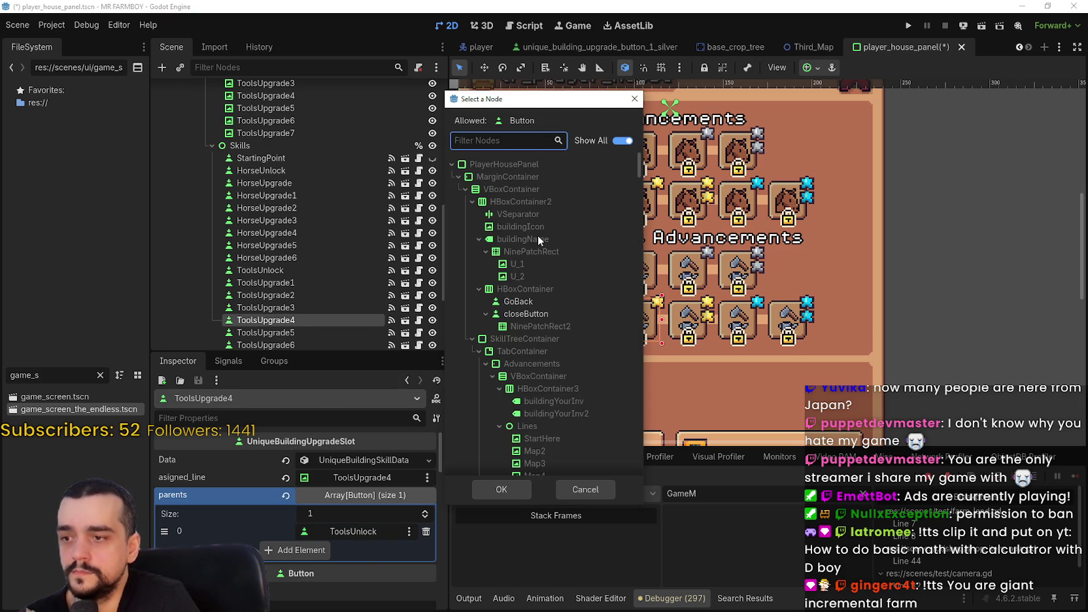
text(tool)
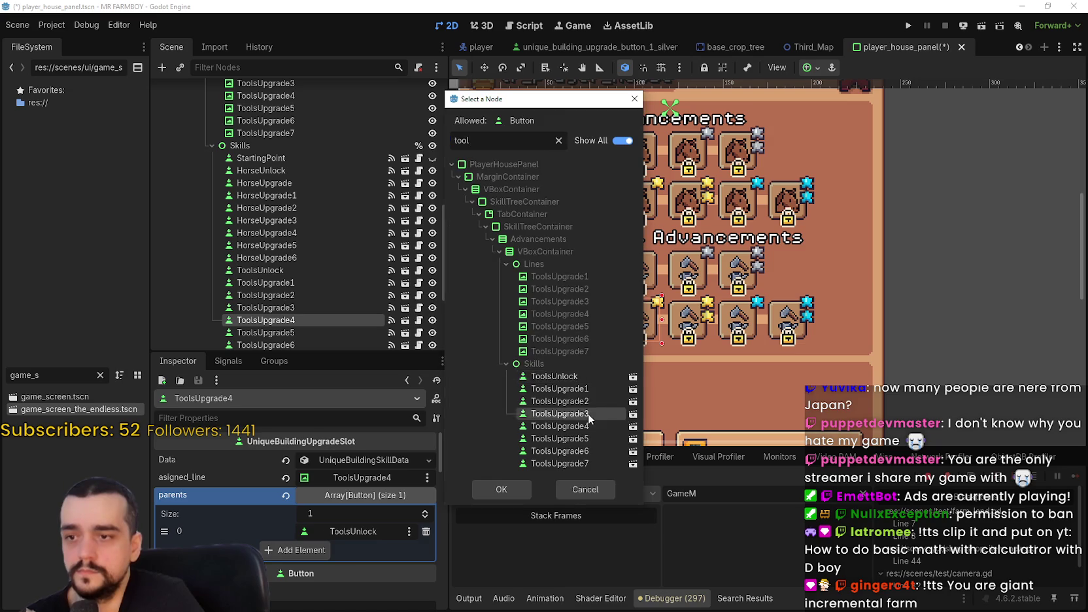
double_click(588, 413)
key(ctrl+s)
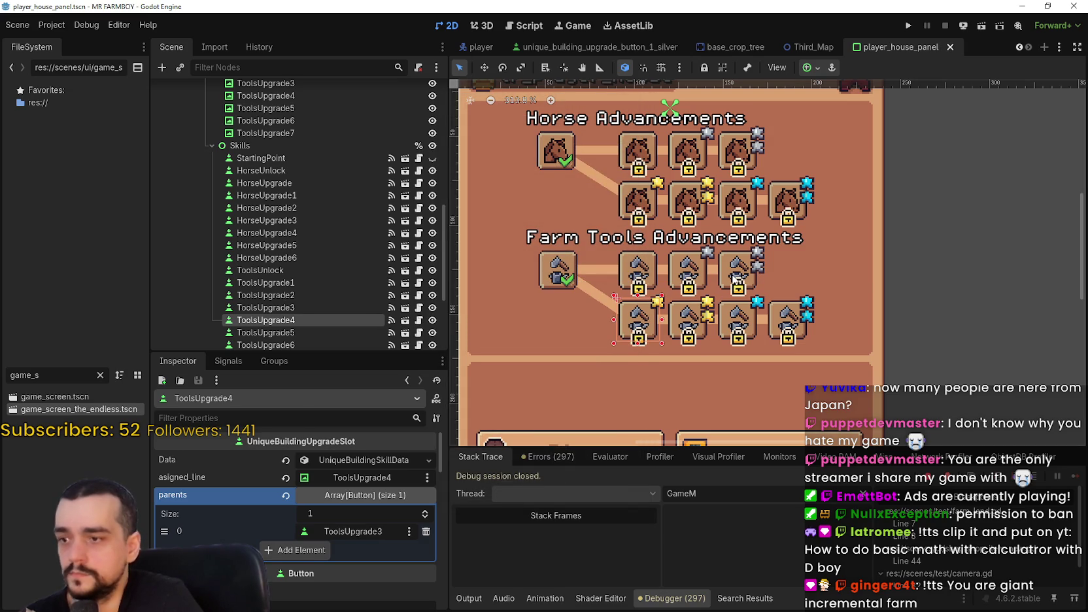
Review ToolsUpgrade3 and ToolsUpgrade5, then trim ToolsUpgrade6's parents to ToolsUpgrade5 only and save
click(734, 278)
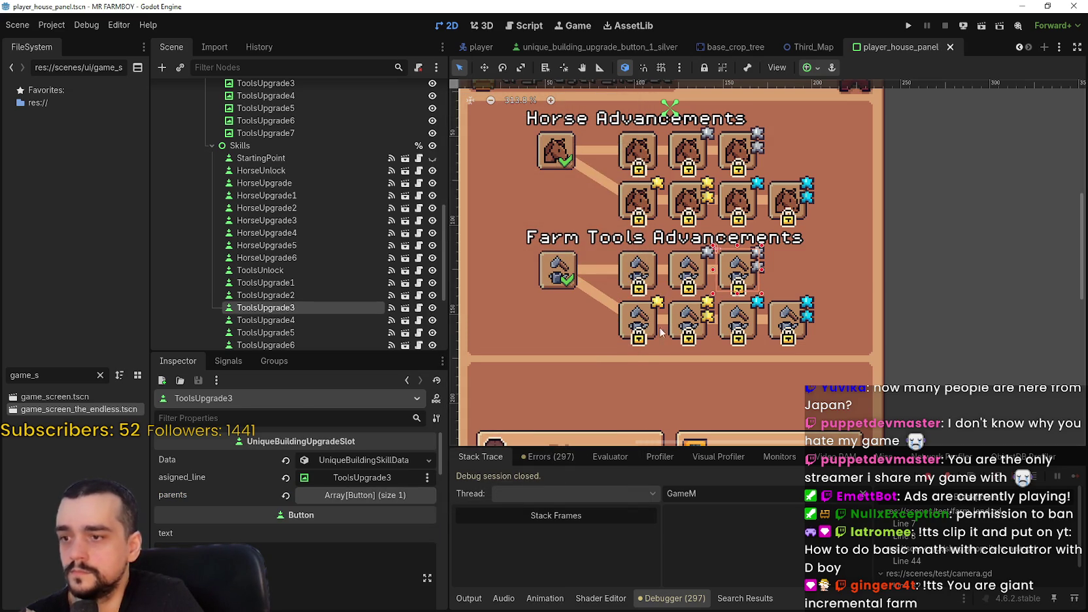
click(704, 329)
click(365, 495)
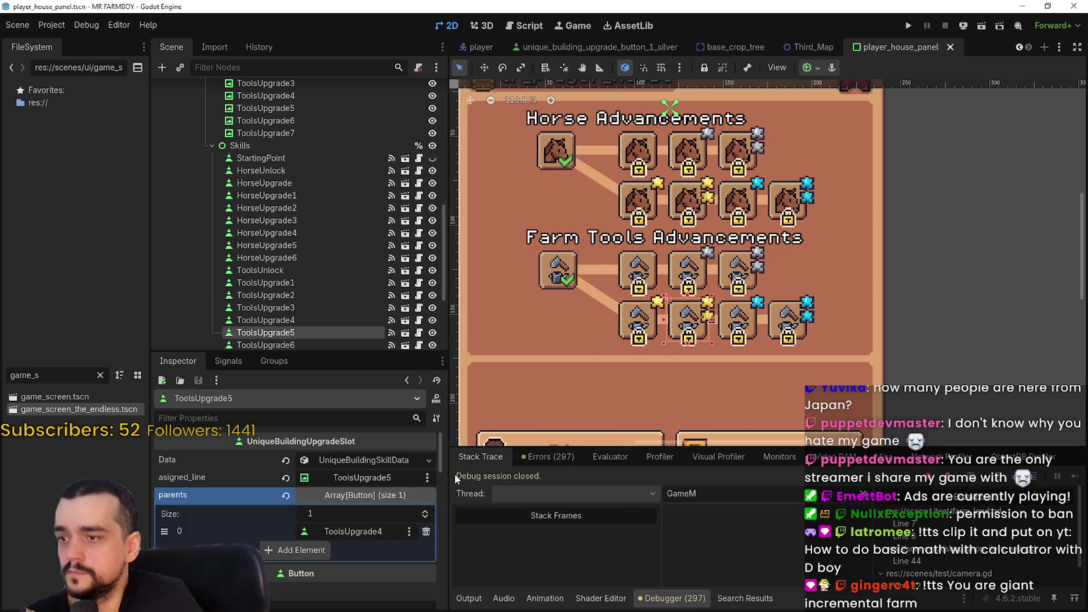
click(732, 327)
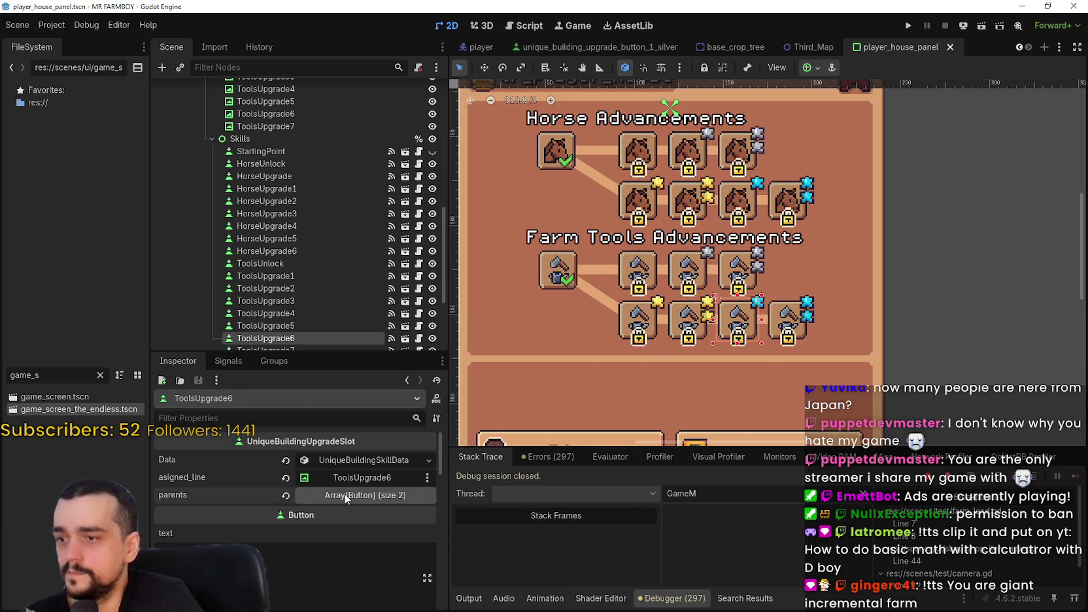
click(365, 495)
click(427, 532)
key(ctrl+s)
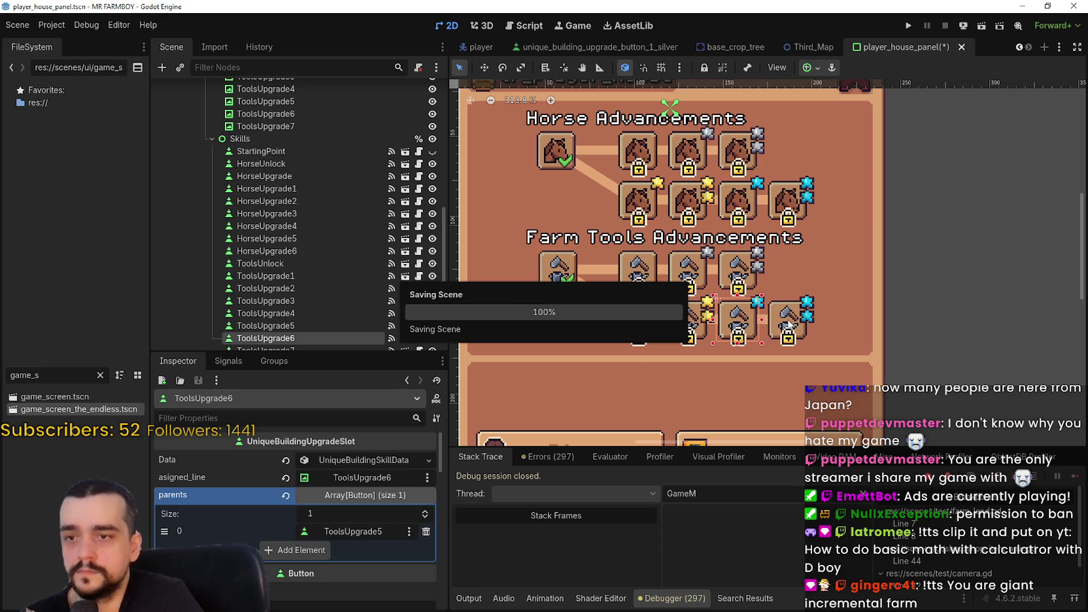
Verify ToolsUpgrade7 has a single parent, save, and select the HorseUpgrade2 tile
click(790, 324)
click(364, 495)
key(ctrl+s)
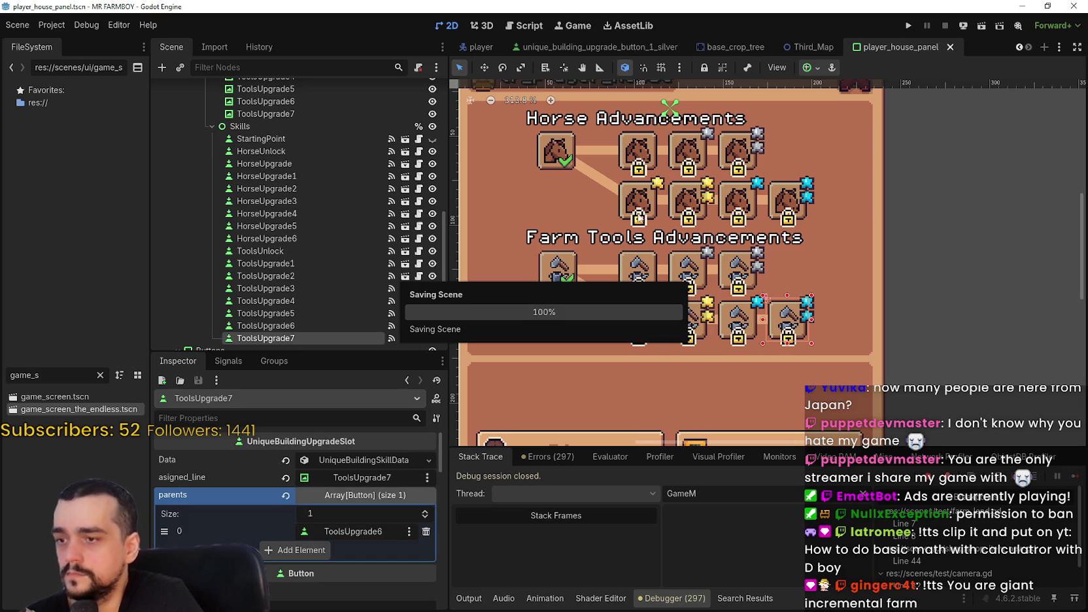
click(742, 155)
Shift the diagonal Horse3 connector line up-right with the Move tool
click(612, 187)
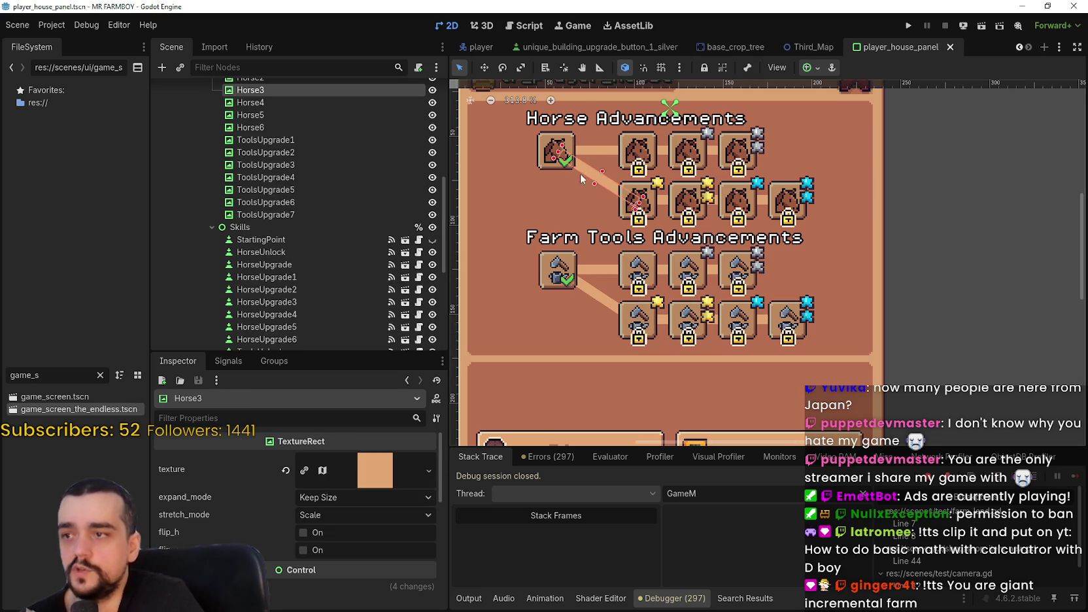
scroll(726, 189, up, 3)
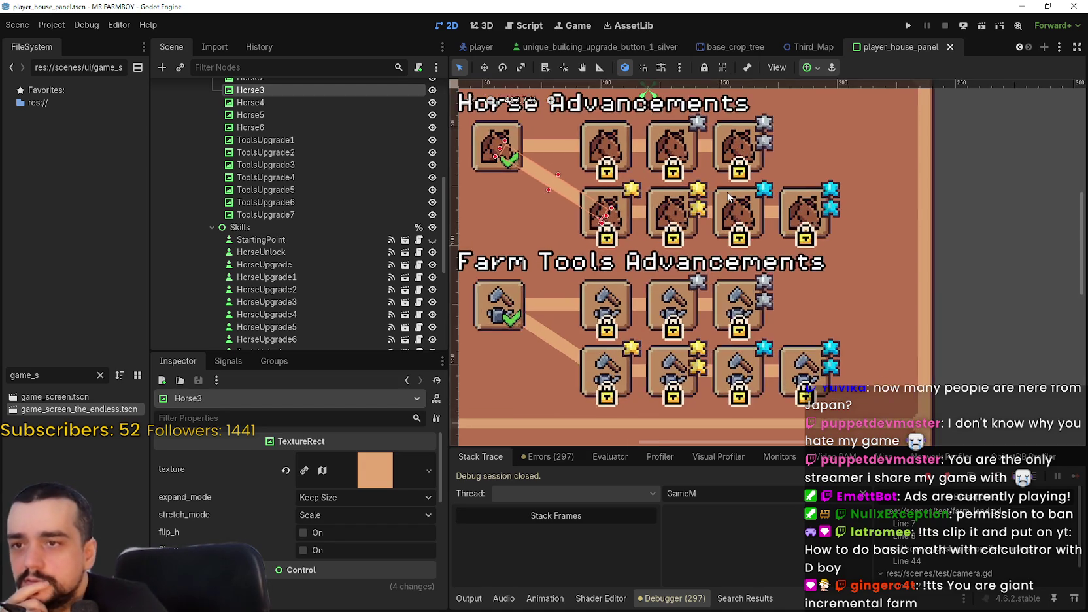
scroll(726, 193, down, 3)
scroll(602, 151, up, 1)
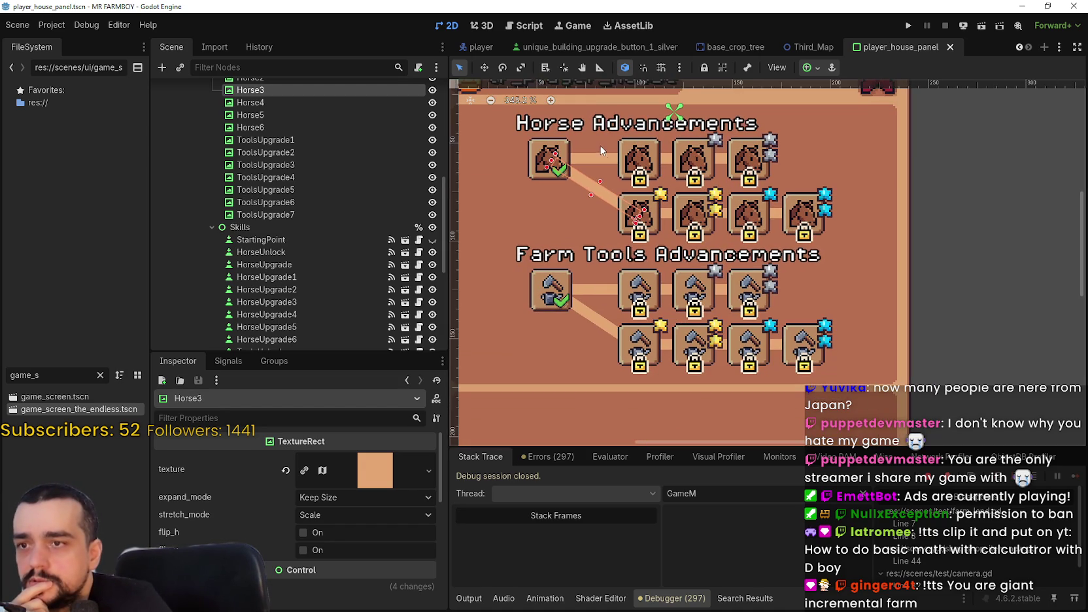
click(486, 69)
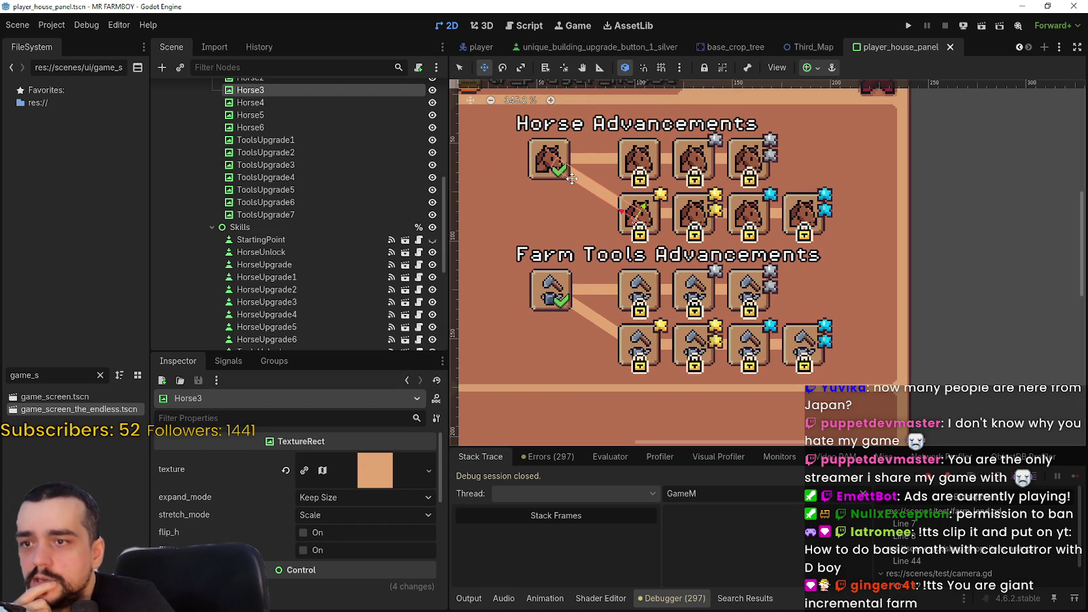
mouse_move(572, 178)
mouse_down()
mouse_move(602, 148)
mouse_move(575, 169)
mouse_move(605, 157)
mouse_move(699, 180)
mouse_move(723, 174)
mouse_up()
click(505, 68)
scroll(722, 174, up, 2)
scroll(722, 174, up, 3)
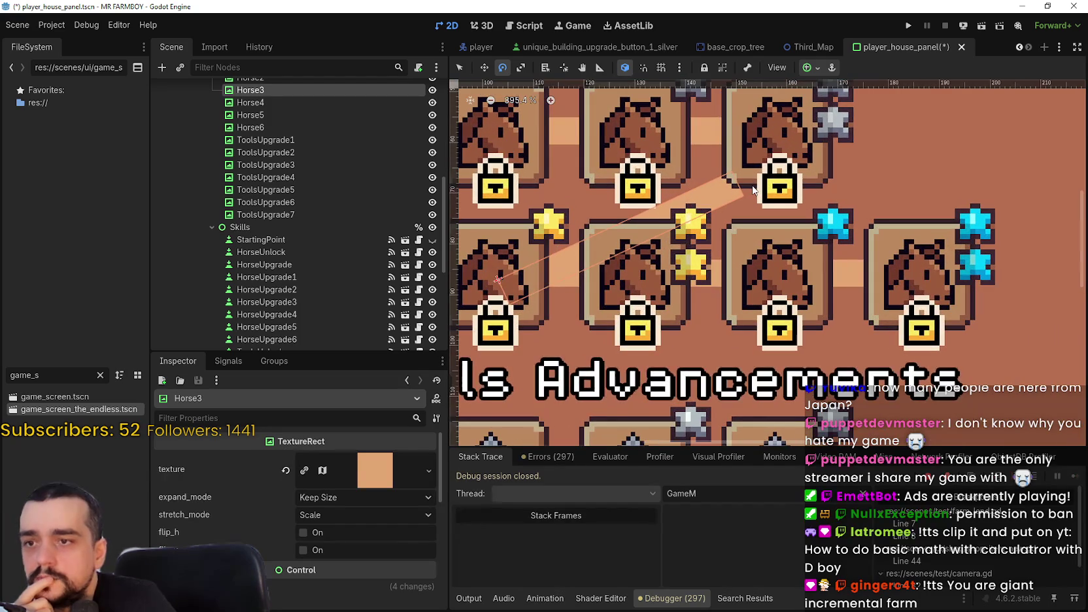
scroll(710, 194, down, 5)
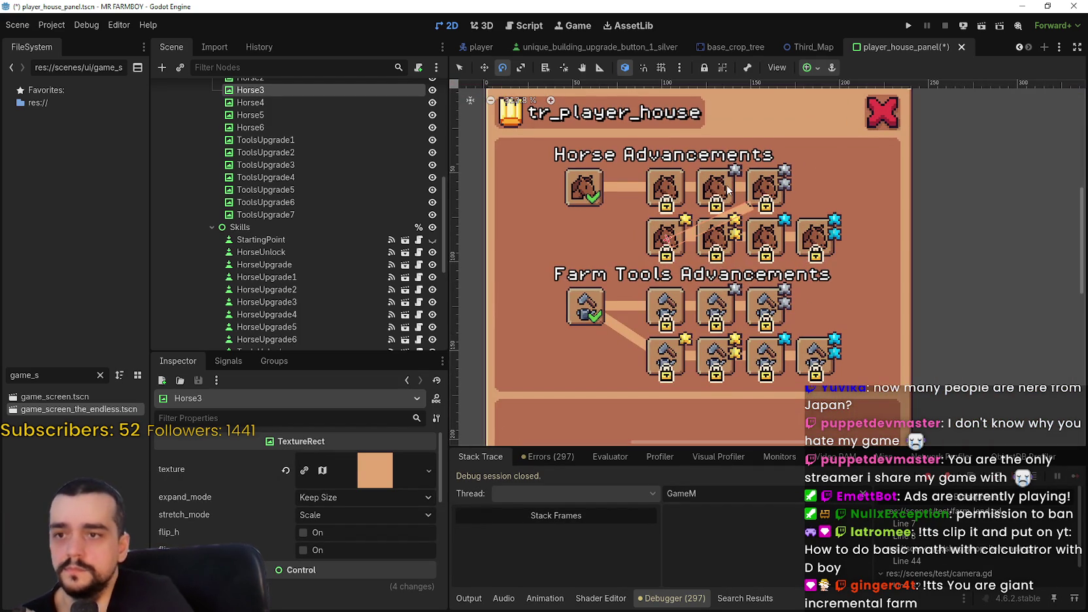
scroll(667, 214, up, 2)
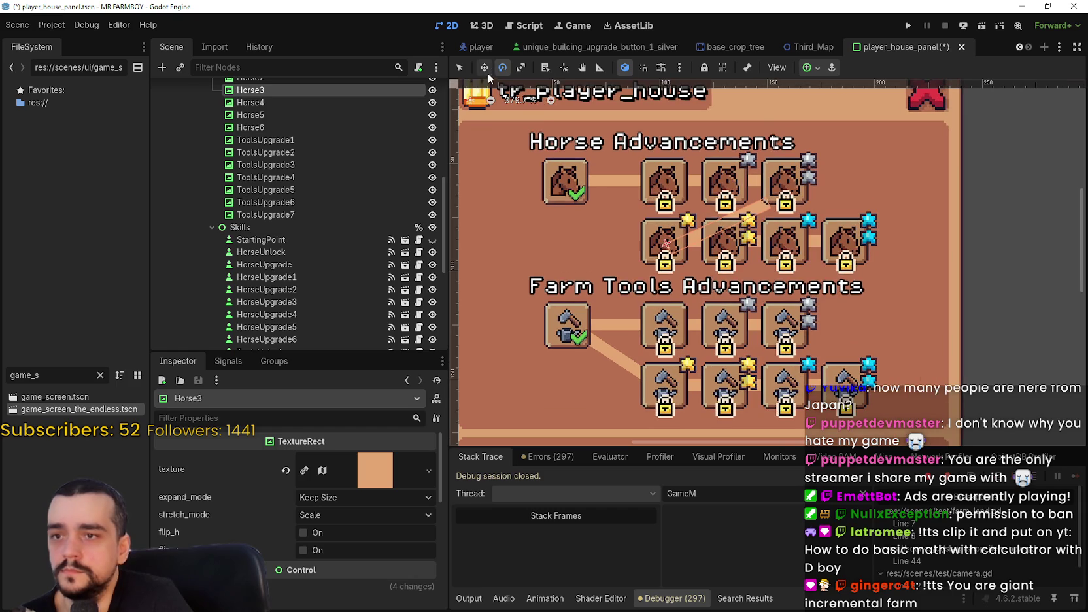
Nudge the Horse3 line a few more pixels into place and save the scene
click(460, 68)
scroll(614, 196, up, 4)
click(484, 68)
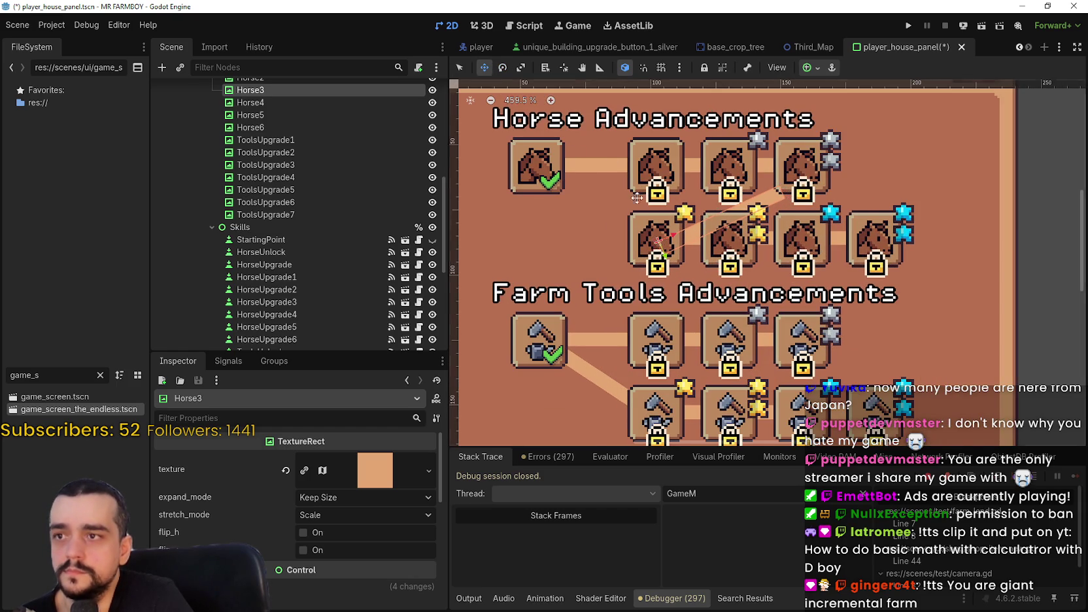
scroll(712, 237, up, 1)
mouse_move(713, 237)
mouse_down()
mouse_move(725, 220)
mouse_move(703, 216)
mouse_move(715, 210)
mouse_up()
scroll(784, 247, down, 2)
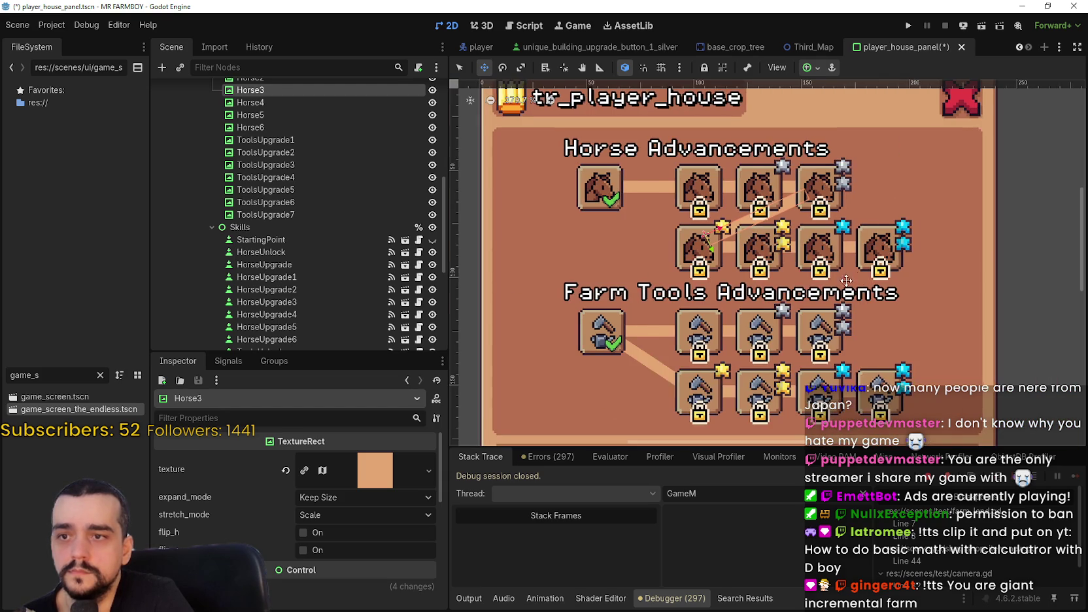
scroll(846, 280, right, 1)
key(ctrl+s)
scroll(664, 230, down, 2)
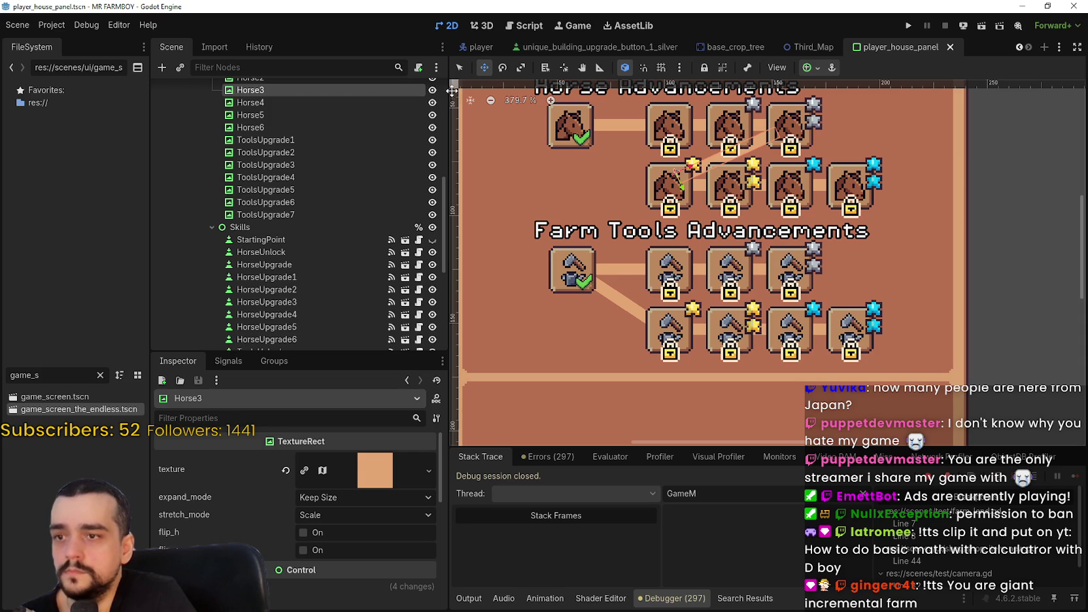
Rotate the ToolsUpgrade4 connector line to point up-right and move it up
click(458, 69)
click(623, 301)
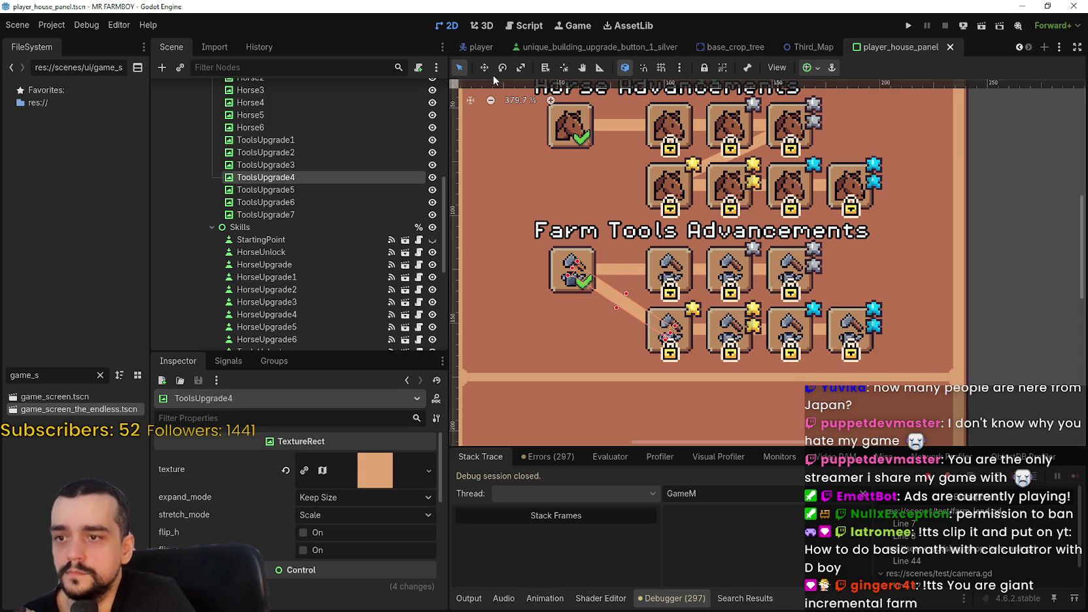
click(502, 67)
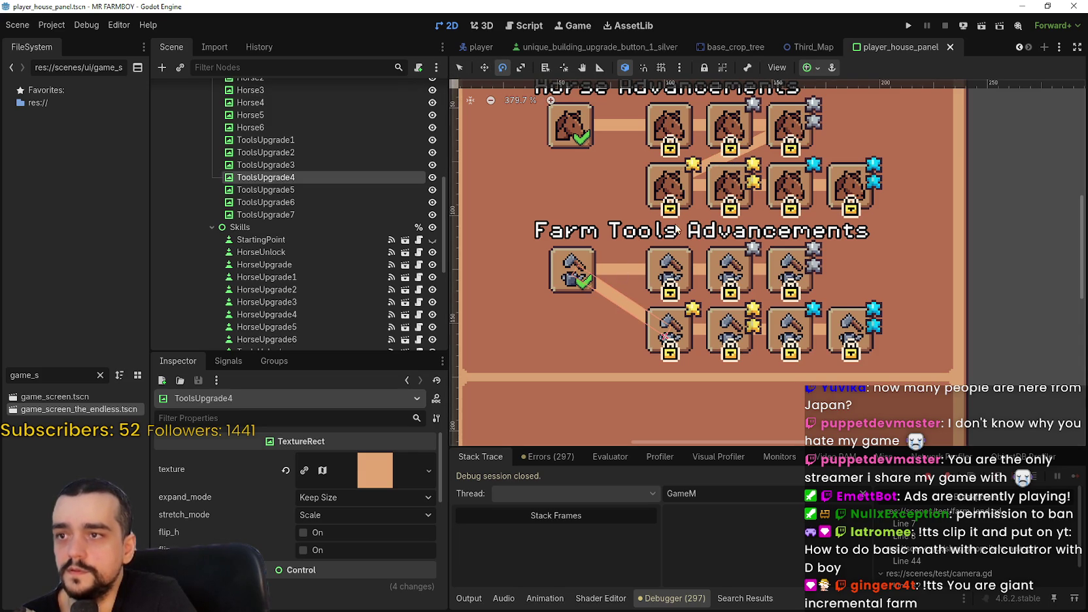
mouse_move(620, 276)
mouse_down()
mouse_move(674, 274)
mouse_move(713, 294)
mouse_move(698, 258)
mouse_move(702, 290)
mouse_up()
click(483, 67)
scroll(725, 314, up, 2)
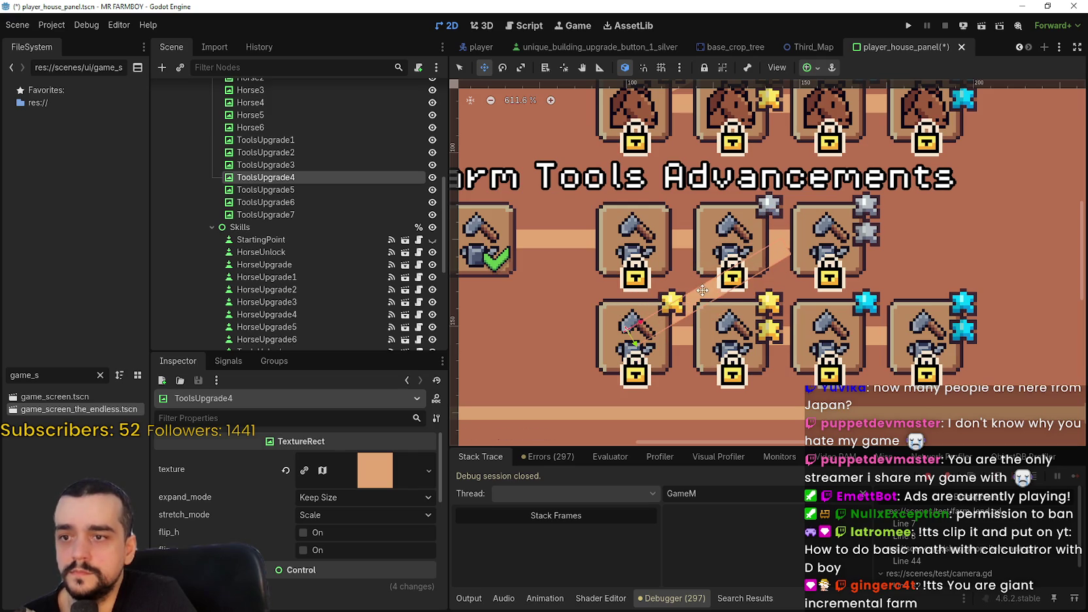
Fine-tune the ToolsUpgrade4 line angle by about 7° and save the scene
click(502, 67)
drag(787, 260, 815, 275)
scroll(693, 290, up, 1)
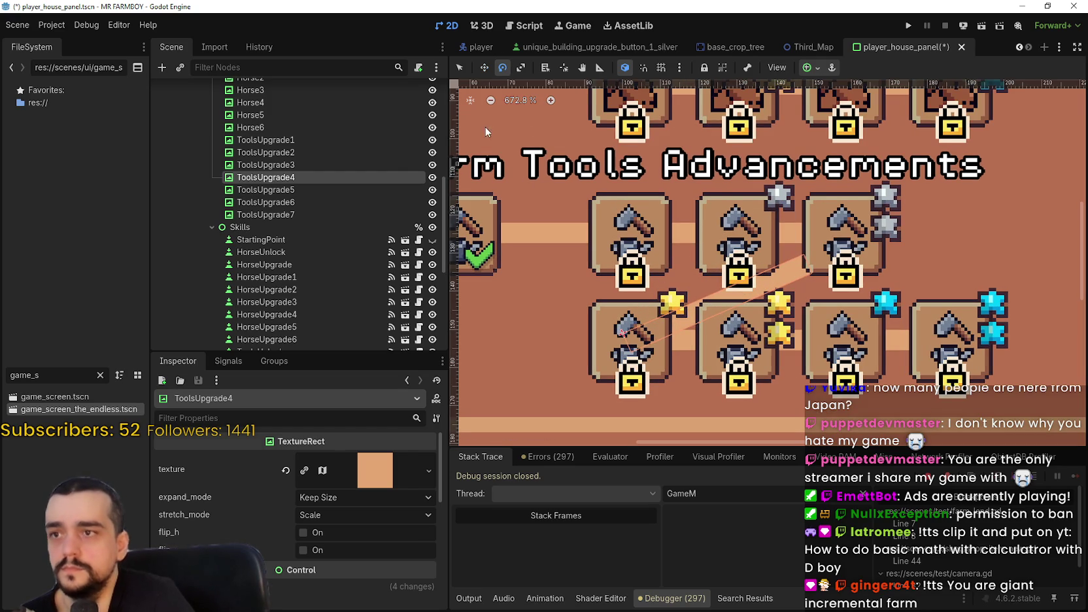
click(481, 69)
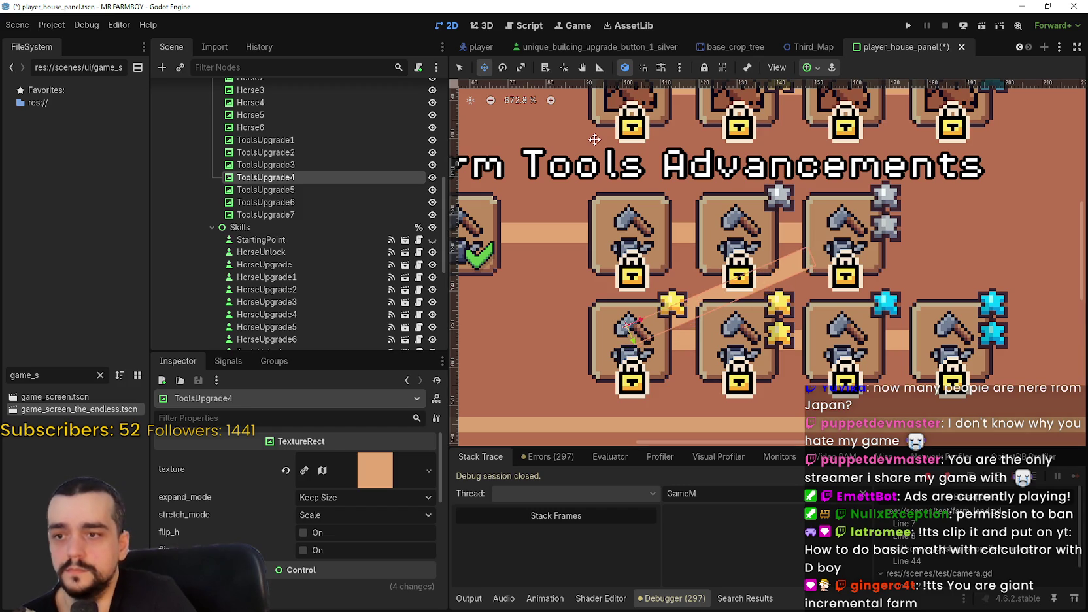
key(ctrl+s)
scroll(890, 268, down, 1)
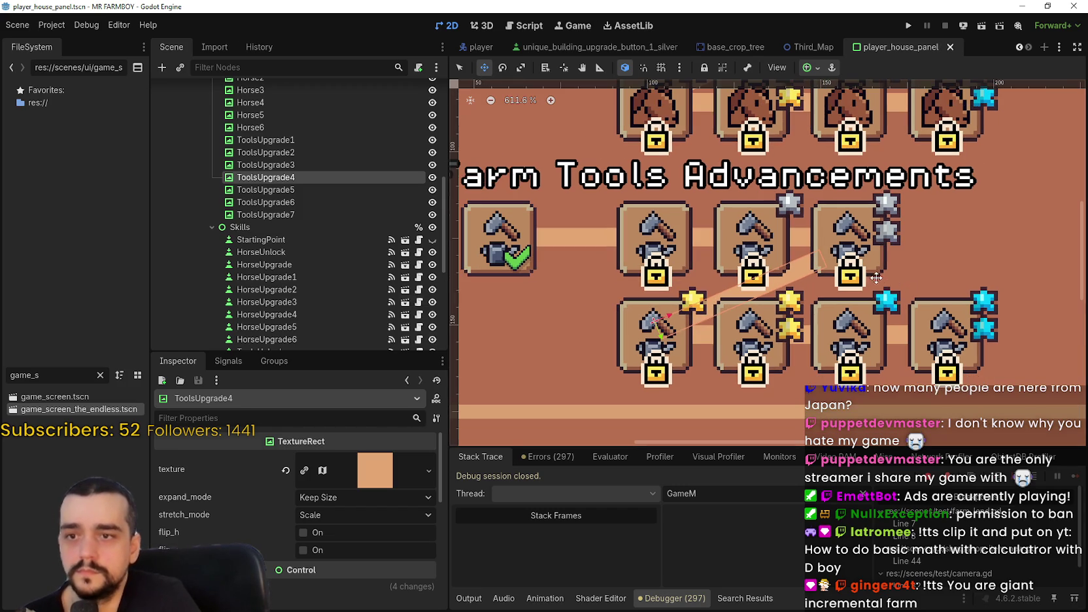
key(ctrl+s)
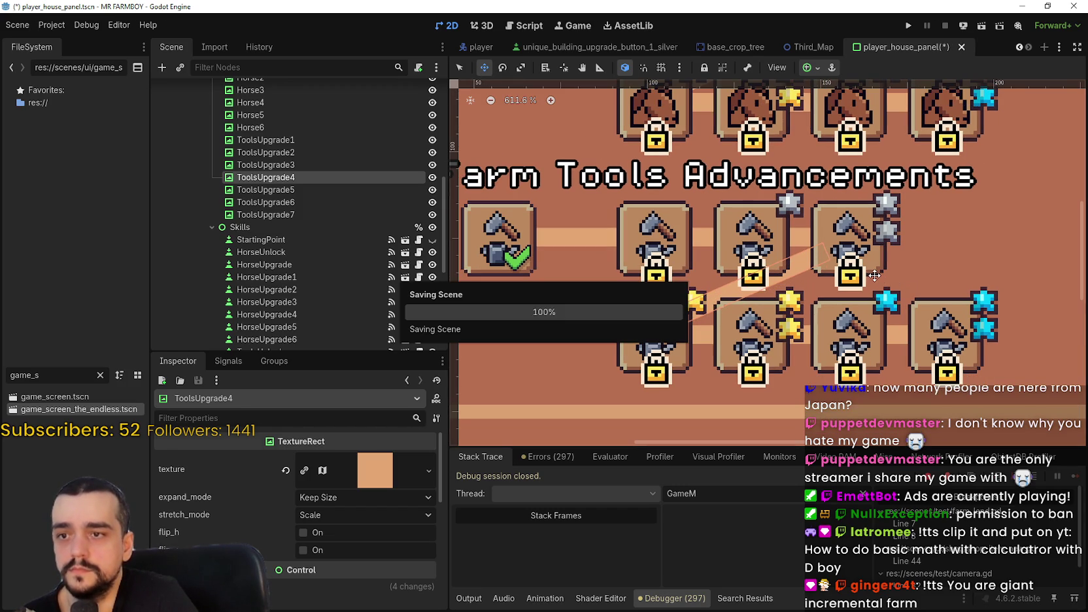
scroll(883, 270, down, 6)
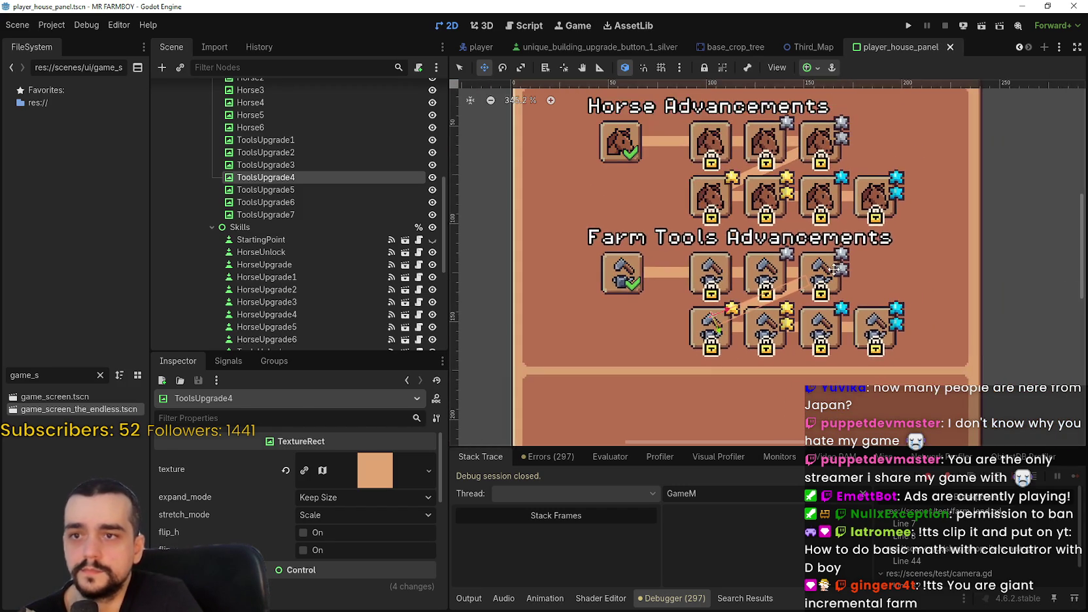
Show the Advancements skill tree instead of Exchange, save, and run the project with F5
scroll(776, 288, down, 2)
scroll(323, 224, up, 5)
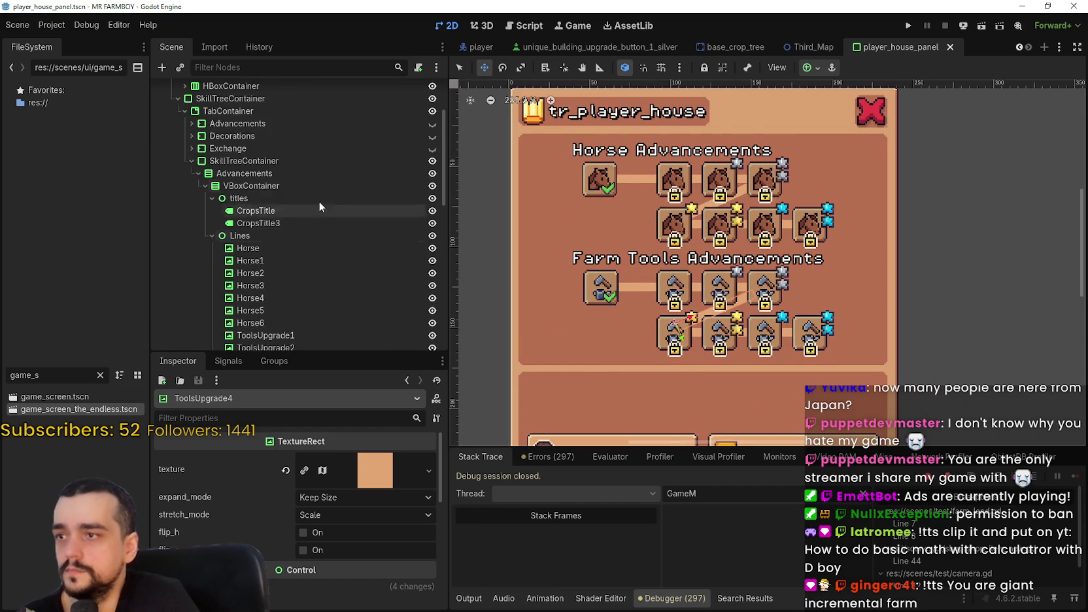
click(190, 161)
click(432, 214)
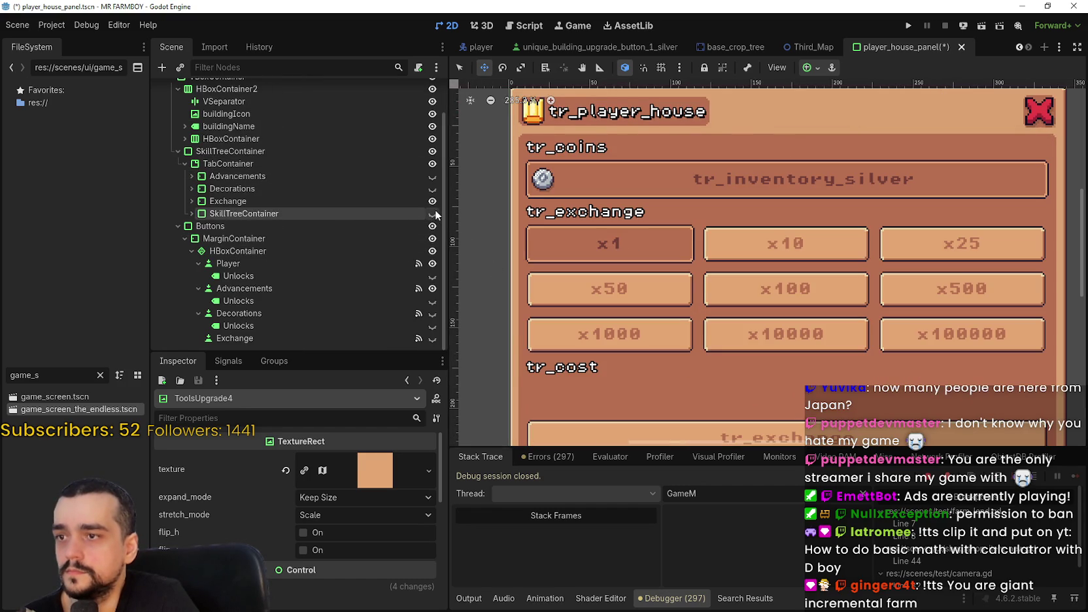
click(432, 176)
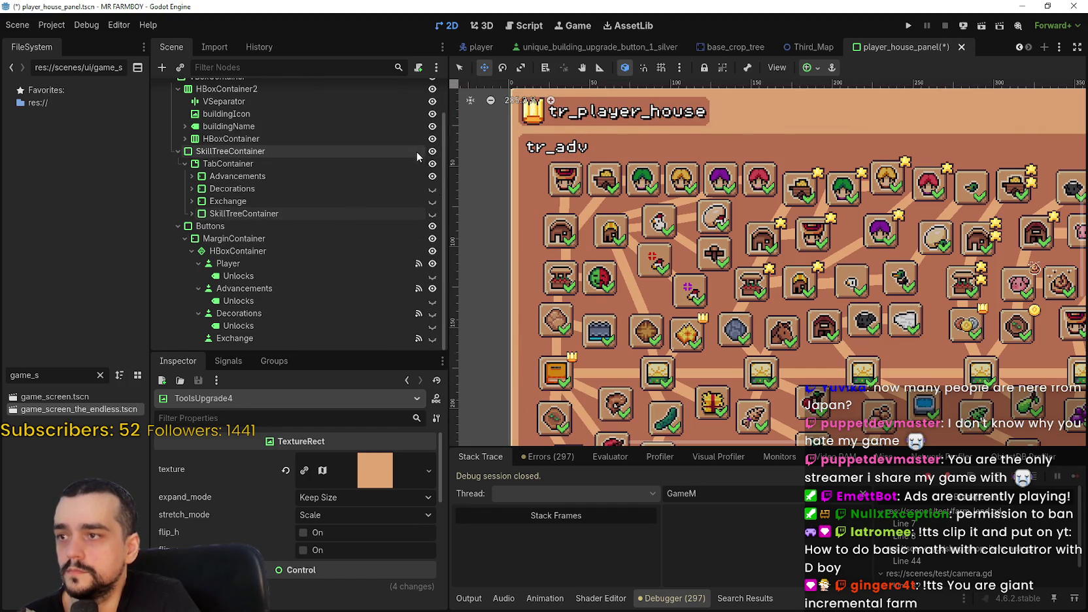
click(432, 151)
key(ctrl+s)
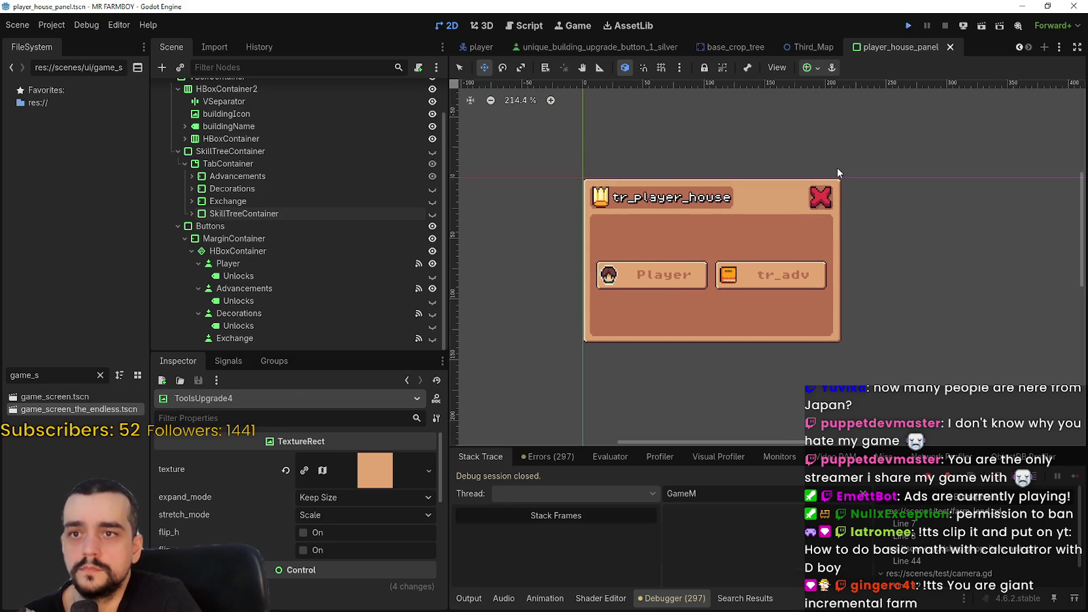
key(F5)
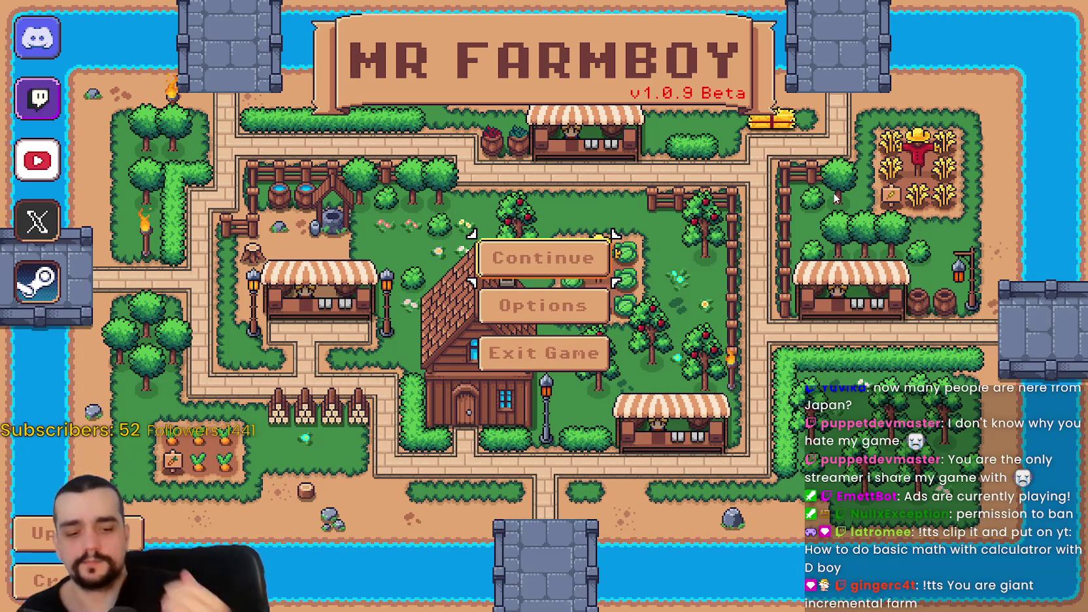
From Continue's save list, load Save 2 (Incremental)
click(544, 258)
click(517, 221)
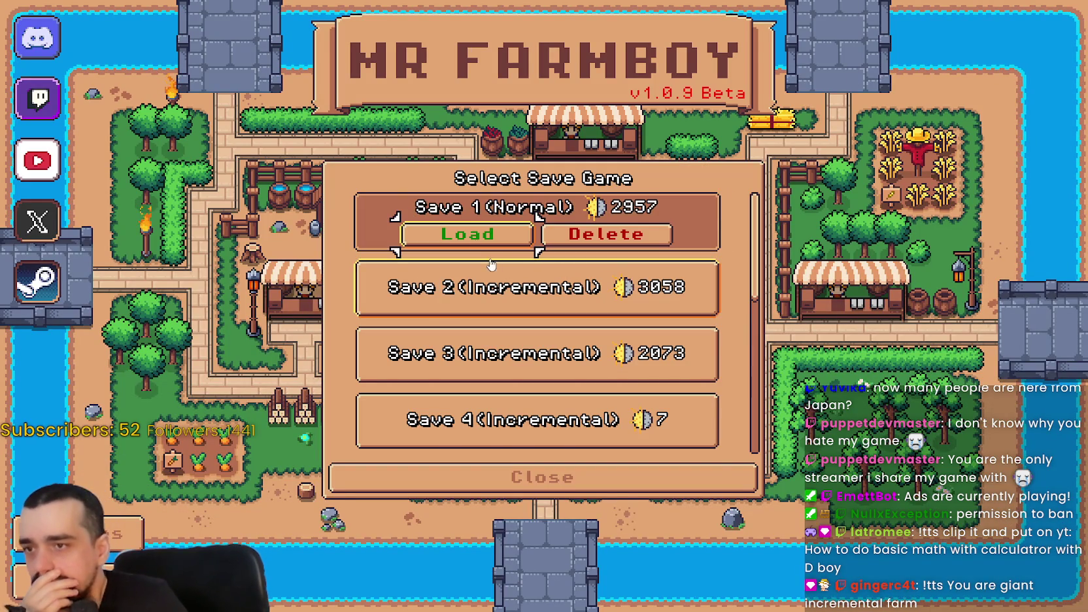
click(515, 275)
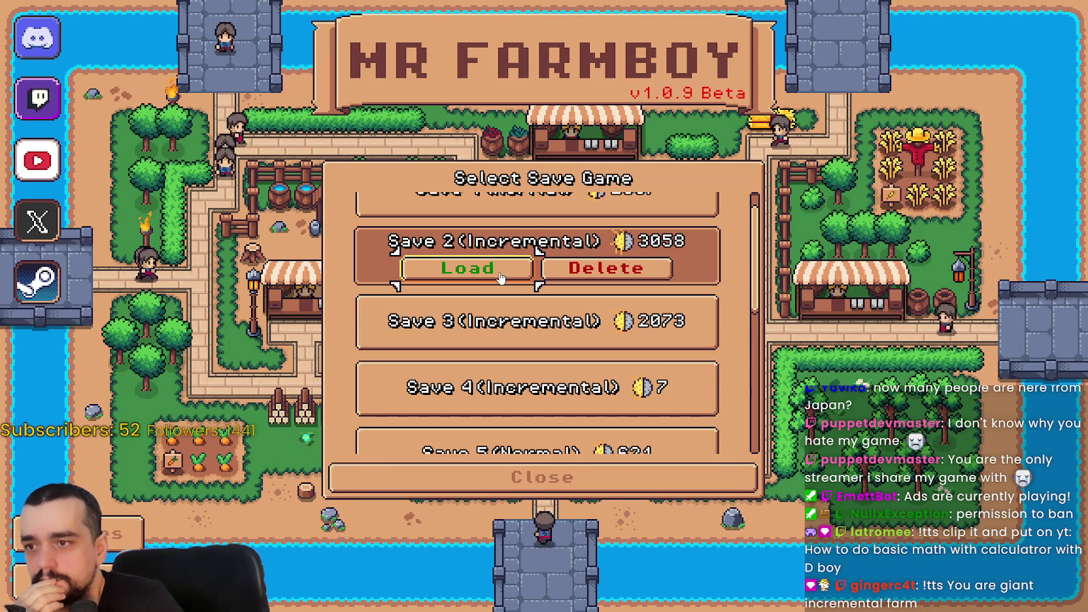
click(500, 320)
click(500, 248)
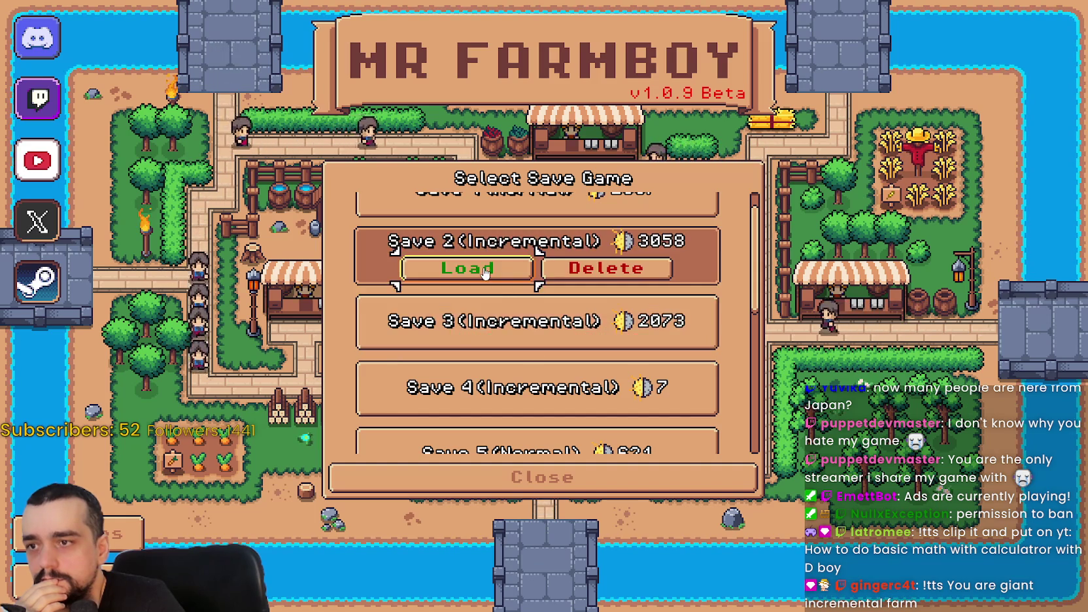
click(467, 268)
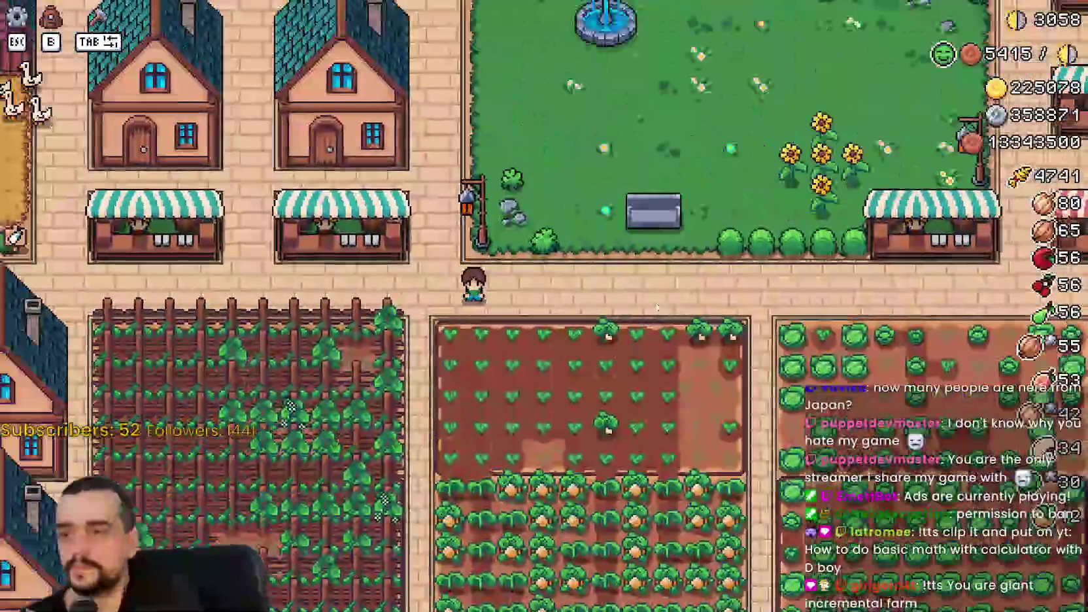
Walk the character through the market stalls into the grass area with the fountain
scroll(654, 316, down, 10)
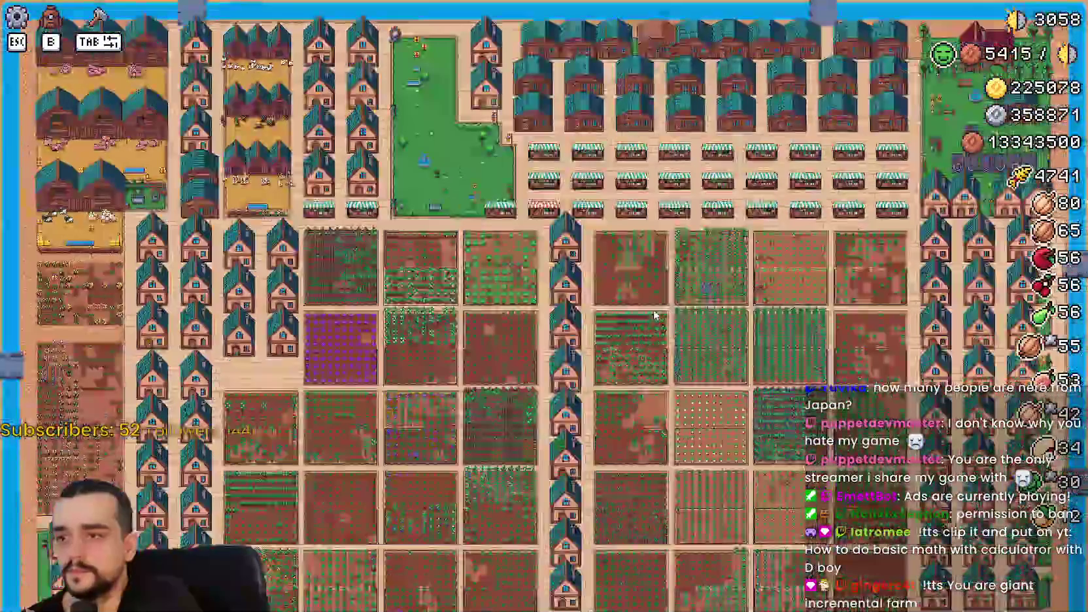
scroll(653, 316, up, 10)
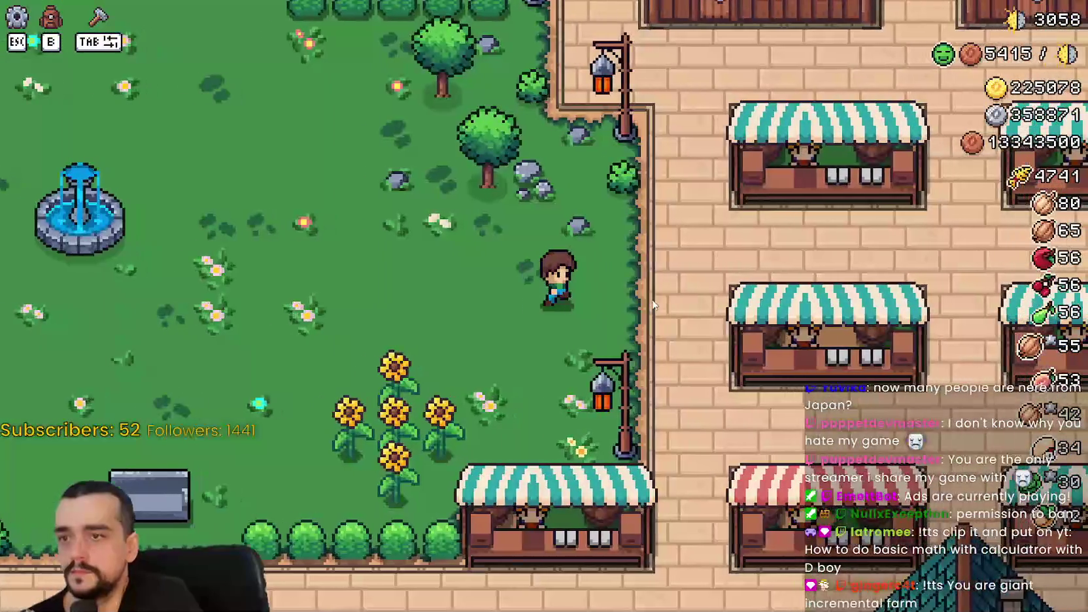
key(d)
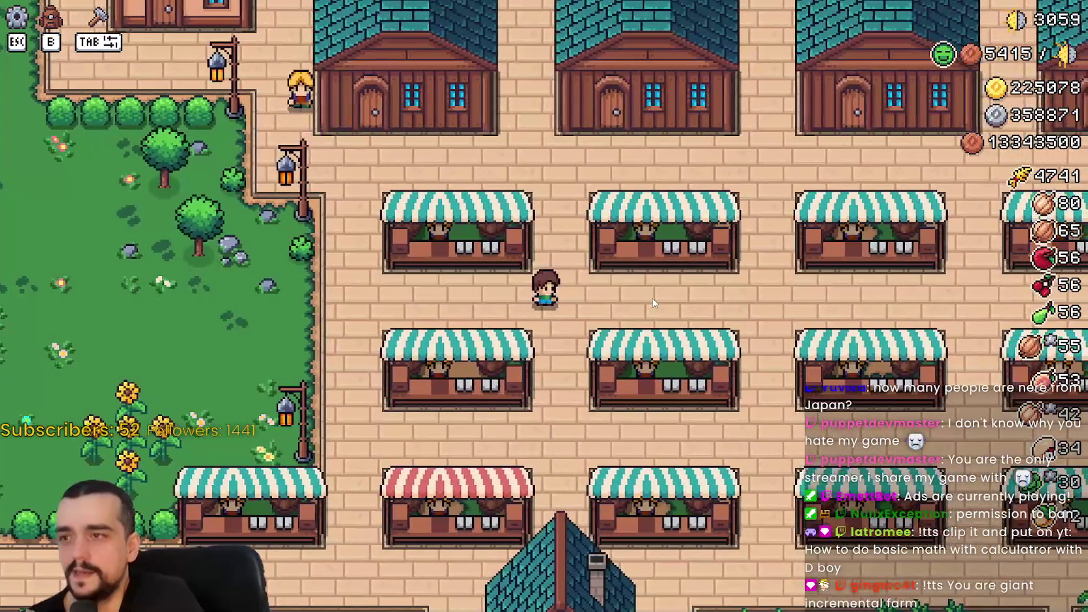
key(s)
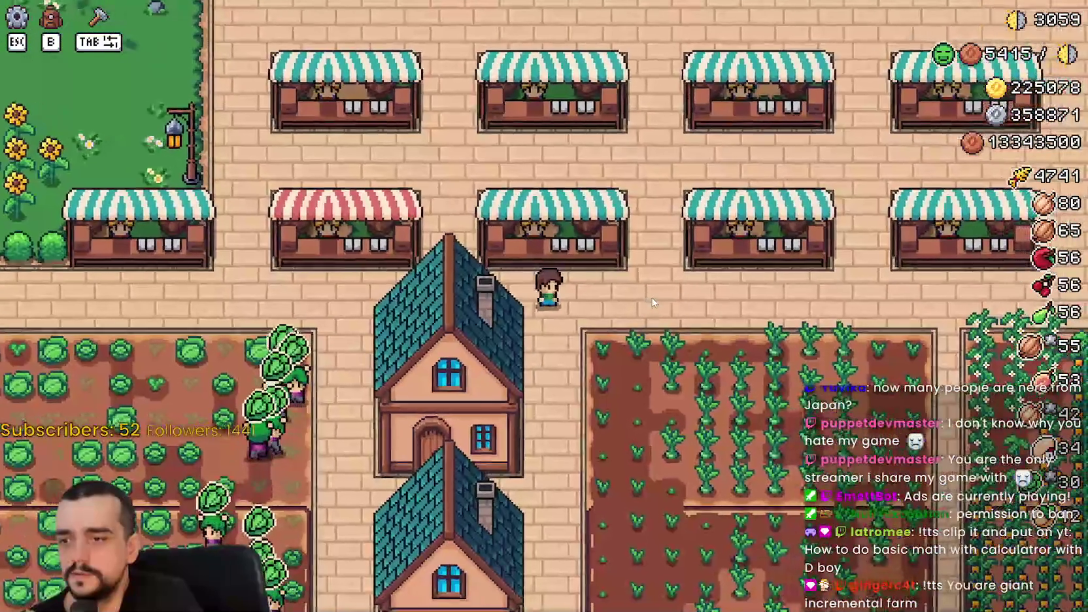
scroll(654, 302, down, 3)
scroll(652, 302, down, 5)
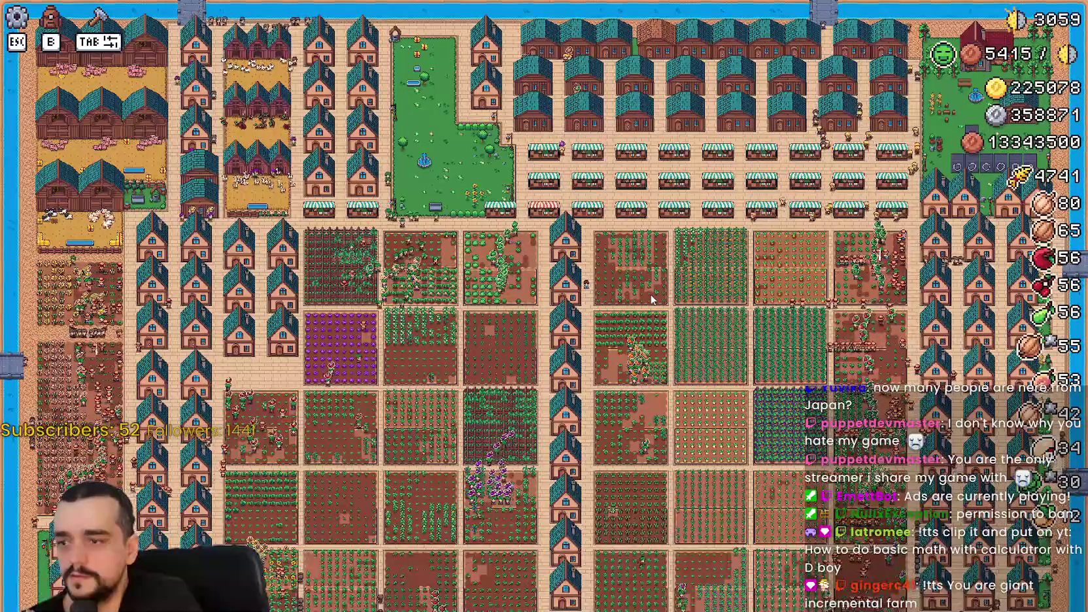
scroll(651, 300, up, 5)
scroll(652, 300, up, 3)
scroll(650, 294, down, 2)
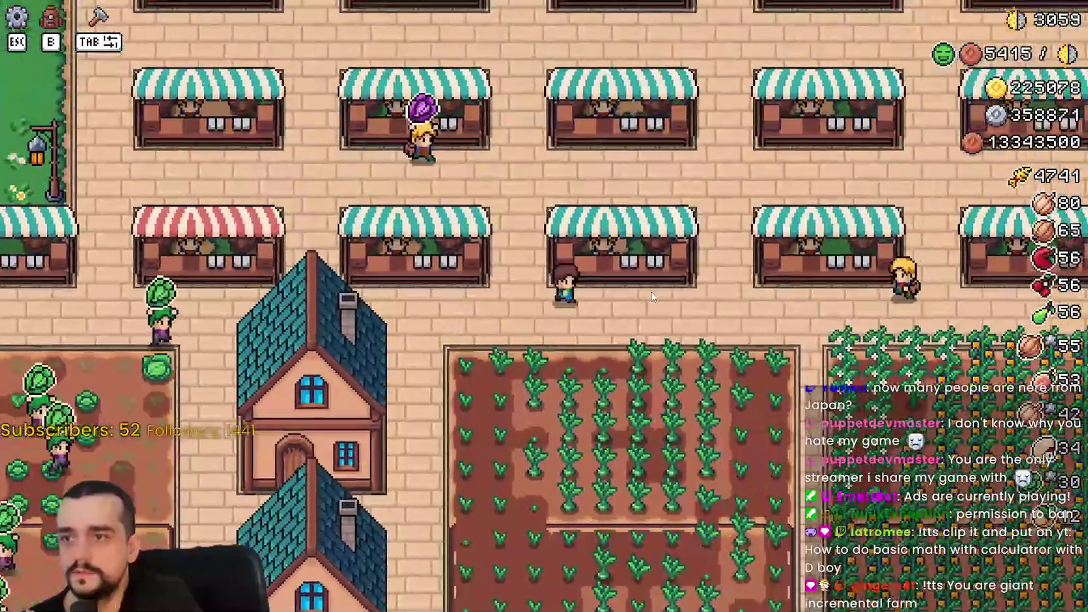
key(a)
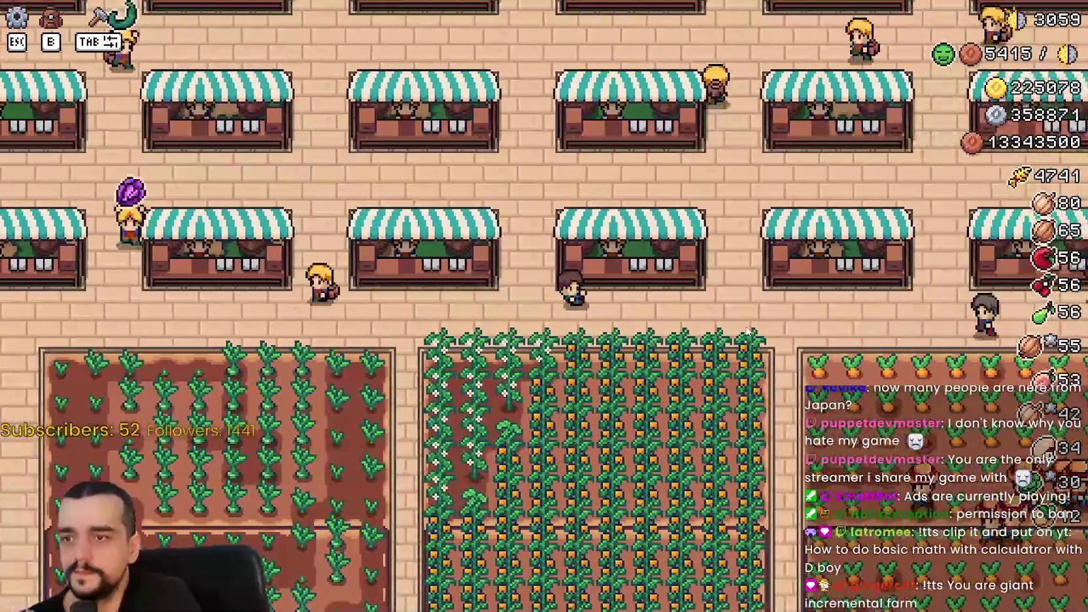
key(w)
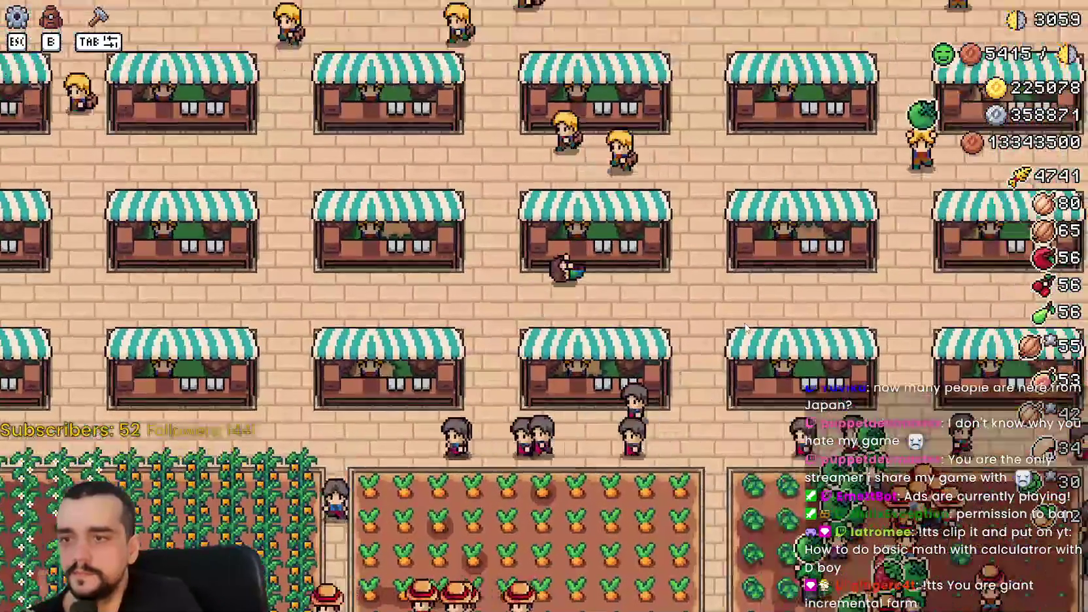
key(d)
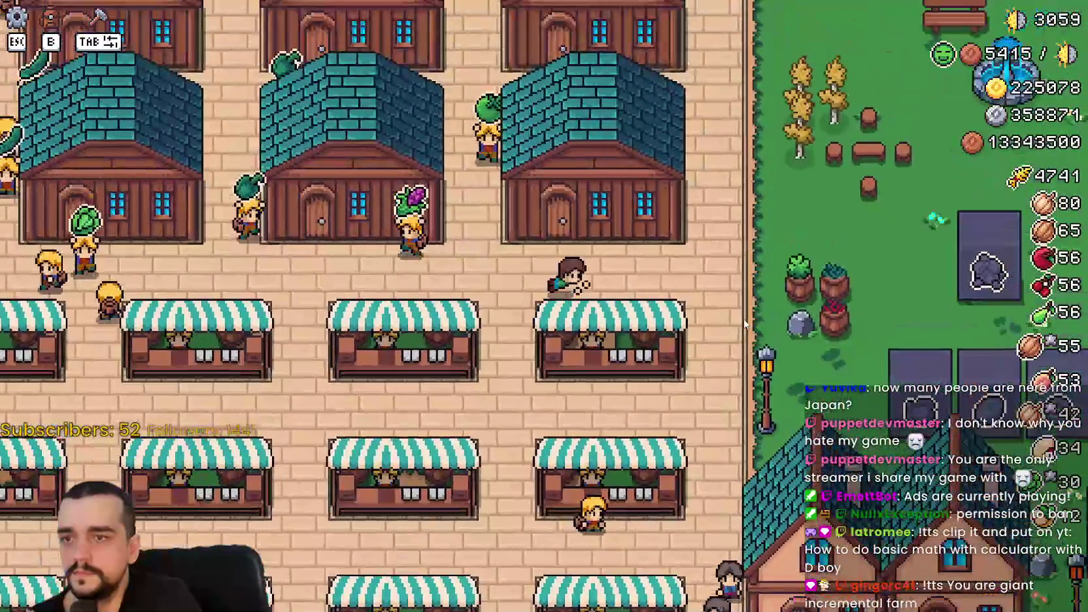
key(d)
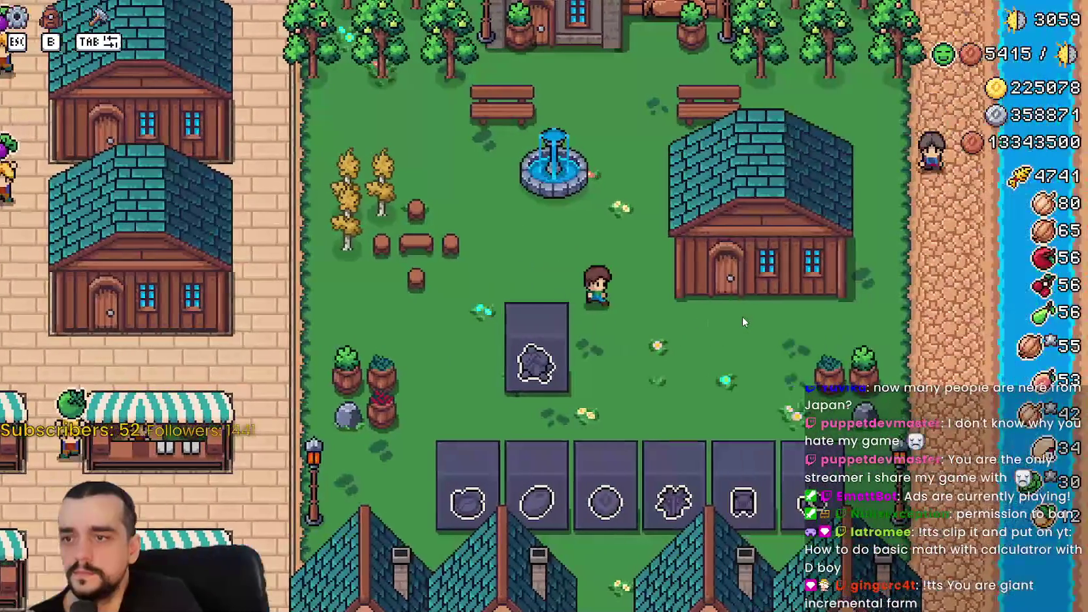
Zoom and pan across the farm fields and market, briefly hiding the HUD with H
scroll(742, 317, down, 2)
scroll(742, 317, down, 3)
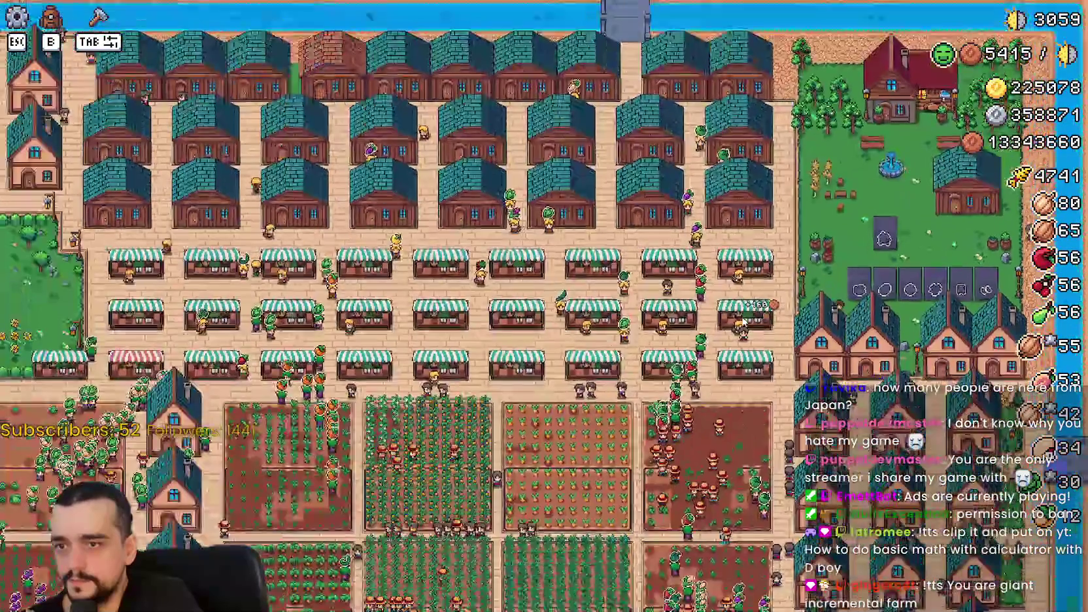
scroll(745, 321, down, 3)
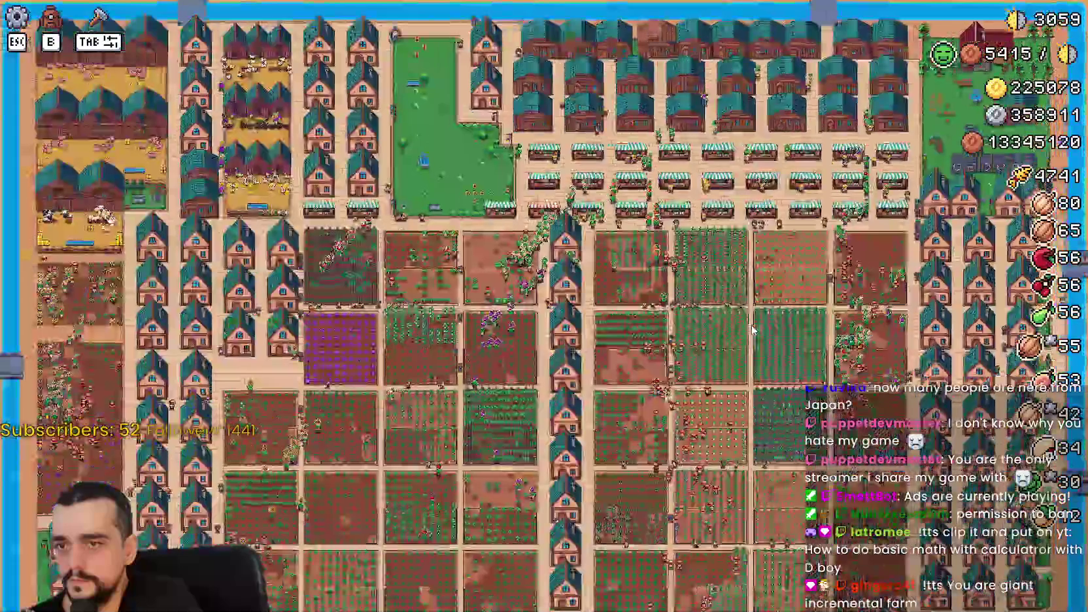
scroll(751, 330, up, 5)
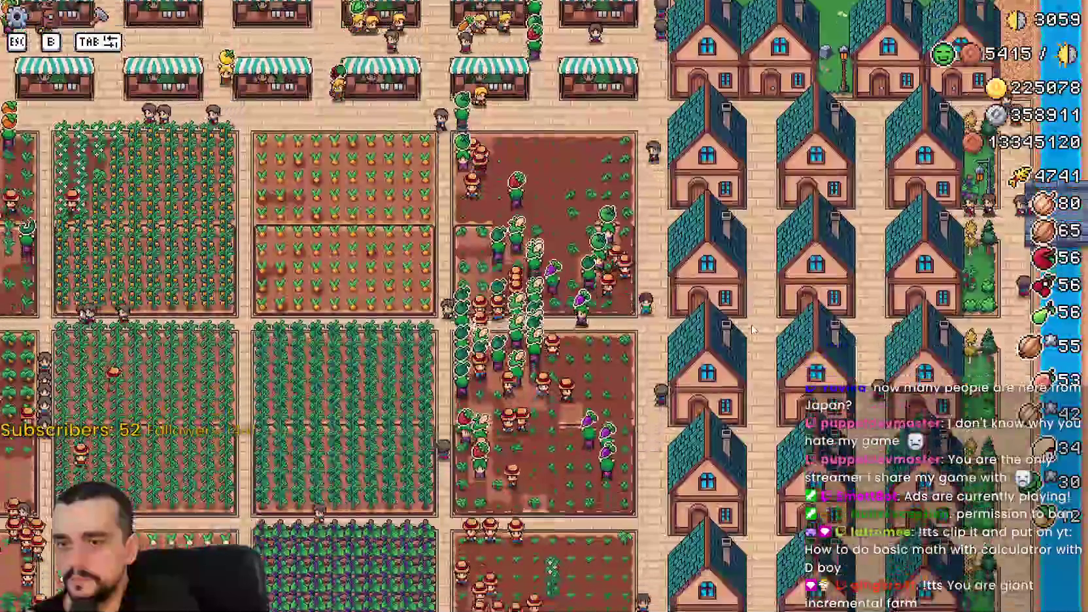
scroll(751, 330, up, 5)
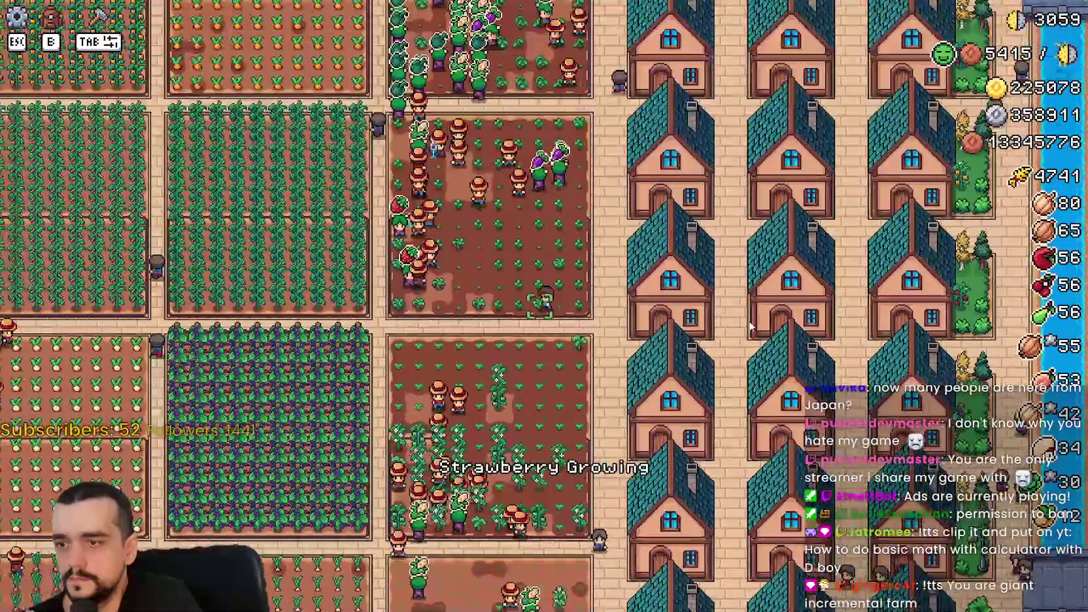
scroll(751, 327, down, 5)
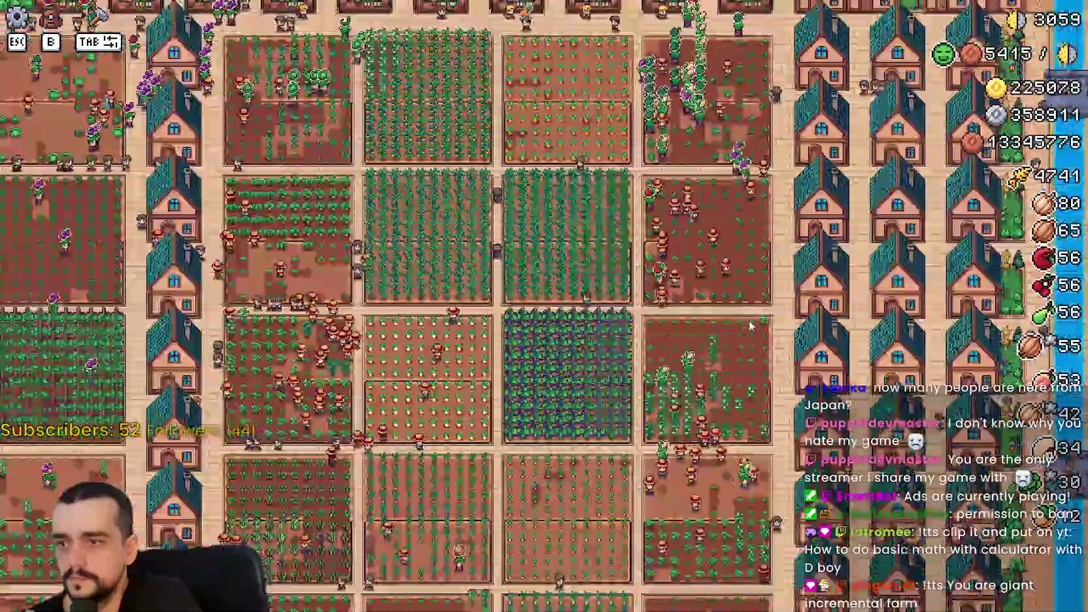
key(a)
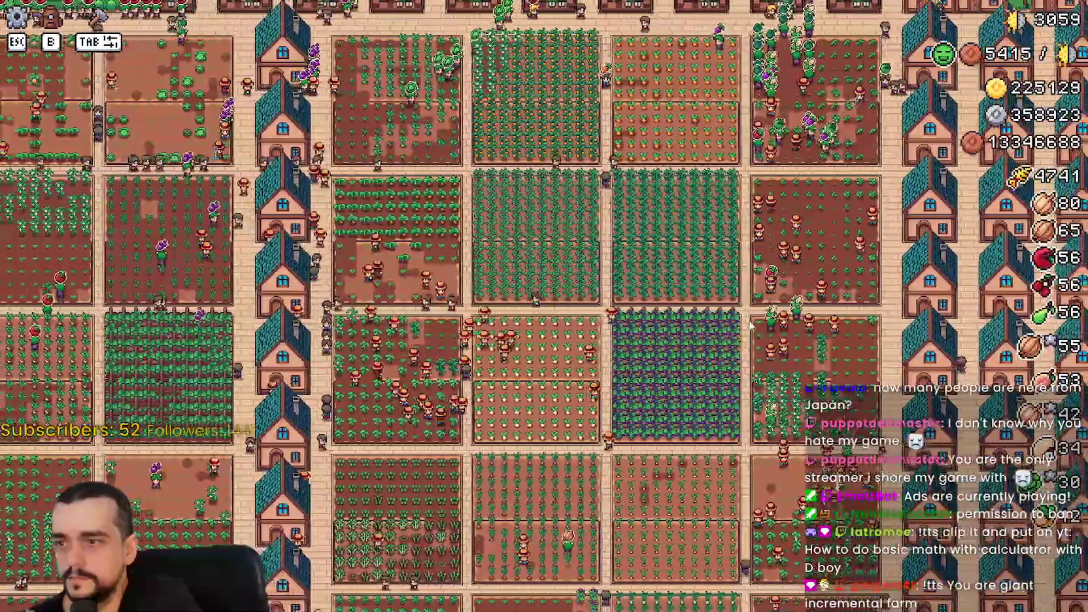
key(w)
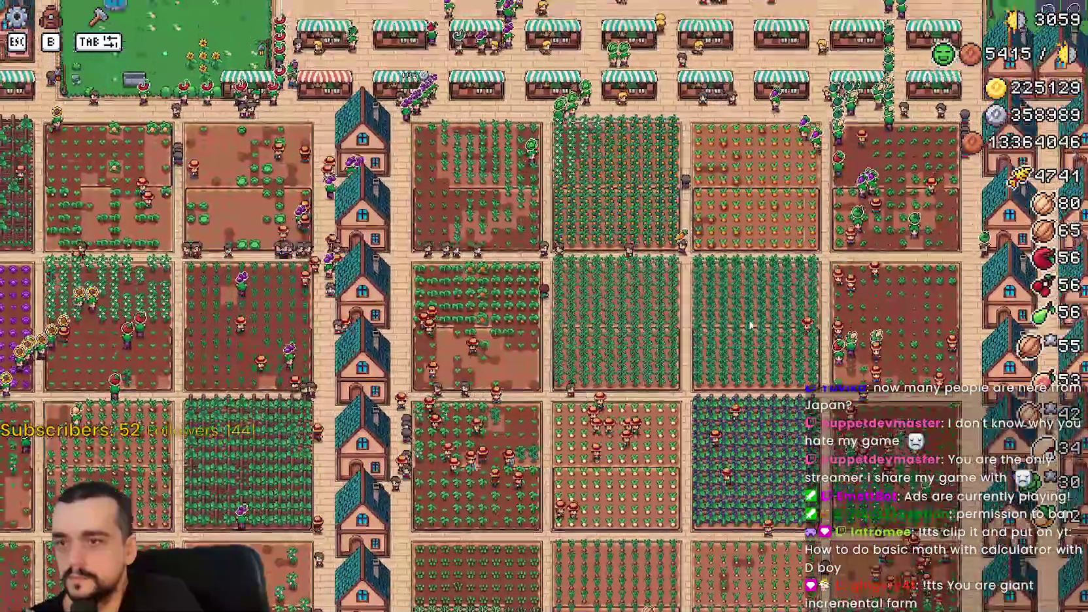
scroll(750, 325, down, 2)
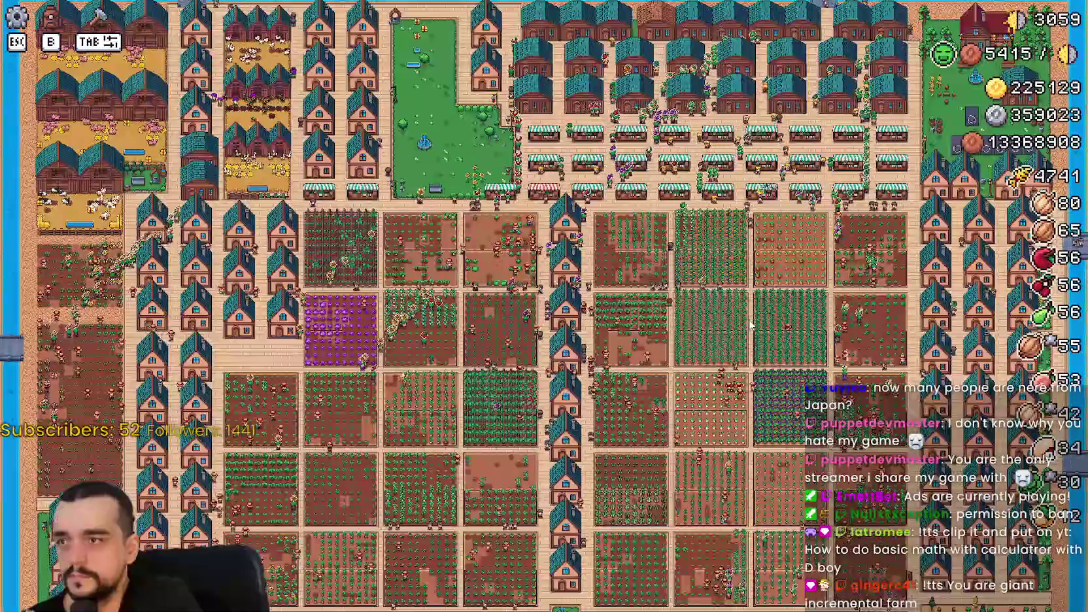
key(s)
key(w)
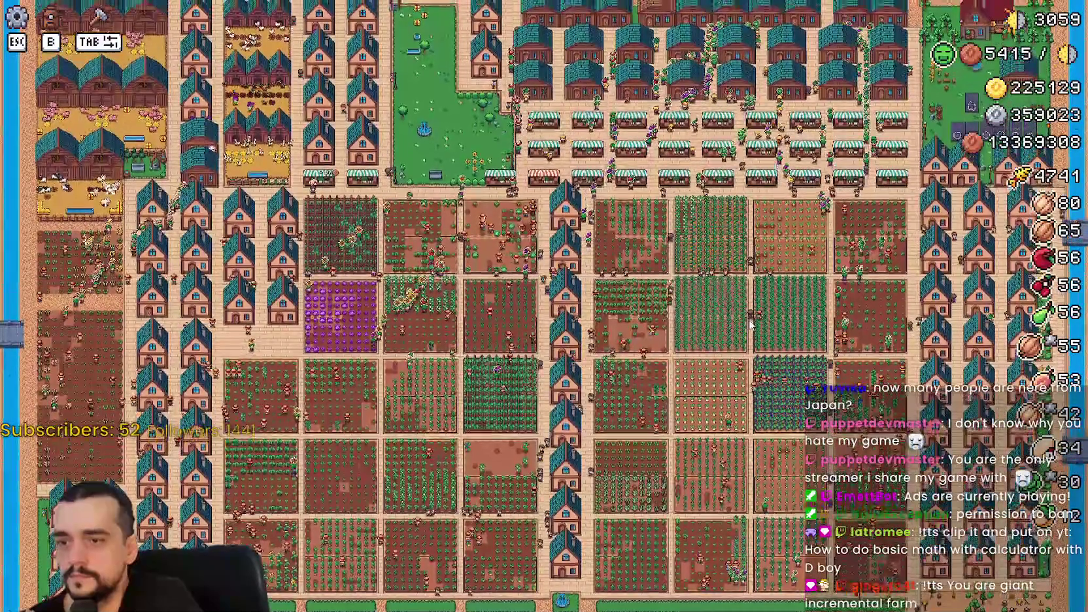
key(h)
key(h)
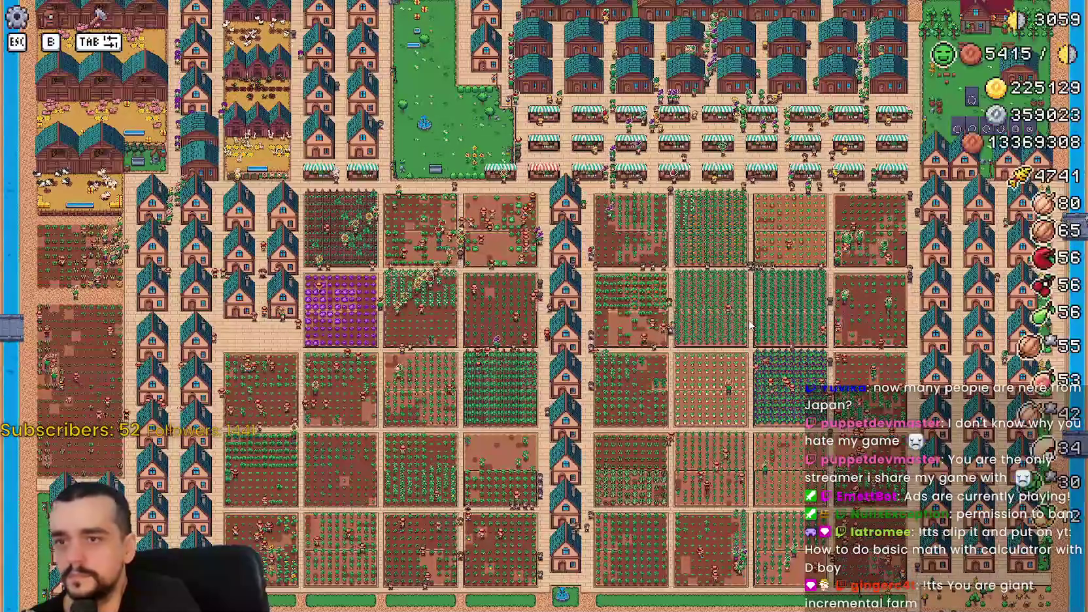
key(w)
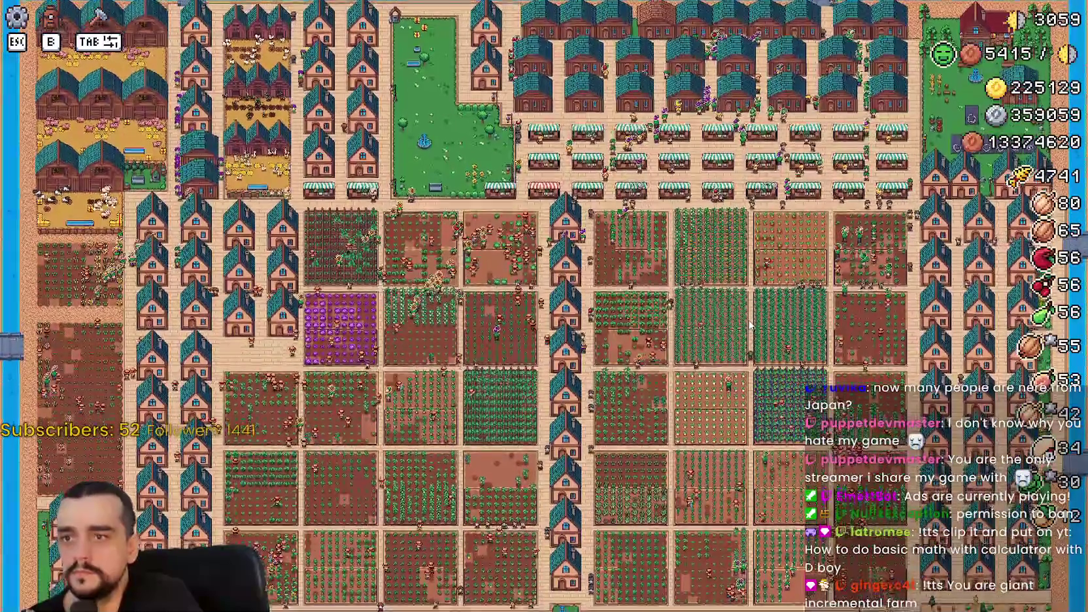
key(s)
Open the Stats & Inventory panel on its stats page
key(Escape)
key(Escape)
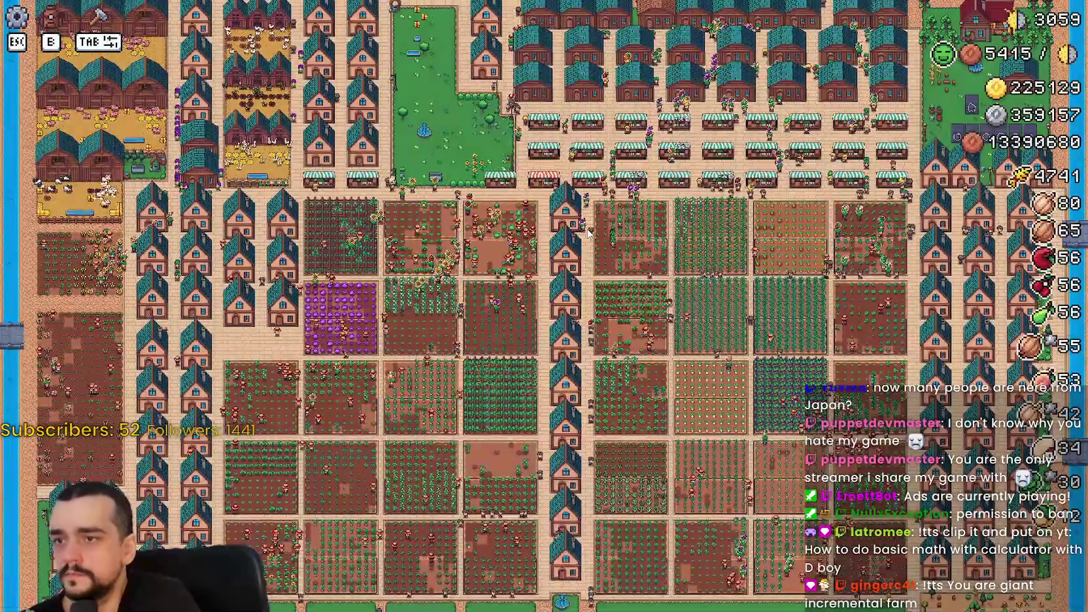
key(Tab)
click(467, 187)
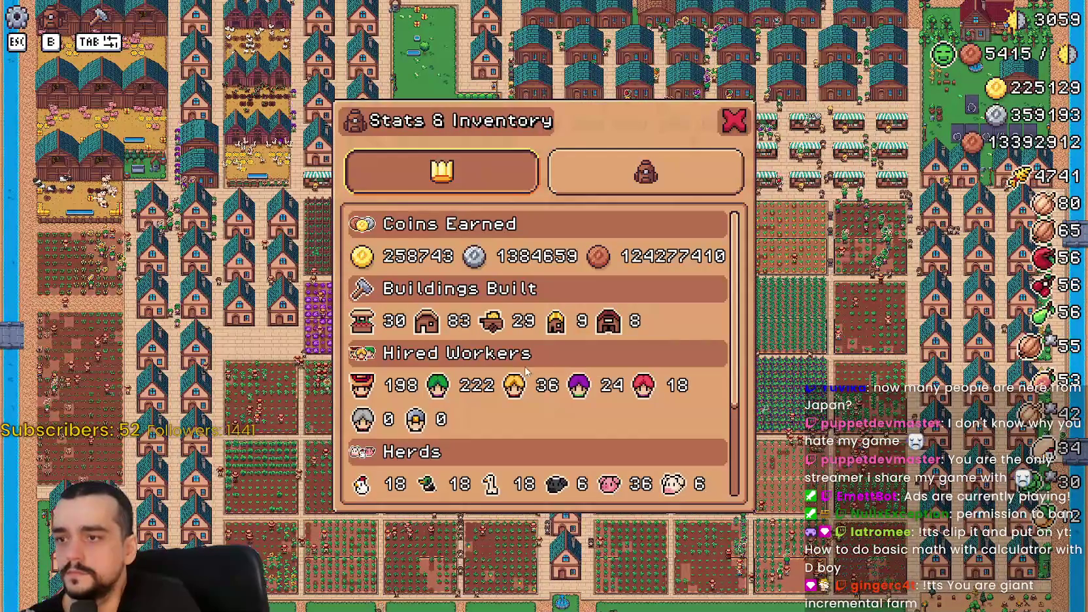
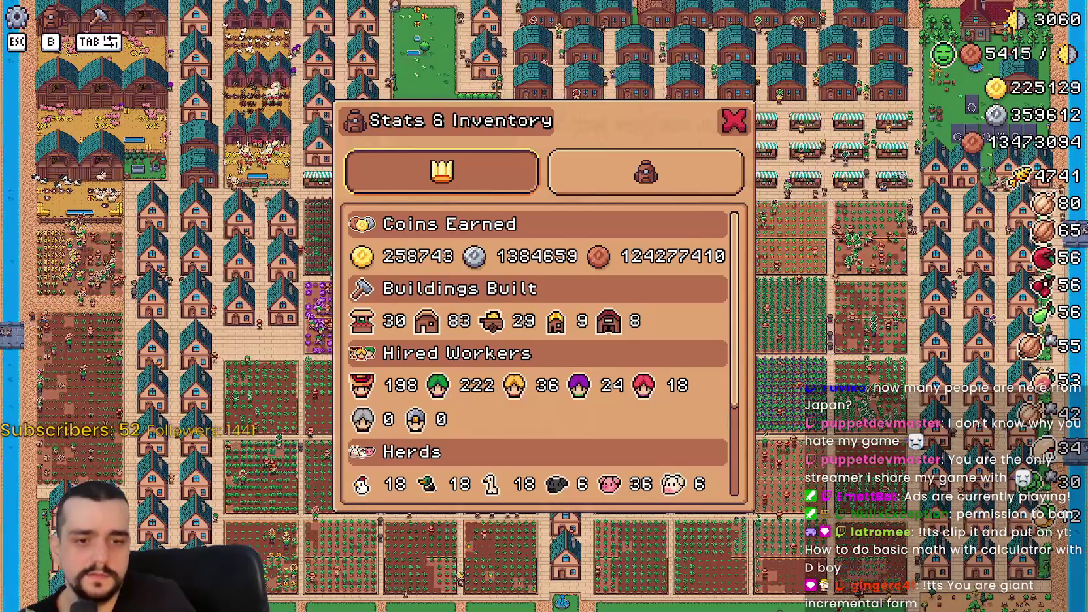
Bring up Windows Calculator and drag it to the left edge, off the stats panel
key(XF86Calculator)
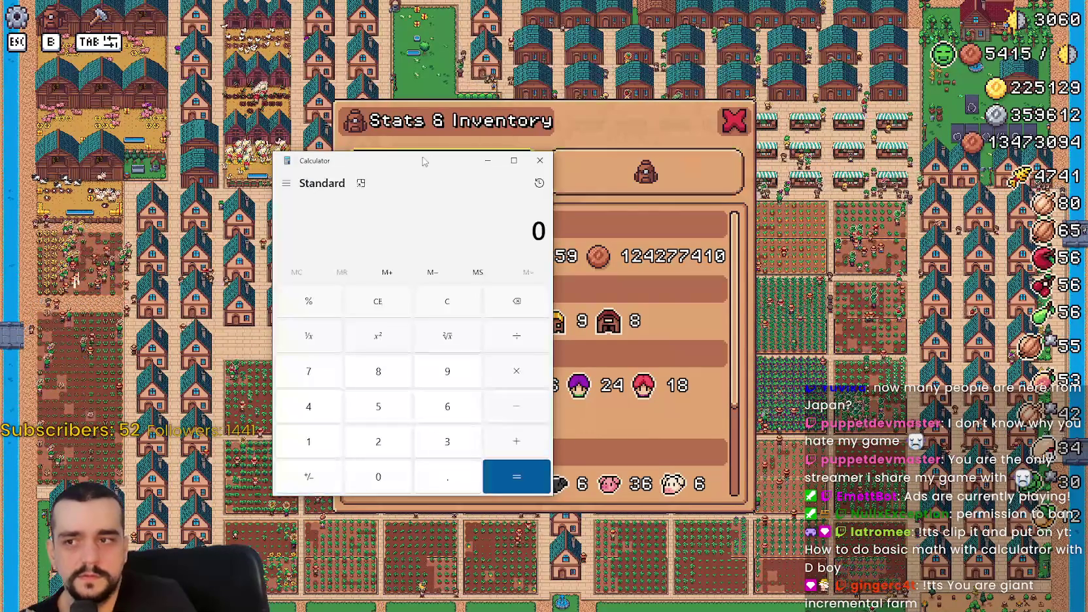
drag(415, 168, 83, 140)
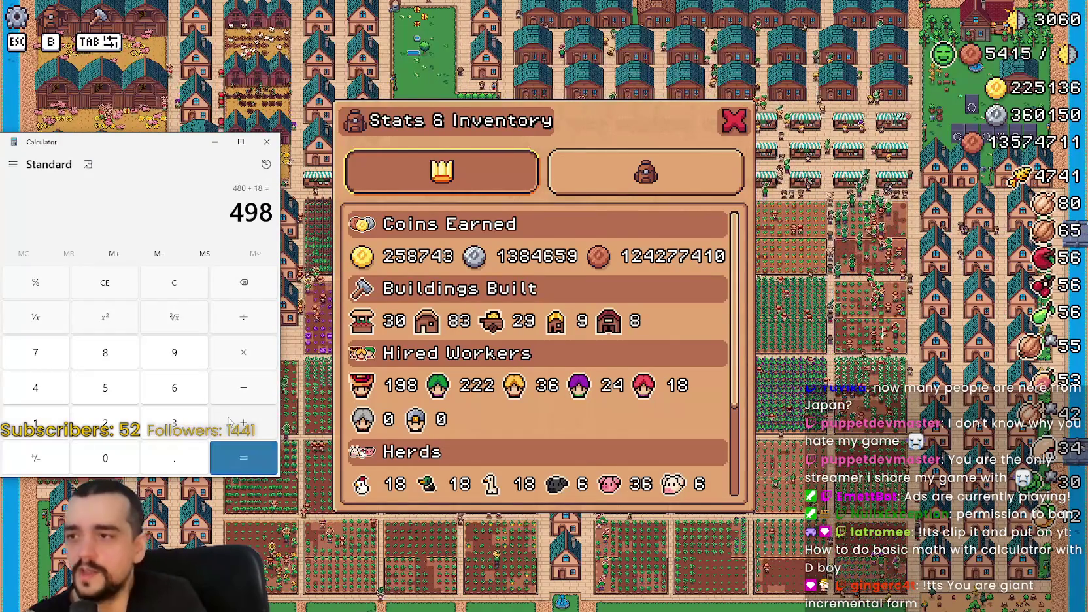
Close the Stats & Inventory panel and walk up-left past the market stalls and fountain park
click(731, 123)
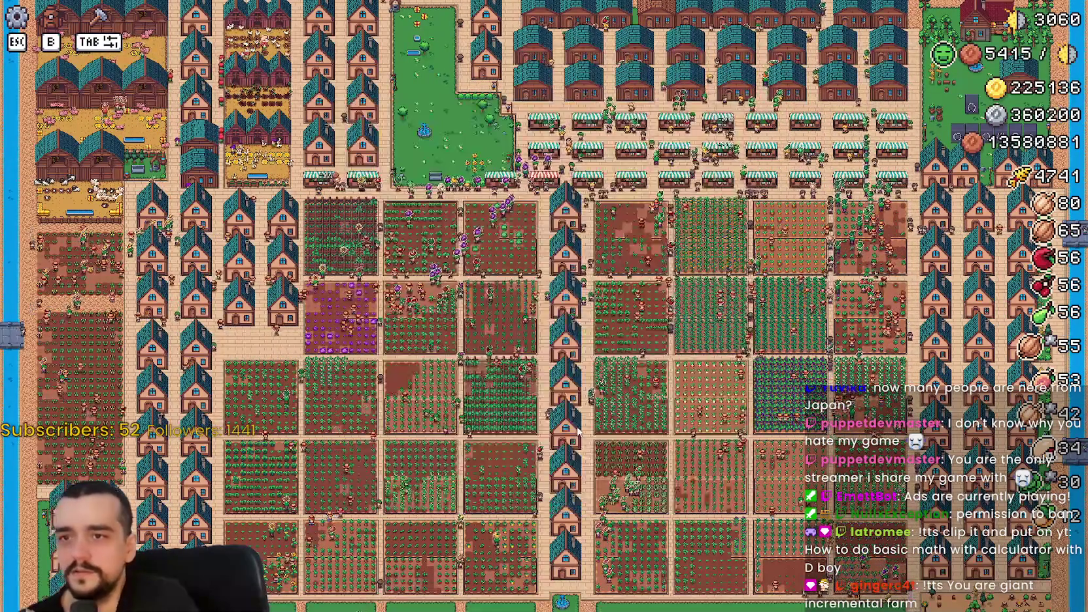
scroll(570, 278, up, 5)
key(w)
key(a)
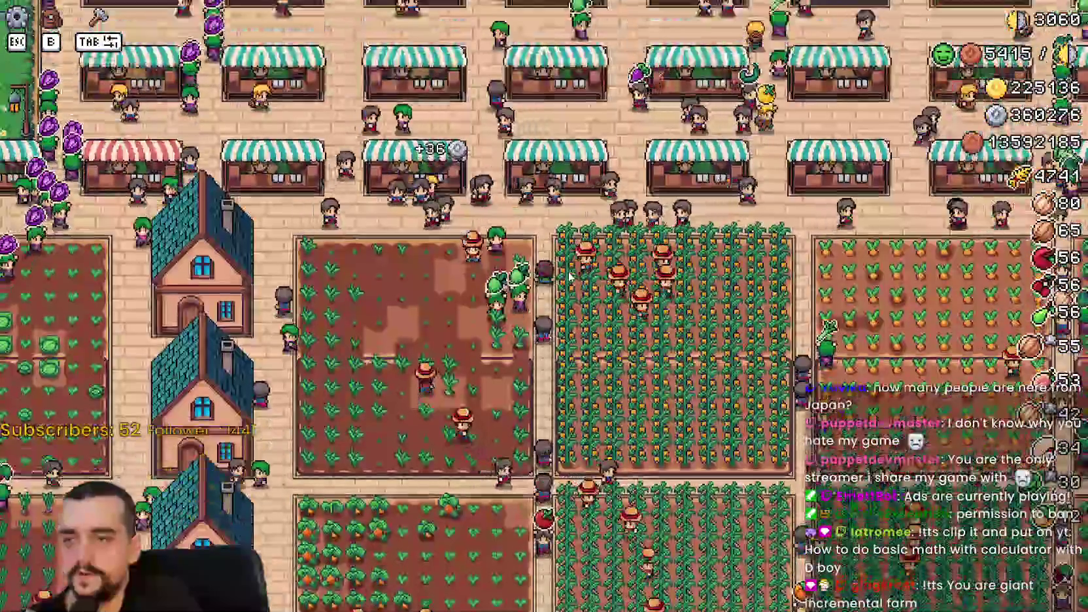
key(a)
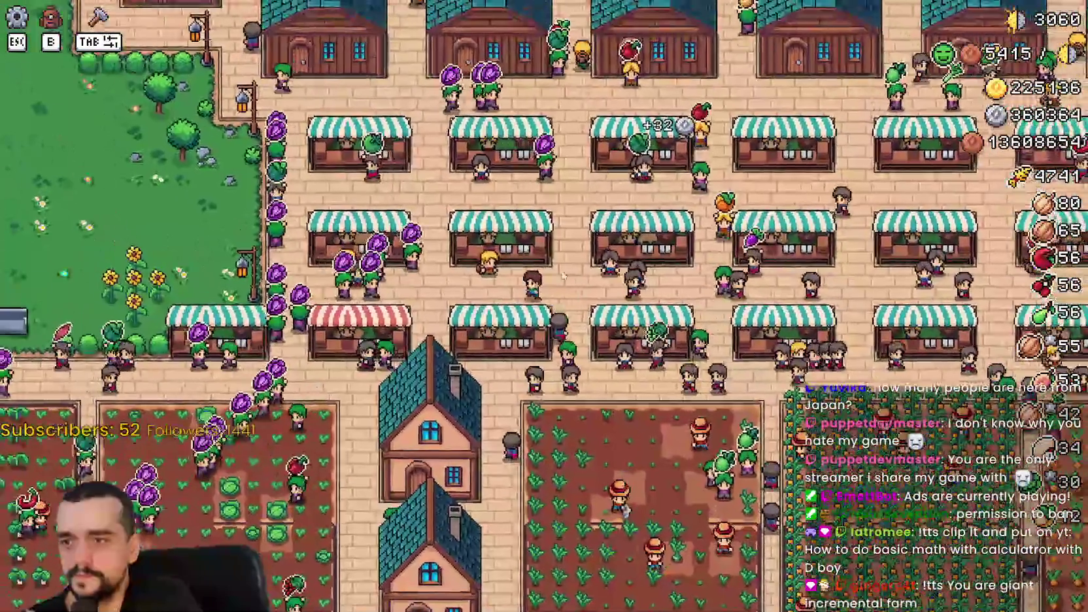
key(a)
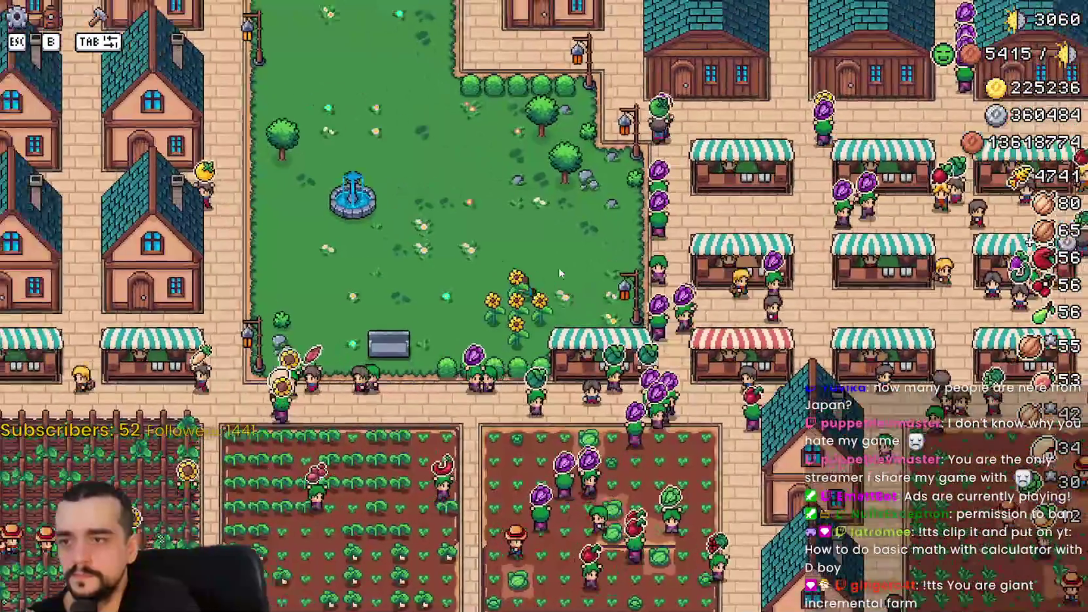
scroll(558, 272, down, 5)
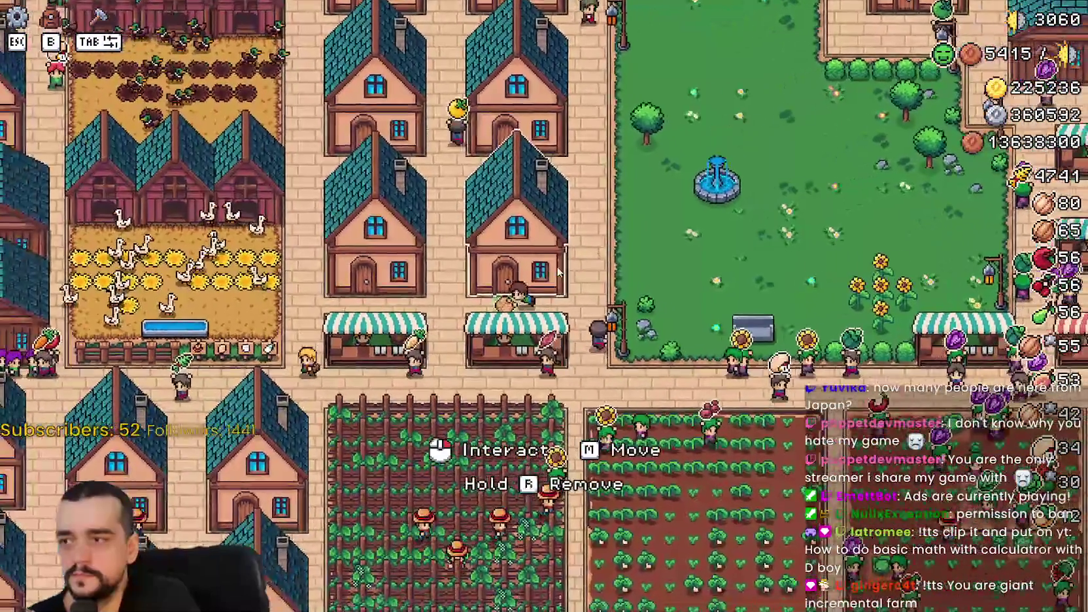
scroll(558, 268, up, 5)
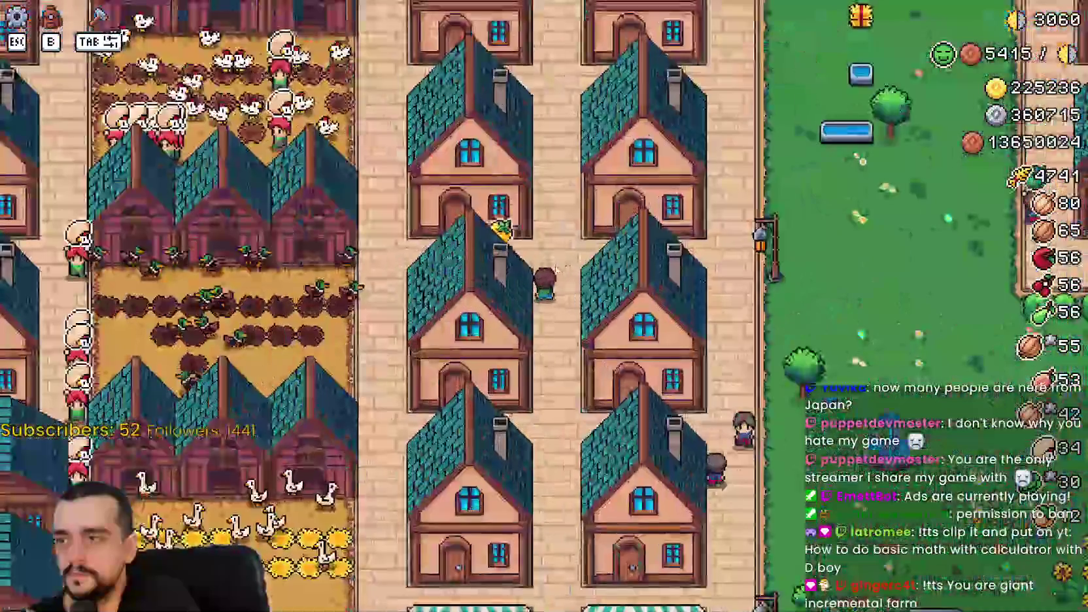
Walk back down and right through the fountain park into the market stalls
key(s)
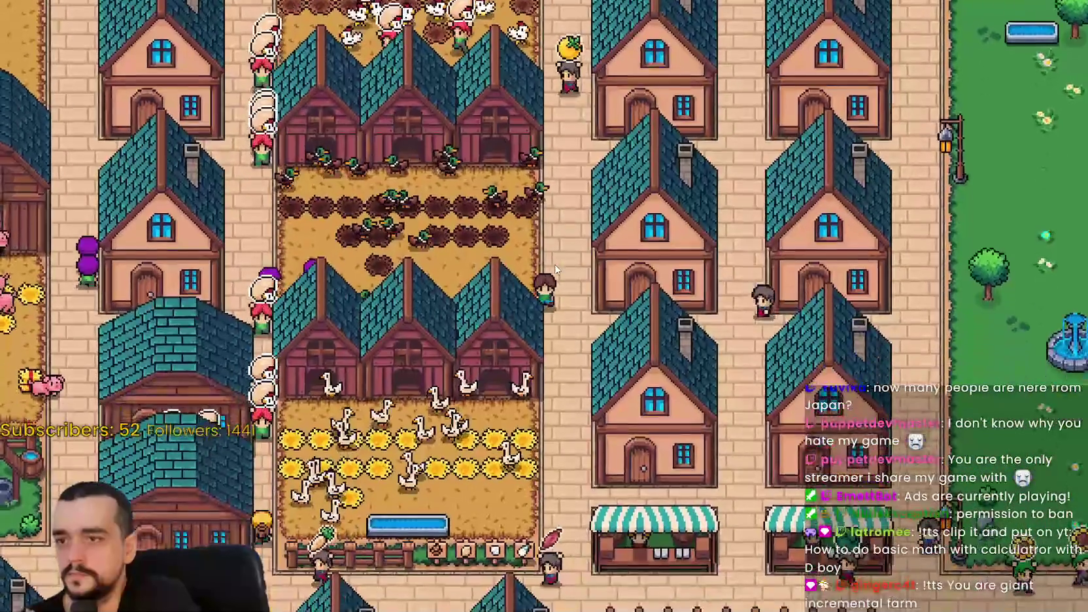
key(d)
key(d)
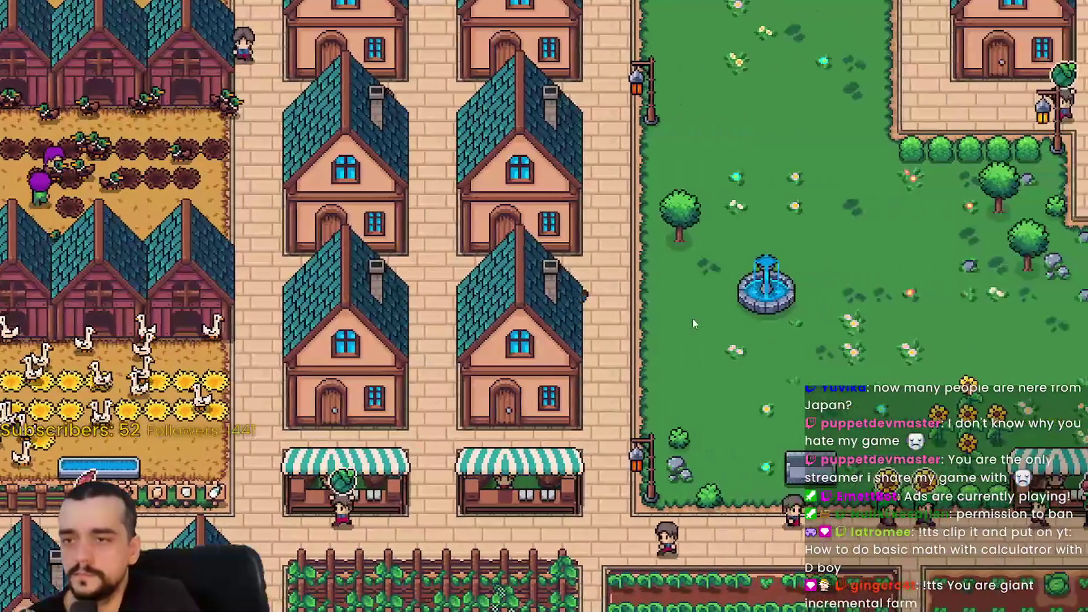
key(d)
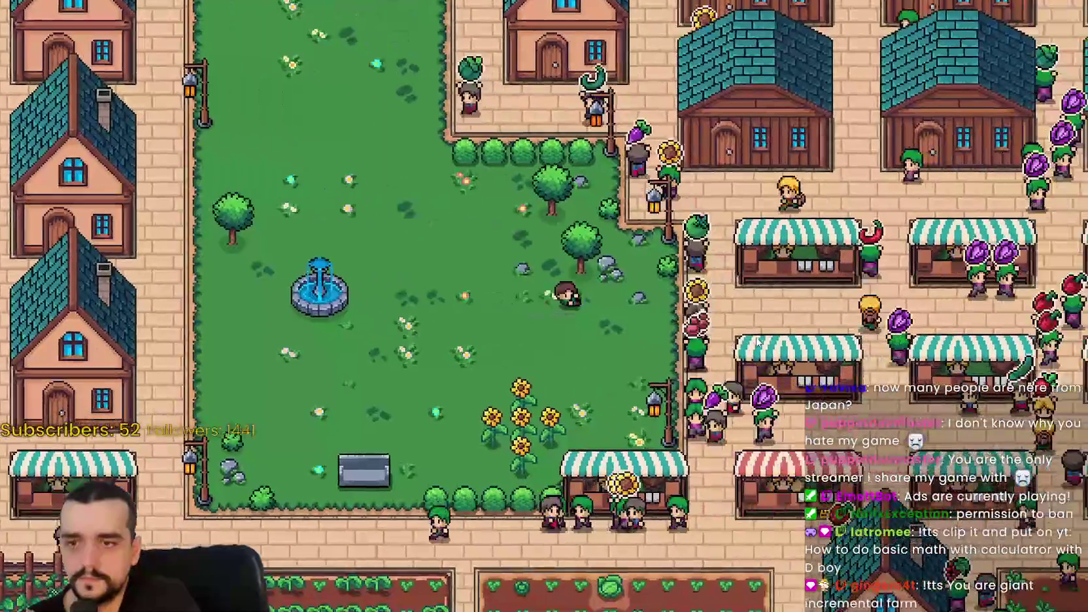
key(d)
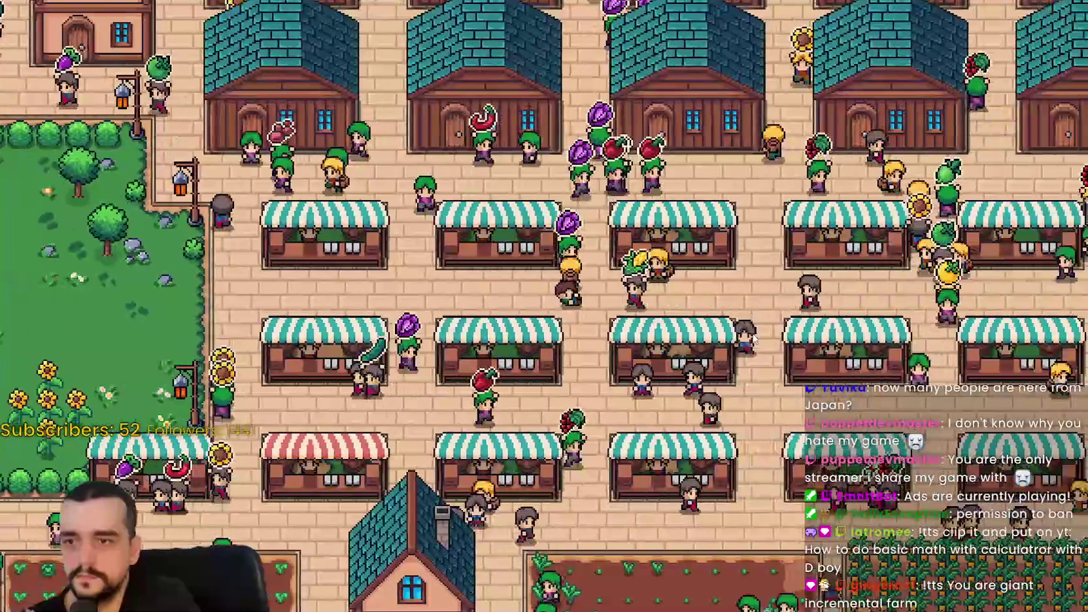
scroll(752, 337, down, 5)
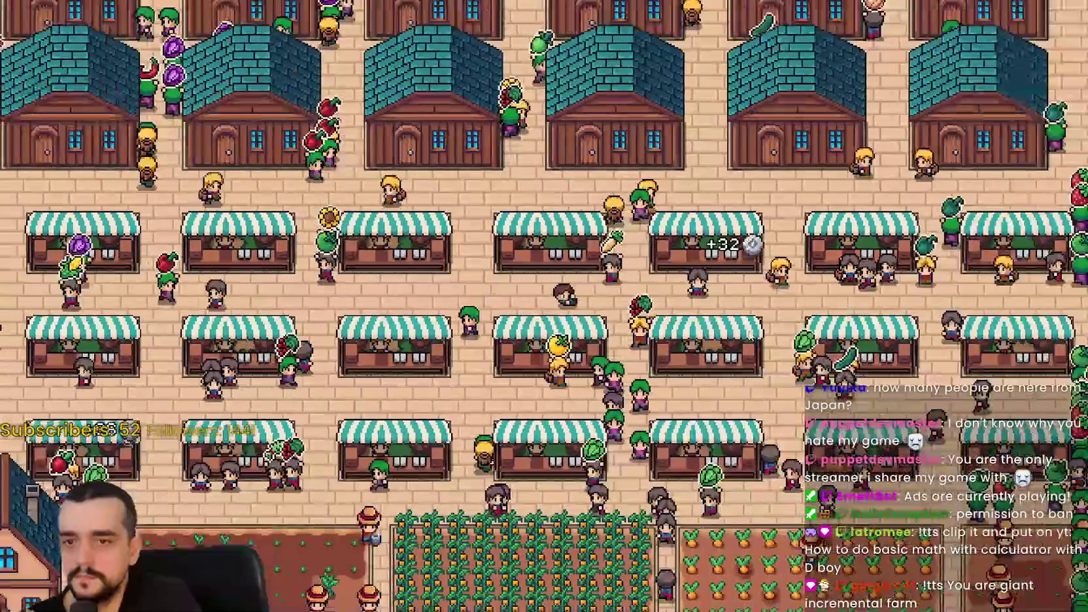
scroll(750, 336, up, 2)
Head toward the crop fields, then up and right past the plaza to the house grounds
key(s)
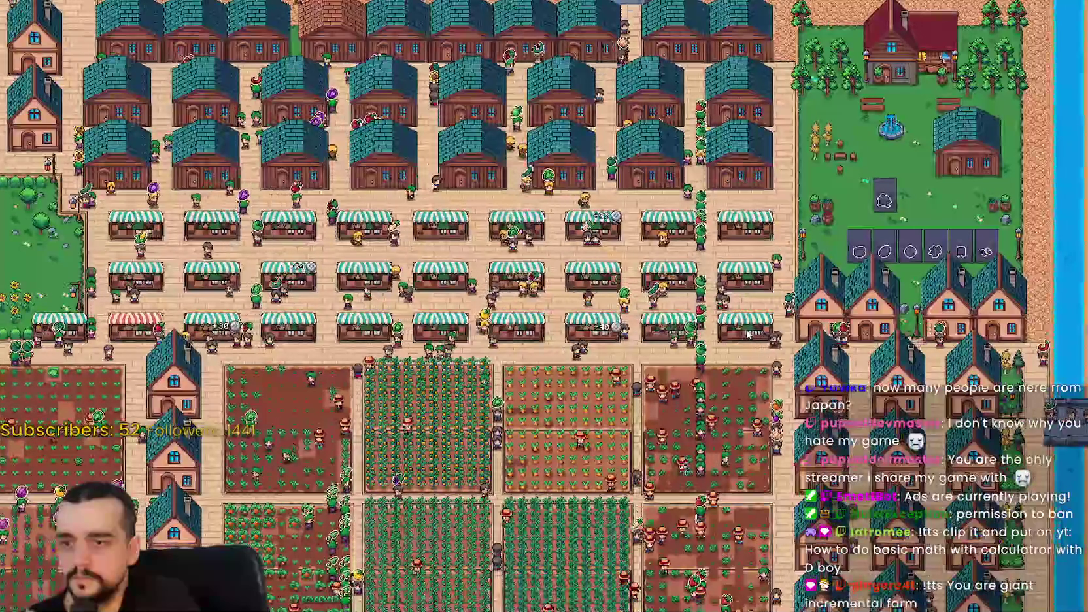
scroll(747, 333, up, 3)
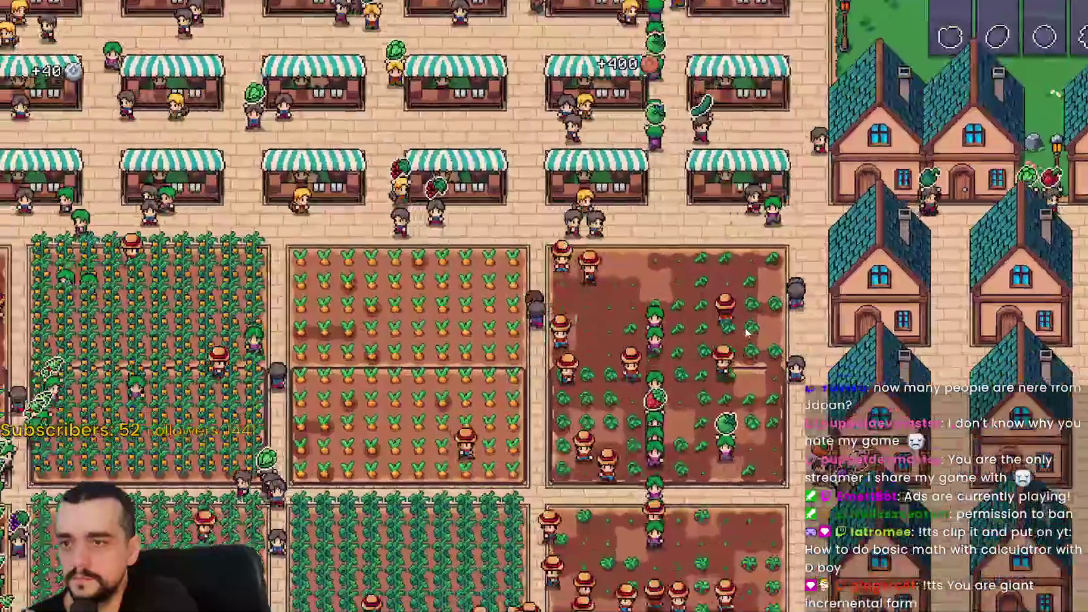
key(w)
key(d)
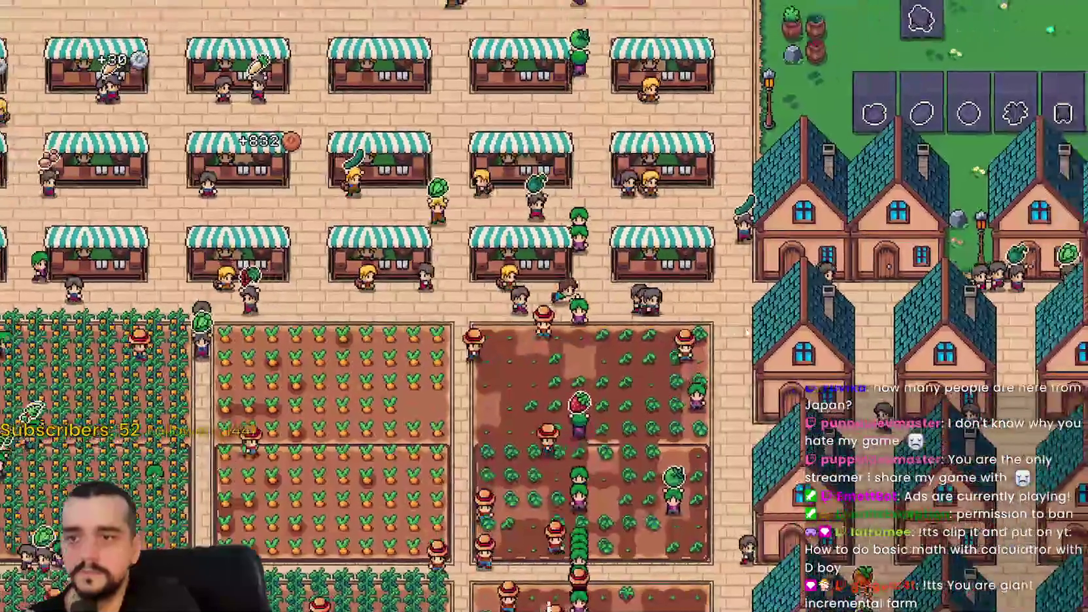
key(w)
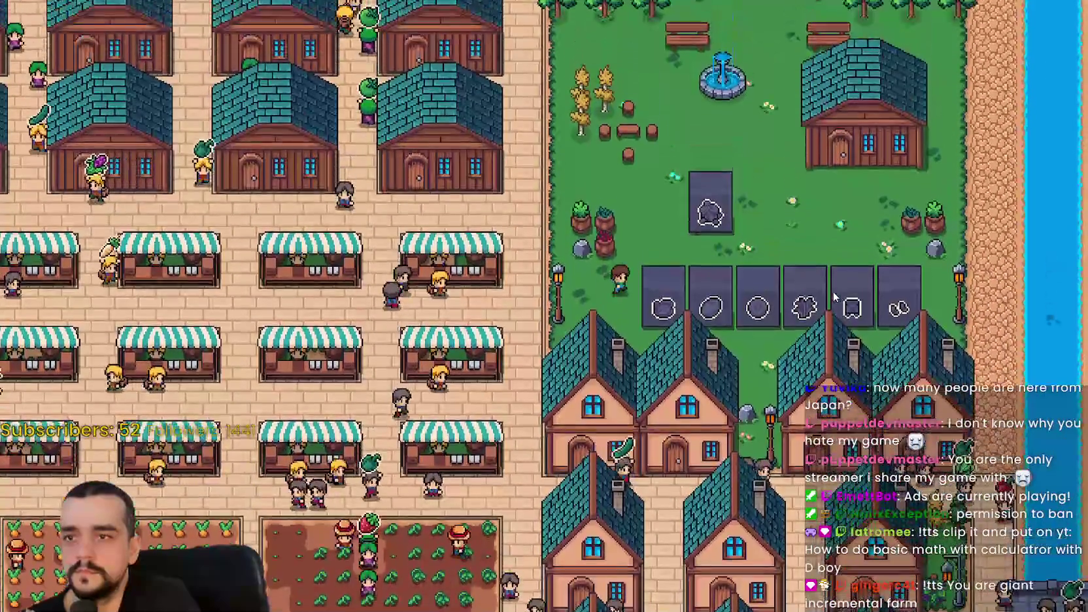
key(s)
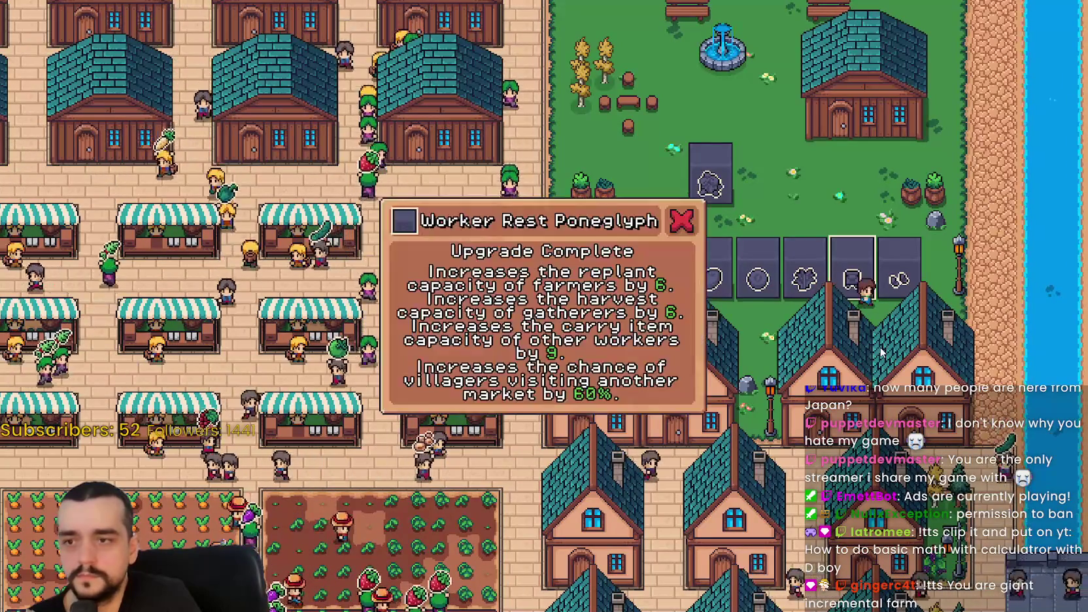
Open the Player House advancements and unlock the first four horse and farm tool nodes
key(w)
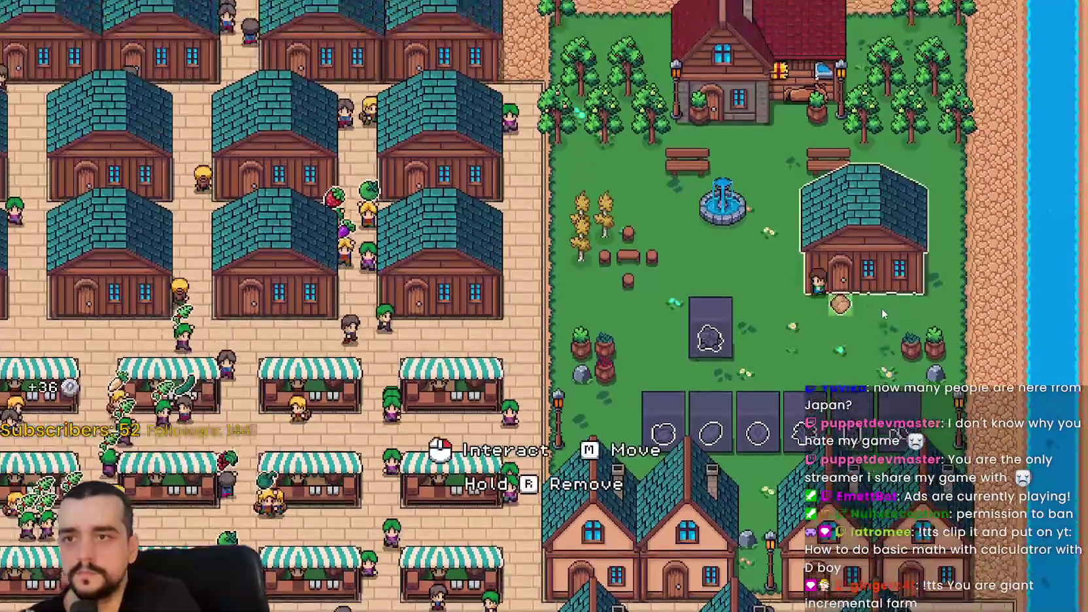
click(881, 307)
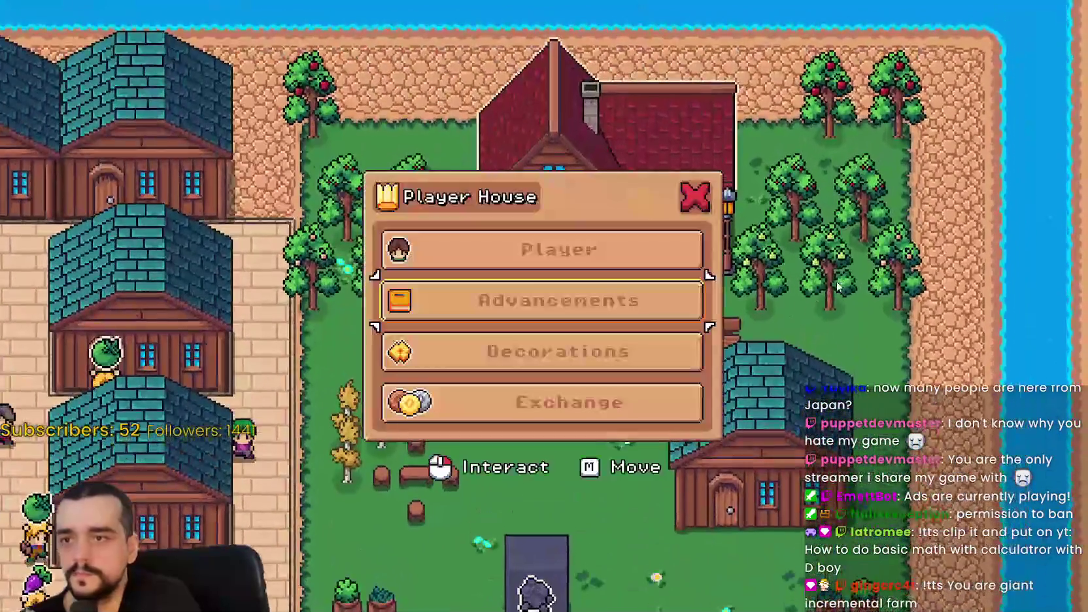
click(654, 301)
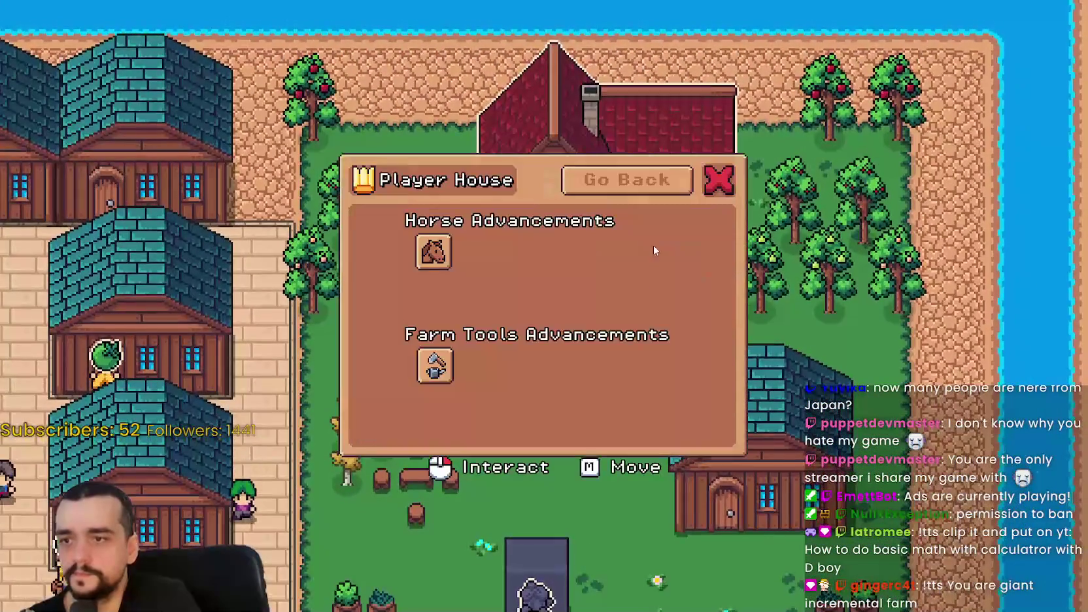
click(433, 252)
click(435, 366)
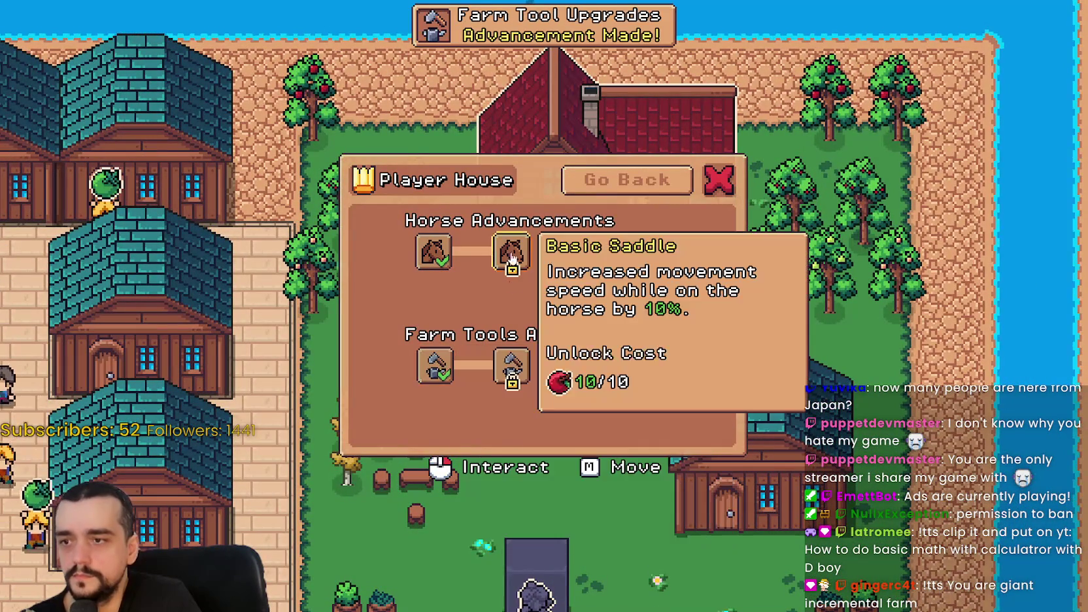
click(517, 359)
click(559, 251)
click(559, 365)
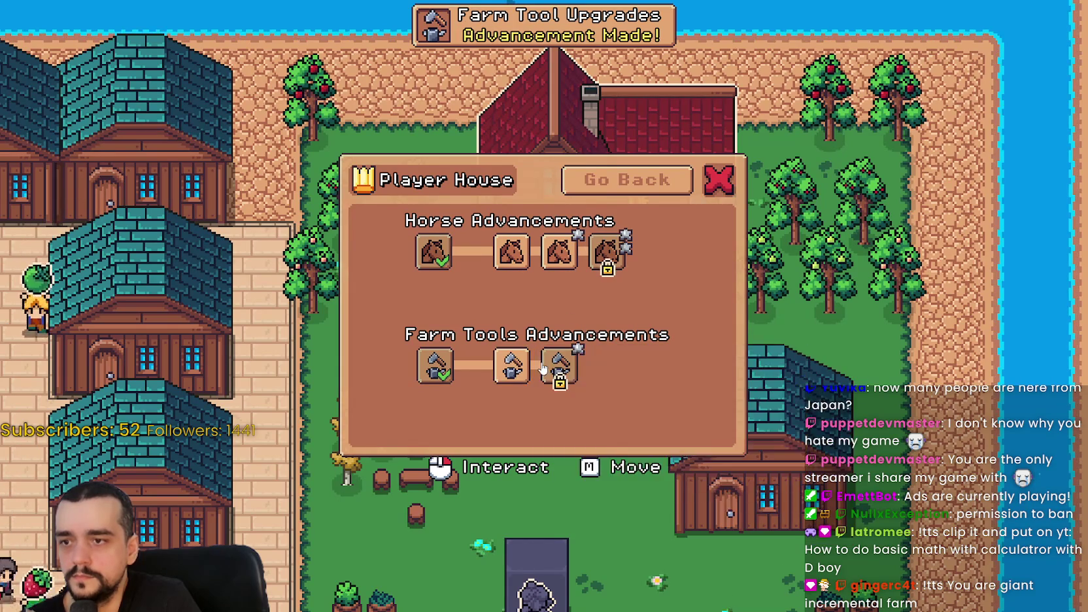
click(598, 255)
click(605, 365)
Unlock the remaining horse advancements, Sturdy Tools and Heroic Tools, and switch Heroic Tools on
click(511, 299)
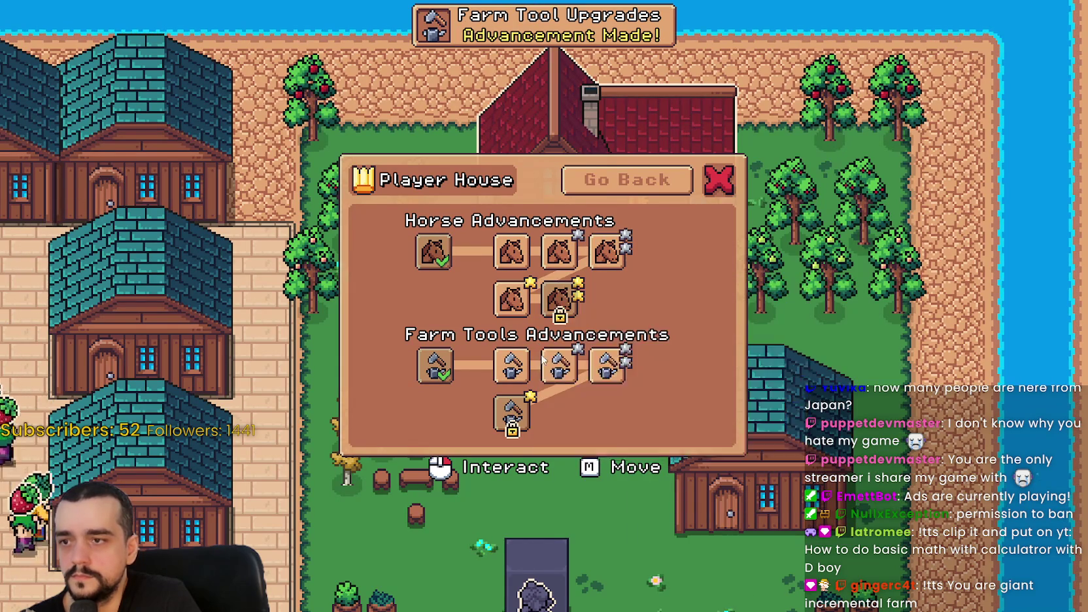
click(557, 301)
click(607, 299)
click(655, 299)
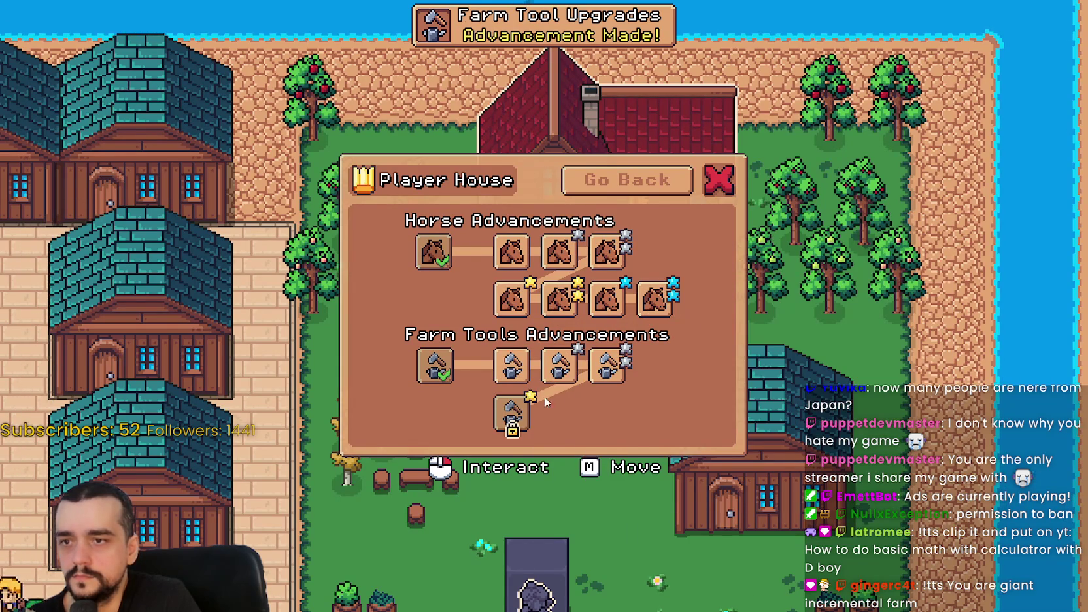
click(511, 412)
click(576, 426)
click(617, 422)
click(653, 422)
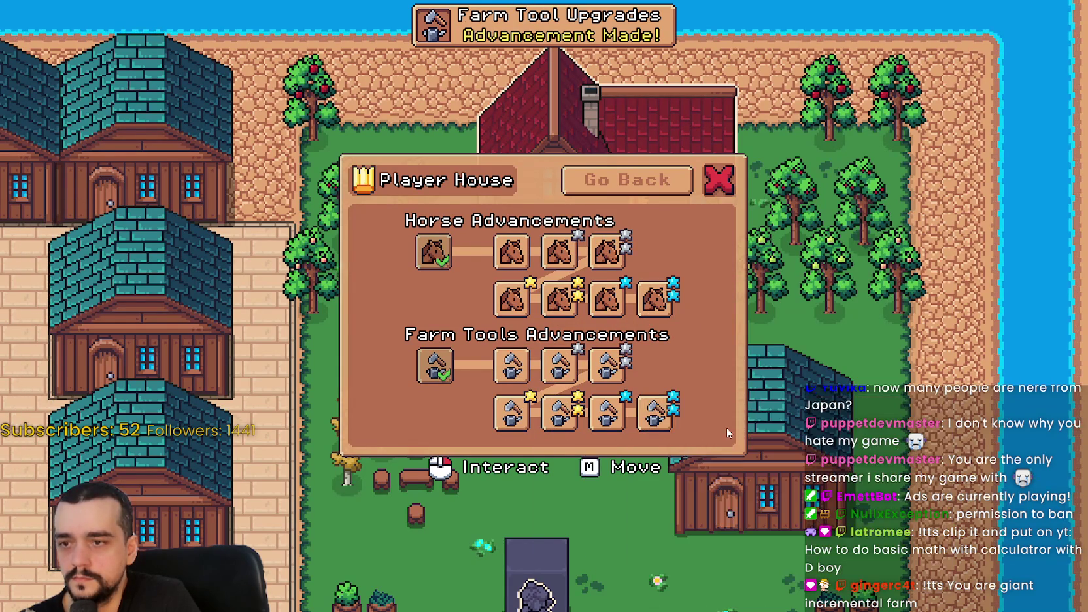
click(608, 366)
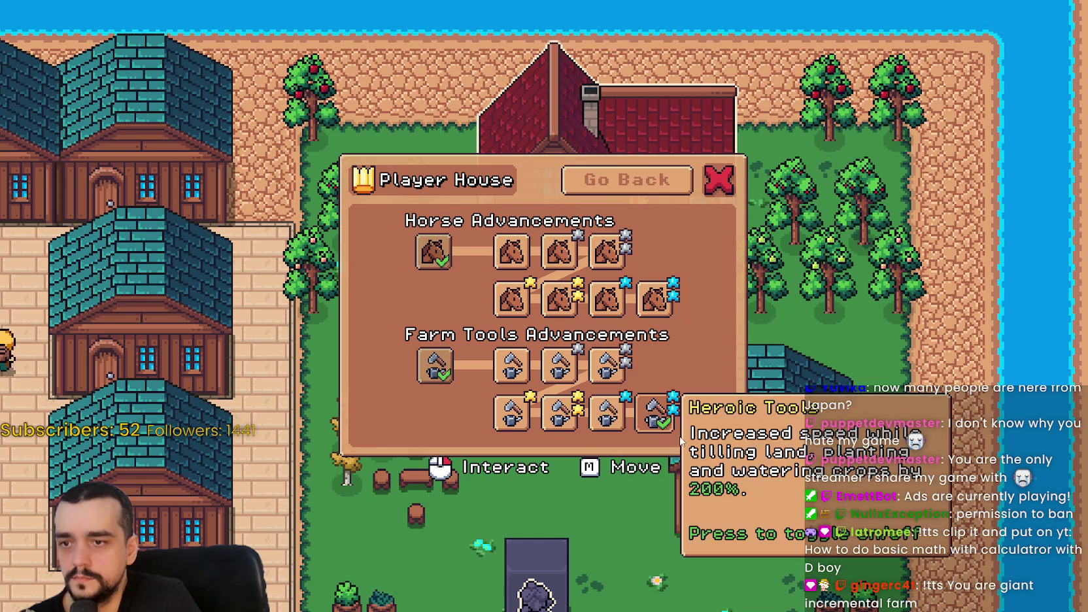
Leave and reopen the Player House advancements twice, then close them
key(Escape)
key(w)
click(699, 324)
click(643, 299)
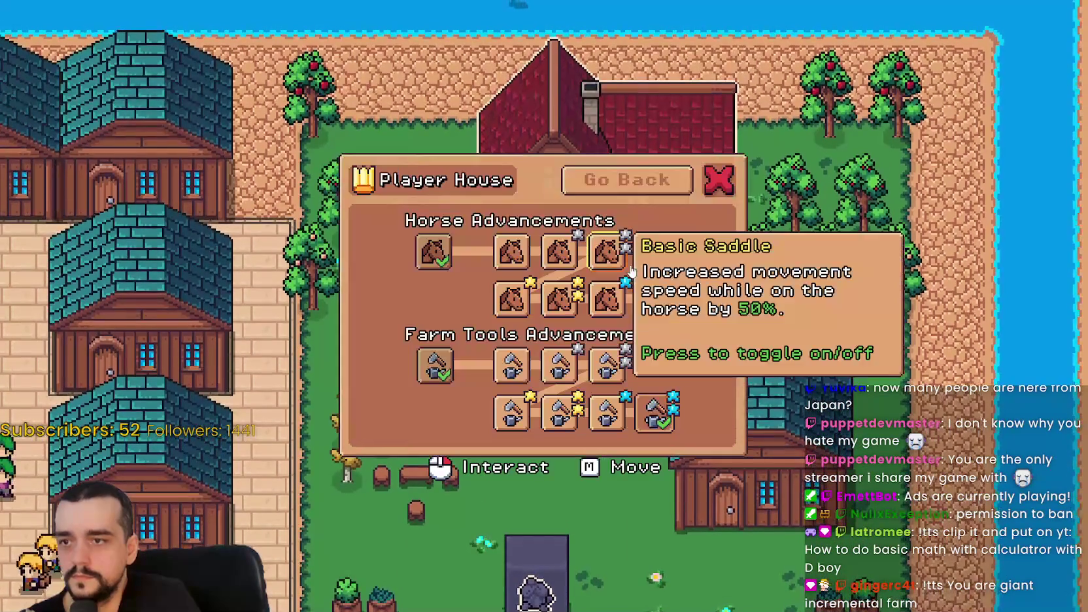
key(Escape)
key(w)
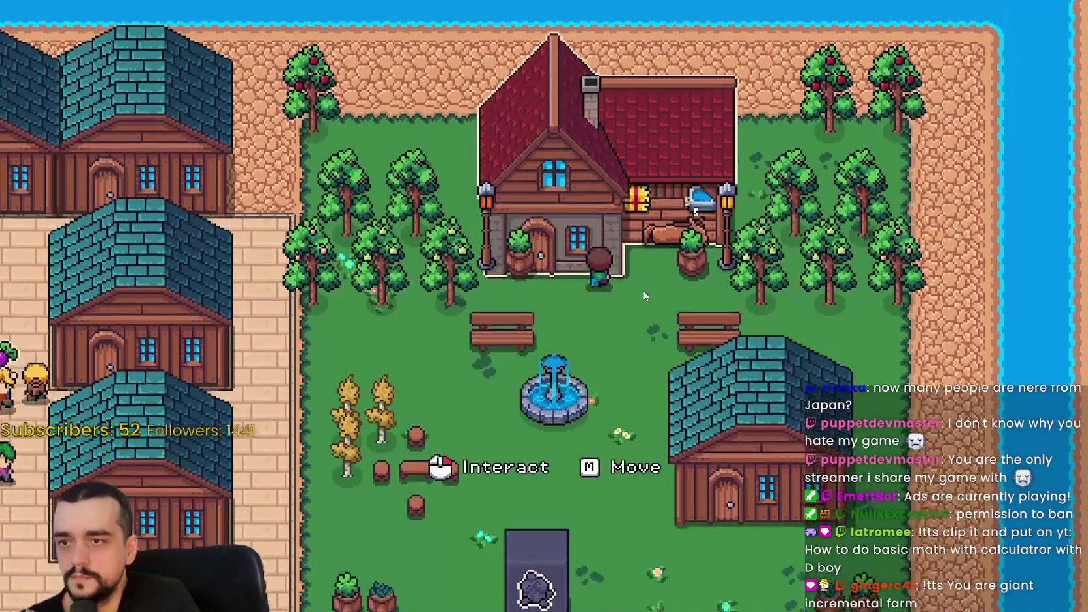
click(643, 290)
click(601, 307)
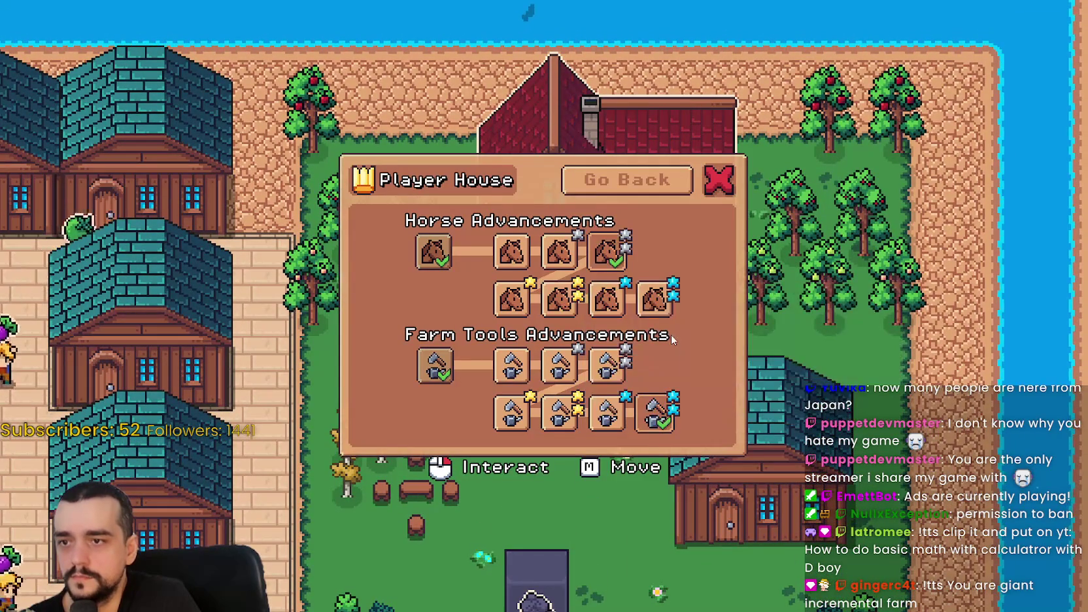
key(Escape)
Walk away from the house, mount the horse near the fountain and bring up the Crafting panel
key(s)
key(h)
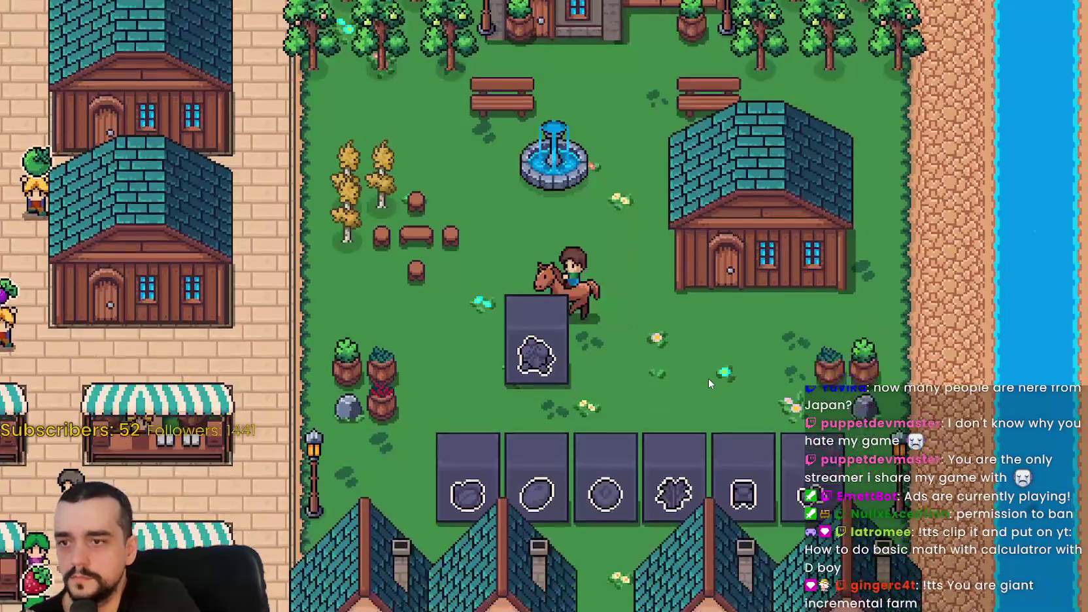
key(a)
key(d)
key(c)
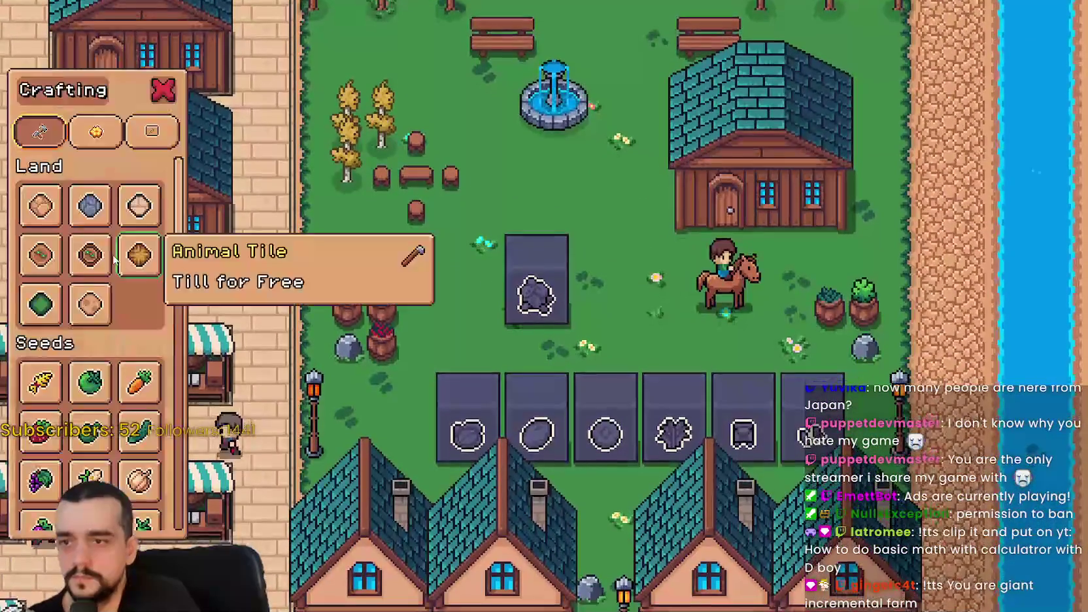
Choose the Road tile and stretch its placement preview right and up toward the fountain
click(55, 254)
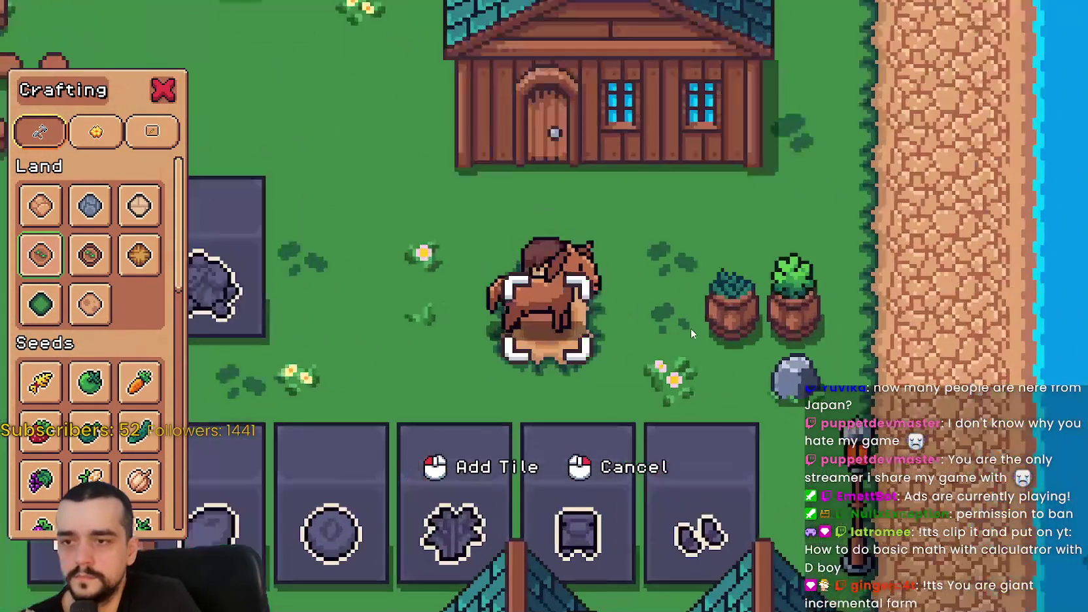
click(688, 325)
key(d)
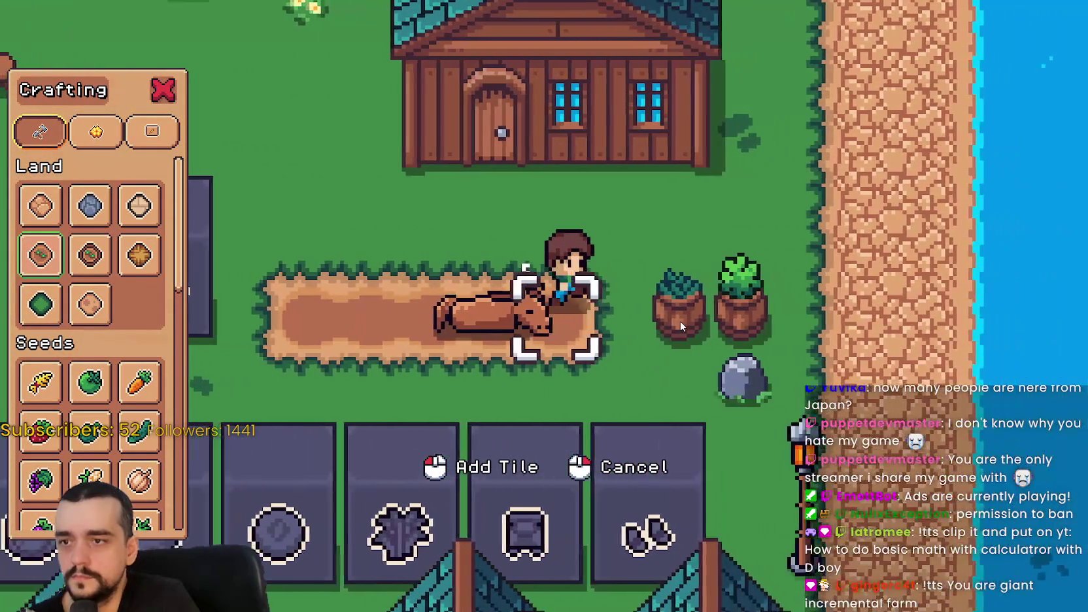
key(w)
key(a)
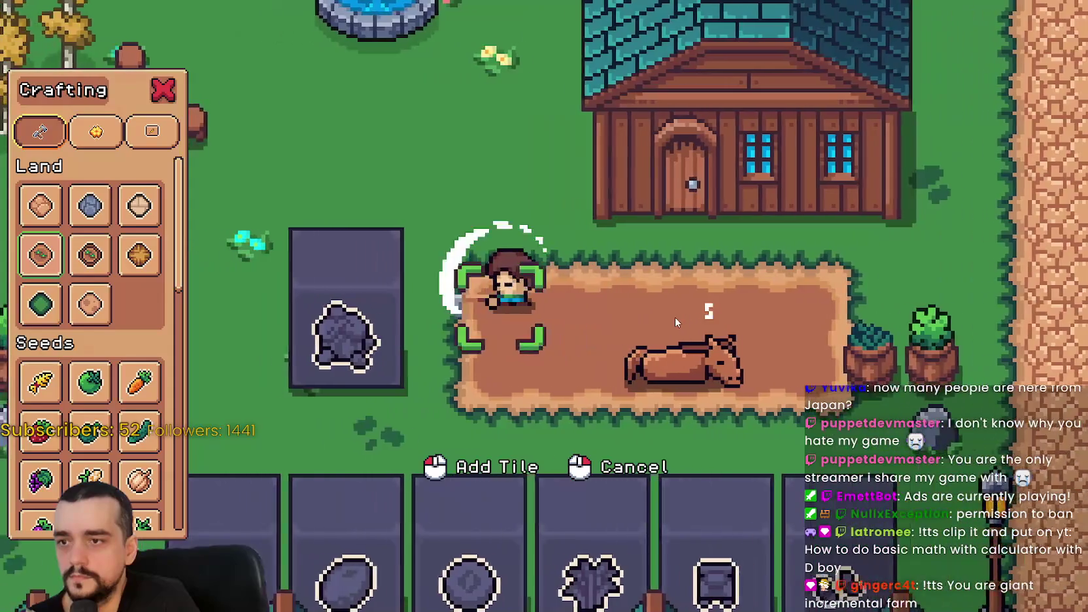
key(w)
key(w)
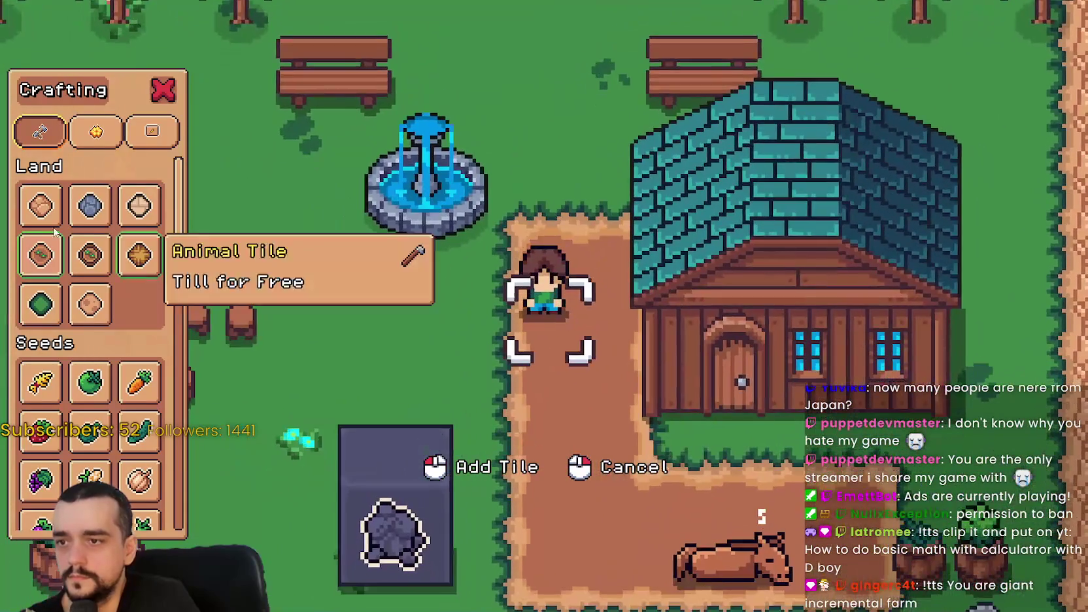
Switch to the Grass Tile and walk around to reshape the placement preview
click(40, 303)
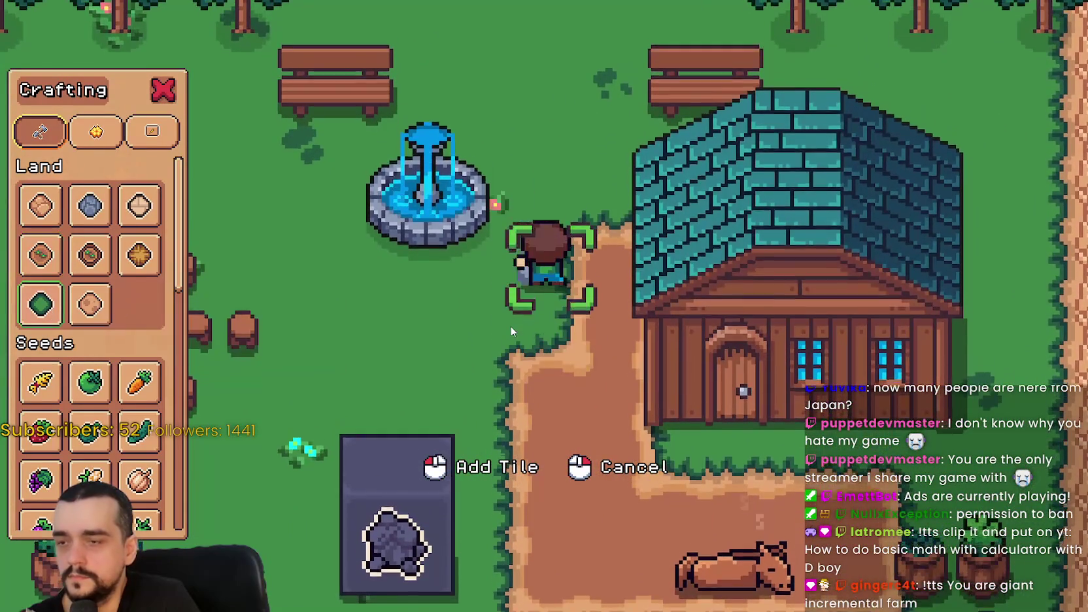
key(w)
key(a)
key(s)
key(d)
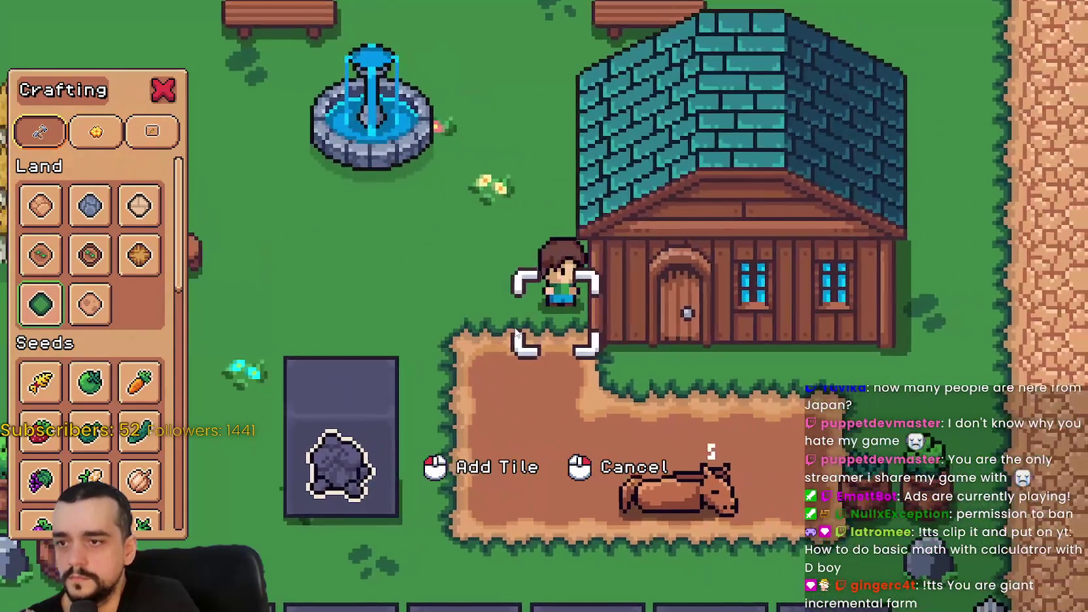
key(s)
key(a)
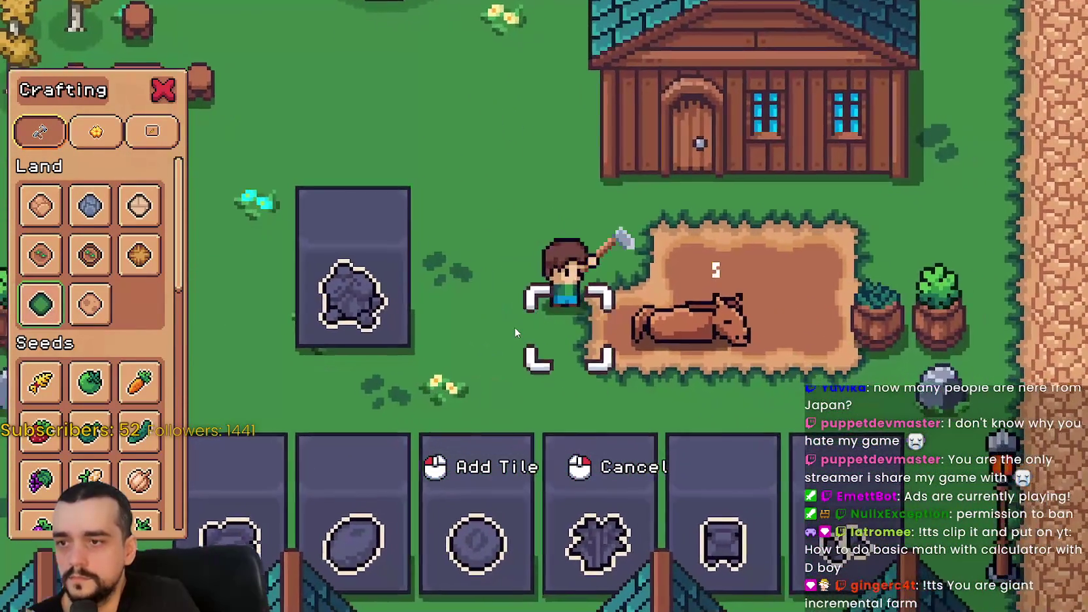
key(d)
key(d)
key(s)
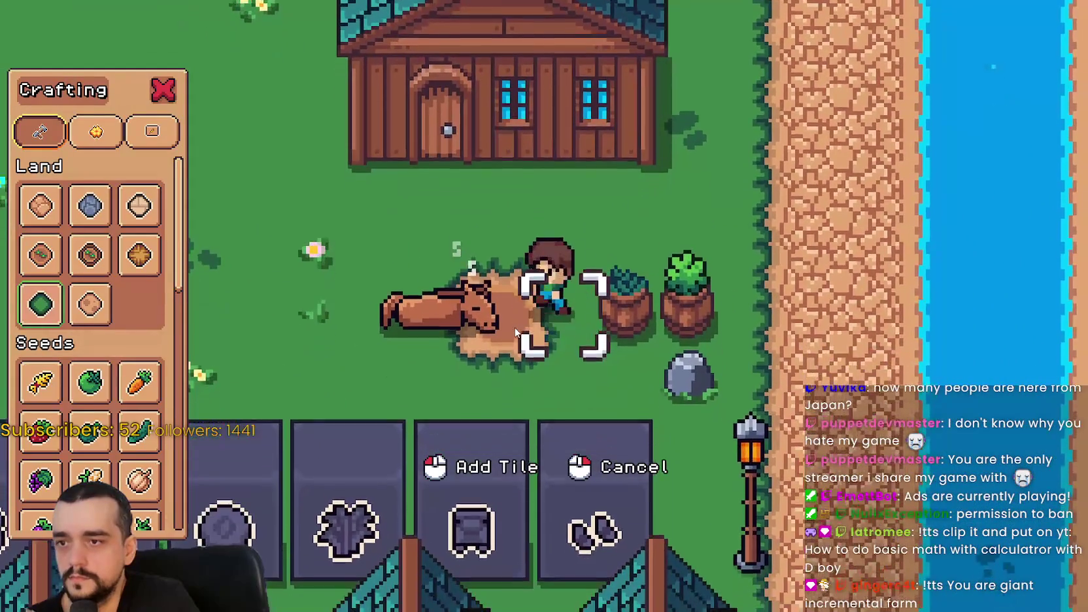
key(a)
key(a)
Cancel placement by closing the Crafting panel and switch to the Godot editor
key(Escape)
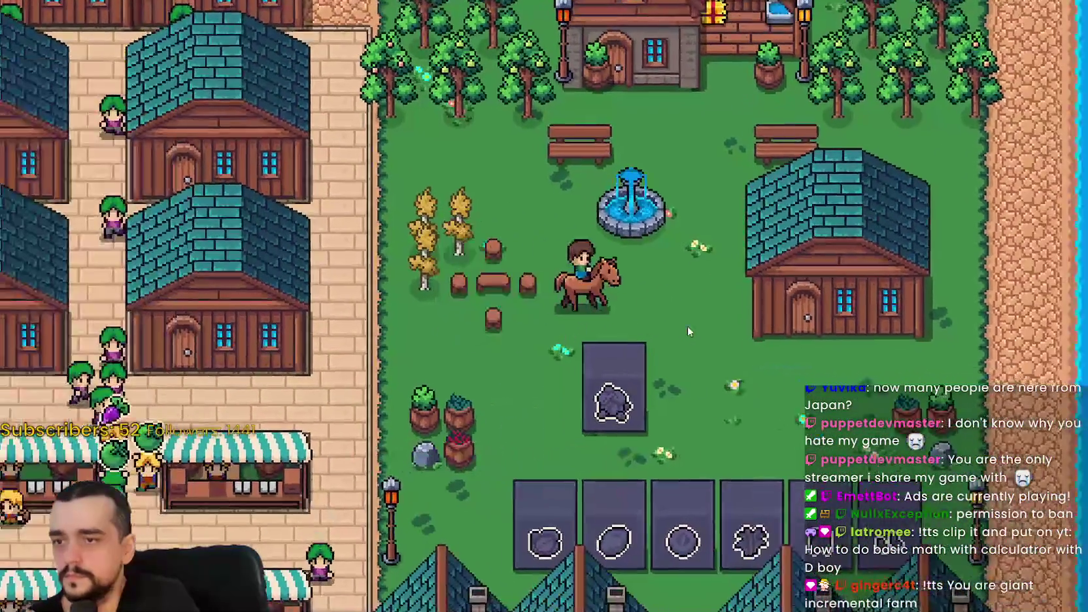
scroll(663, 340, down, 2)
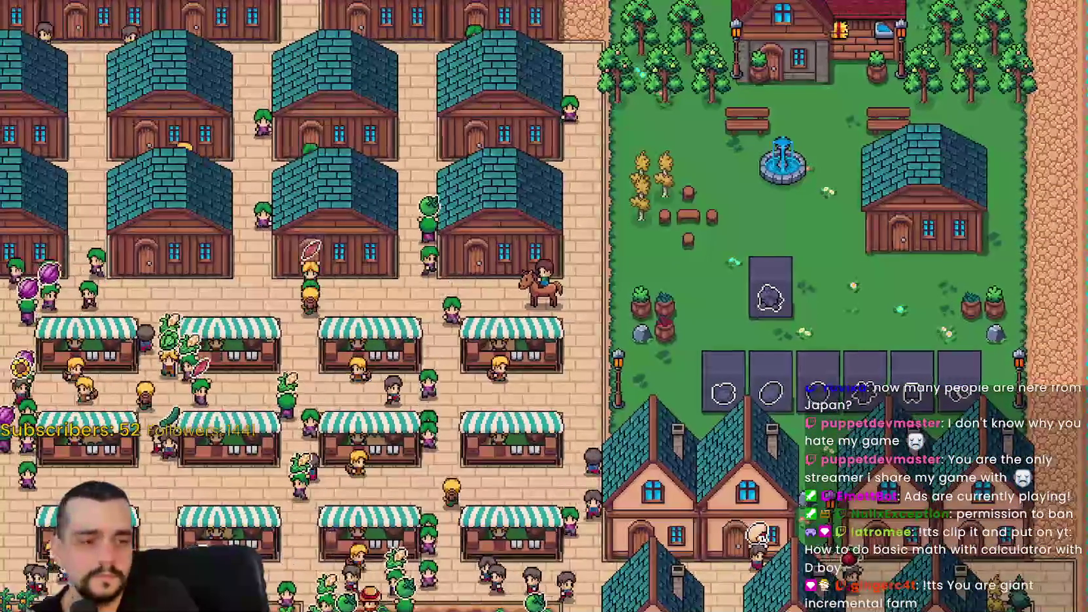
key(alt+Tab)
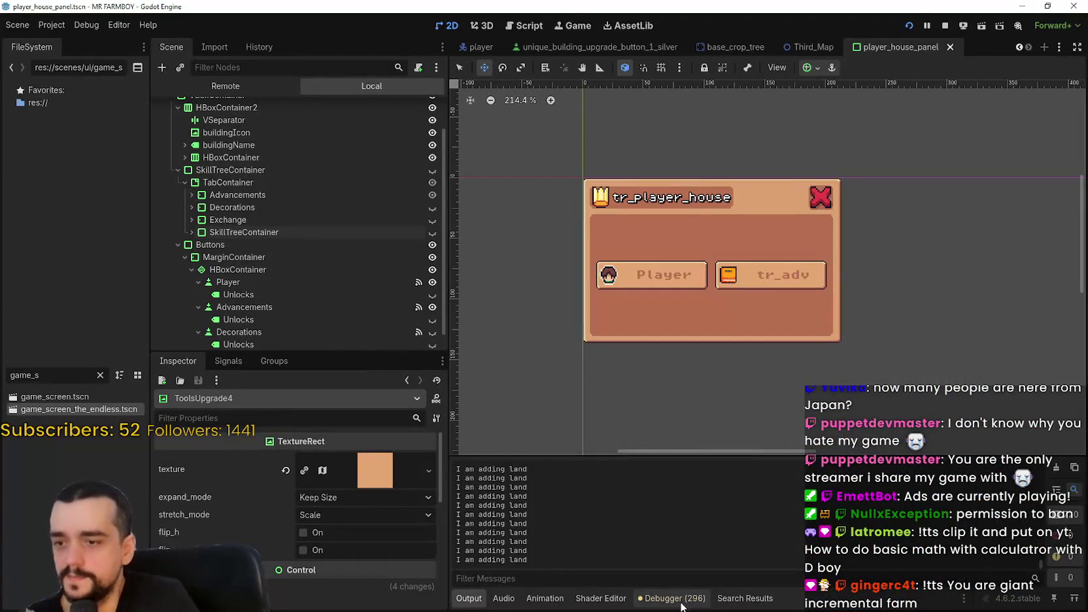
Start the Debugger's Visual Profiler on the running game and enlarge the panel upward and leftward
click(680, 599)
click(660, 457)
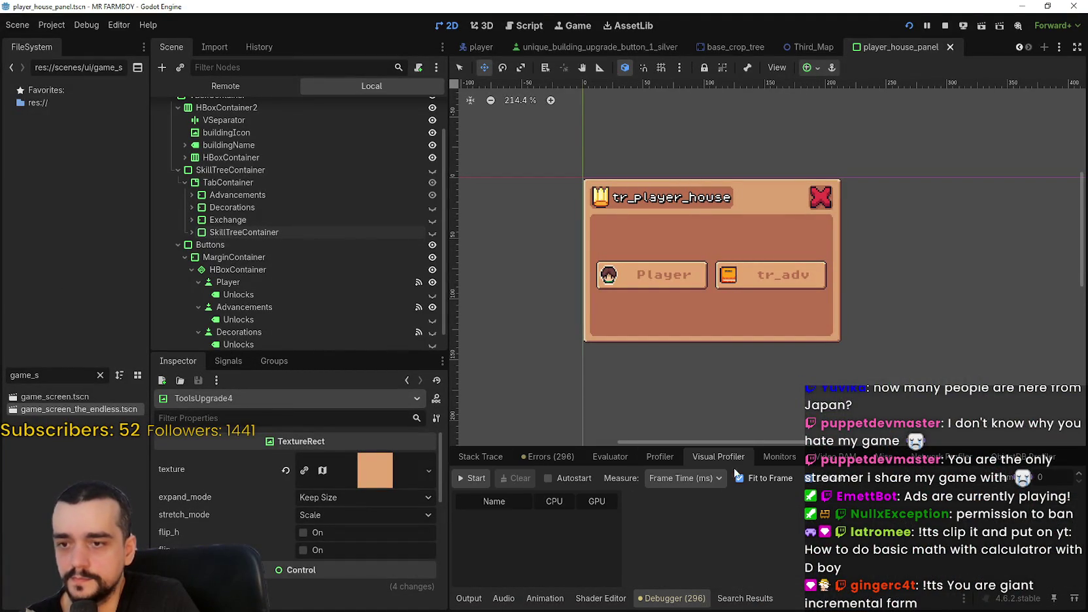
click(474, 478)
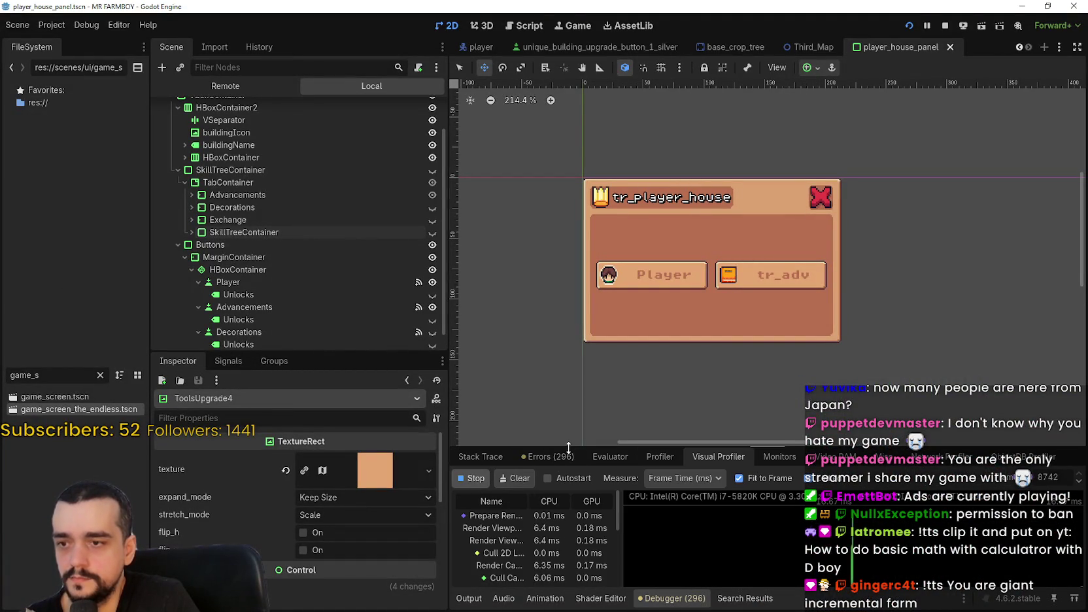
drag(569, 447, 502, 54)
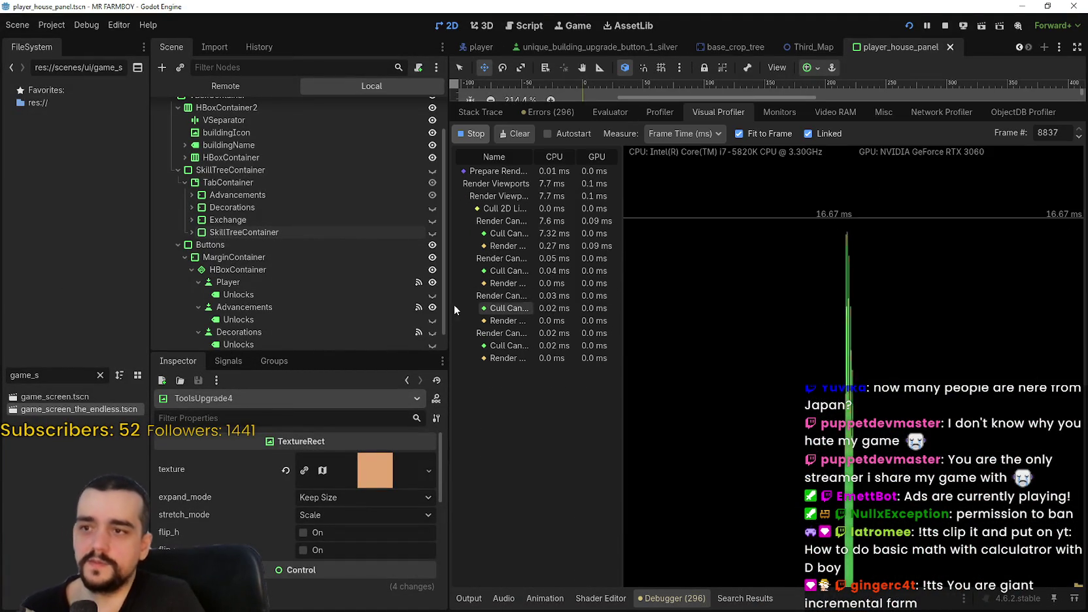
mouse_move(450, 306)
mouse_down()
mouse_move(302, 307)
mouse_move(336, 307)
mouse_up()
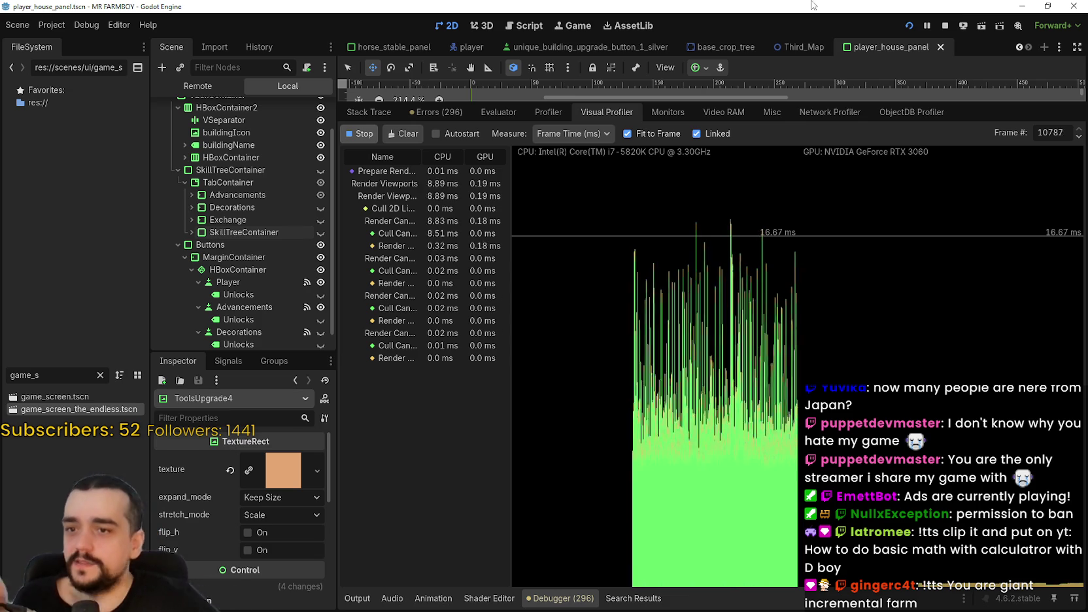
Record function timings in the script Profiler, stepping through frames, then stop recording
click(546, 114)
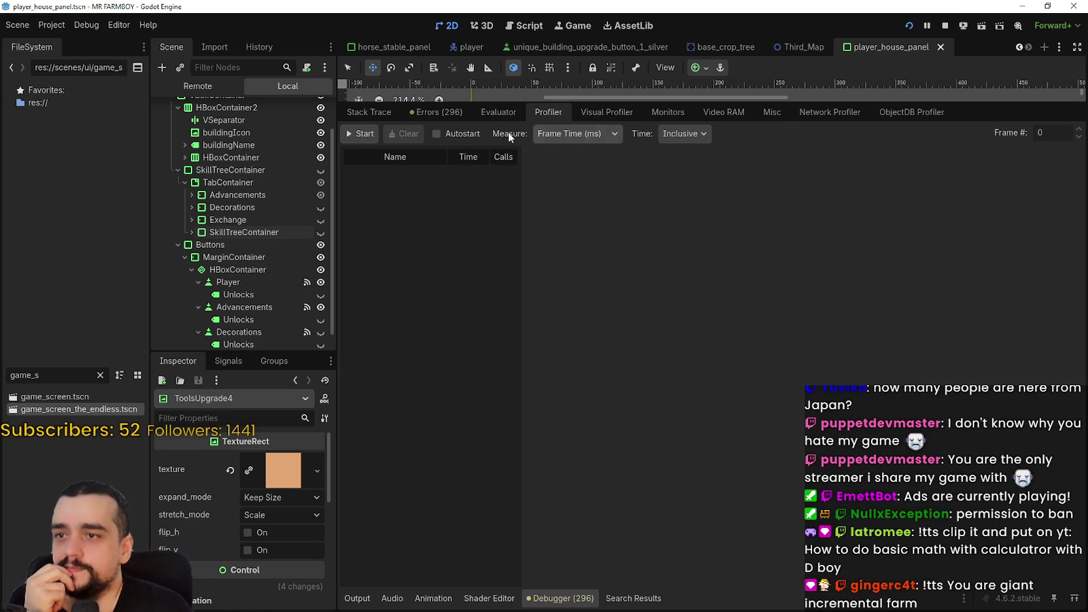
click(359, 133)
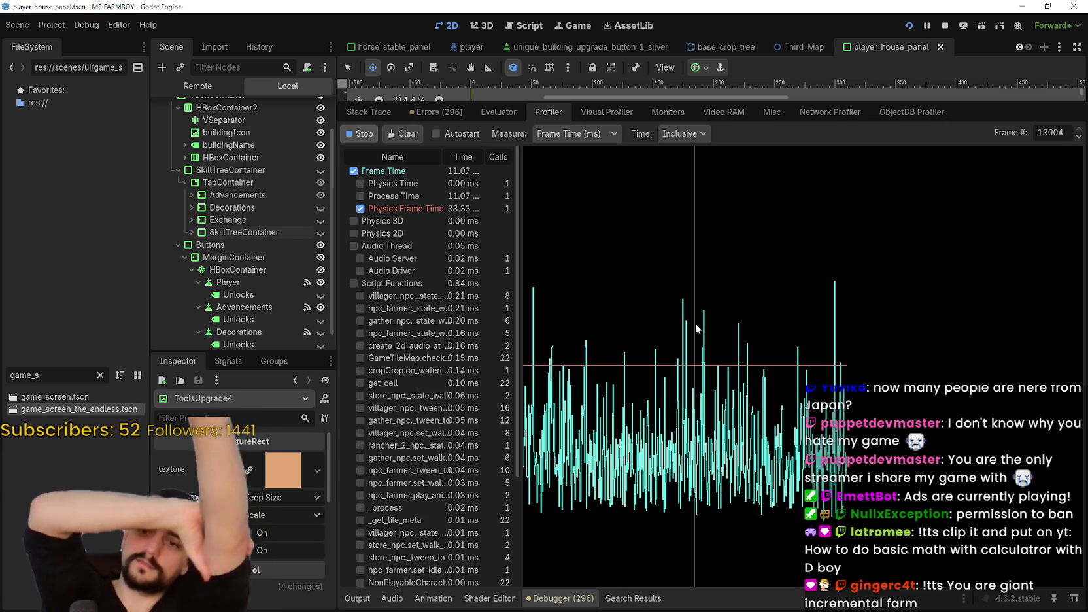
click(670, 353)
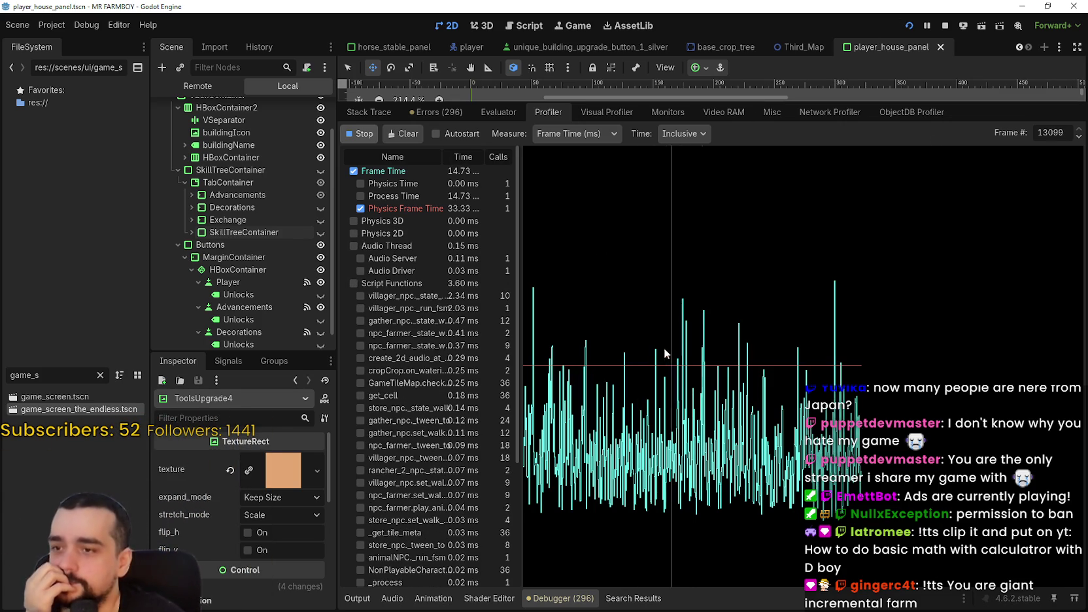
drag(781, 310, 778, 312)
click(370, 134)
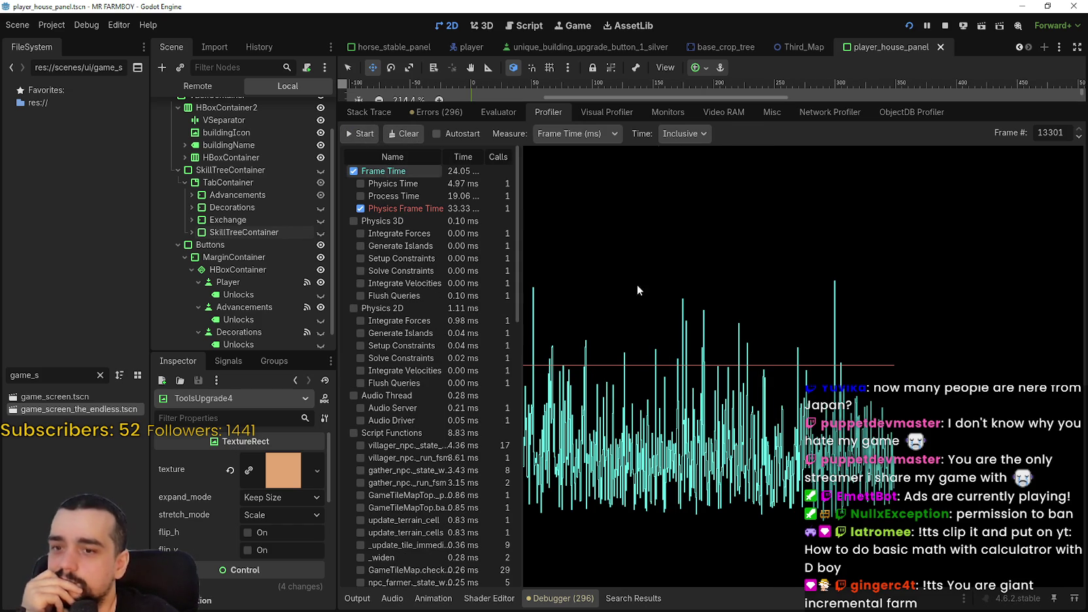
Select a frame, widen and scroll the function timing table, then return to the Visual Profiler
click(863, 451)
scroll(353, 446, down, 4)
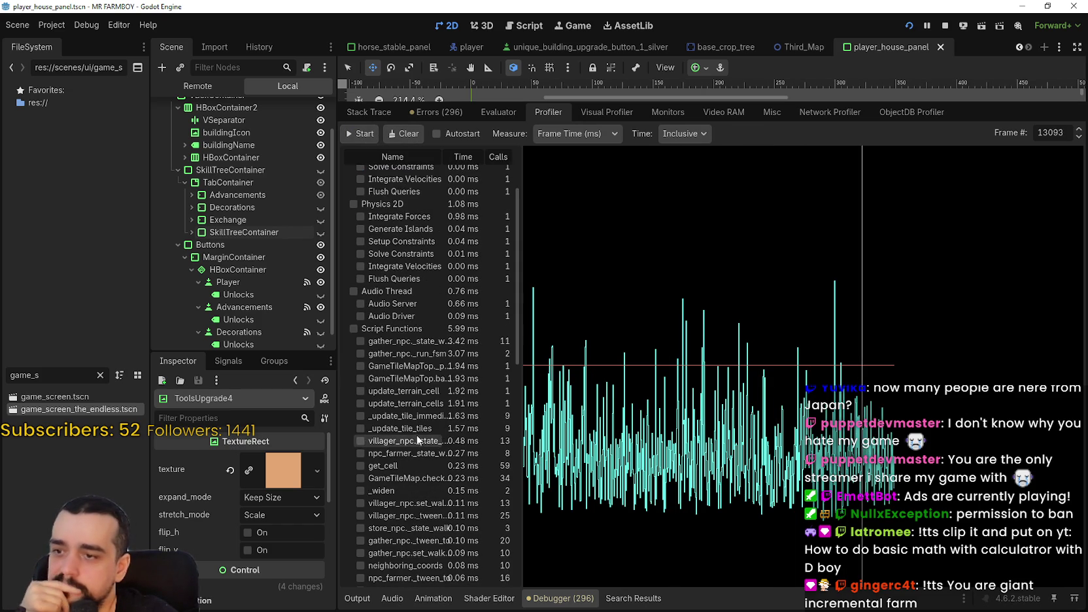
drag(521, 355, 591, 356)
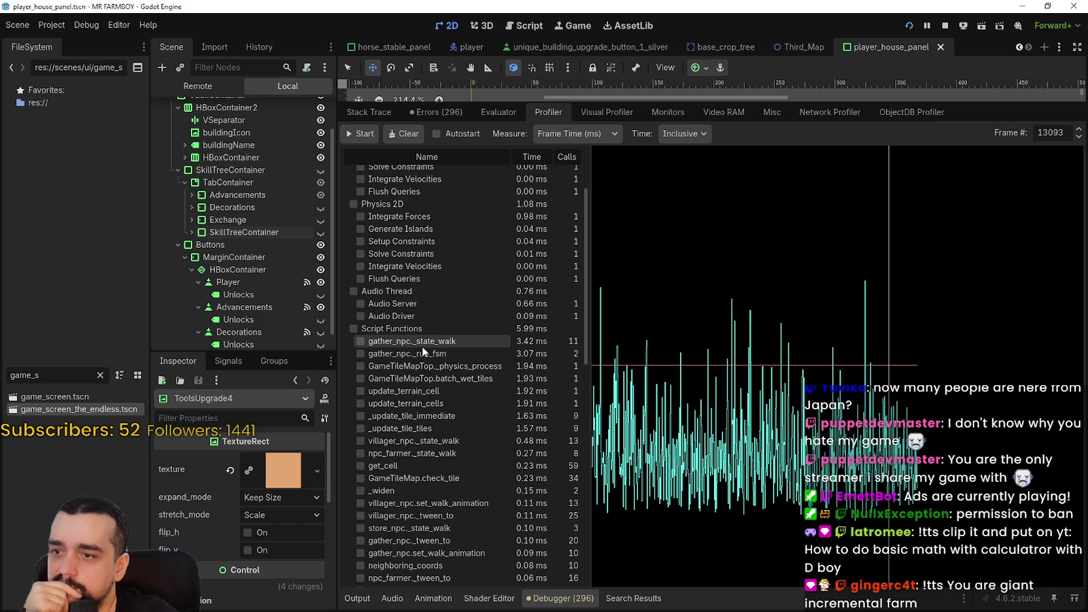
scroll(462, 368, down, 8)
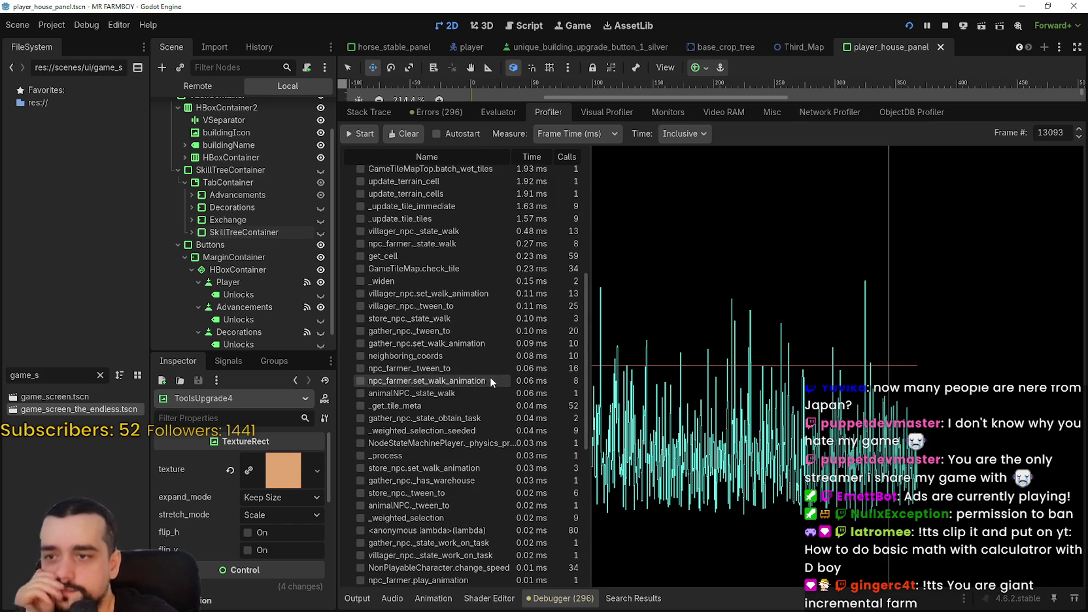
scroll(487, 375, down, 10)
scroll(507, 516, up, 14)
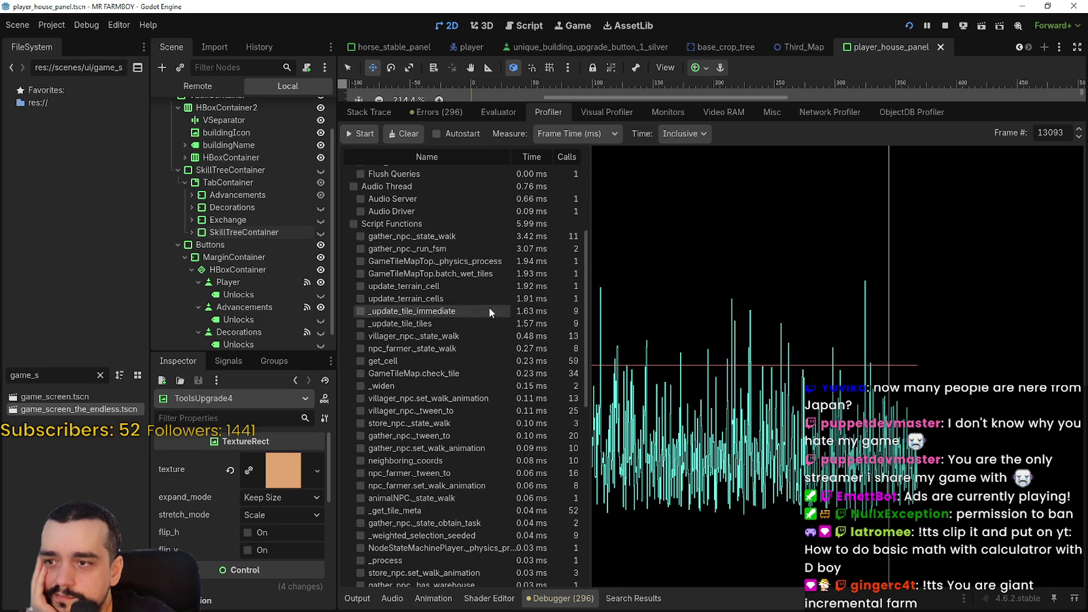
scroll(494, 320, up, 5)
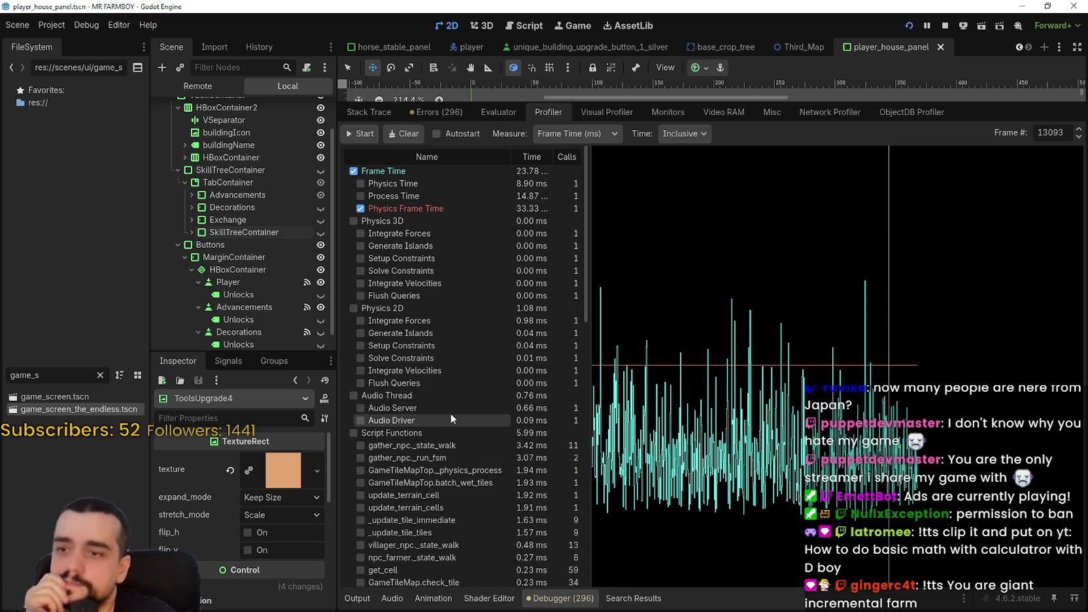
click(595, 114)
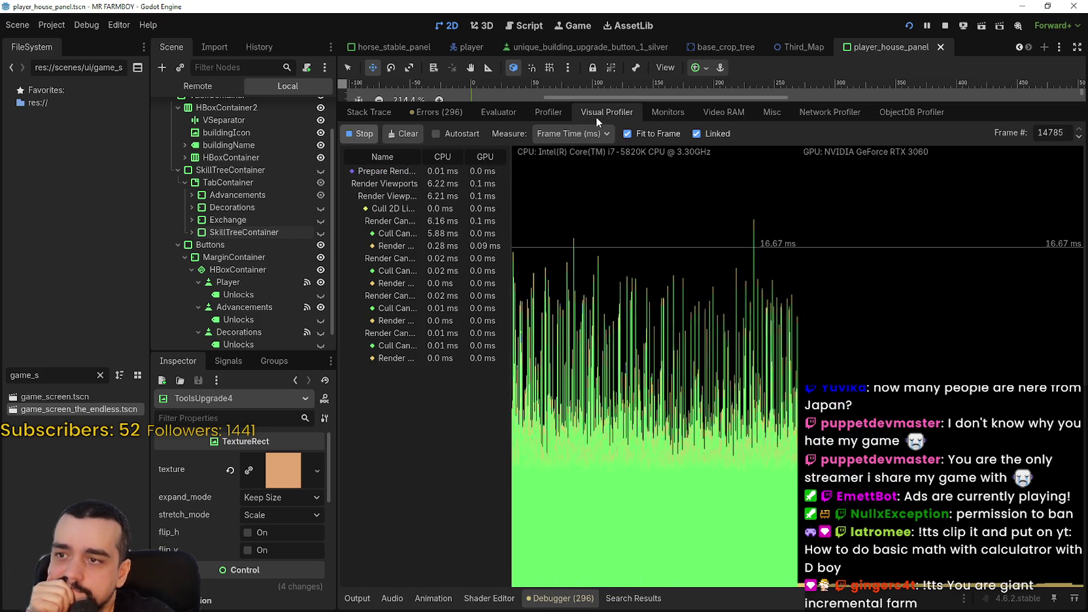
Stop the Visual Profiler, shrink the debugger panel, and pause the running game
click(359, 134)
drag(473, 100, 472, 256)
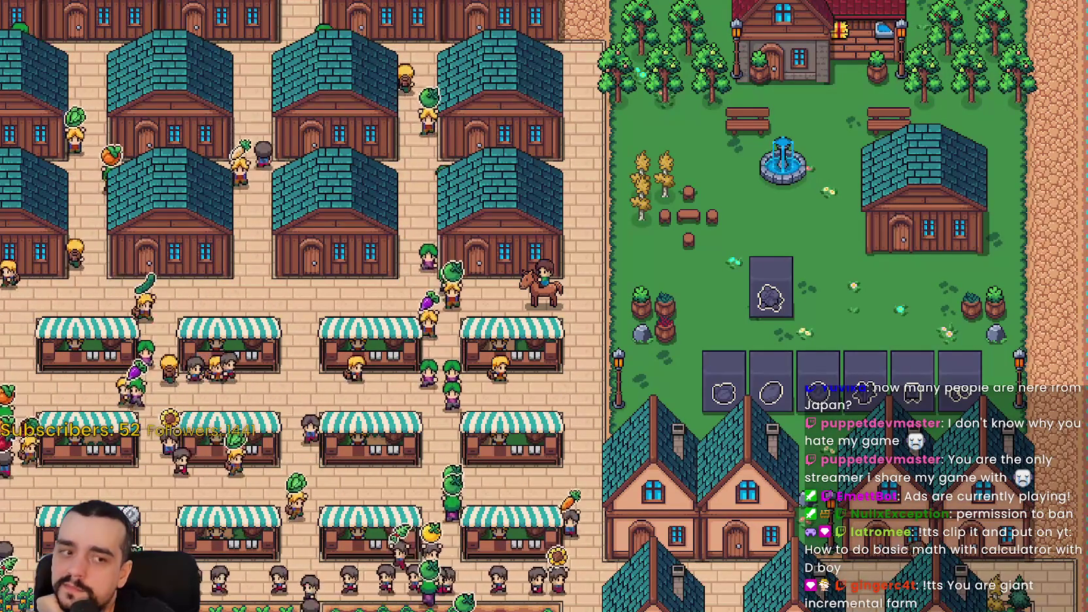
key(alt+Tab)
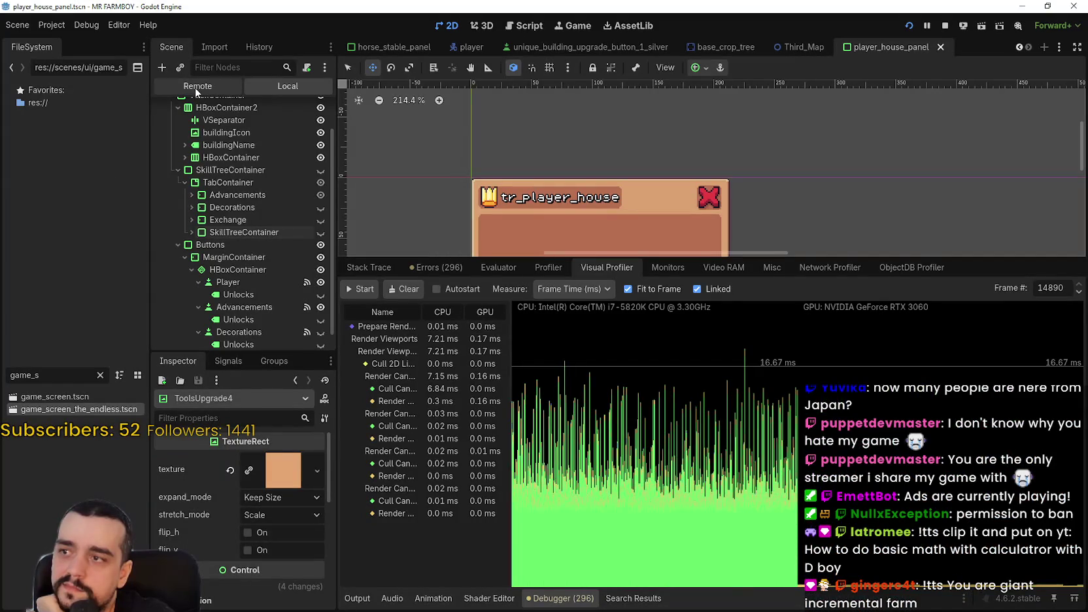
key(alt+Tab)
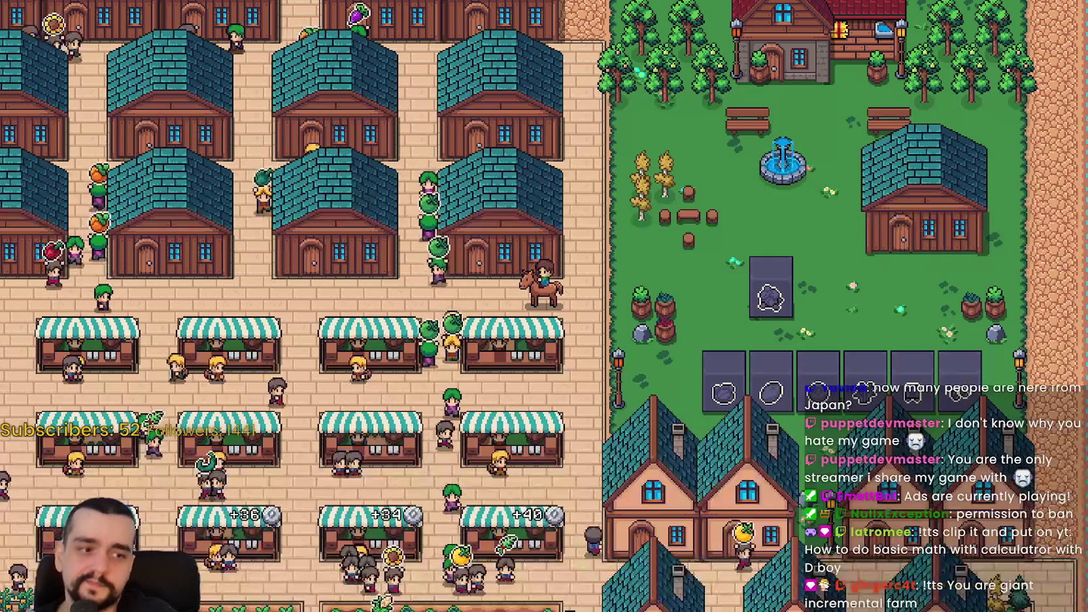
key(Escape)
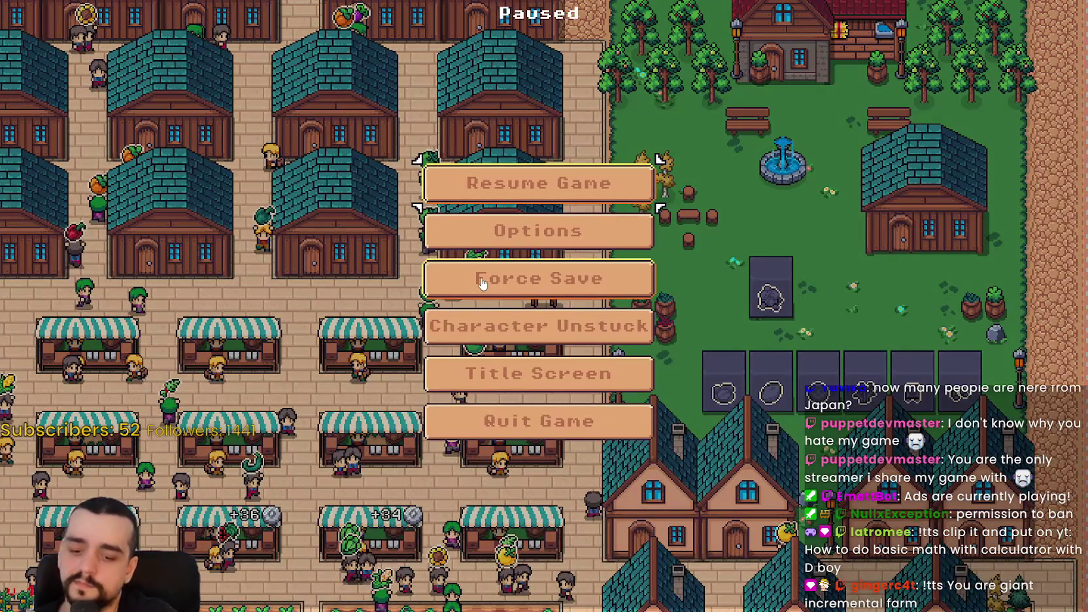
key(alt+Tab)
In the Remote scene tree, expand Game and GameTileMapTop down to GameMapObjects' layers
click(198, 87)
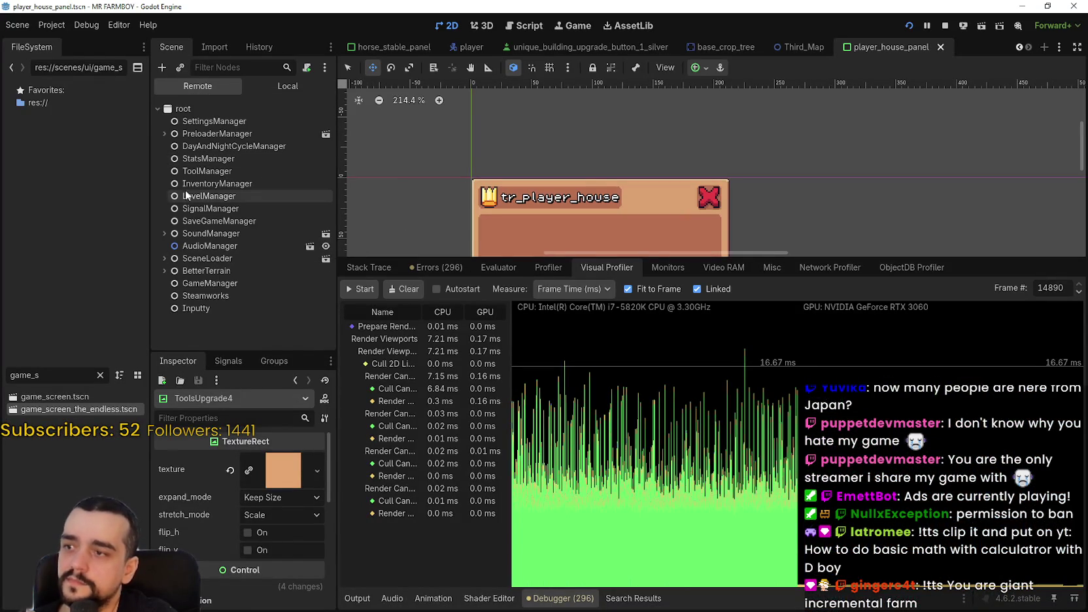
click(174, 271)
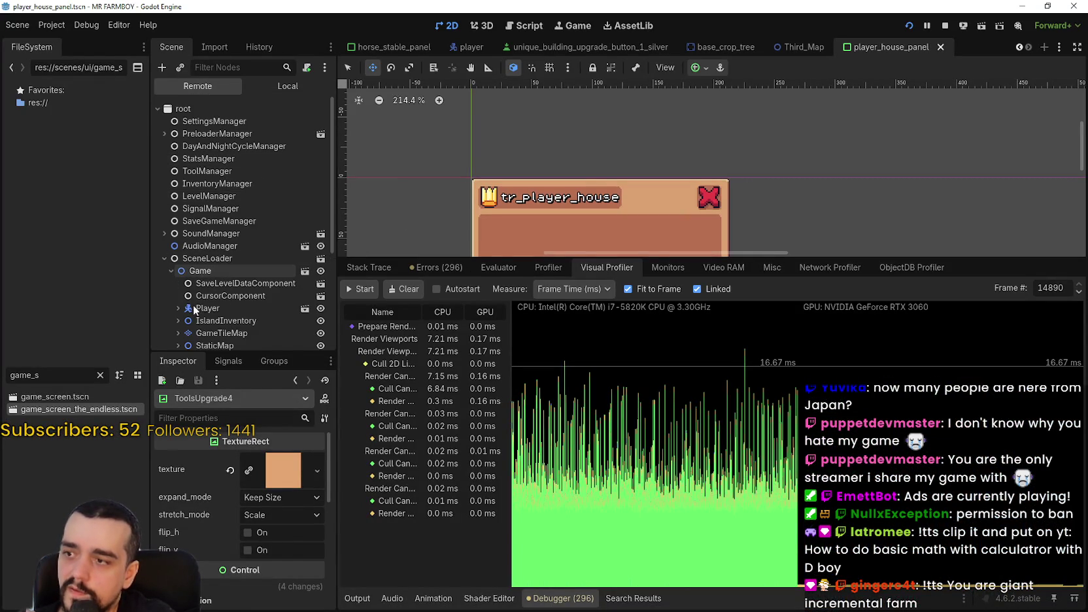
scroll(190, 262, down, 5)
click(194, 205)
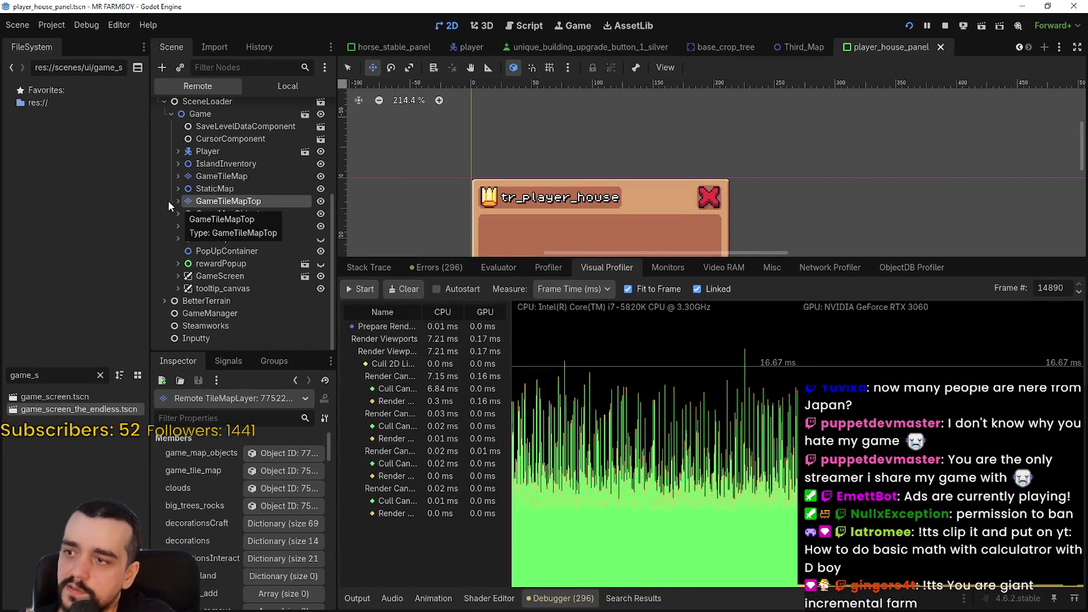
key(Right)
click(230, 226)
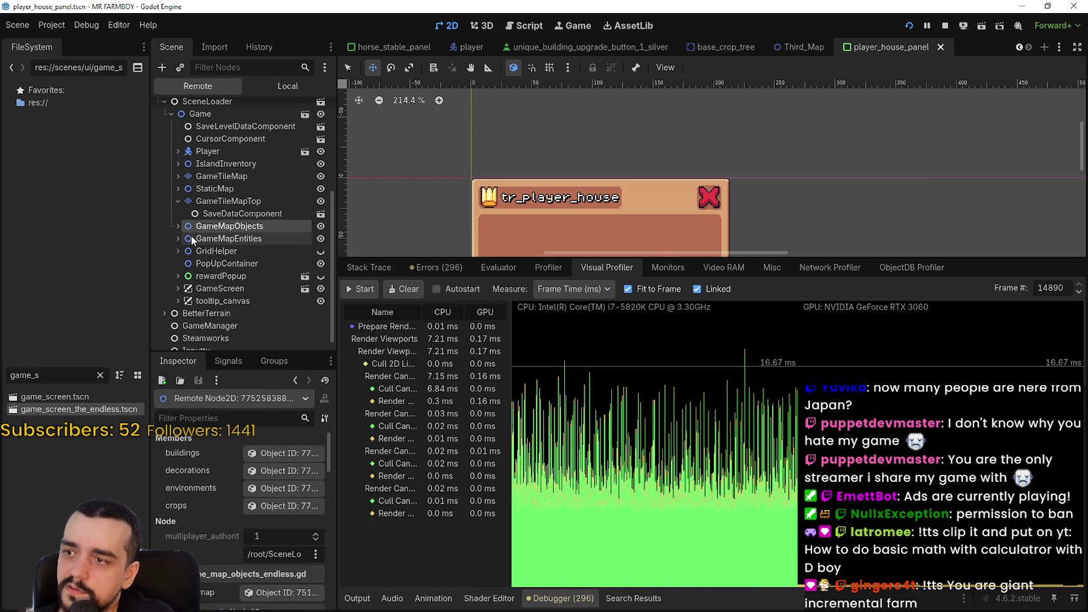
click(179, 226)
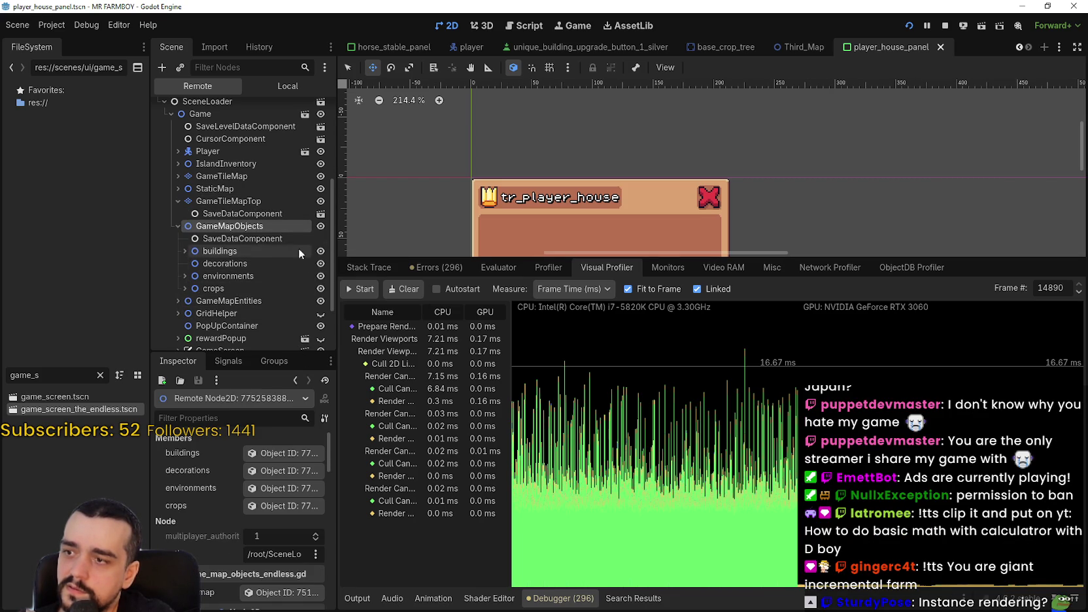
Hide GameMapObjects and the environments layer, return to Local, and restart the Visual Profiler
click(321, 226)
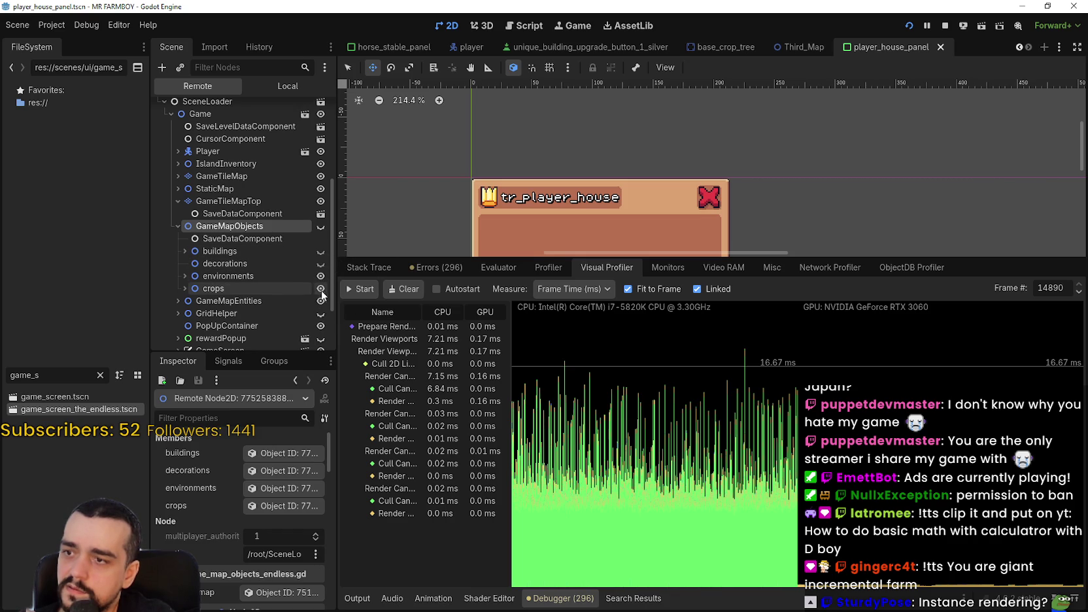
click(320, 276)
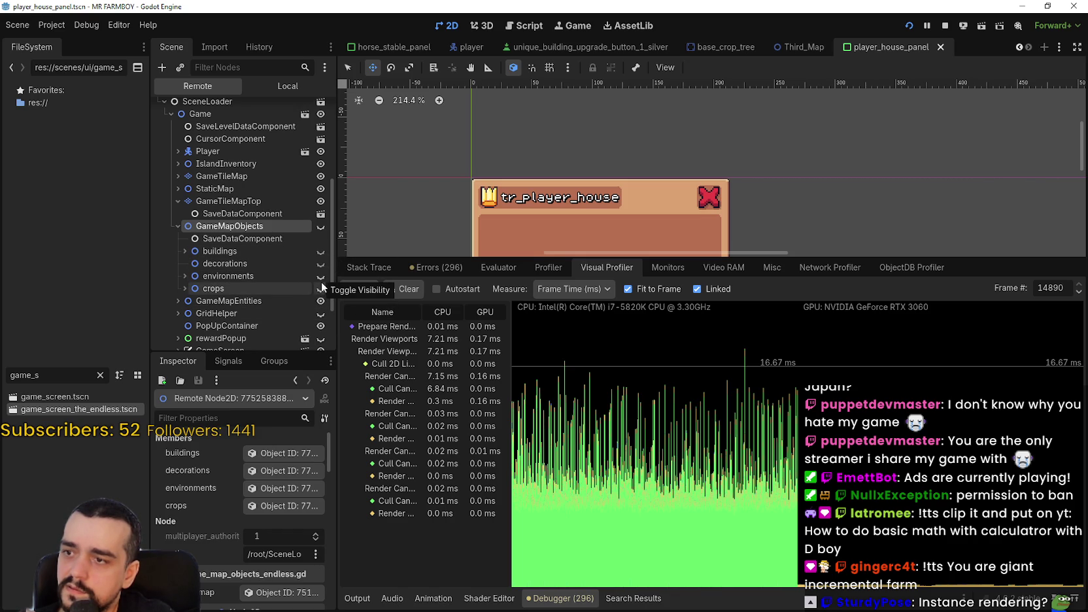
click(281, 86)
click(251, 207)
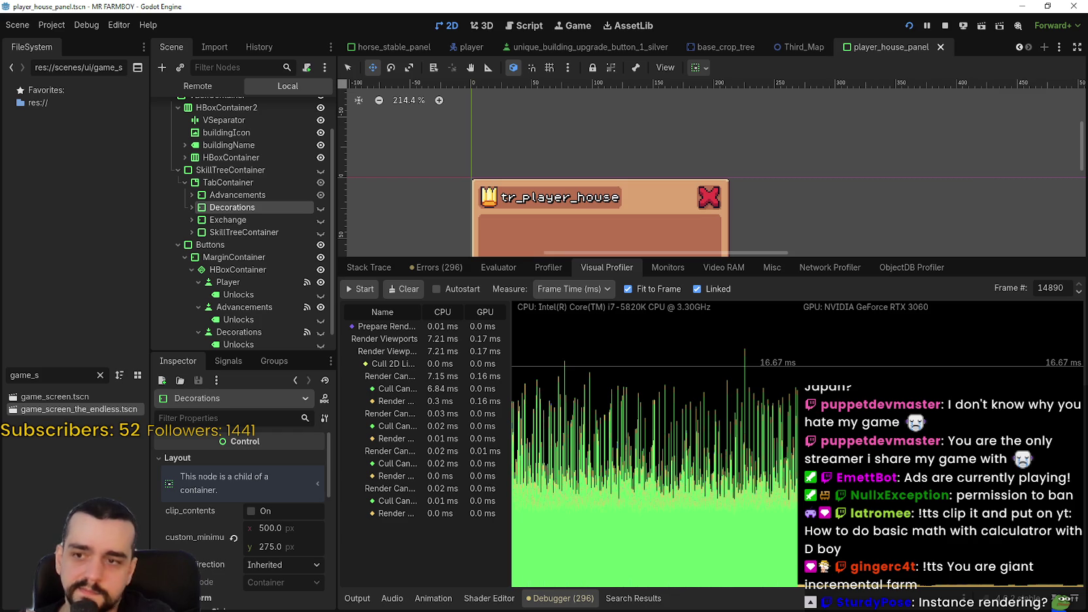
click(360, 289)
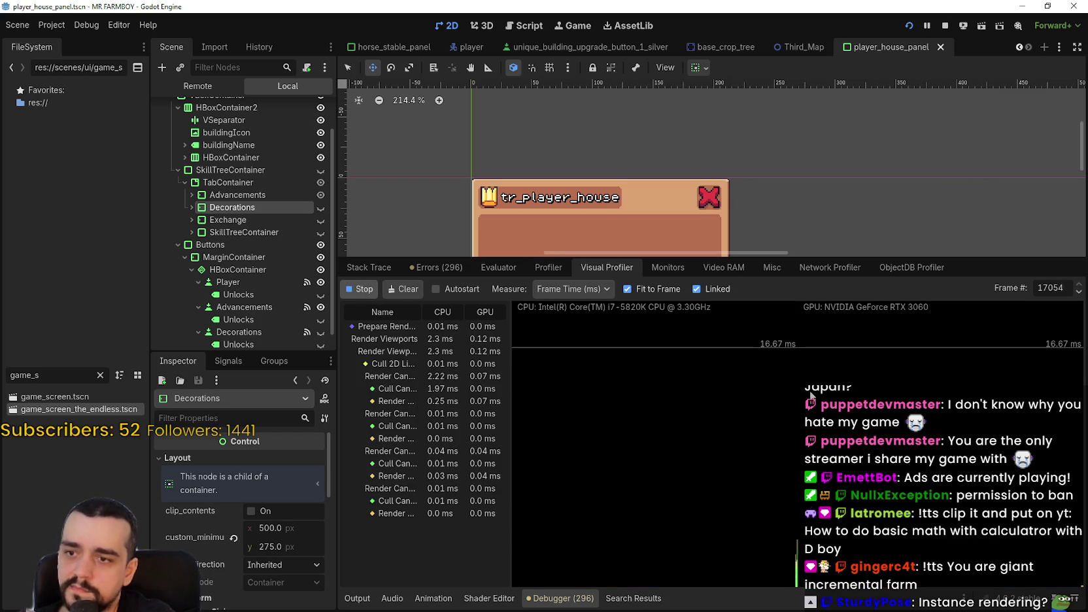
Resume the game, ride the horse east and south across the empty fields, then return to Godot
key(alt+Tab)
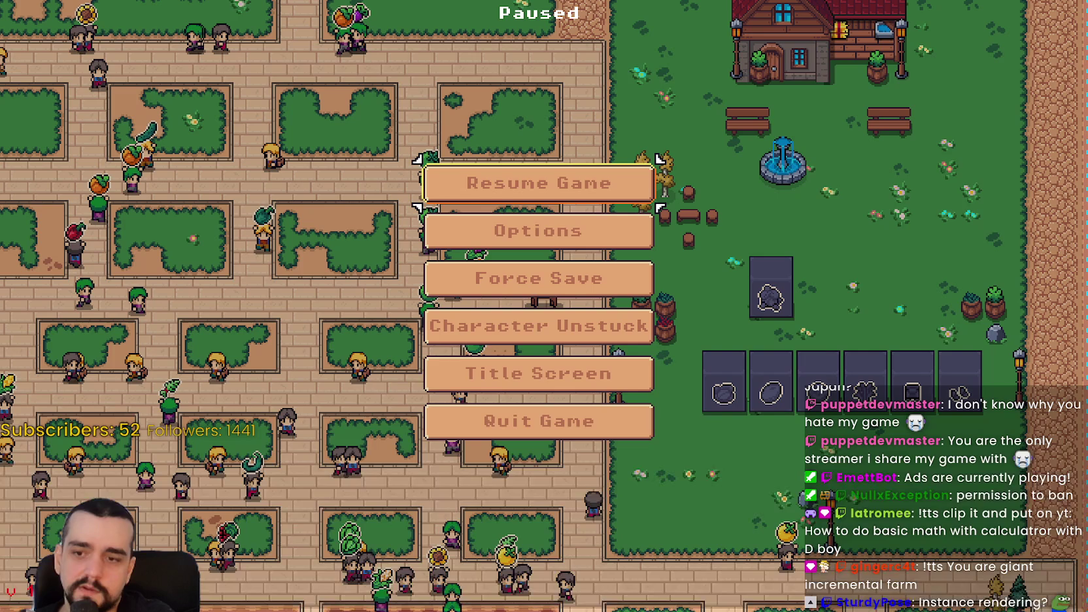
key(Escape)
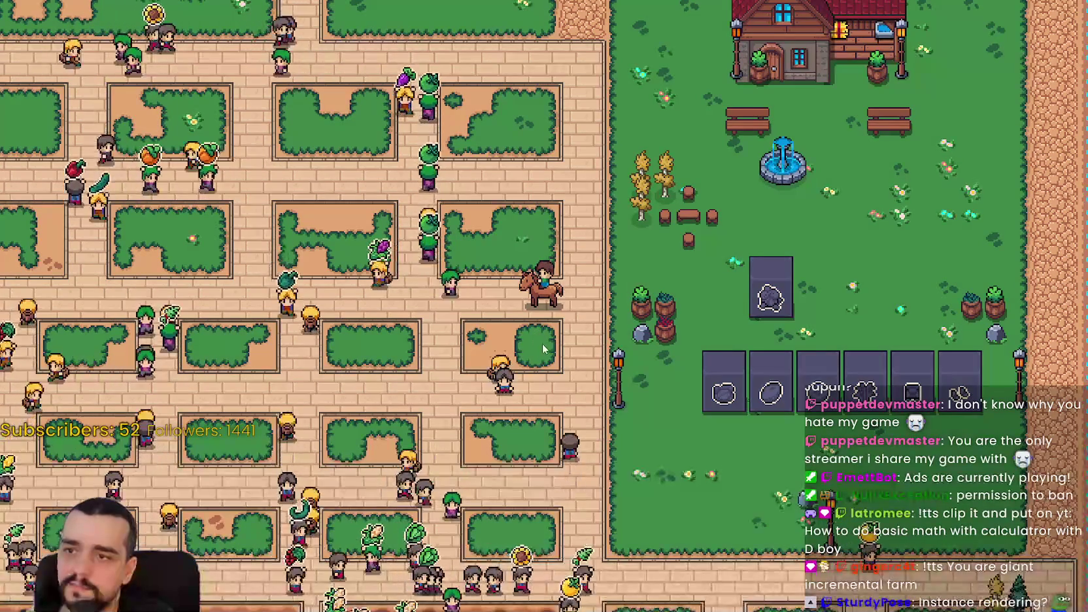
key(d)
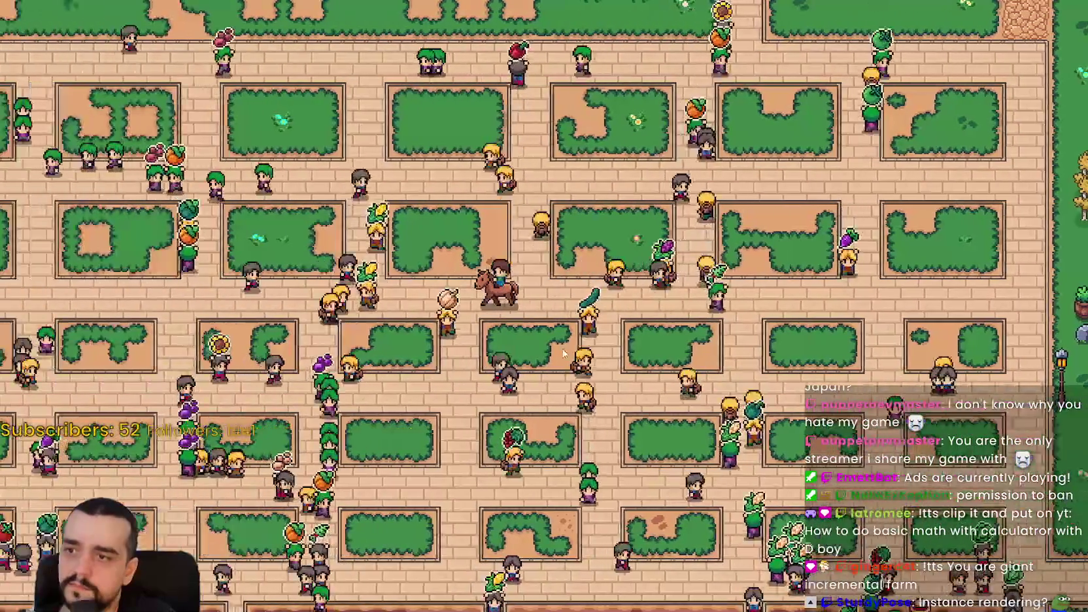
scroll(523, 323, down, 5)
key(a)
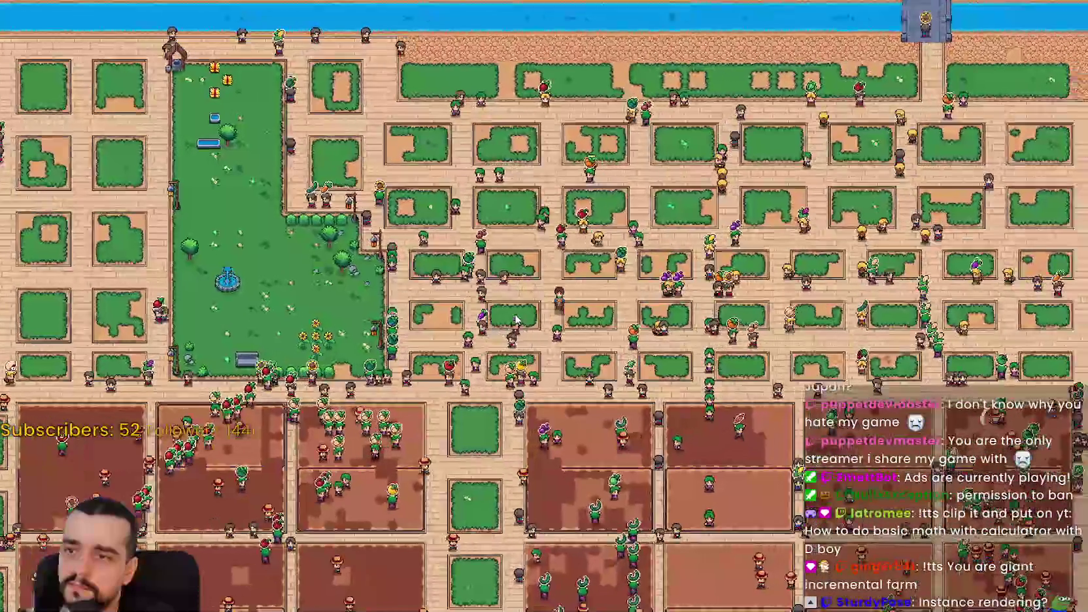
scroll(517, 318, up, 5)
key(s)
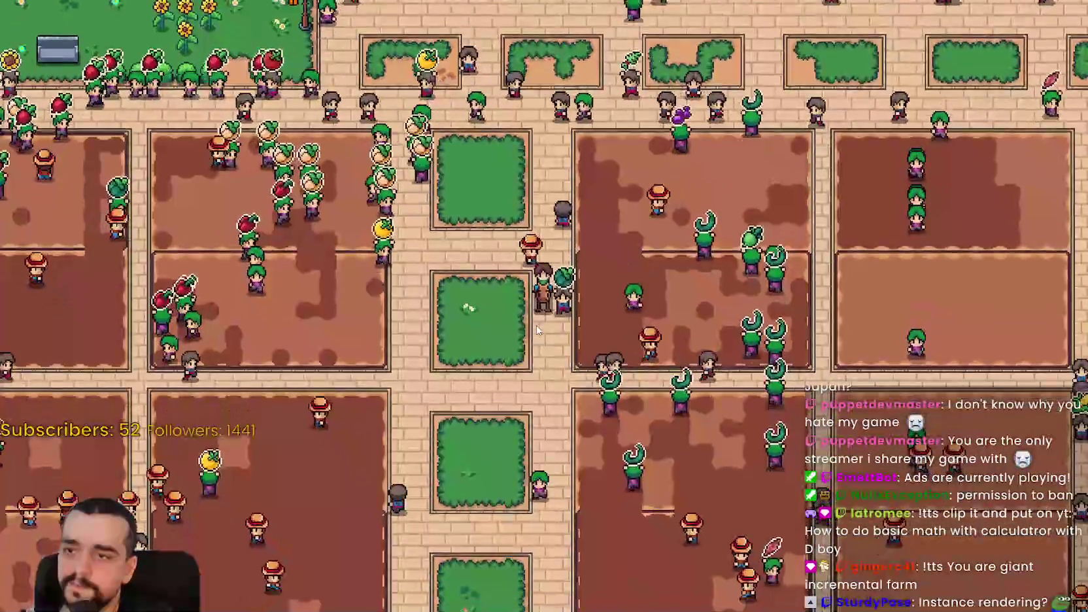
scroll(535, 329, up, 1)
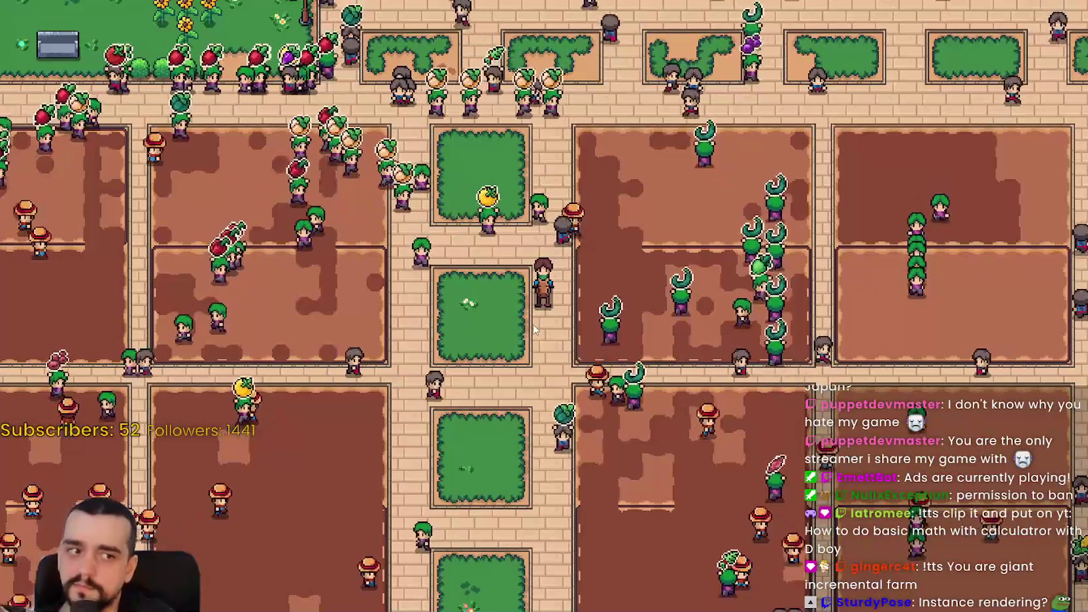
key(s)
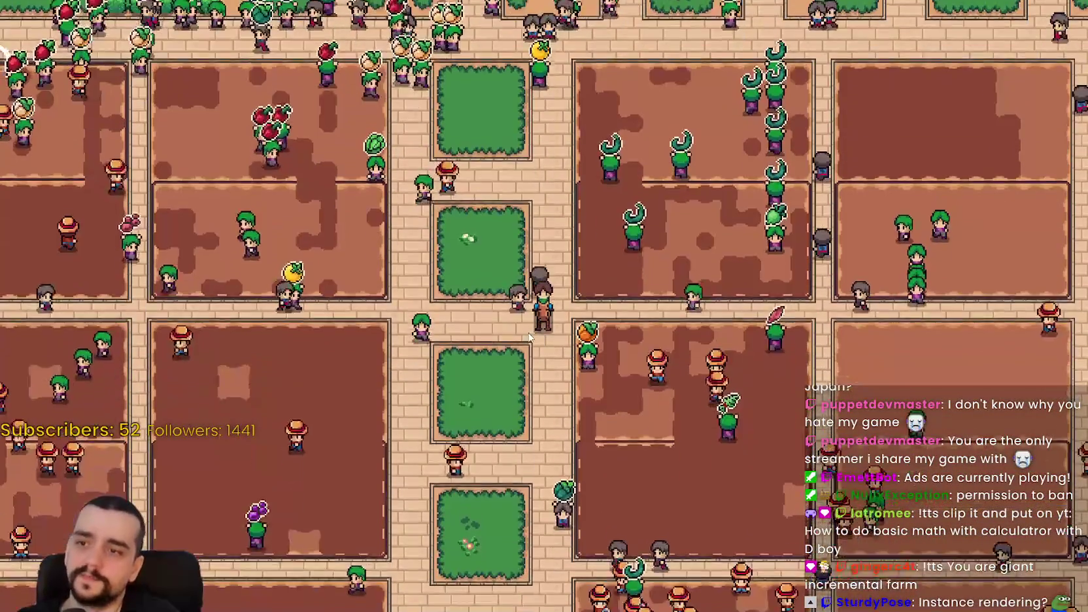
key(d)
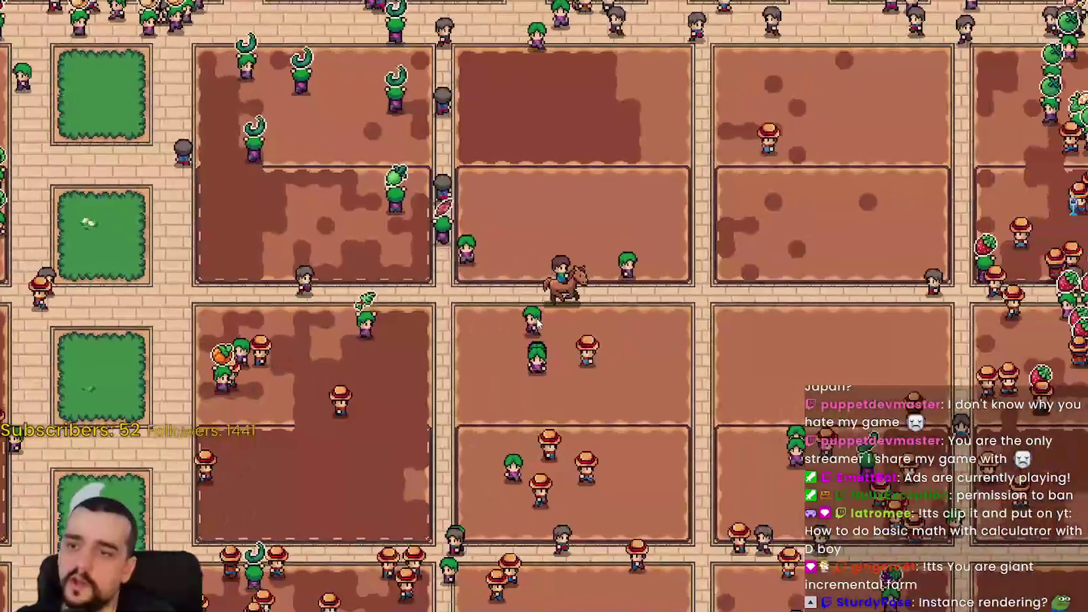
key(alt+Tab)
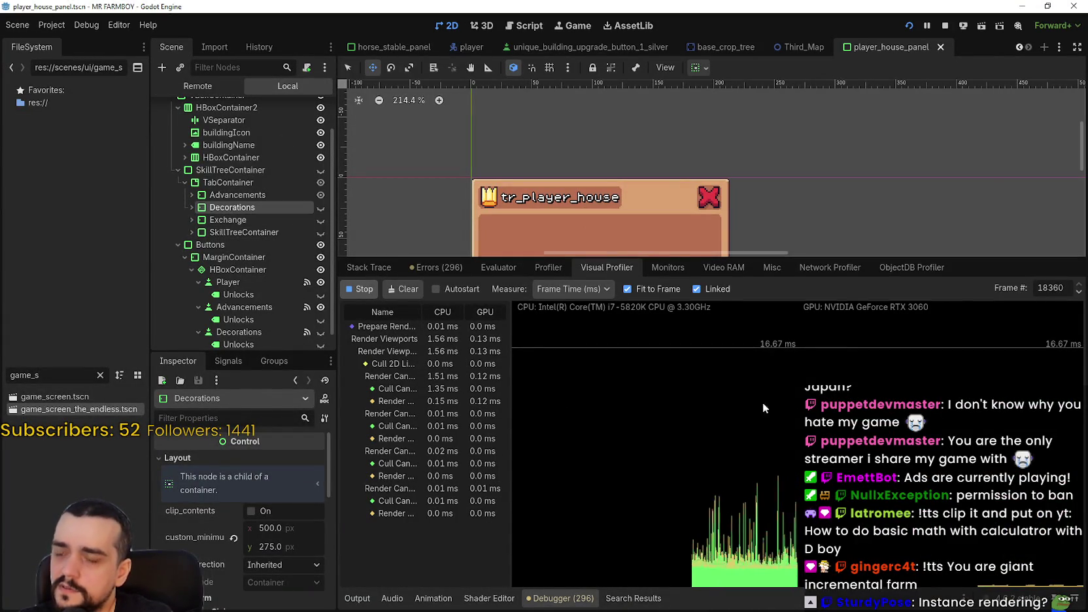
Pause the game, make GameMapObjects visible again in the Remote tree, and go back to Local
key(alt+Tab)
key(Escape)
key(alt+Tab)
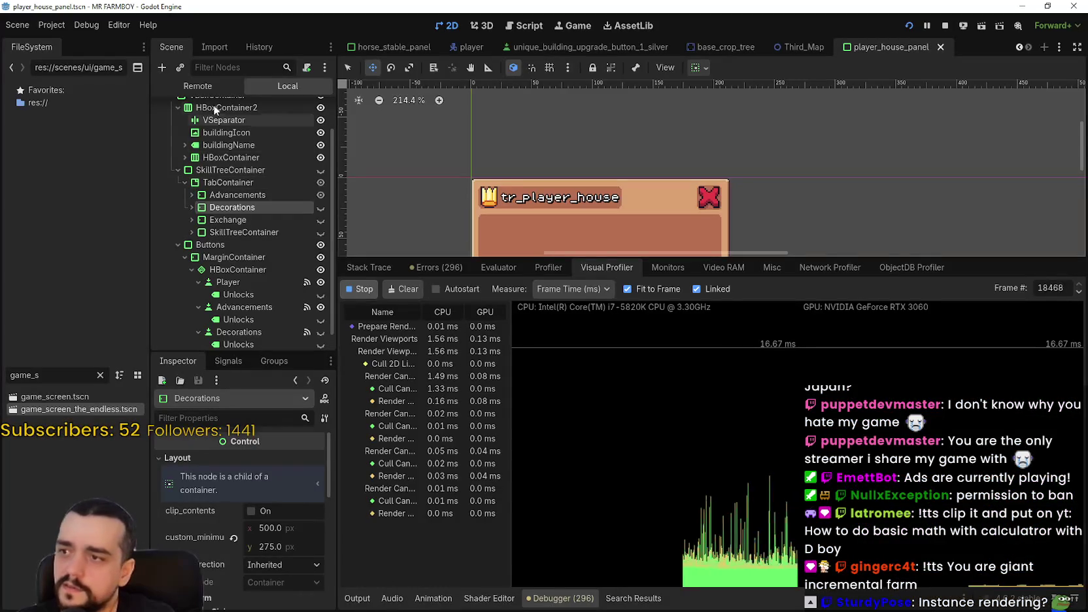
click(202, 87)
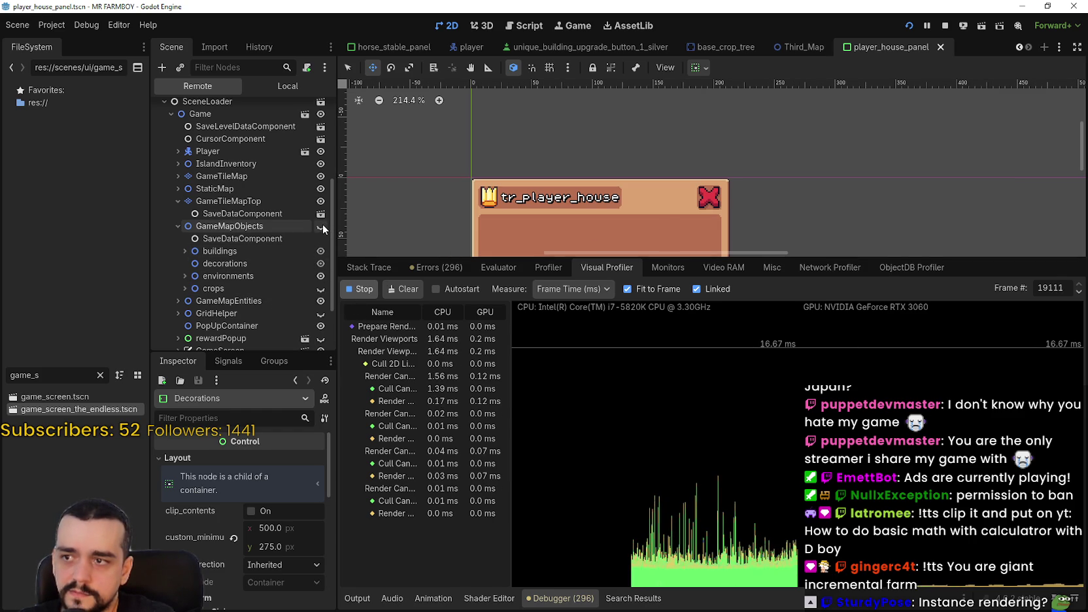
click(321, 226)
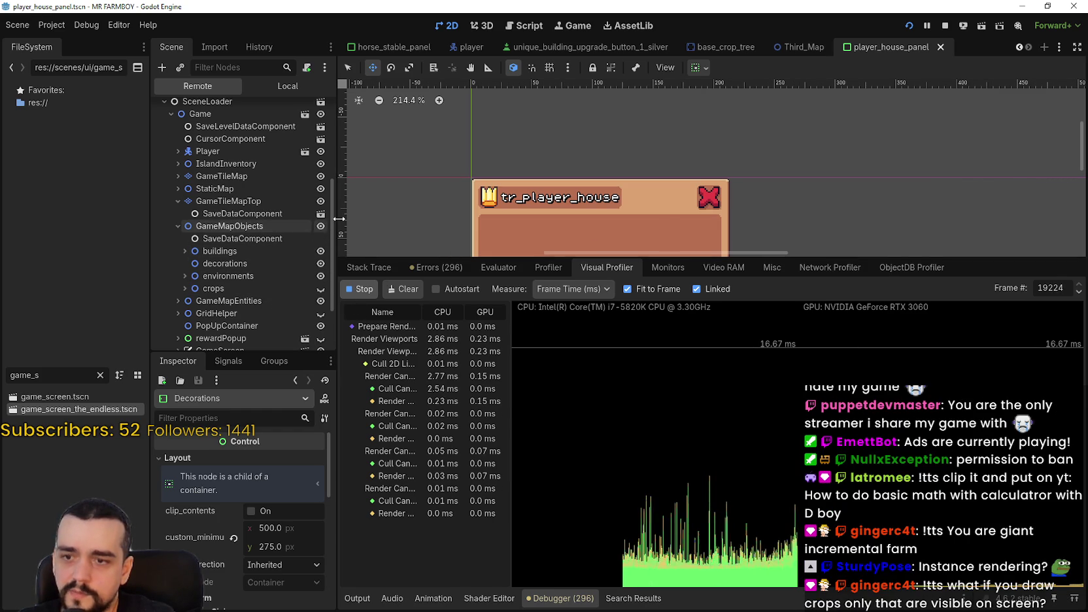
click(276, 92)
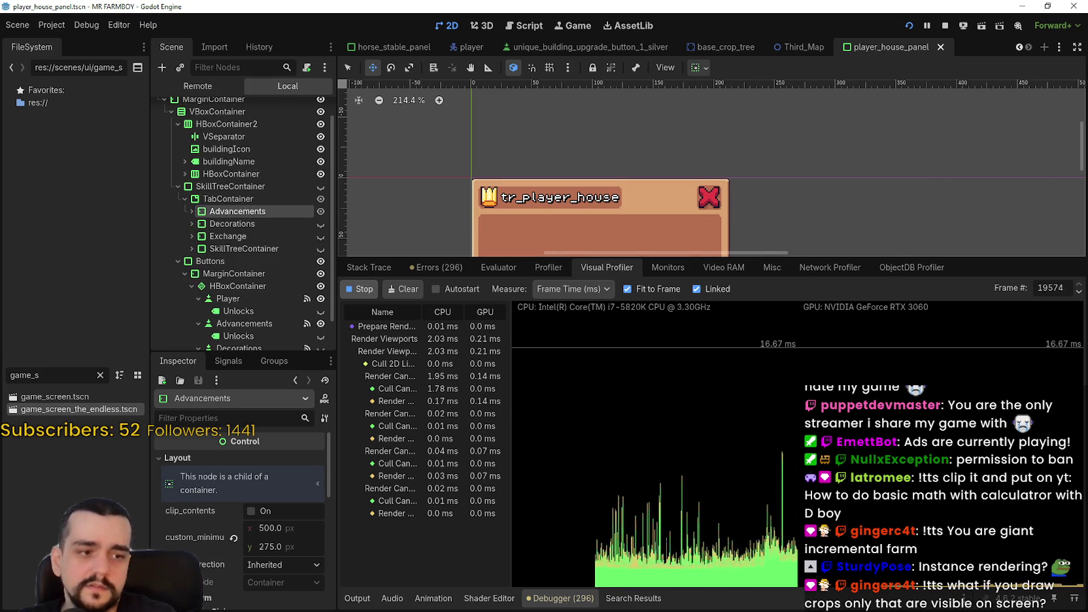
key(alt+Tab)
Resume the game and ride the horse left and right across the farm toward the houses
click(554, 208)
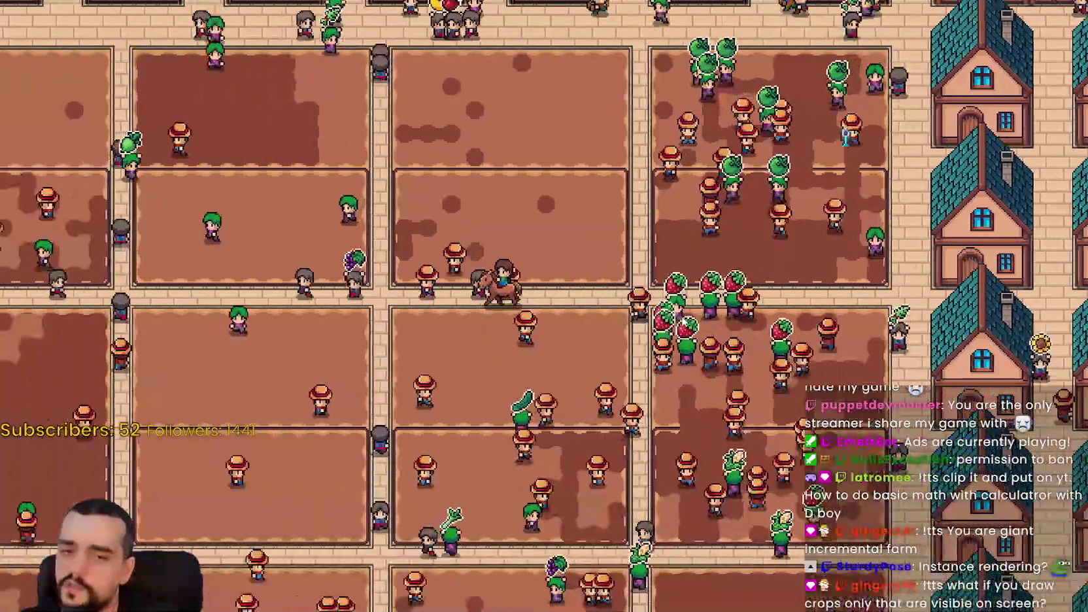
key(Left)
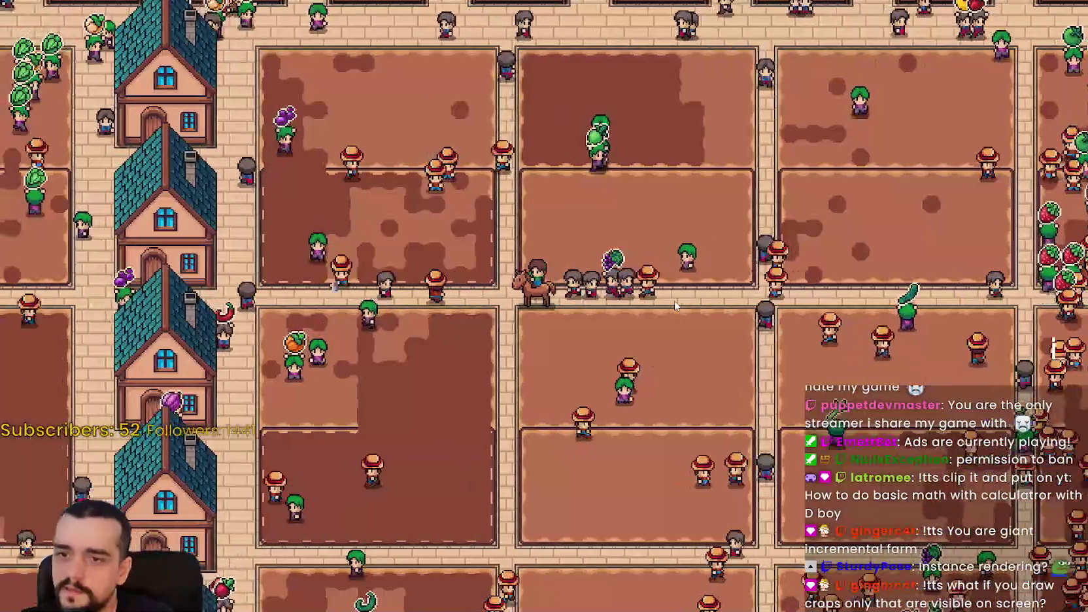
key(Right)
key(Right)
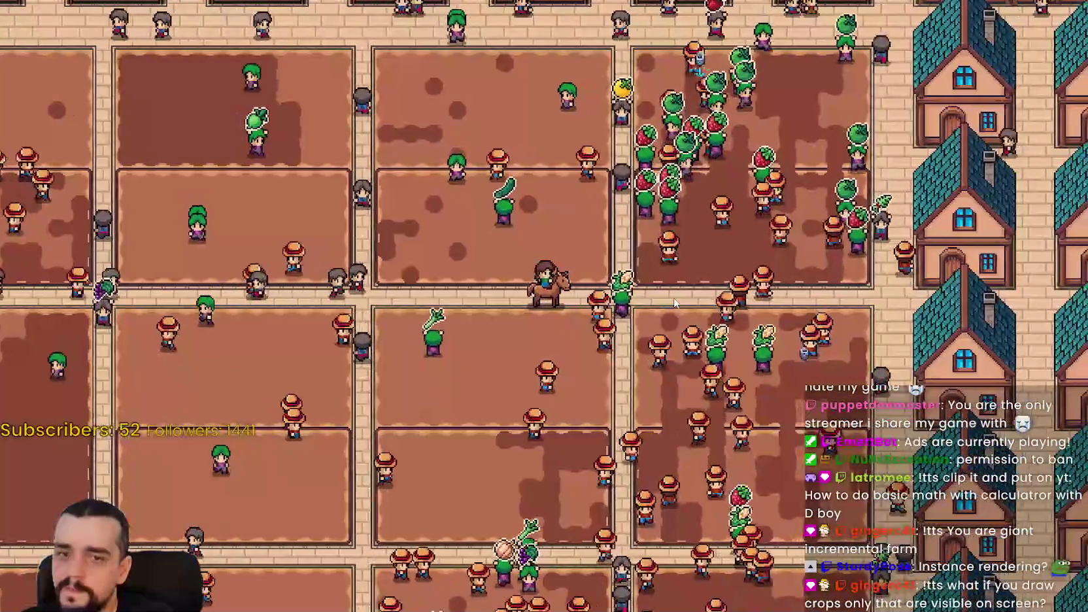
key(Left)
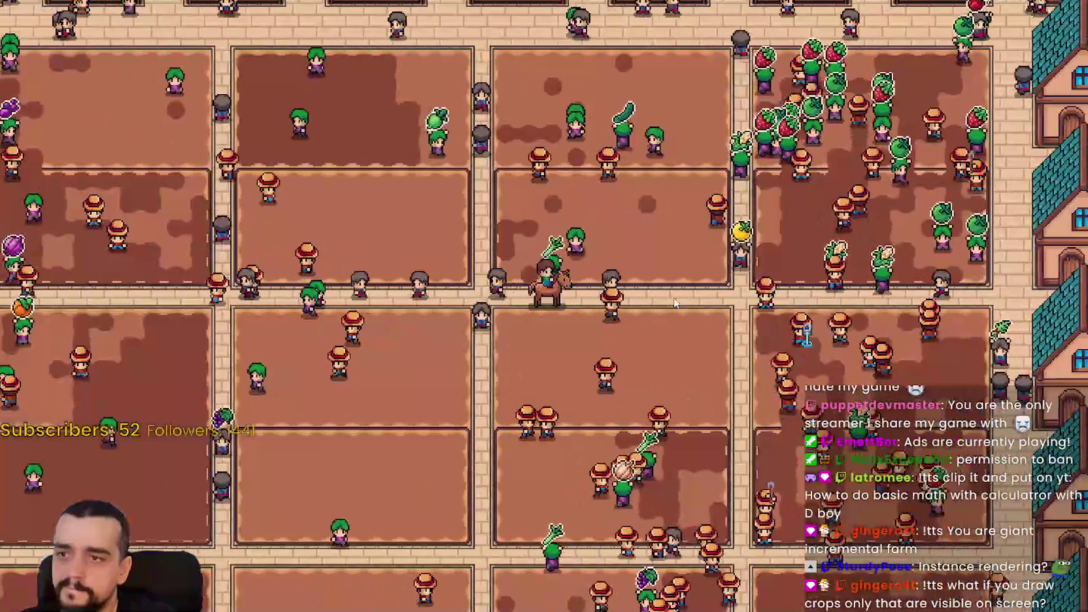
key(Right)
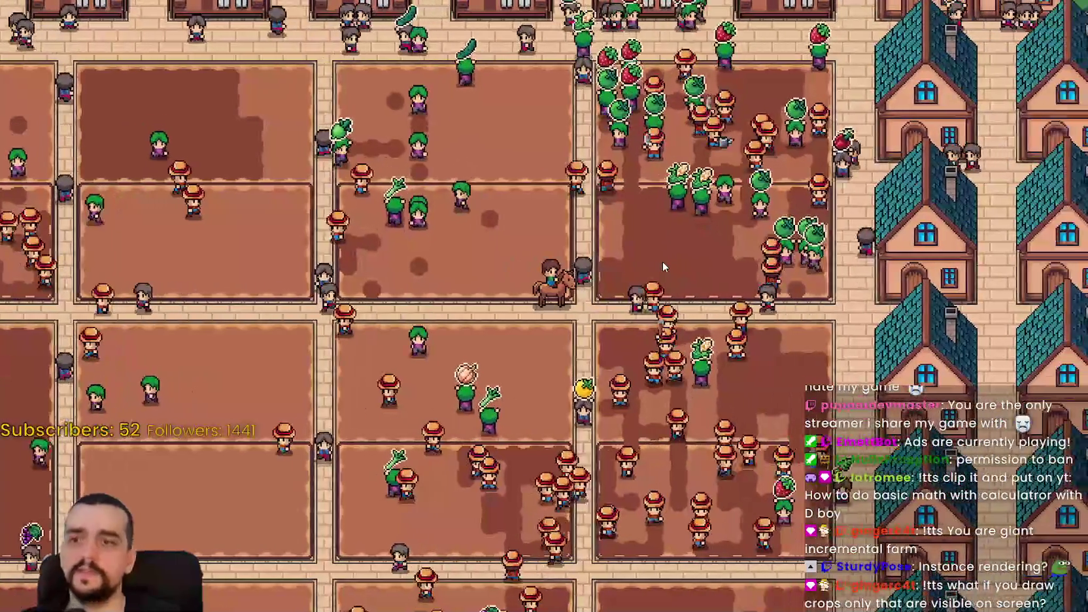
key(Left)
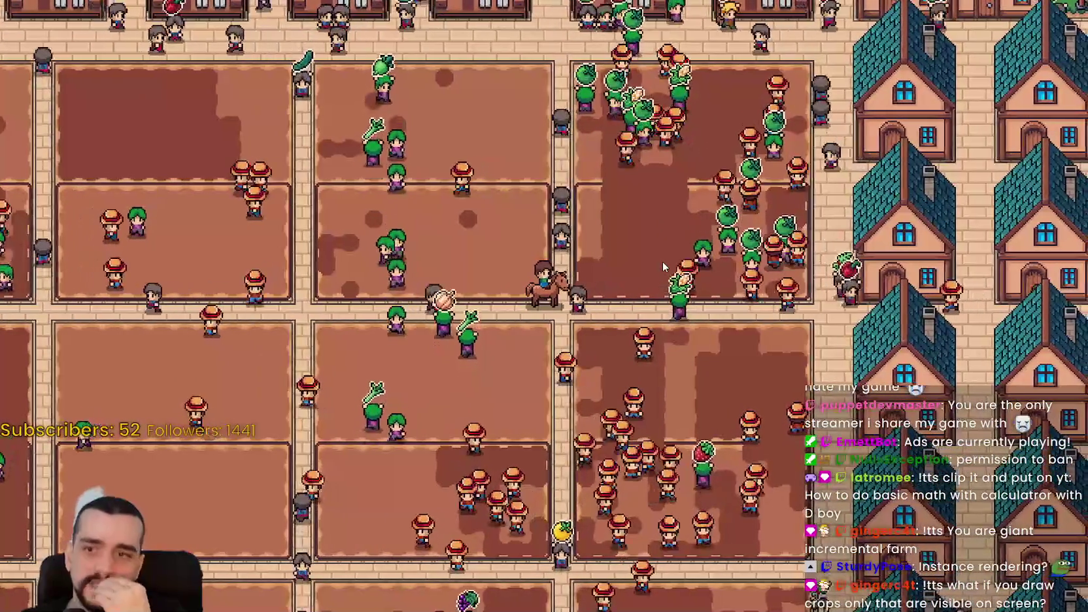
key(Right)
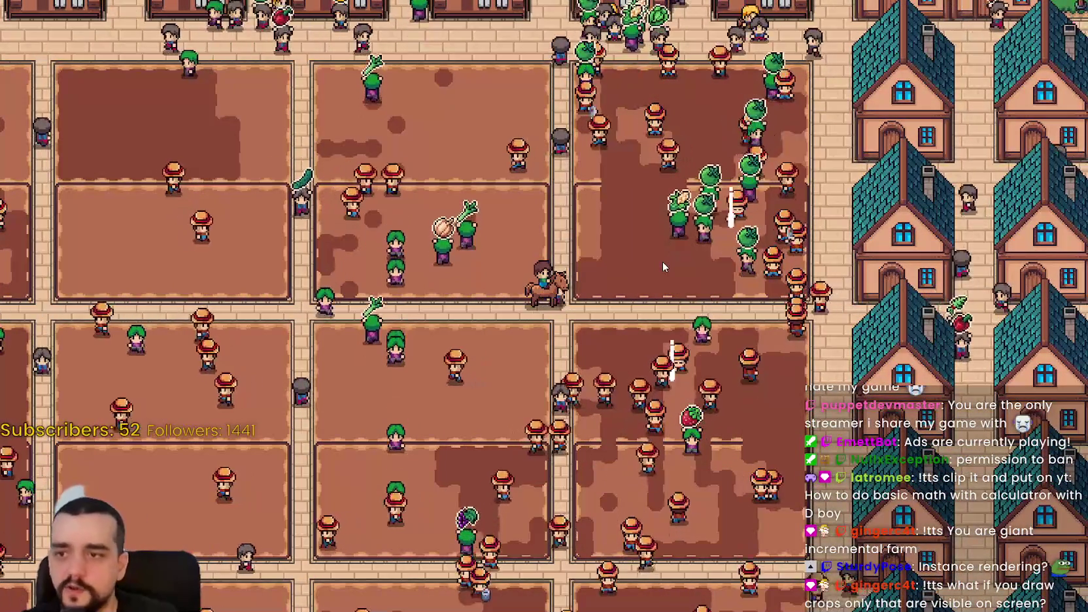
key(Right)
key(Right)
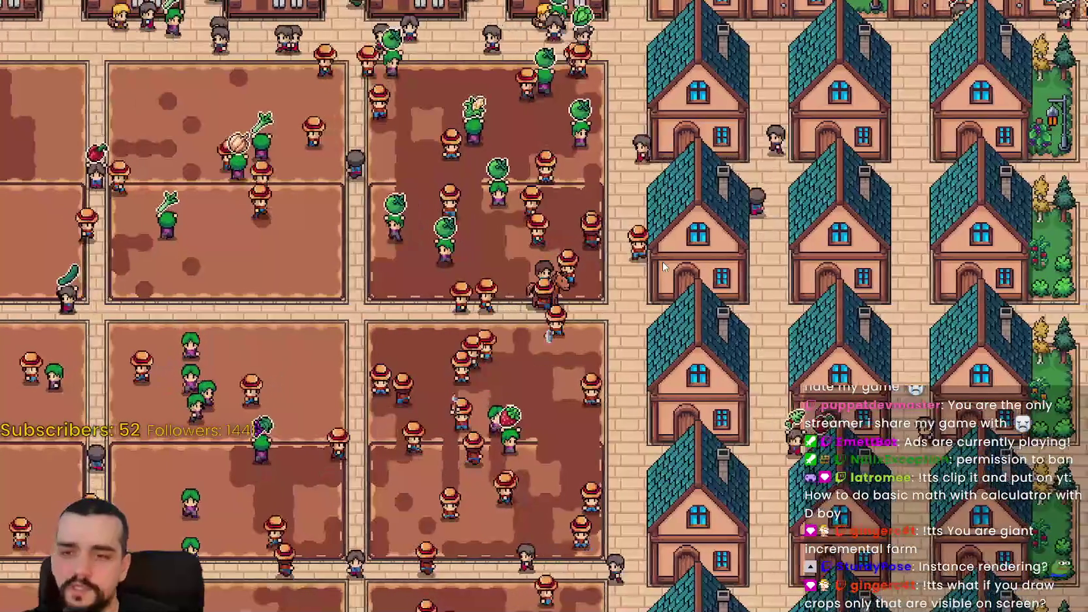
Ride far left past the houses, up through town and back right, then pause and return to Godot
key(Left)
key(Left)
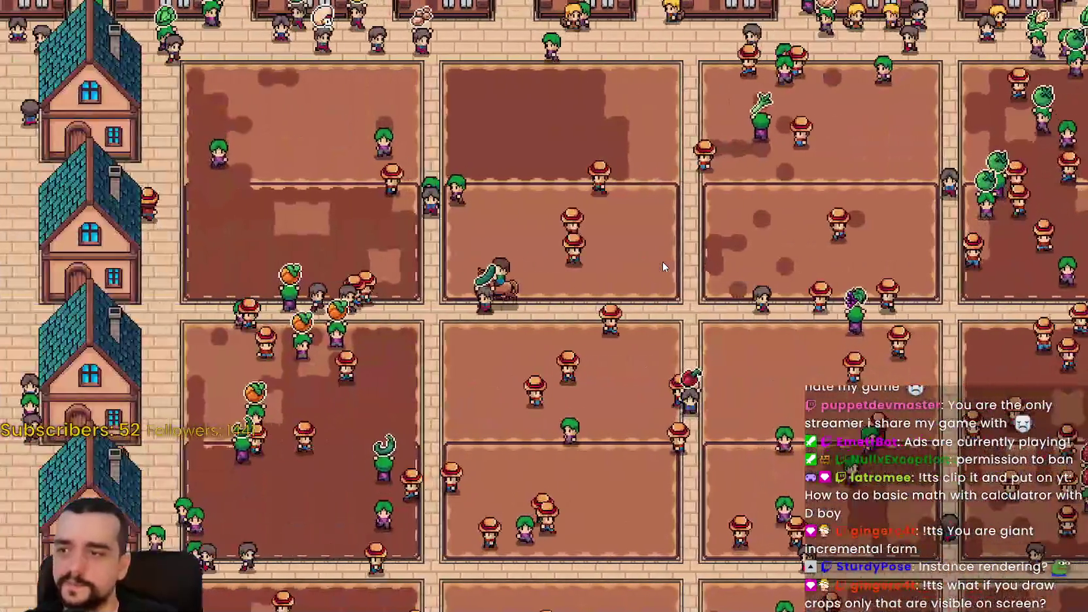
key(Left)
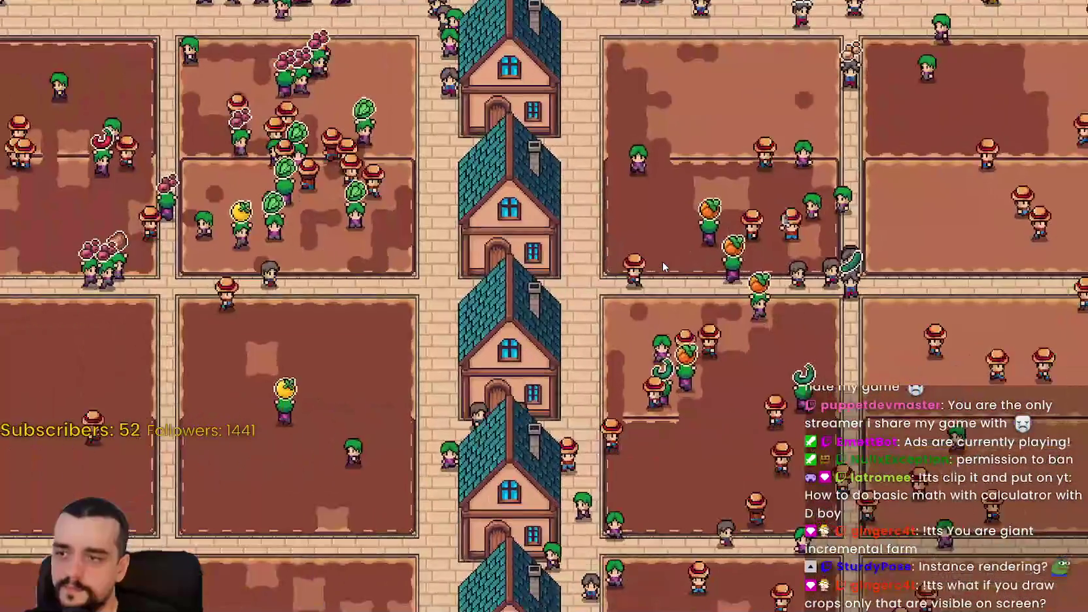
key(Left)
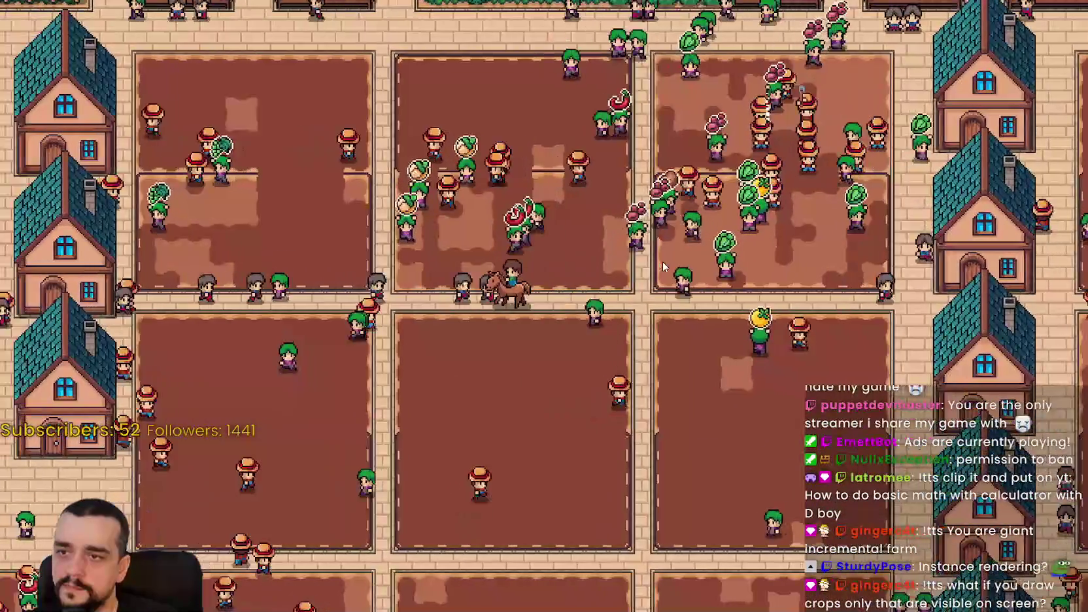
key(Up)
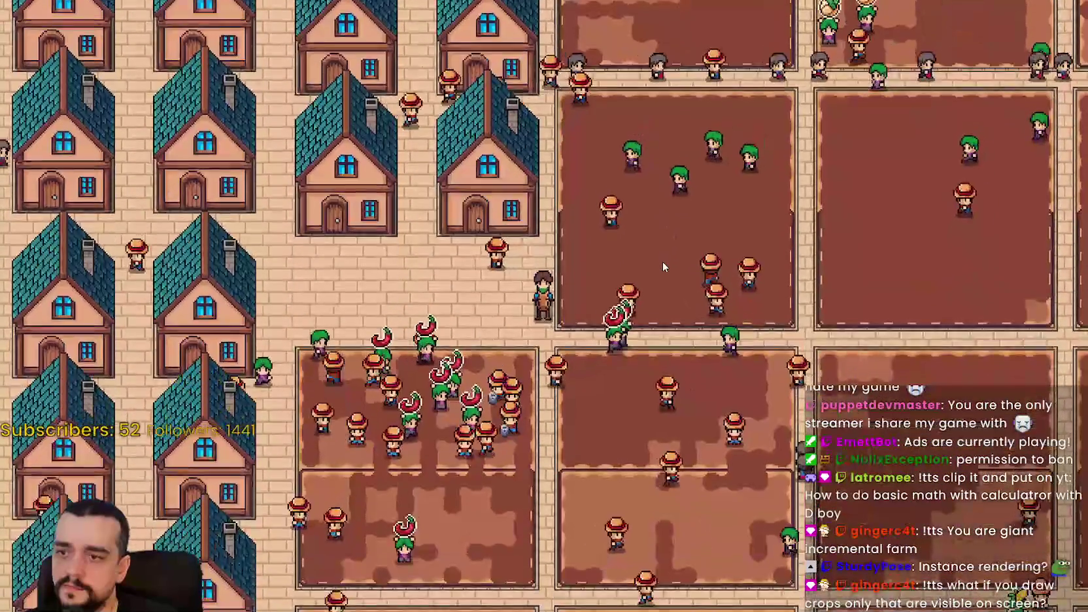
key(Right)
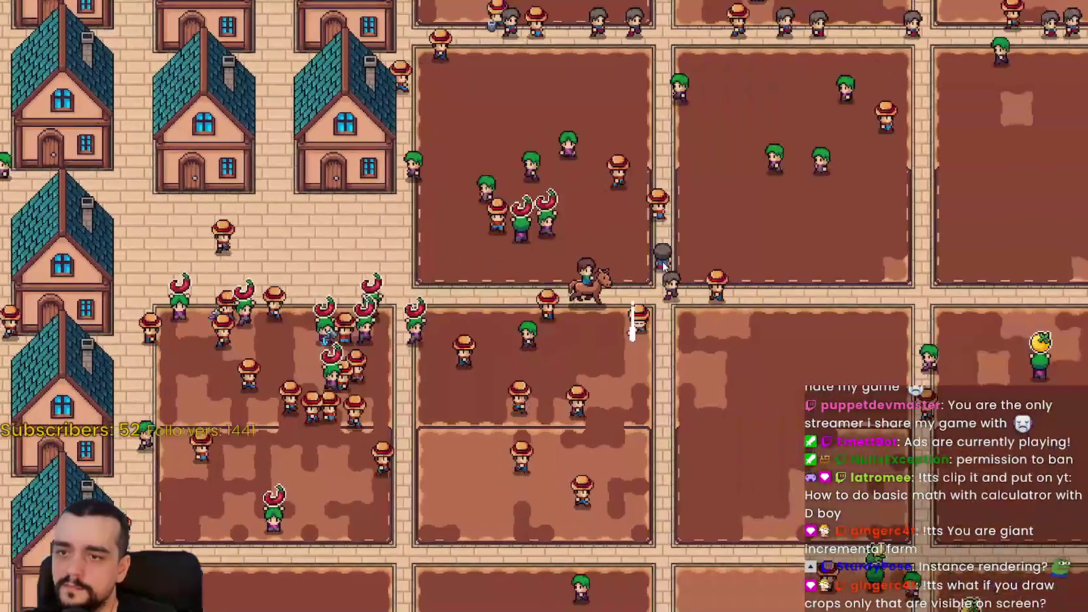
key(Right)
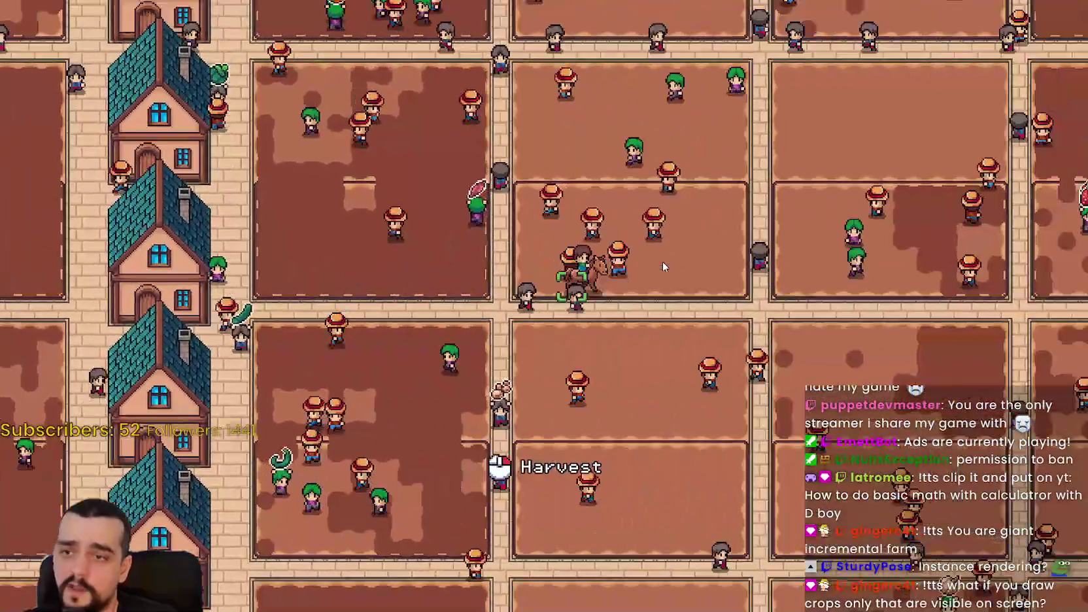
scroll(662, 262, down, 3)
key(Left)
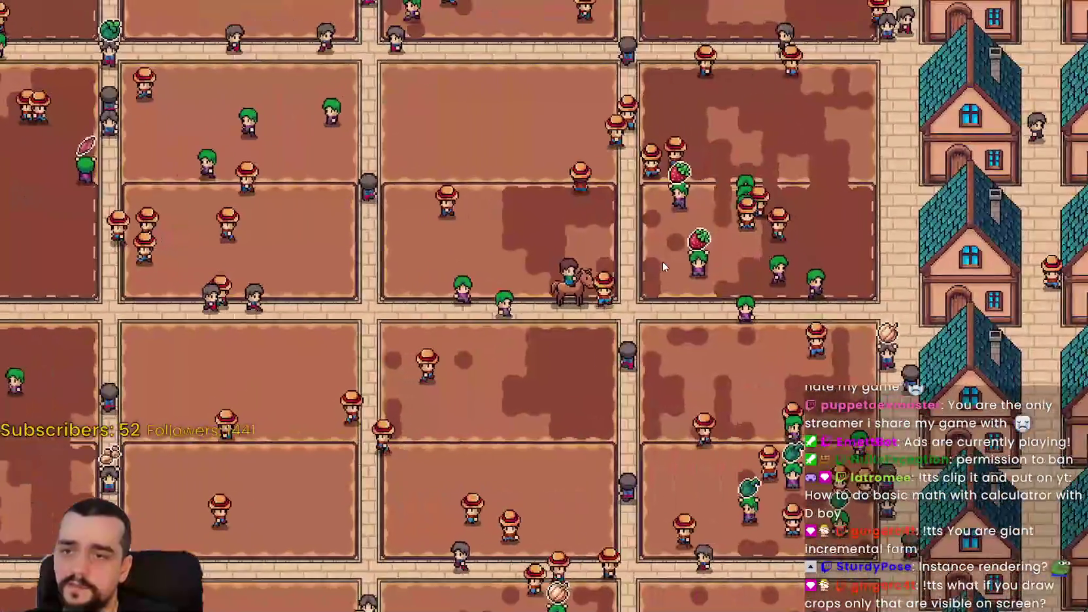
key(Escape)
key(F8)
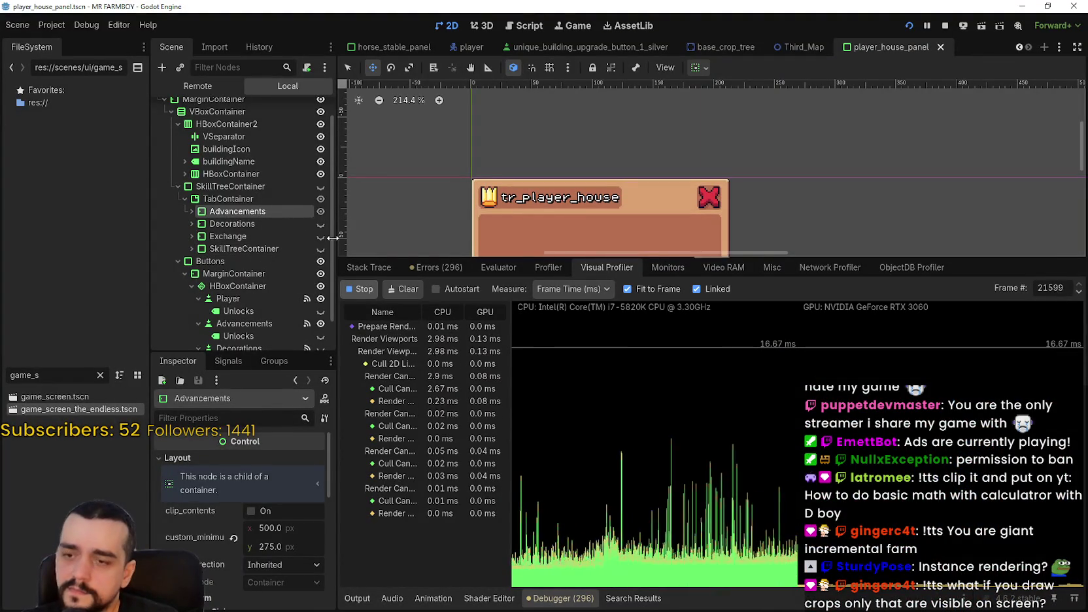
In the Remote scene tree, expand GameMapEntities to reach Npcs and Animals, then return to Local
click(198, 86)
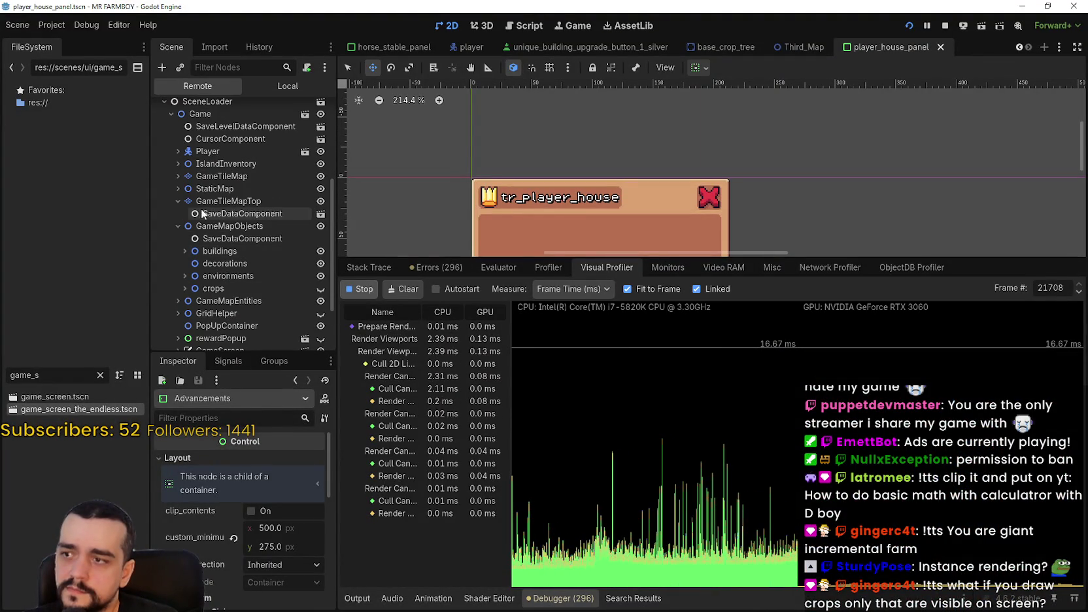
click(178, 301)
scroll(257, 278, down, 3)
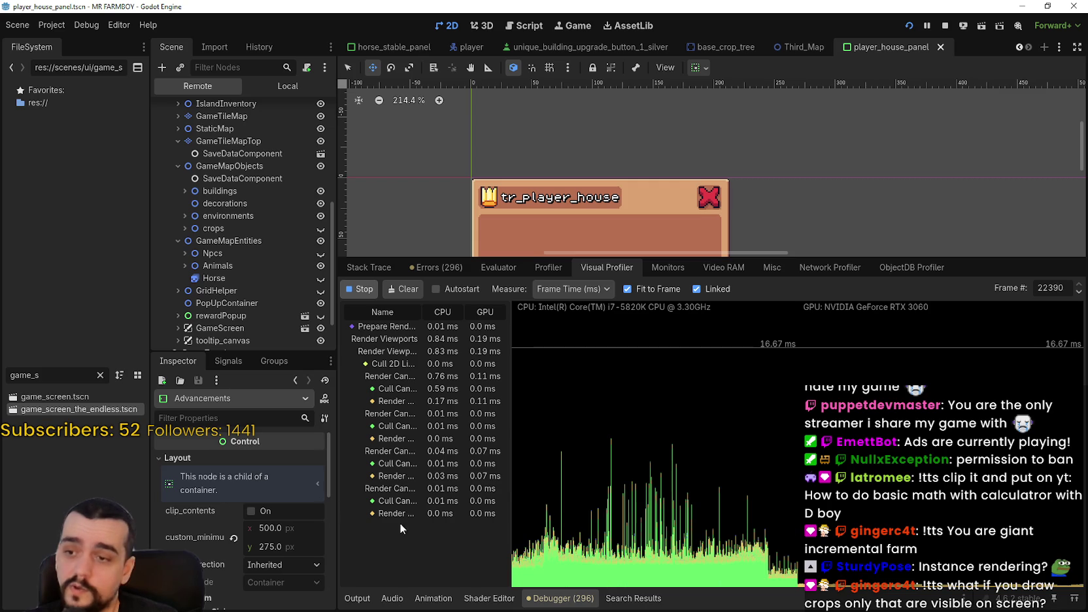
click(281, 85)
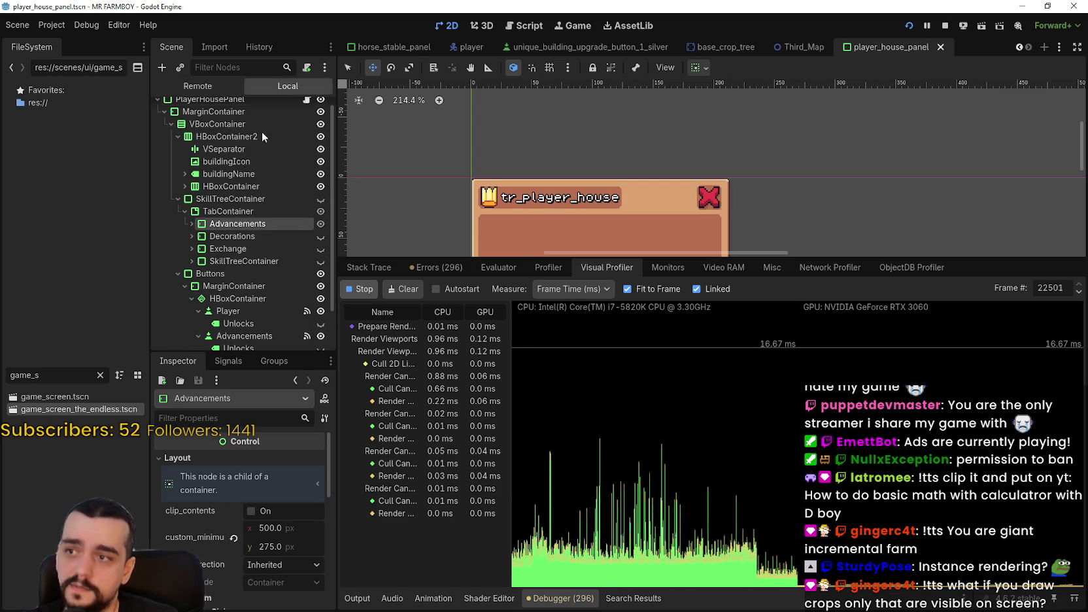
click(240, 213)
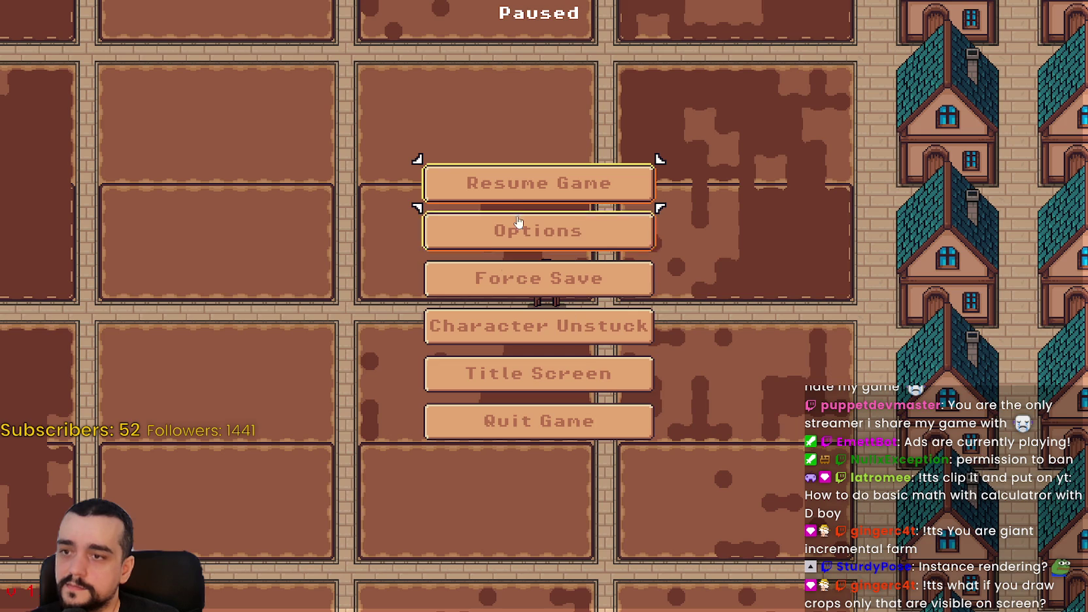
Resume the game to check the fields without workers, then pause and switch back to the editor
click(518, 193)
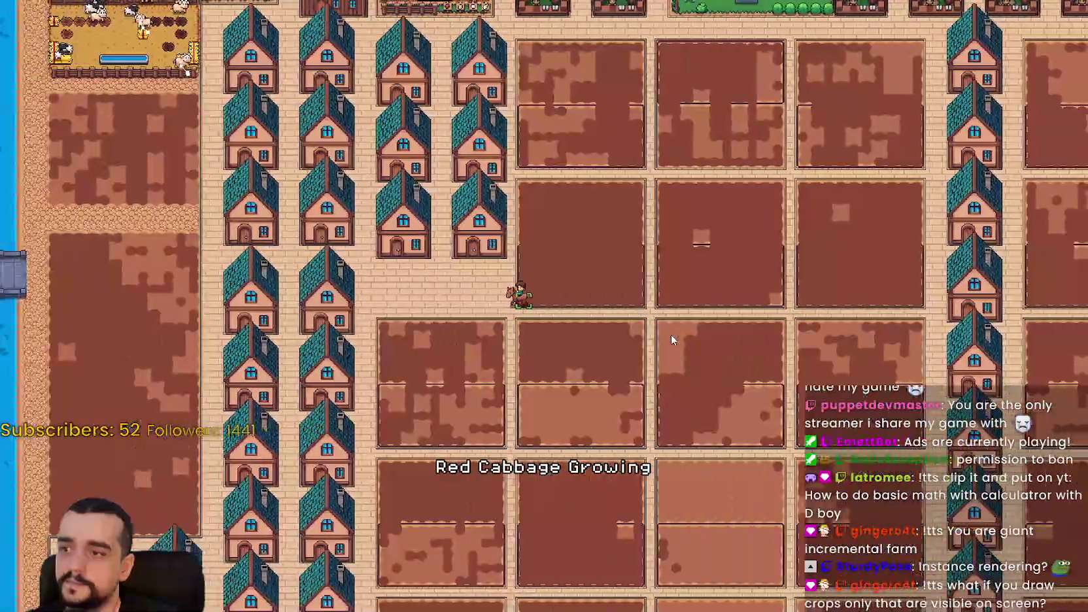
scroll(670, 335, up, 5)
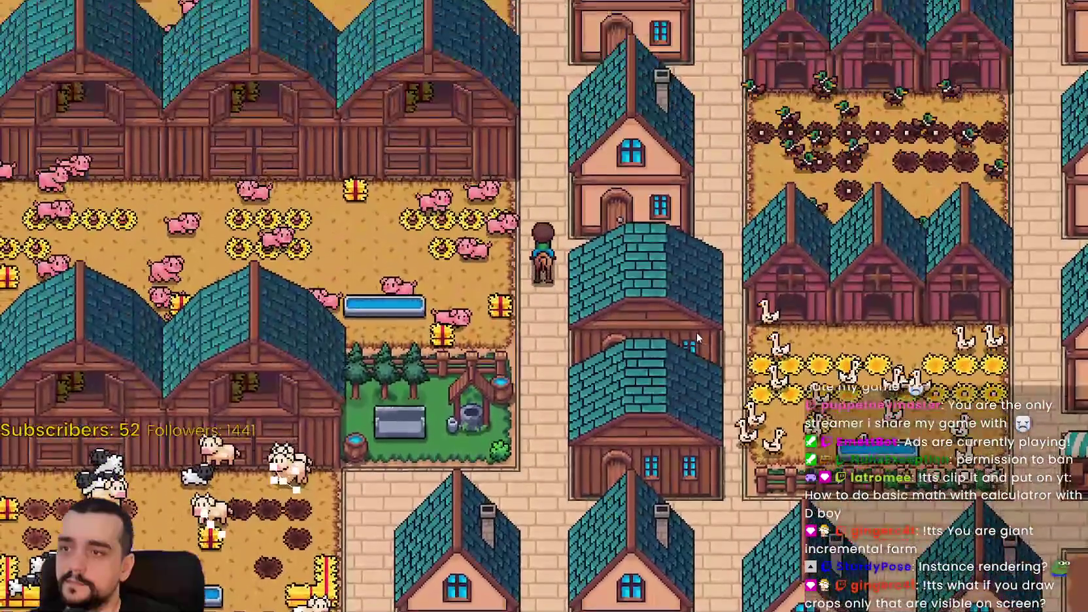
scroll(696, 332, down, 3)
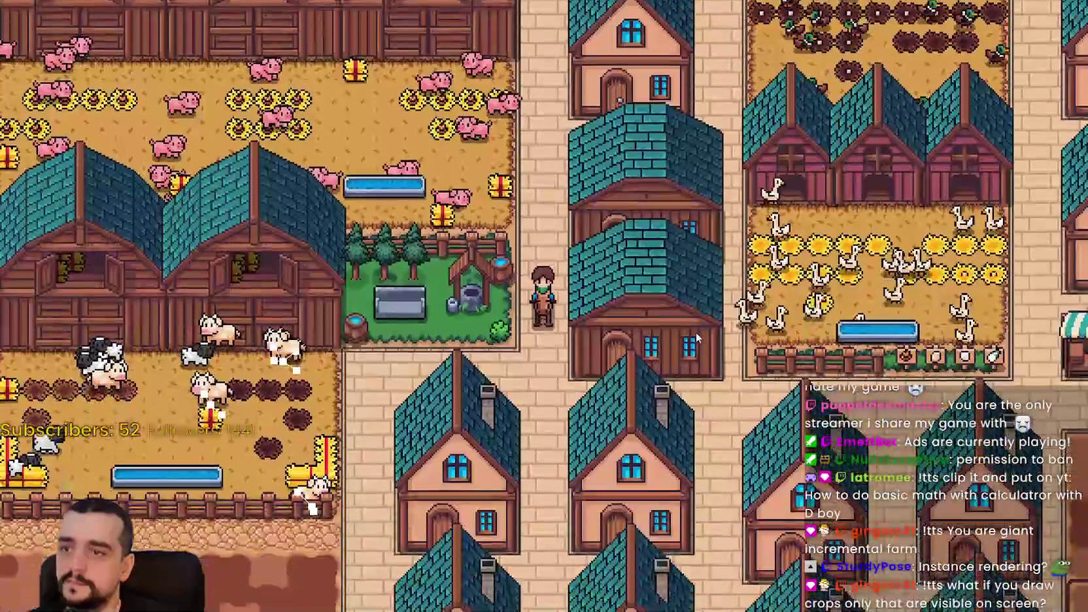
key(Escape)
key(alt+Tab)
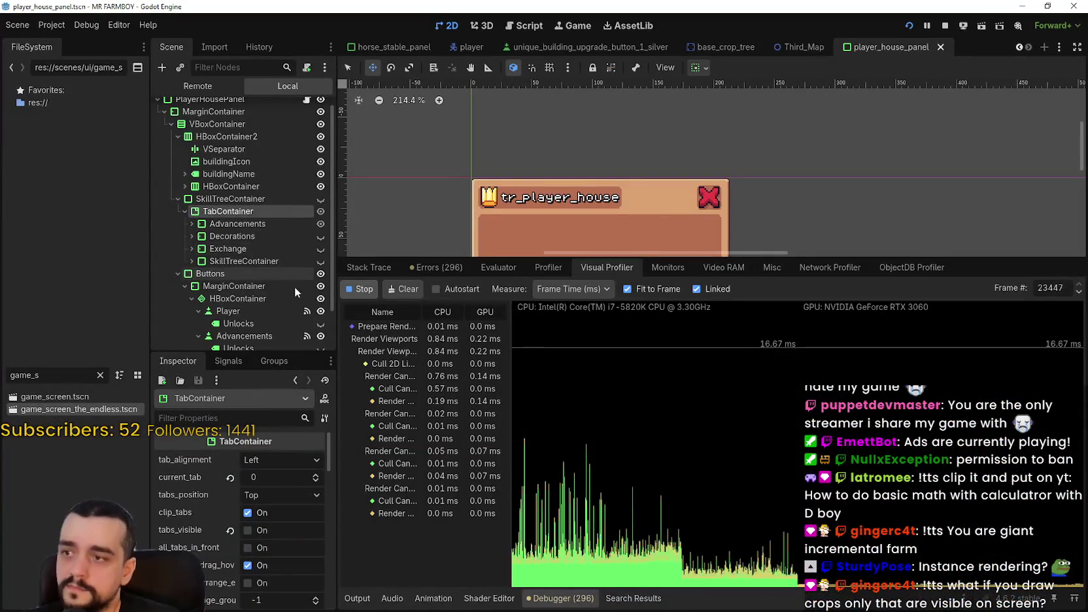
Check the Remote tree, select the buildingName node, and bring the paused game window forward
scroll(292, 289, down, 2)
click(207, 91)
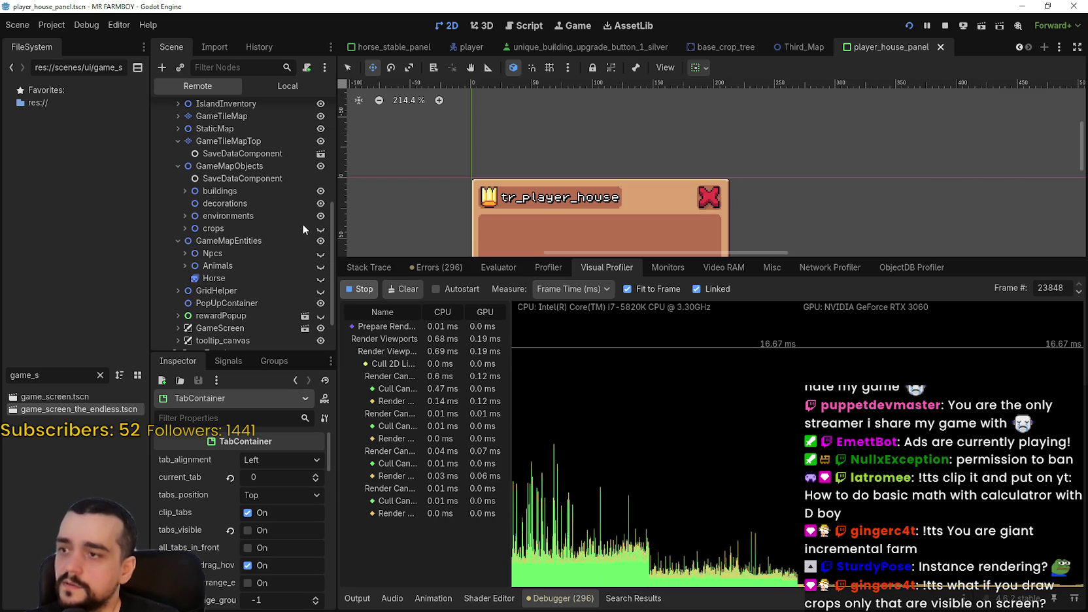
key(alt+Tab)
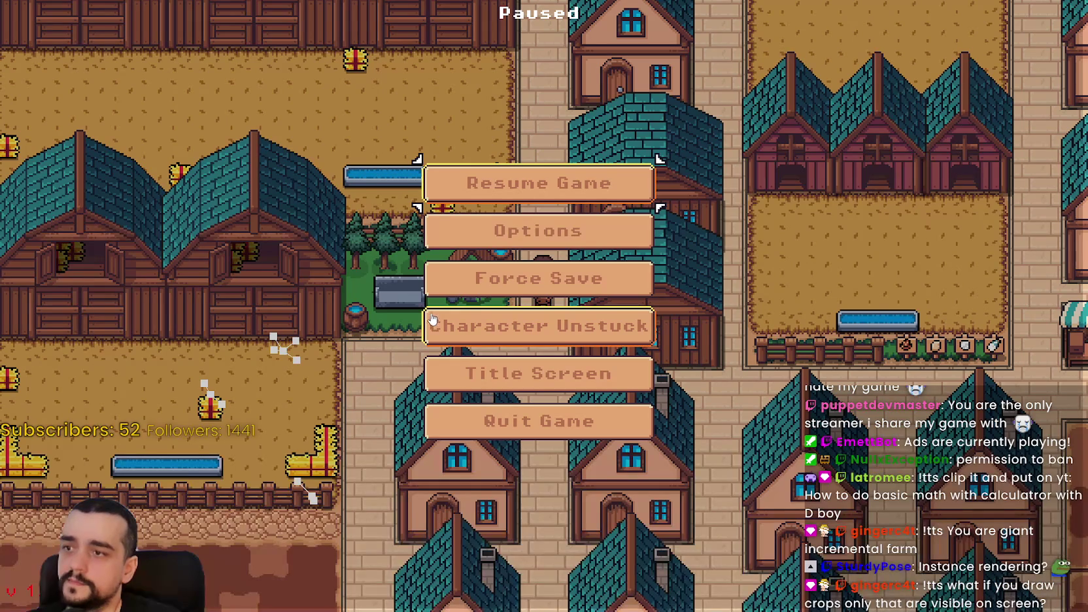
key(alt+Tab)
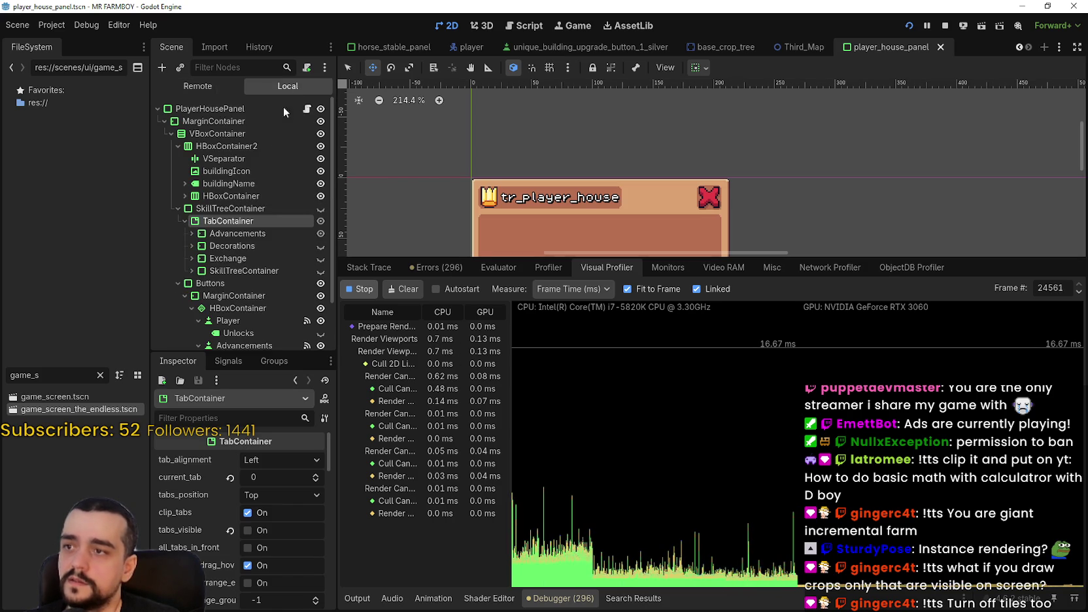
click(253, 183)
key(alt+Tab)
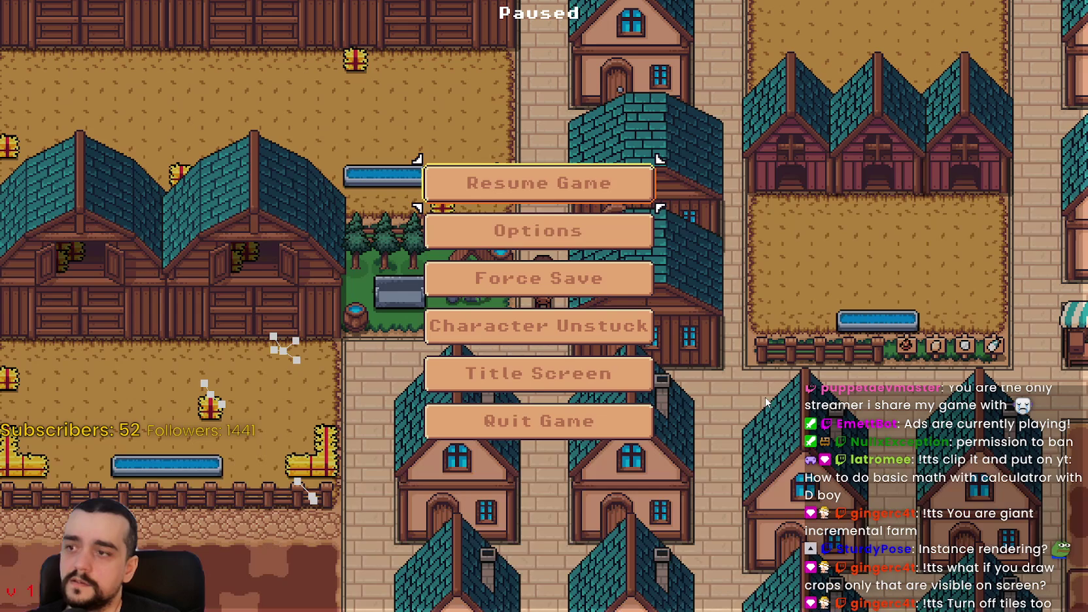
Resume and ride east past the market stalls, north to the bridge, then west to the map edge
click(543, 189)
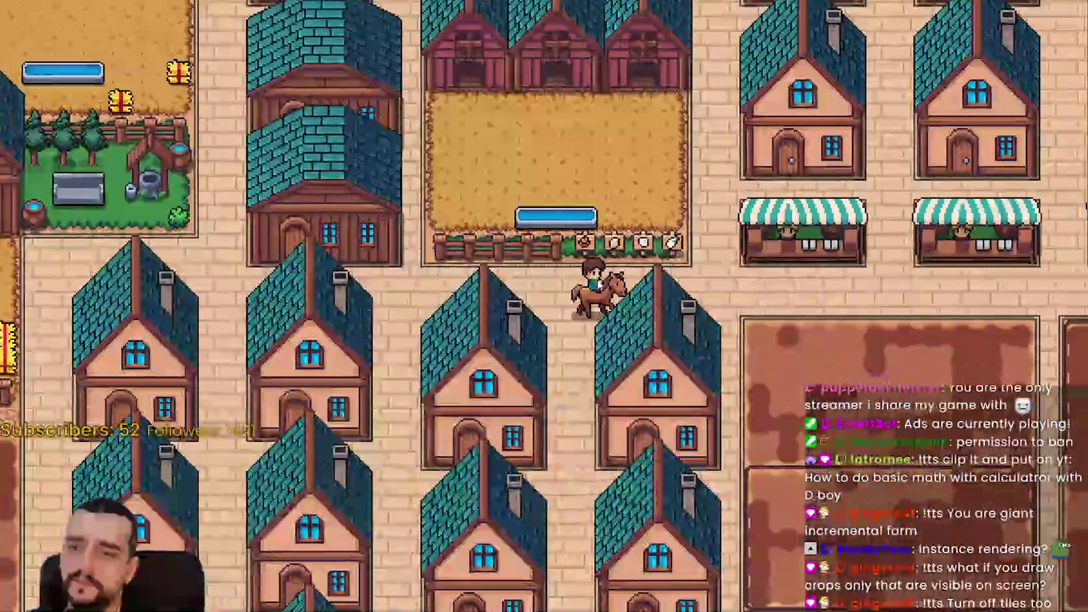
key(d)
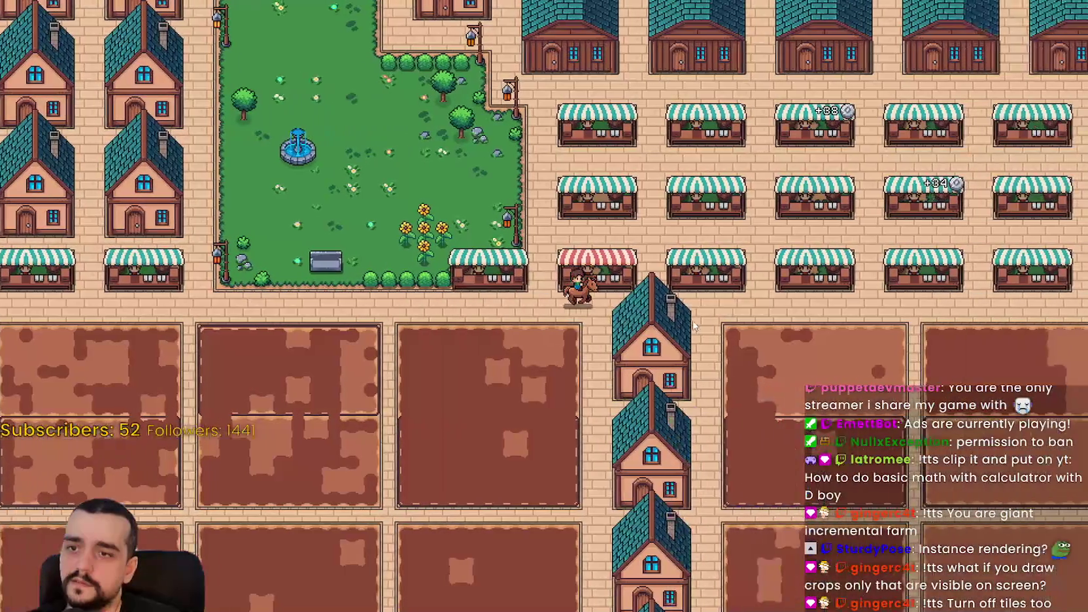
key(d)
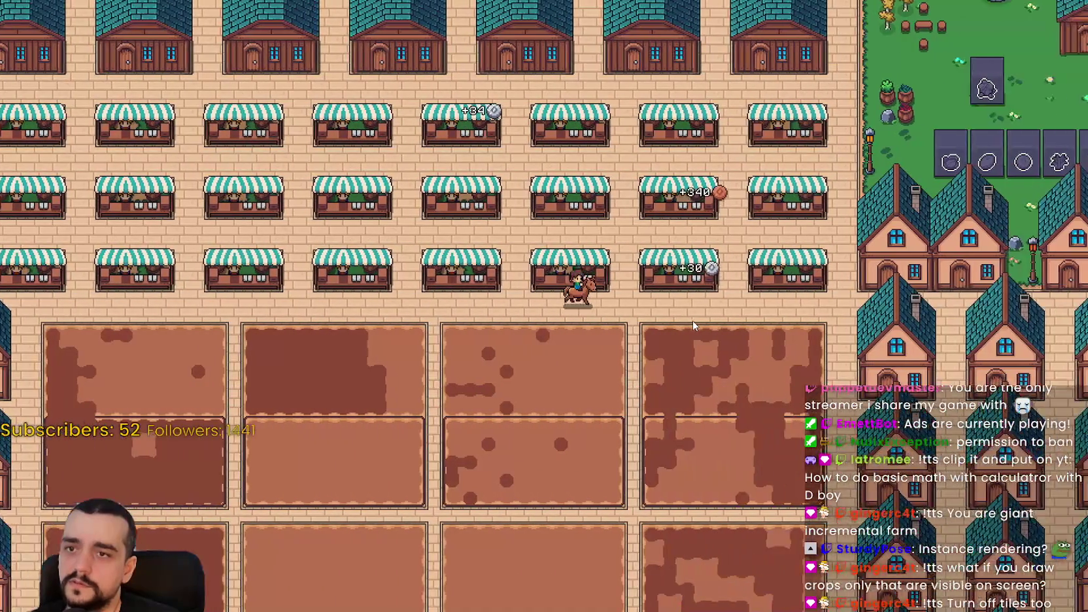
key(w)
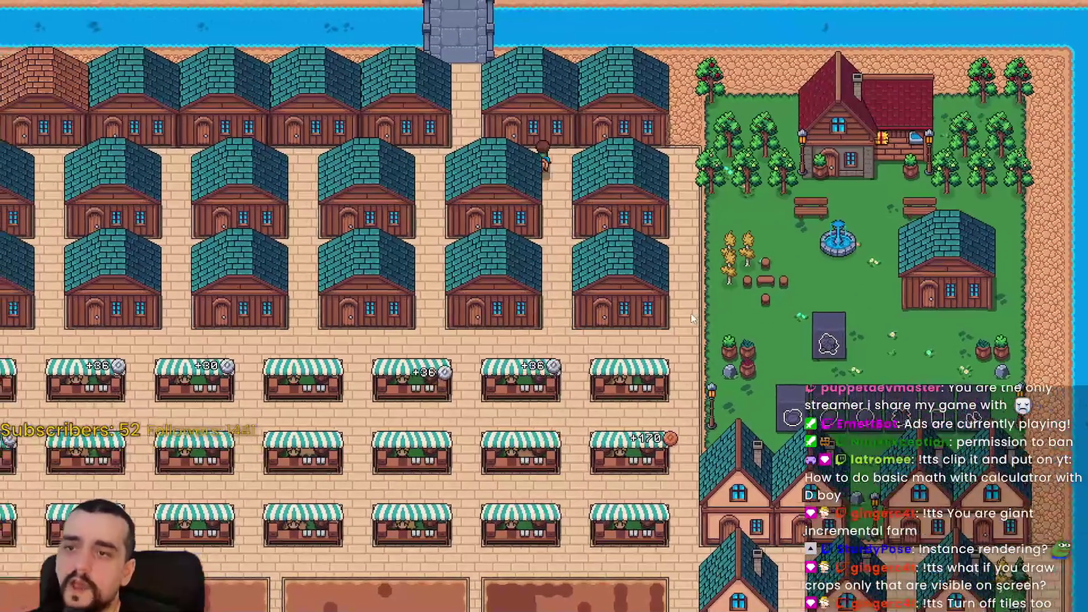
key(a)
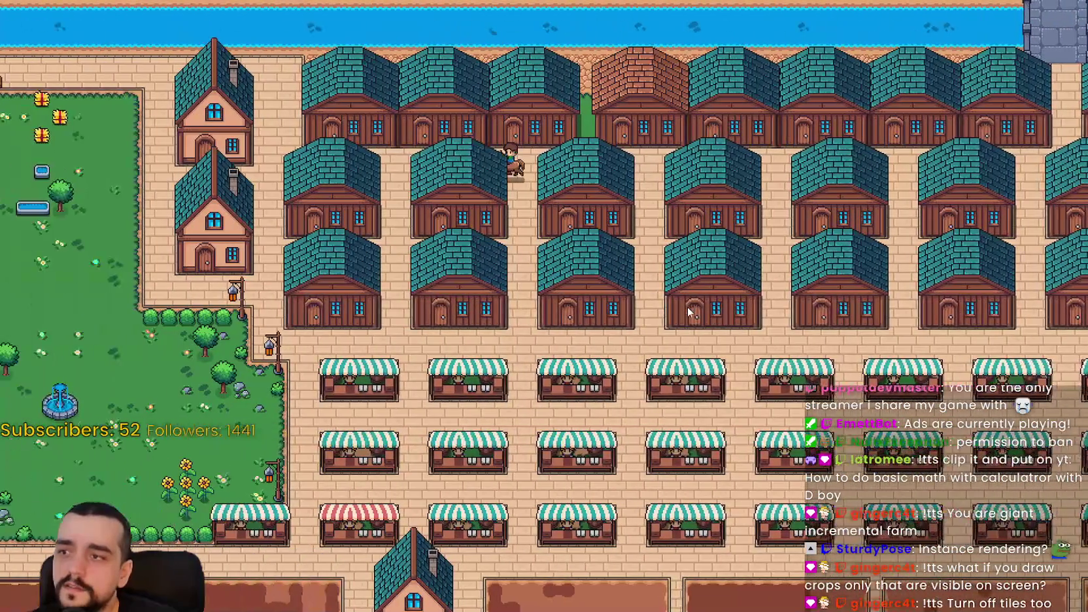
scroll(685, 303, up, 3)
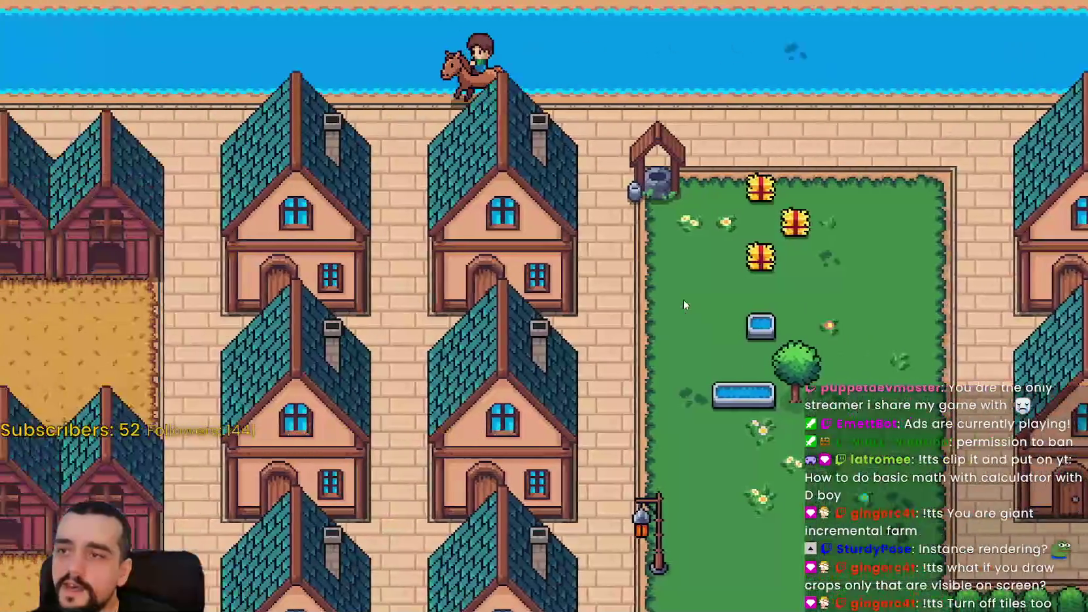
key(a)
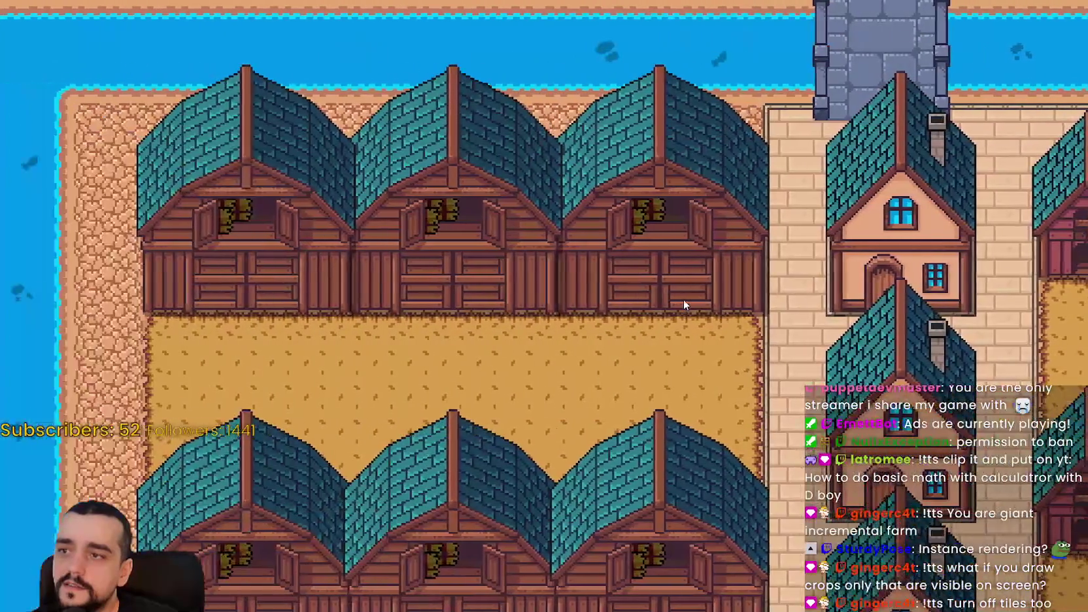
key(s)
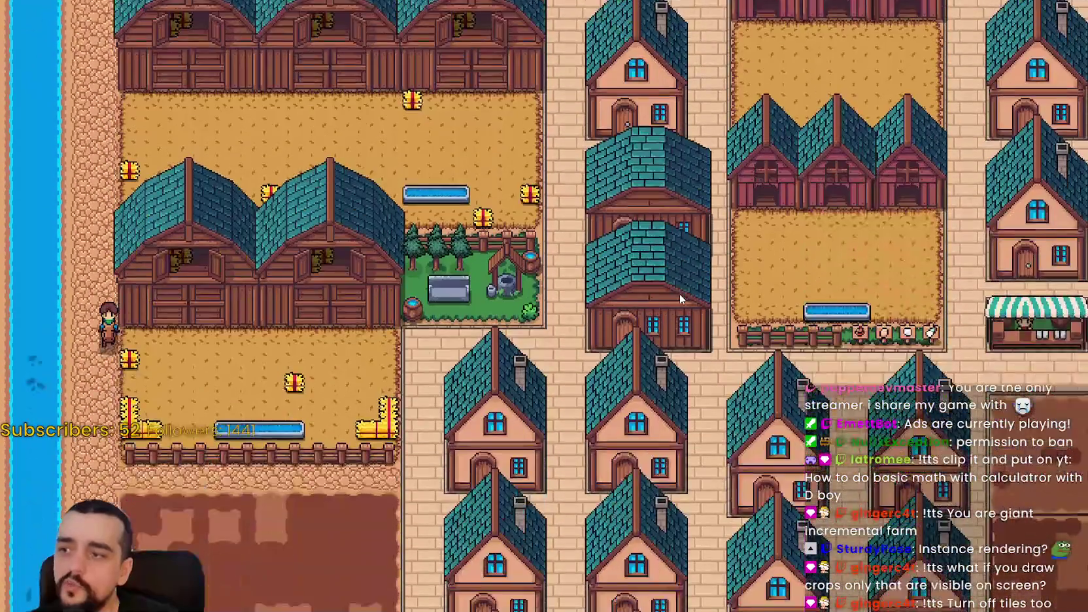
Ride east between the houses along the fields, north through the plots, then along the stall row
key(d)
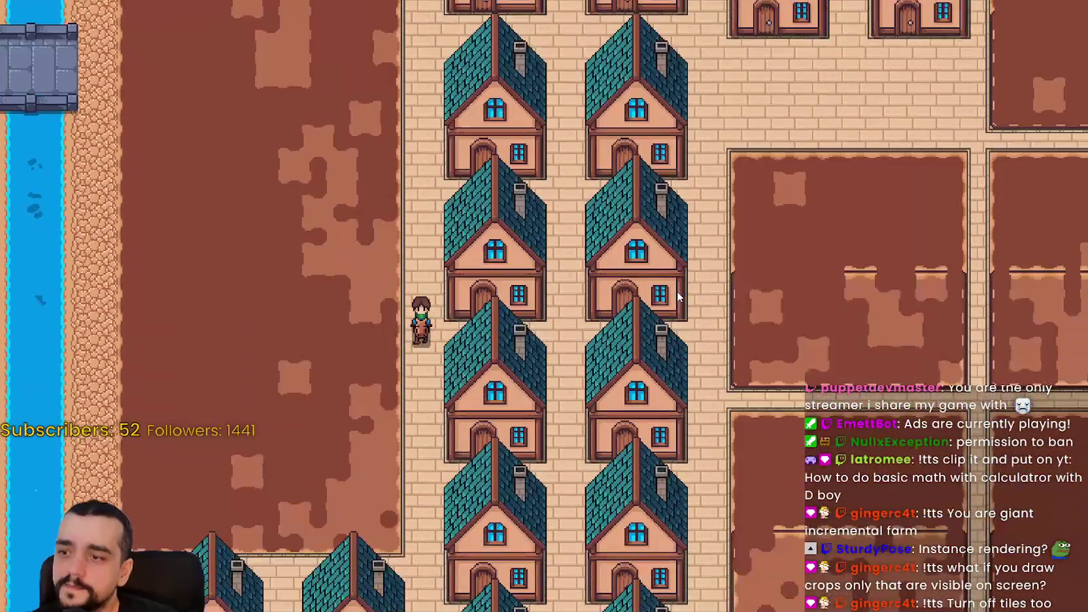
key(s)
key(d)
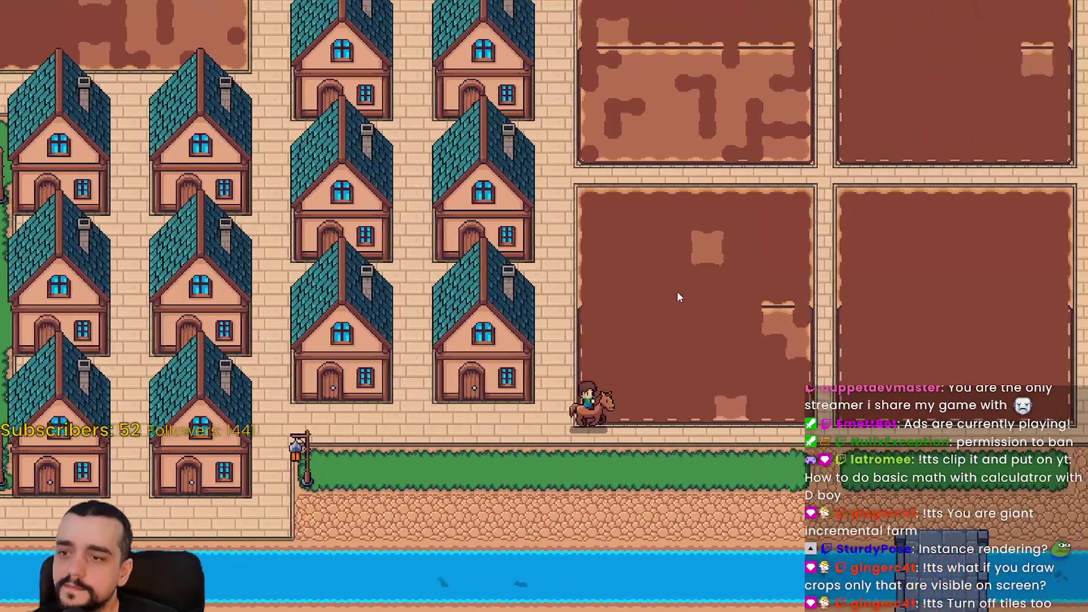
key(d)
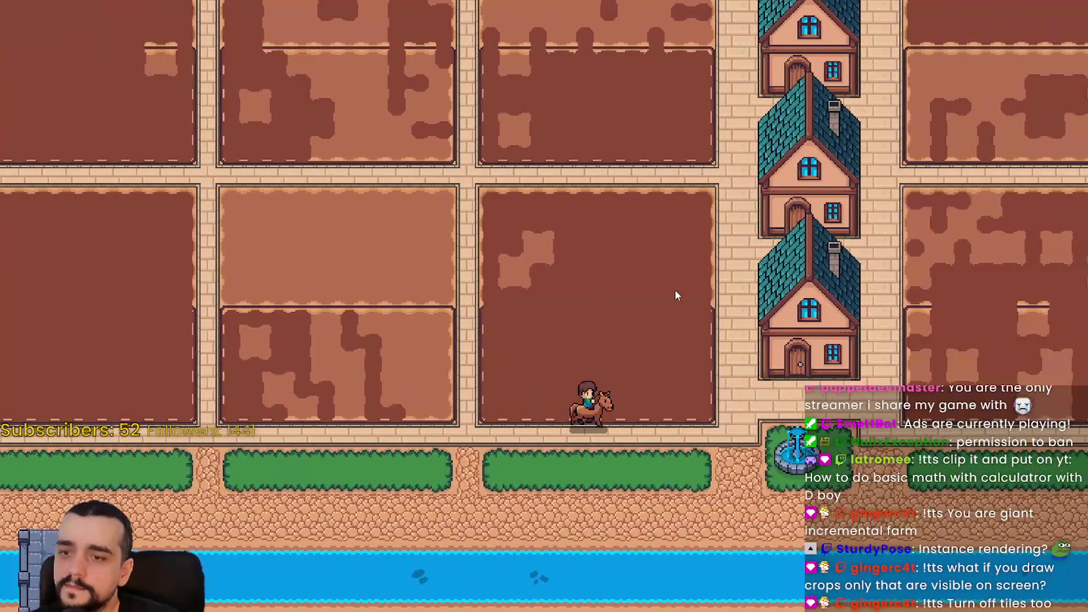
key(d)
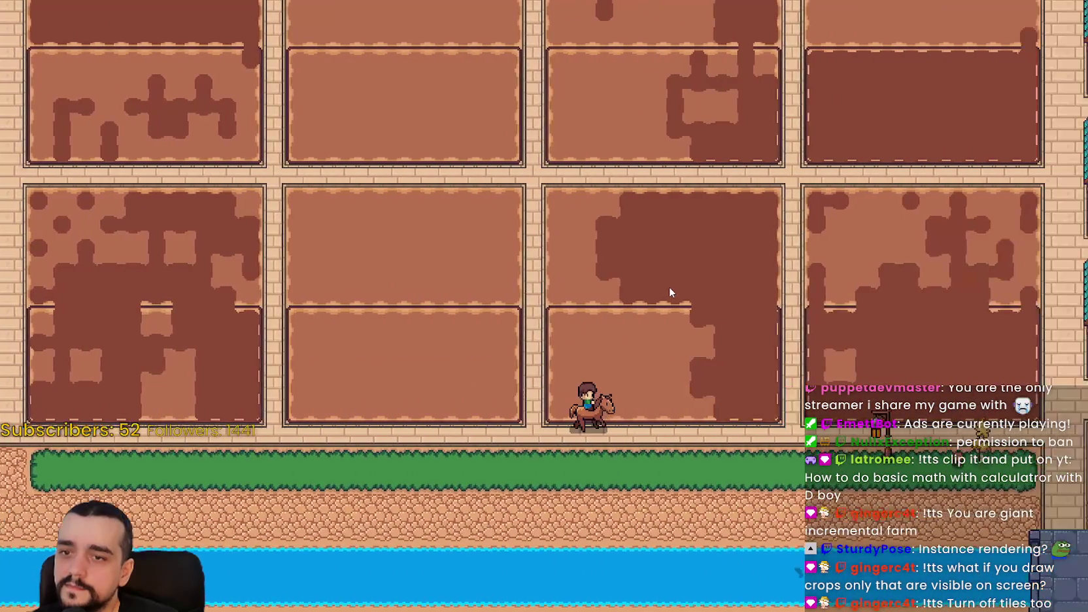
key(w)
key(w)
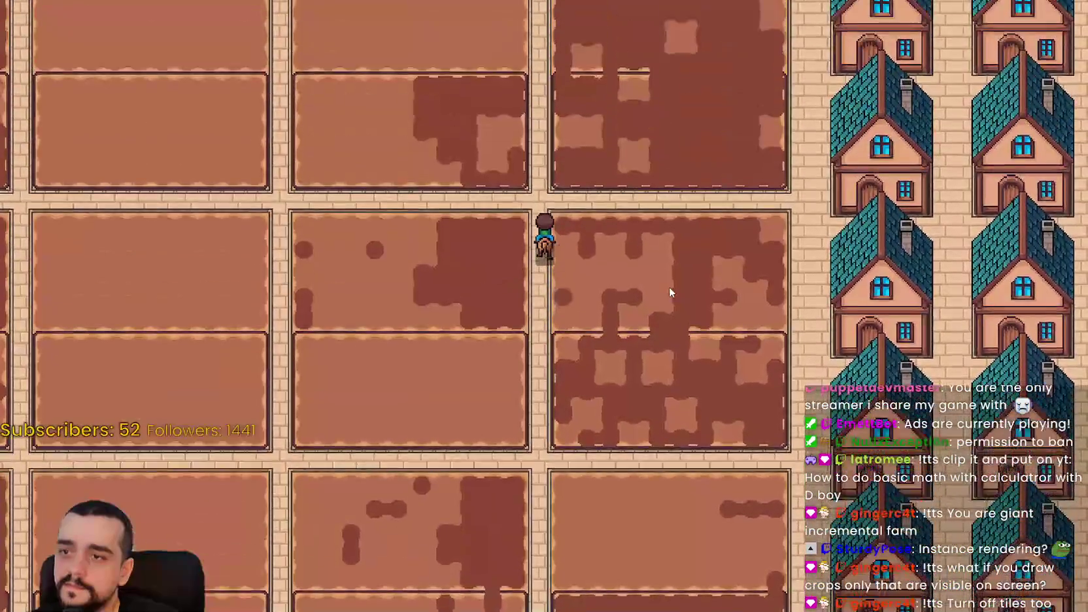
key(w)
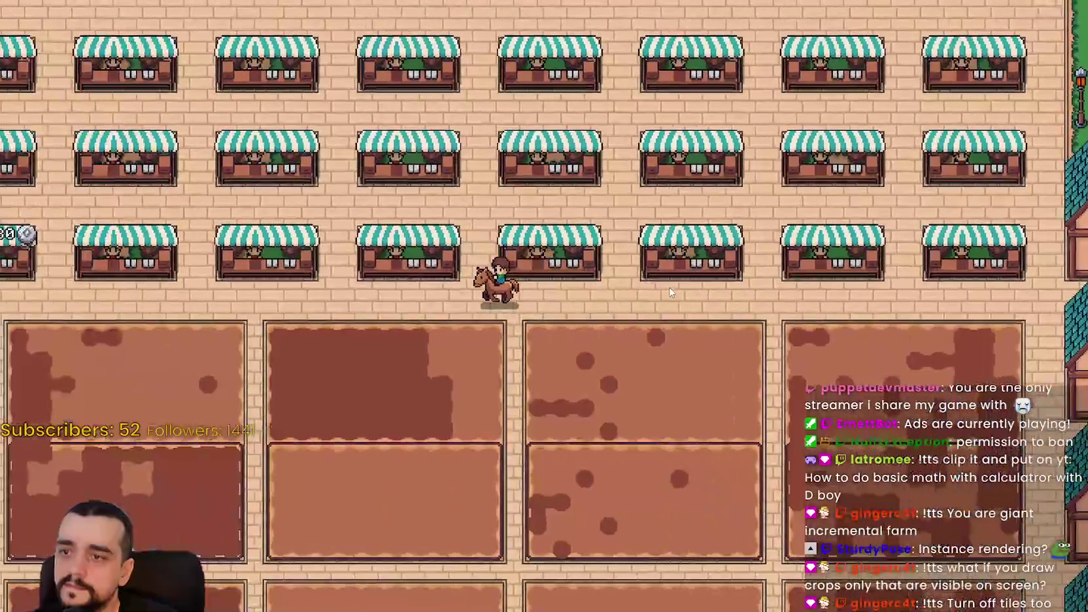
key(a)
key(d)
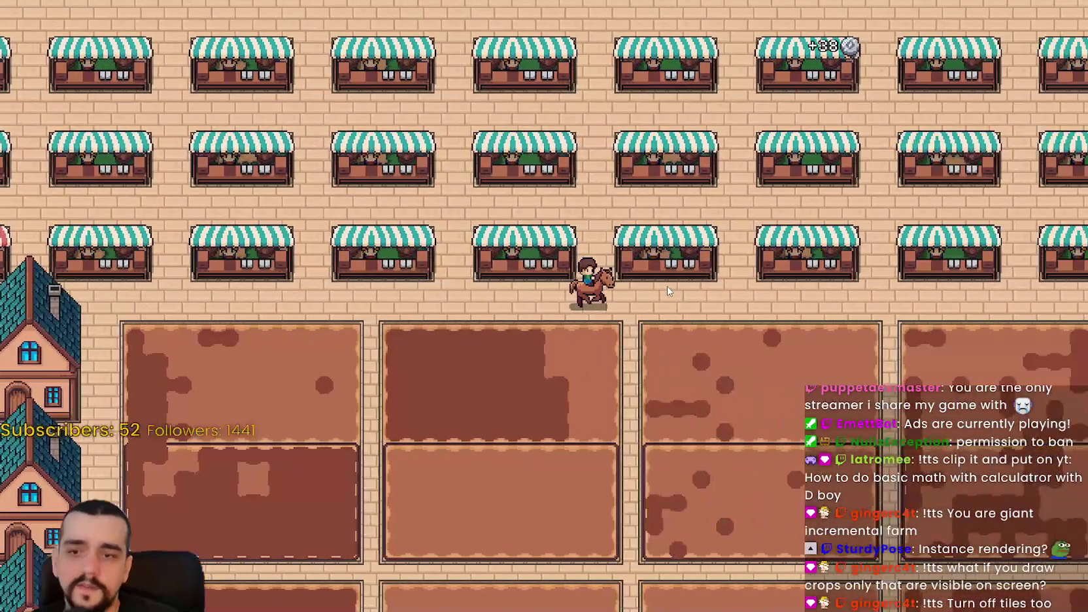
key(d)
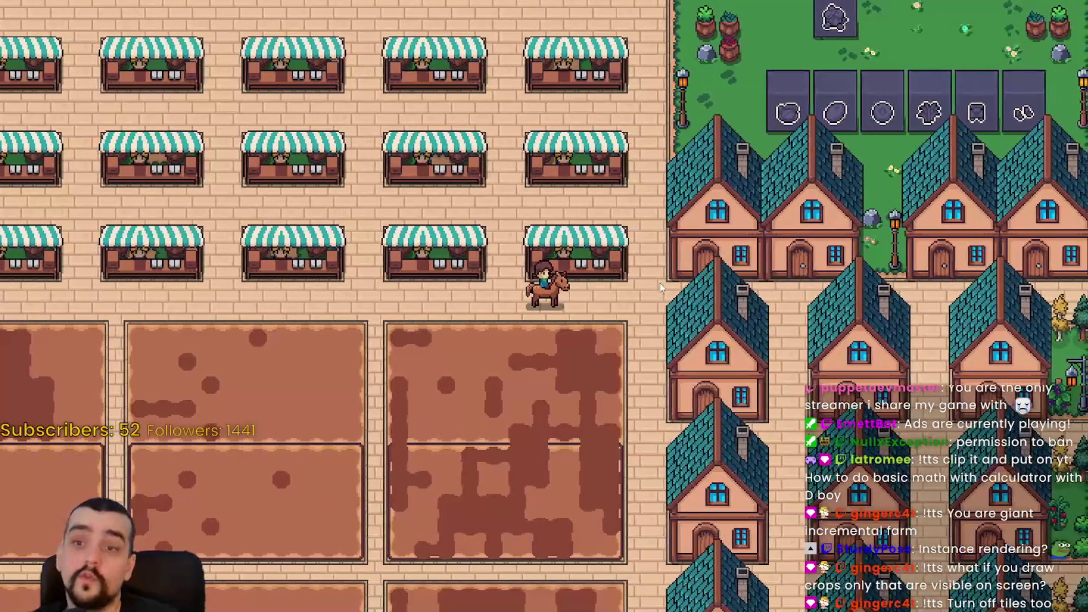
Ride through the wooden houses toward the fountain, across the plots to the stalls, then pause
key(w)
key(a)
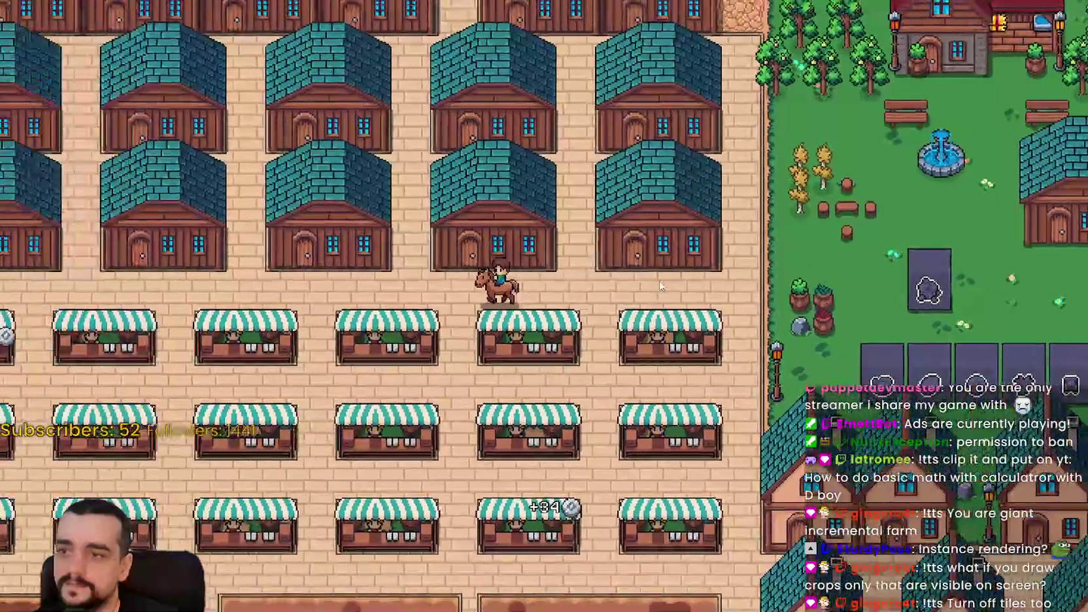
key(a)
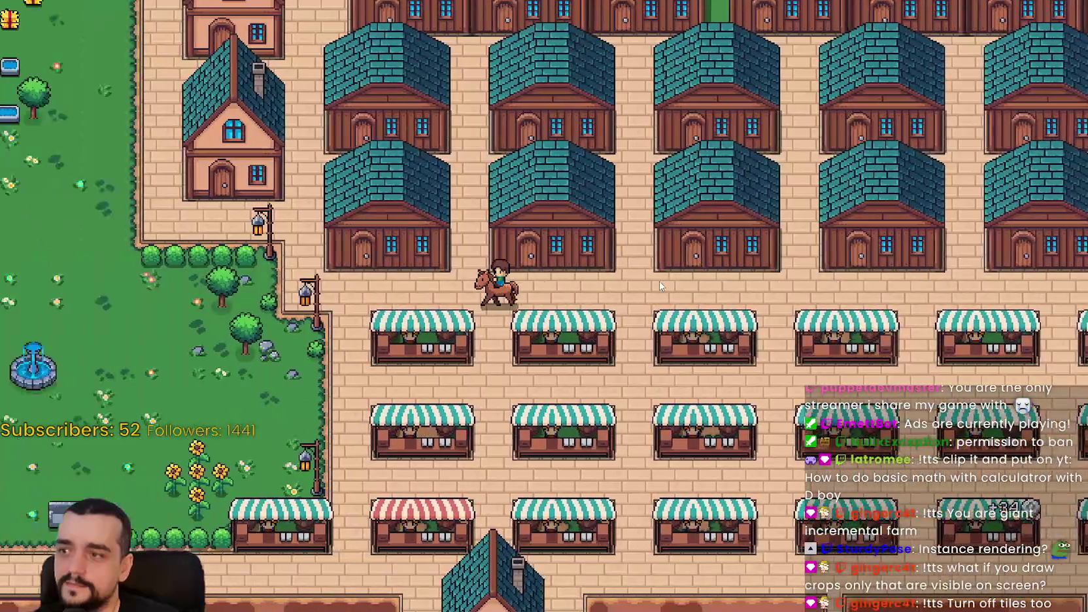
key(s)
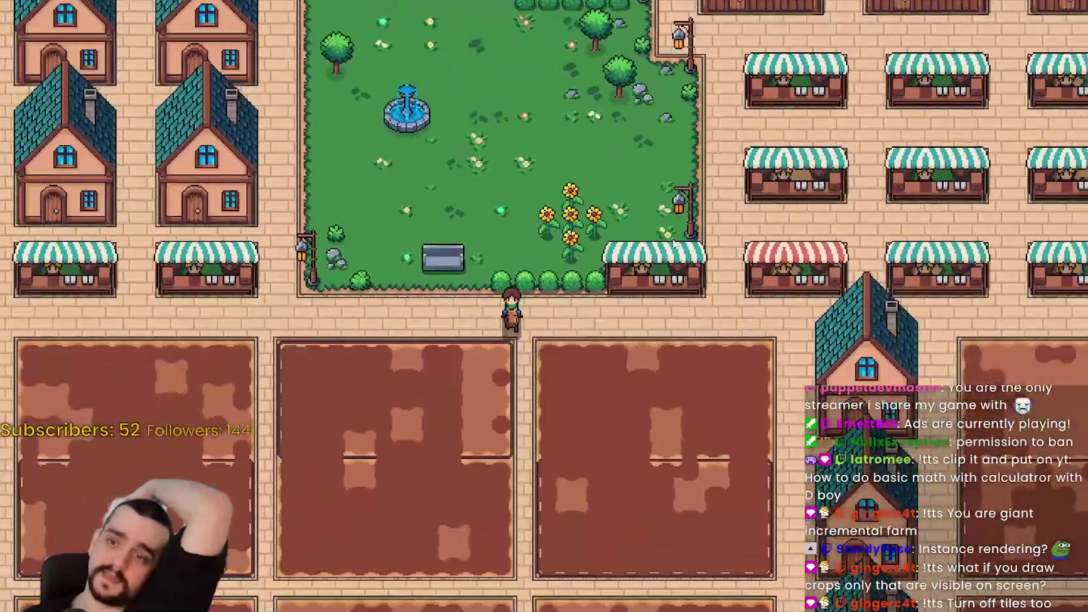
key(a)
key(s)
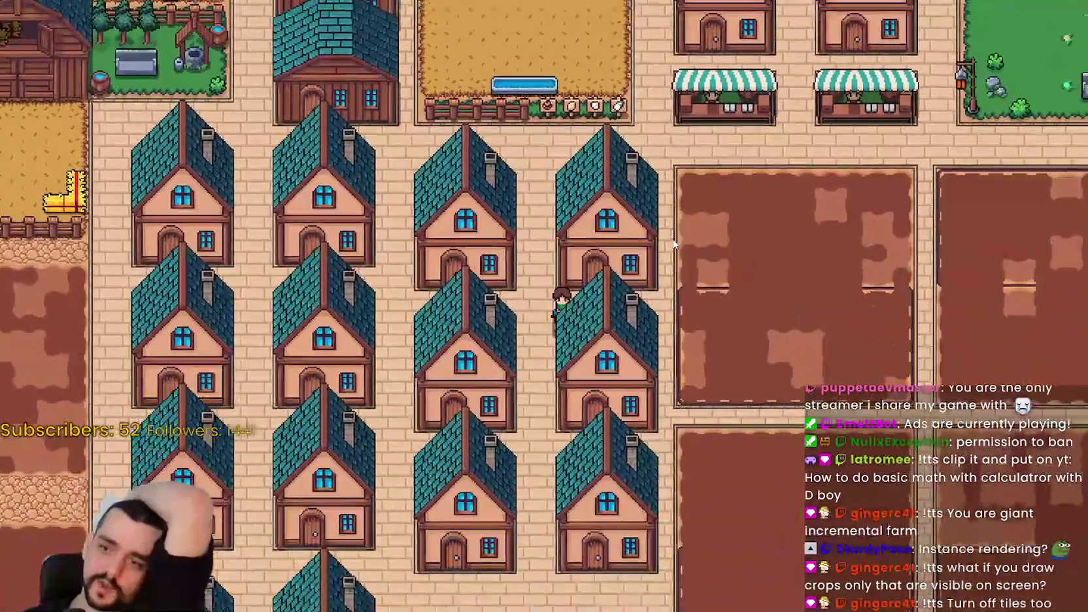
key(d)
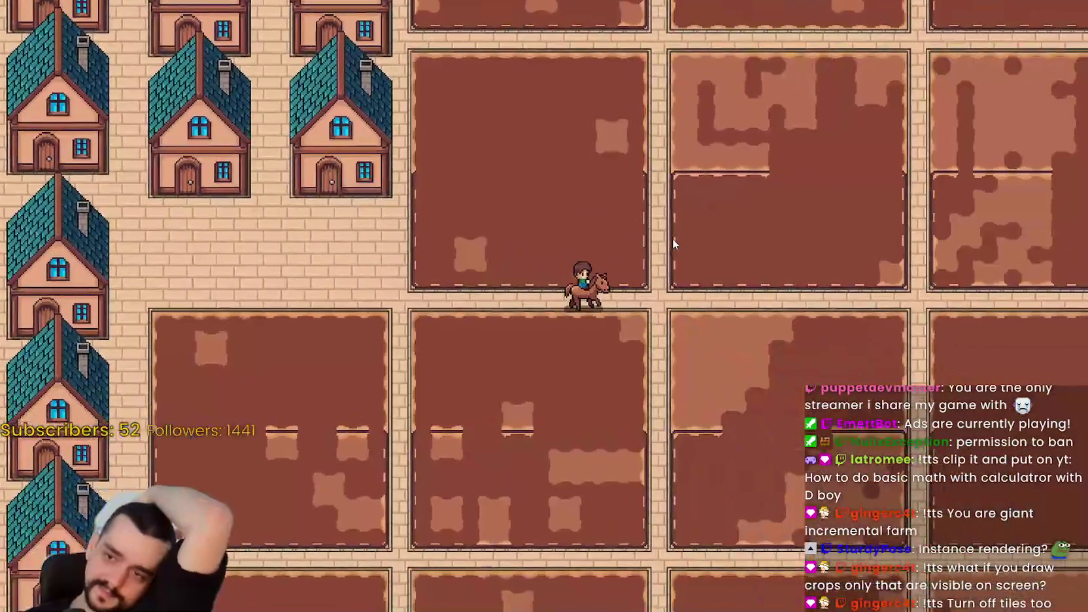
key(d)
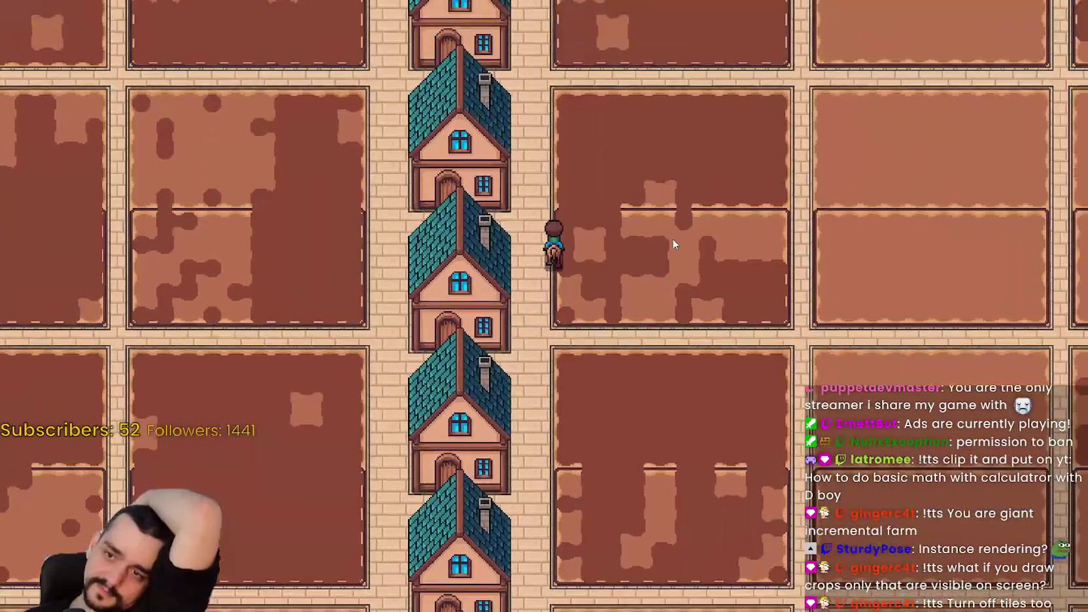
key(w)
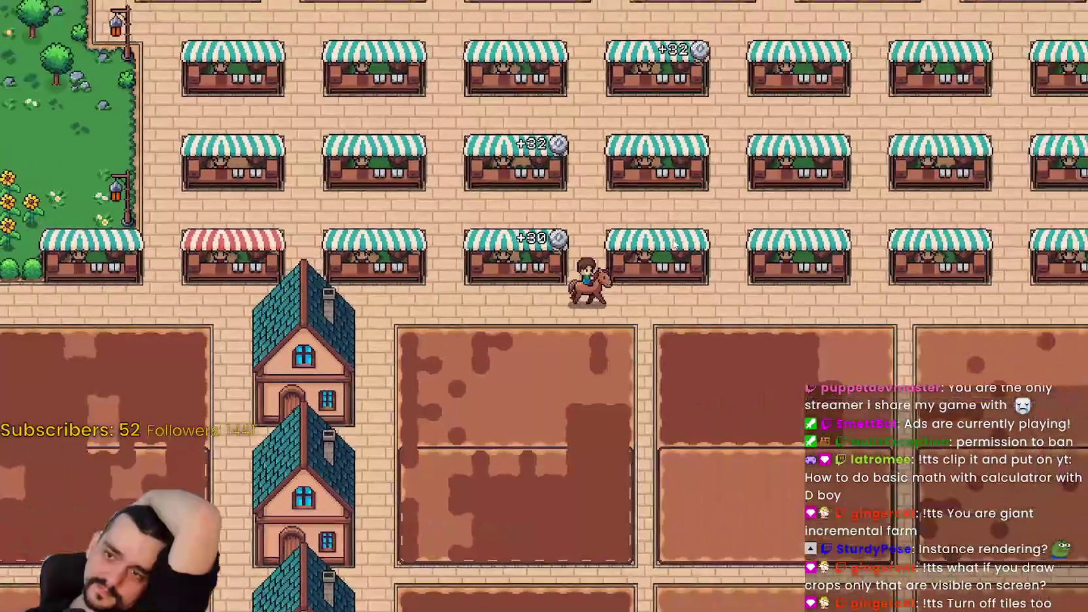
key(Escape)
key(F8)
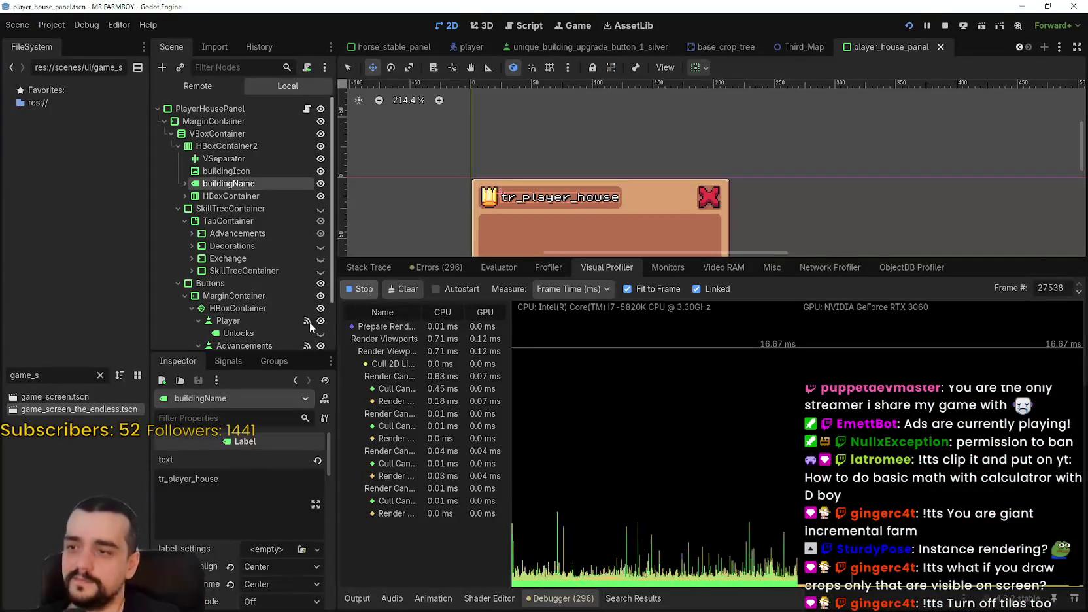
In the Remote scene tree, expand GameTileMap and turn its visibility back on
click(210, 88)
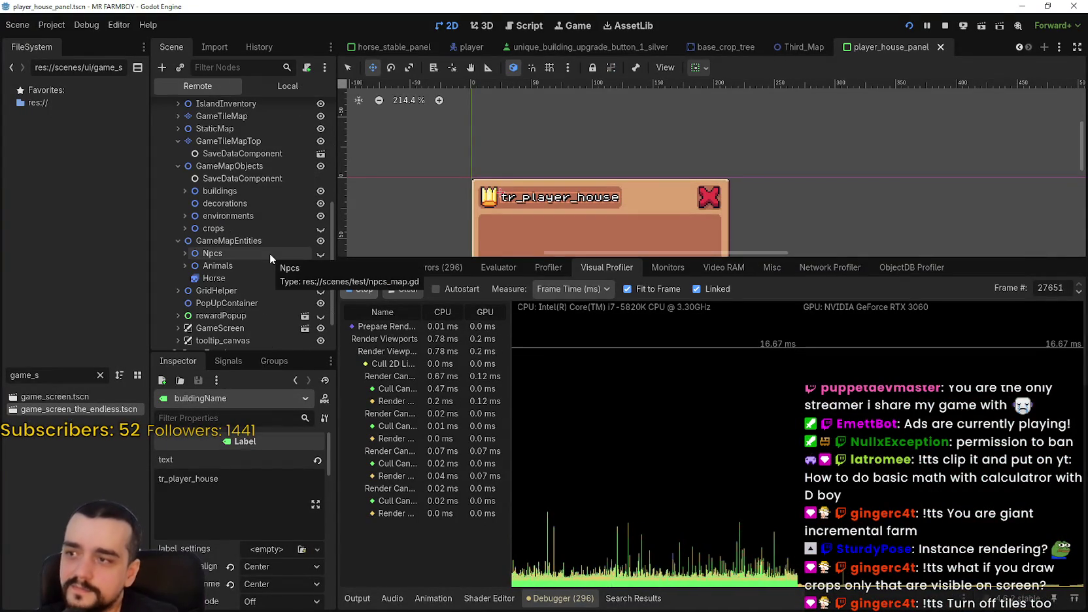
scroll(259, 187, up, 2)
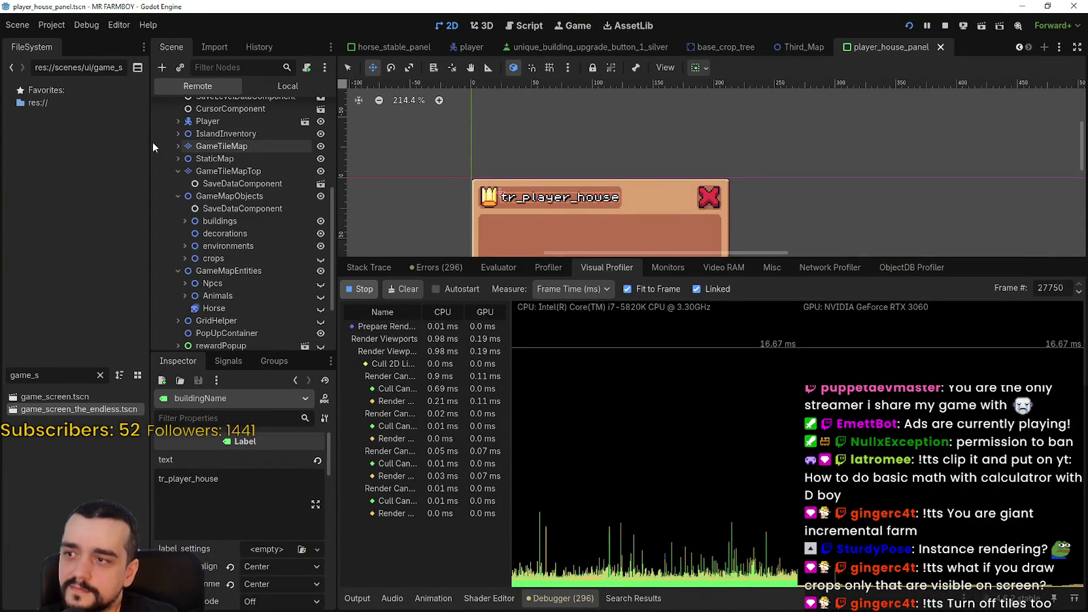
click(176, 146)
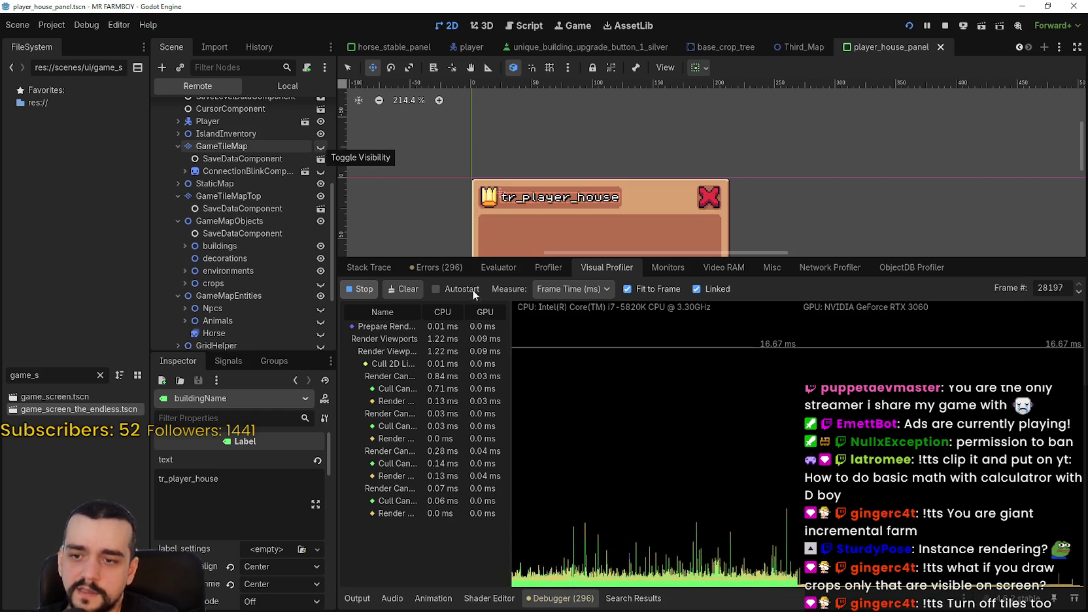
key(alt+Tab)
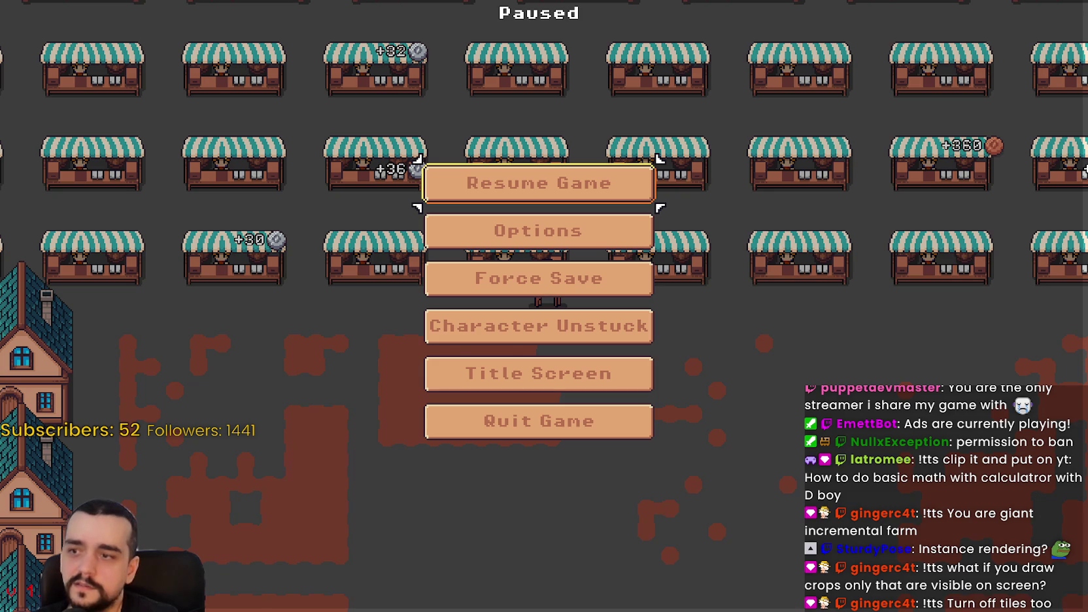
key(alt+Tab)
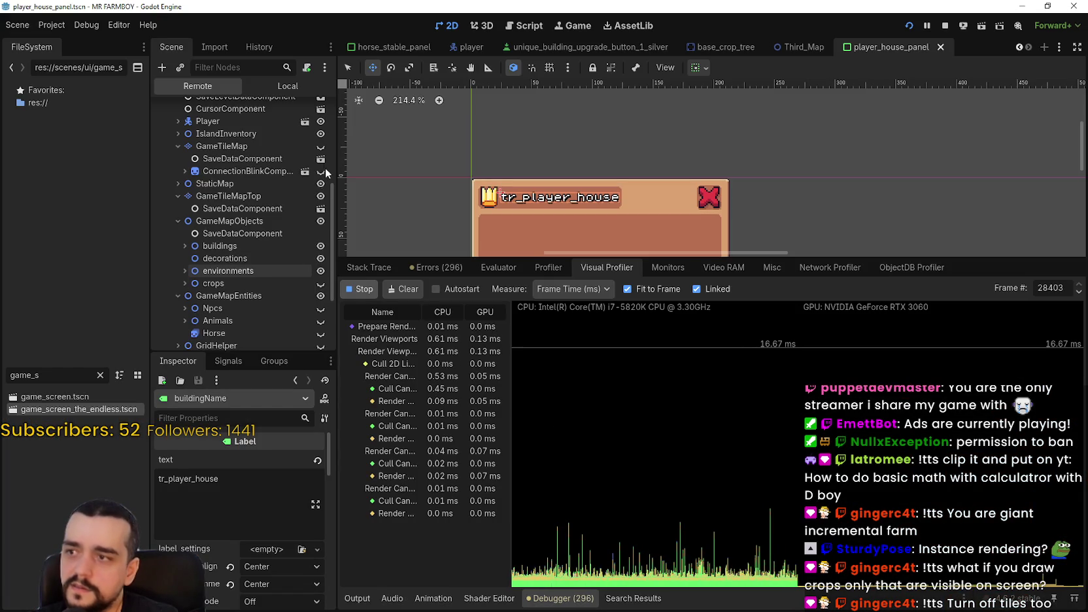
click(321, 146)
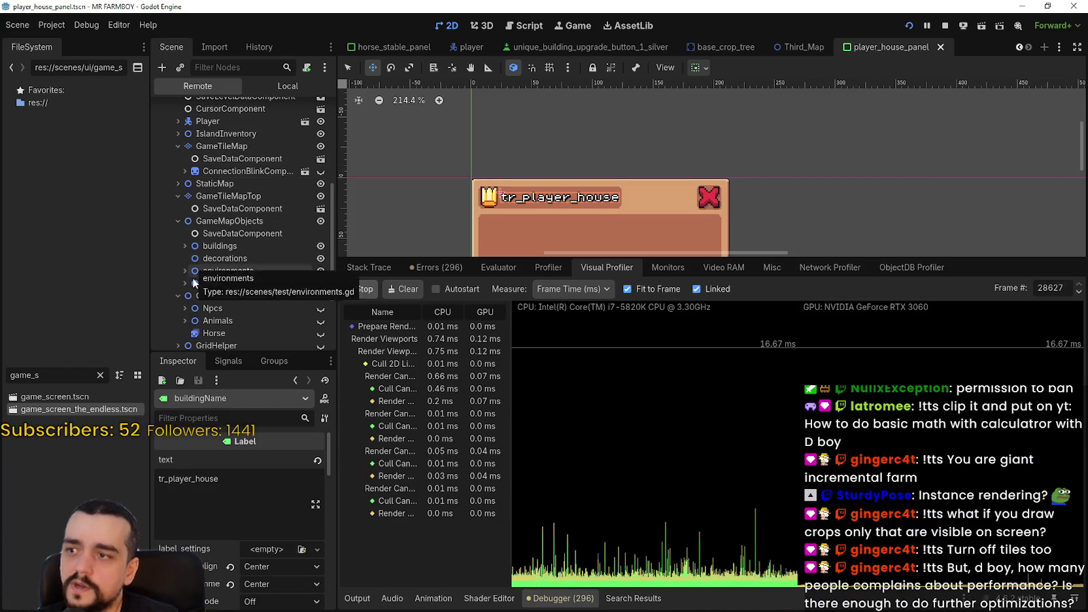
Return to the Local scene tree, select the VSeparator node, and bring the paused game forward
scroll(217, 292, down, 3)
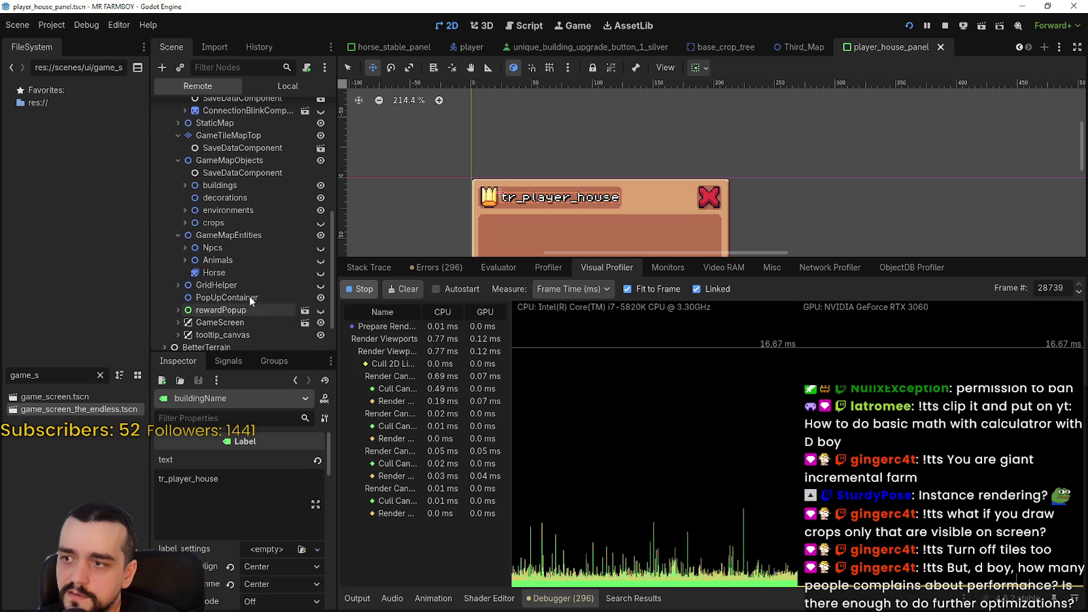
scroll(232, 284, up, 2)
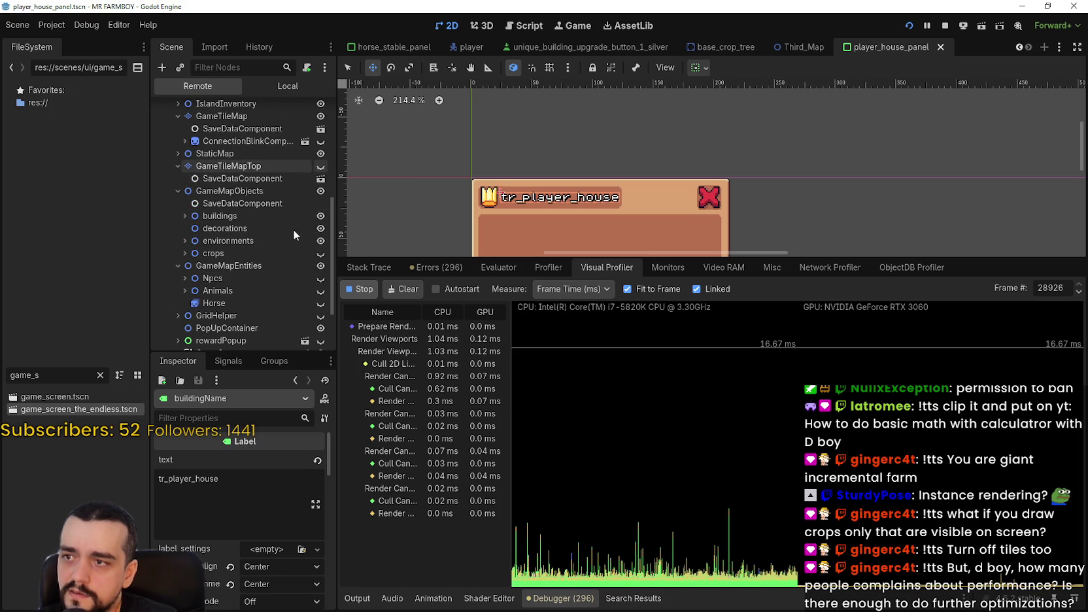
click(285, 89)
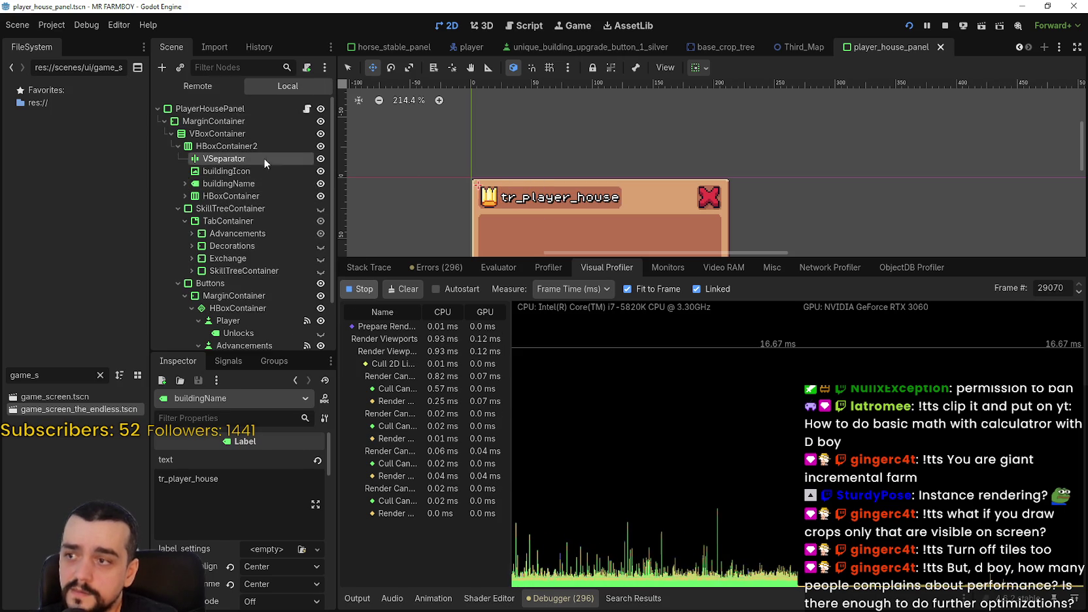
click(264, 158)
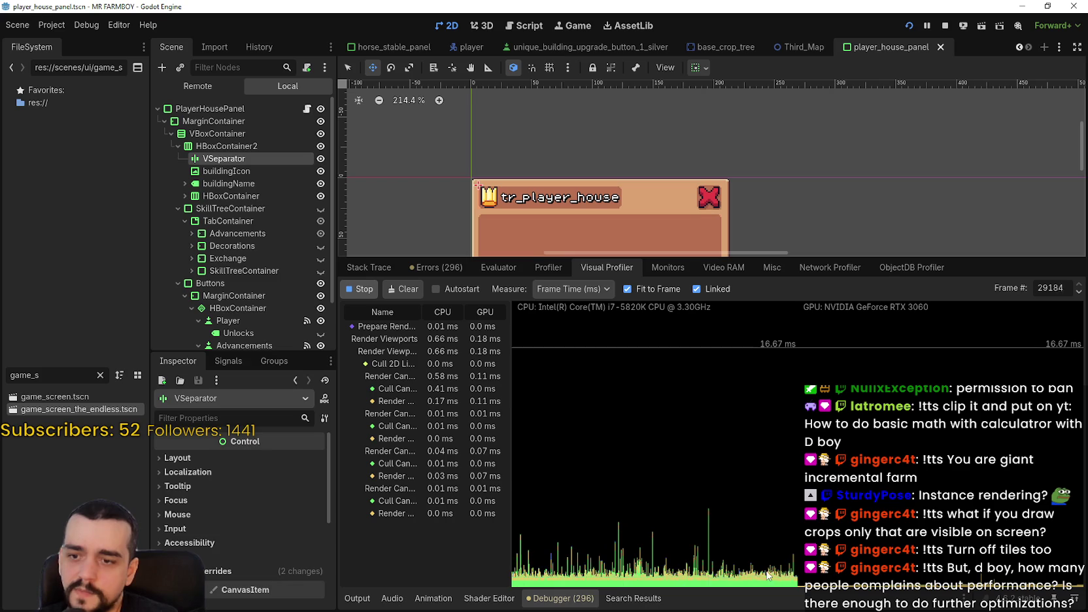
key(alt+Tab)
Resume the game and ride down into the empty crop fields, past the houses, then back up
click(619, 179)
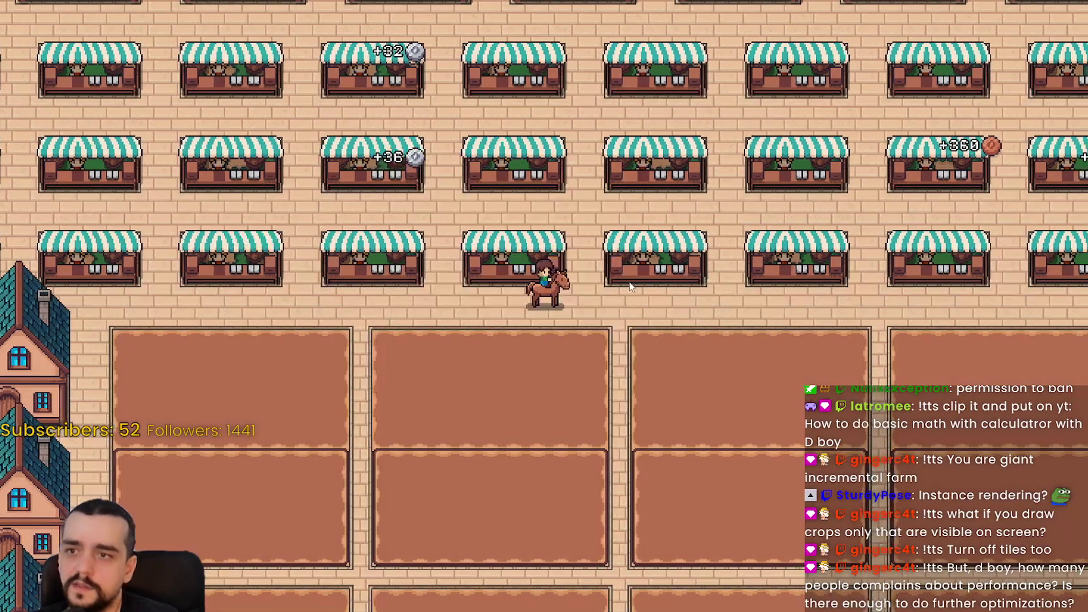
scroll(631, 285, down, 3)
scroll(631, 285, up, 5)
key(s)
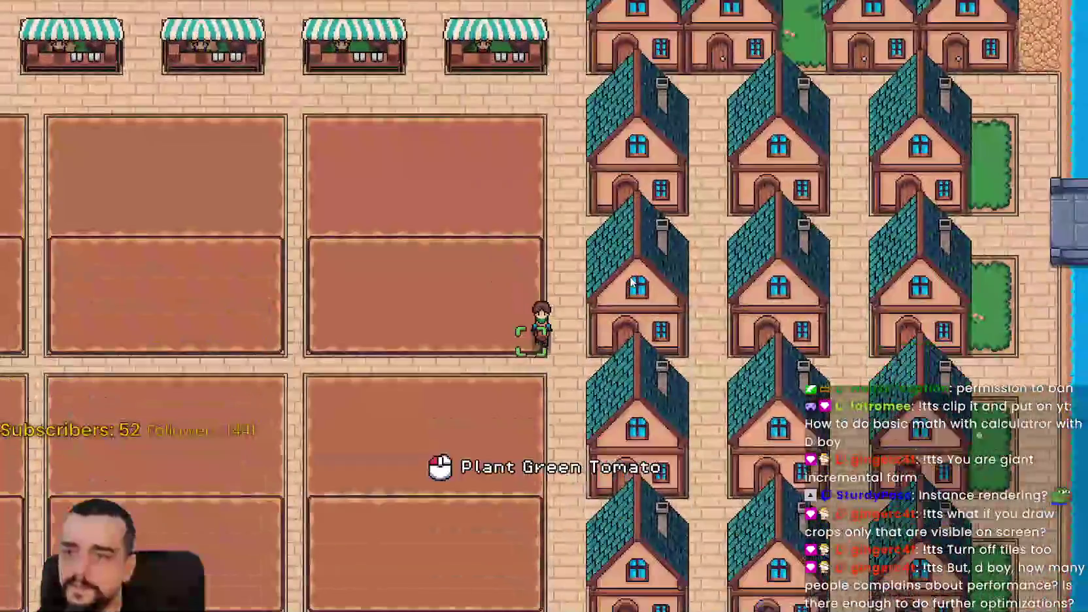
key(d)
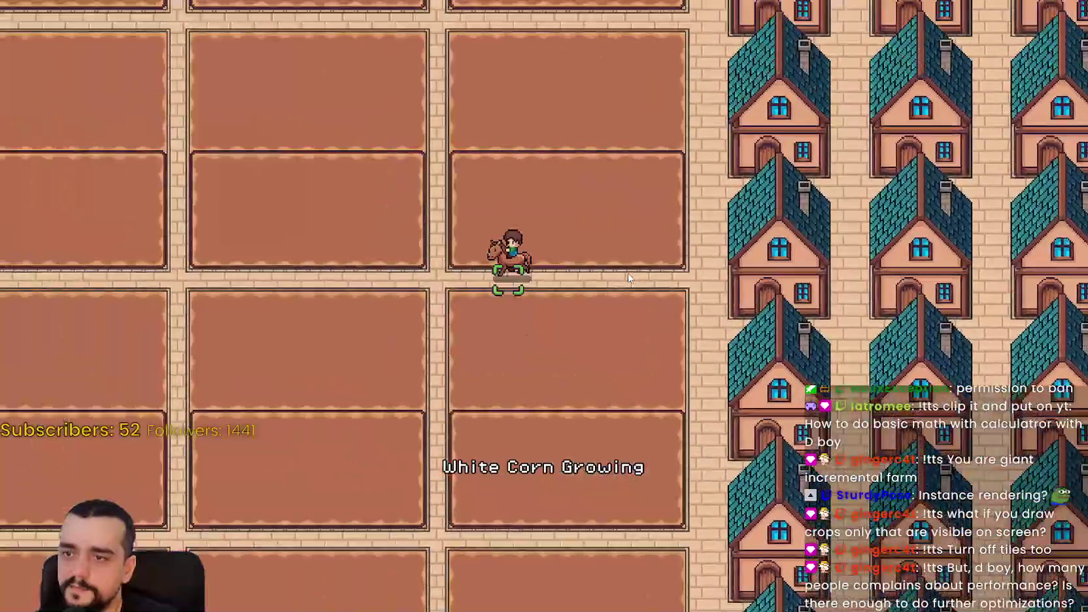
key(a)
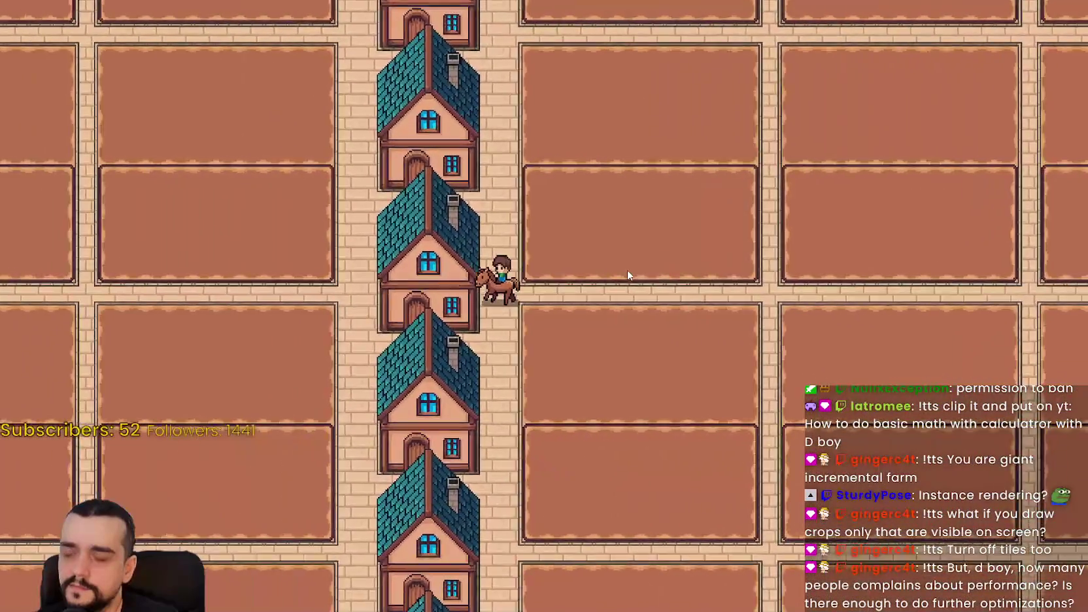
key(w)
key(w)
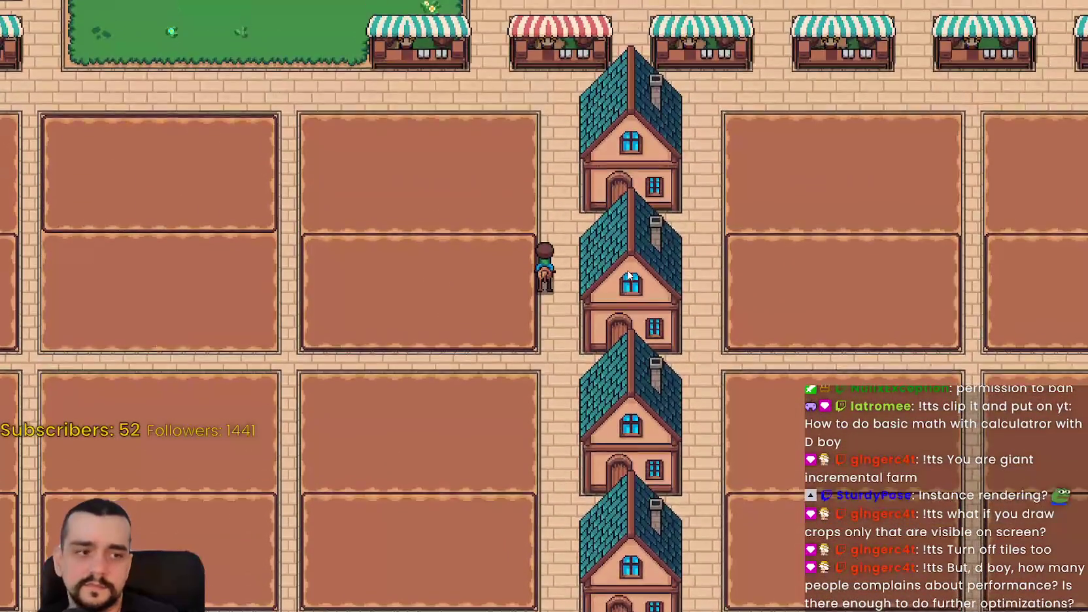
Zoom the view, walk up to the red market stall and open its market window
scroll(626, 216, up, 1)
scroll(626, 216, up, 1)
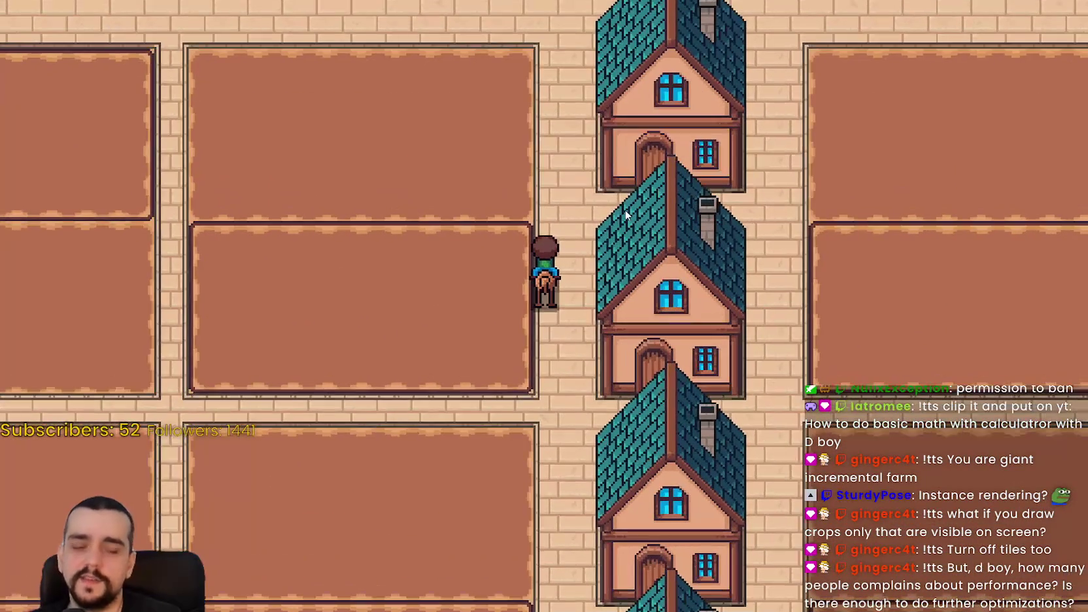
scroll(579, 180, down, 3)
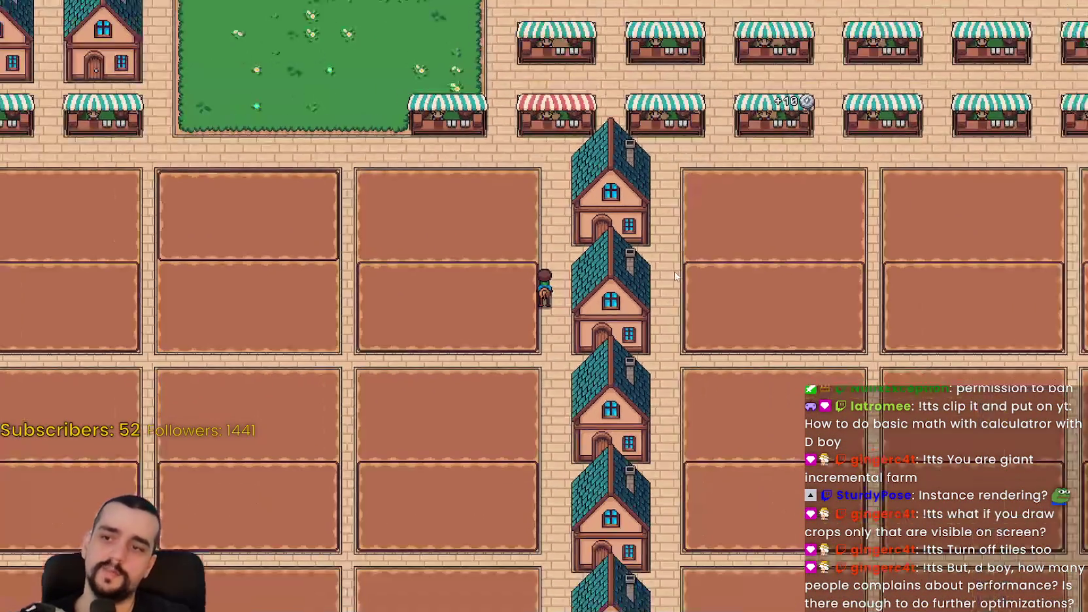
key(w)
click(694, 241)
click(803, 355)
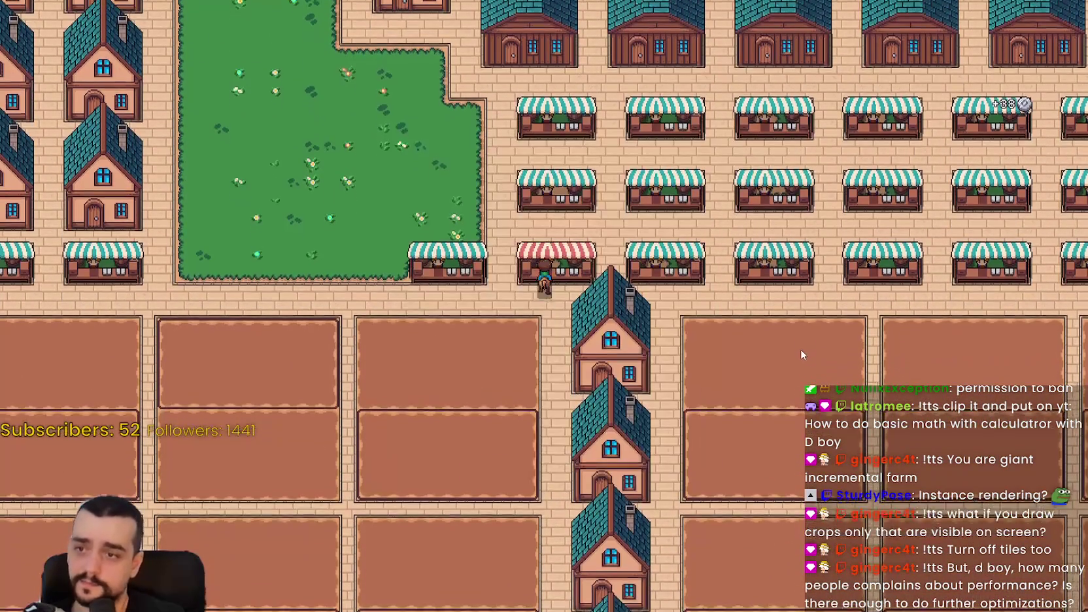